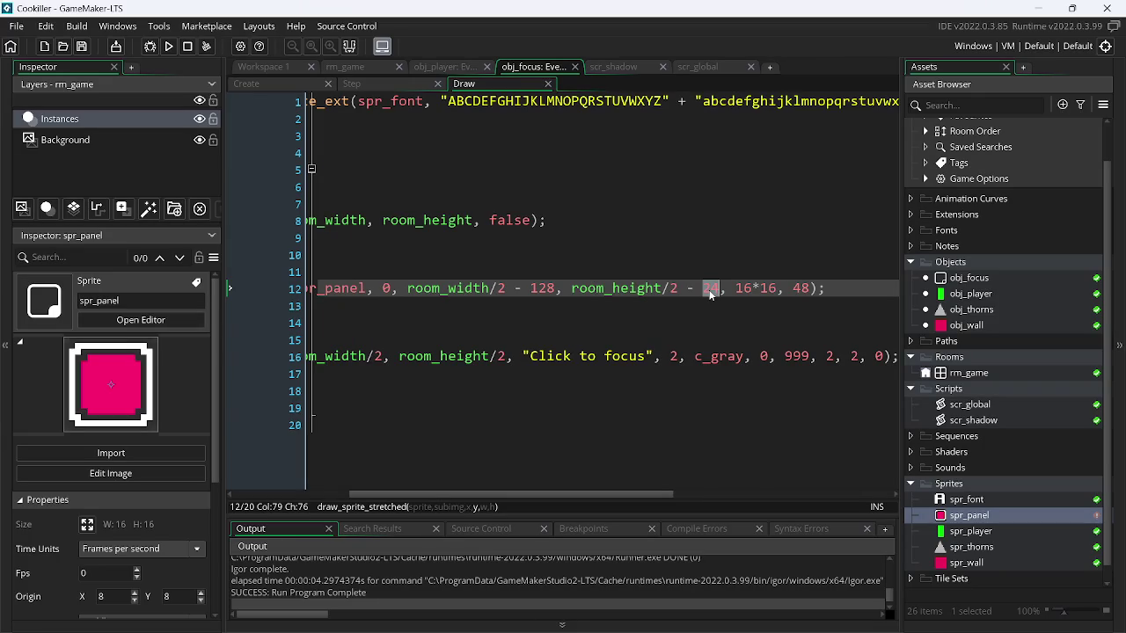
- Try panel y offsets of room_height/2 - 48 and - 32 on line 12, test-running each
key(BackSpace)
text(8)
click(170, 48)
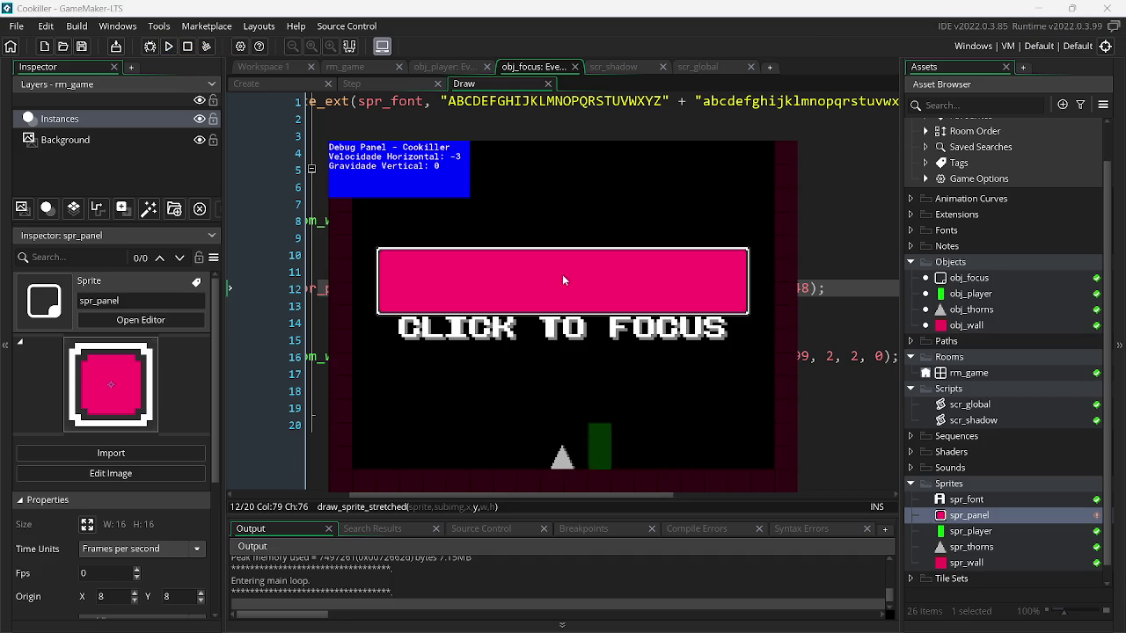
key(Escape)
double_click(712, 287)
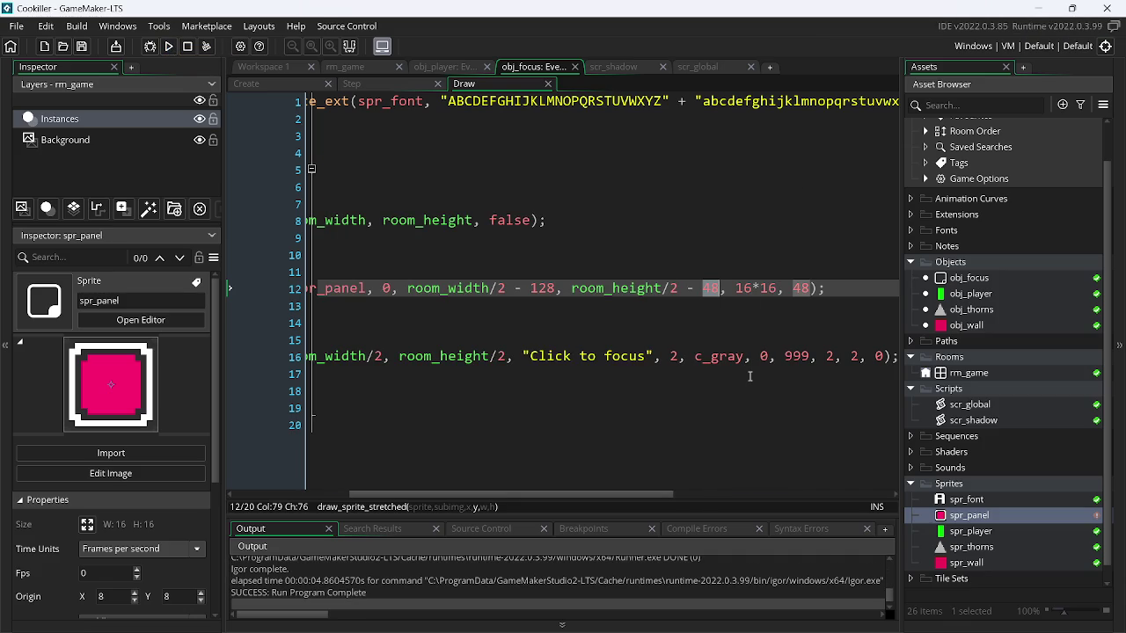
text(32)
click(169, 46)
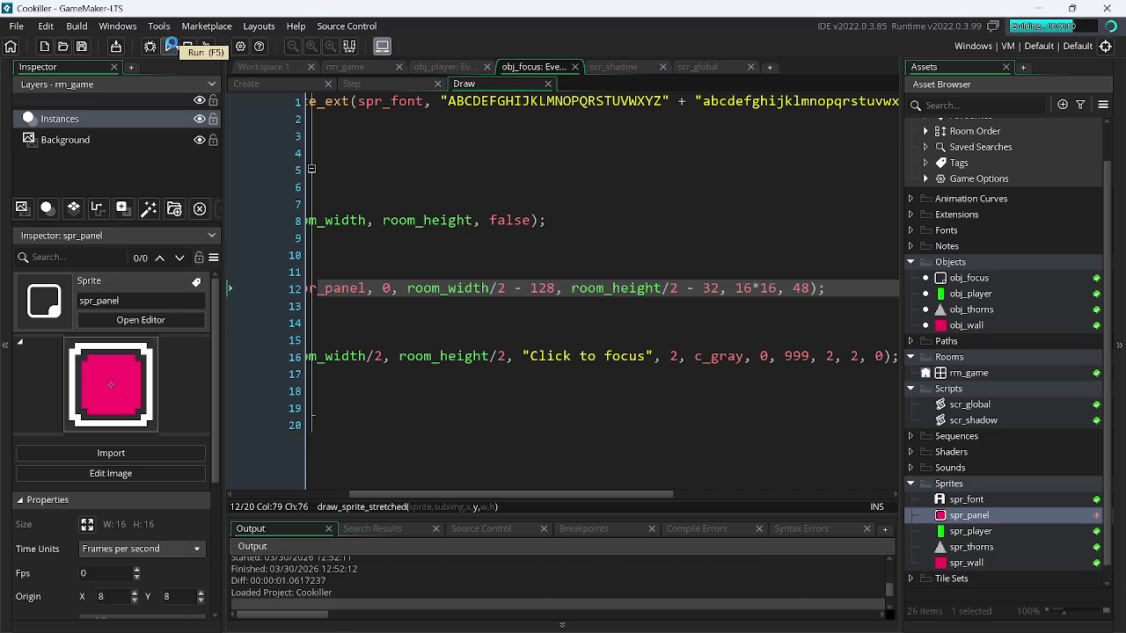
key(Escape)
- Change the offset to + 24, then + 8, running the game to check each
key(BackSpace)
text(+)
key(Right)
key(Right)
key(Right)
key(BackSpace)
key(BackSpace)
text(24)
key(F5)
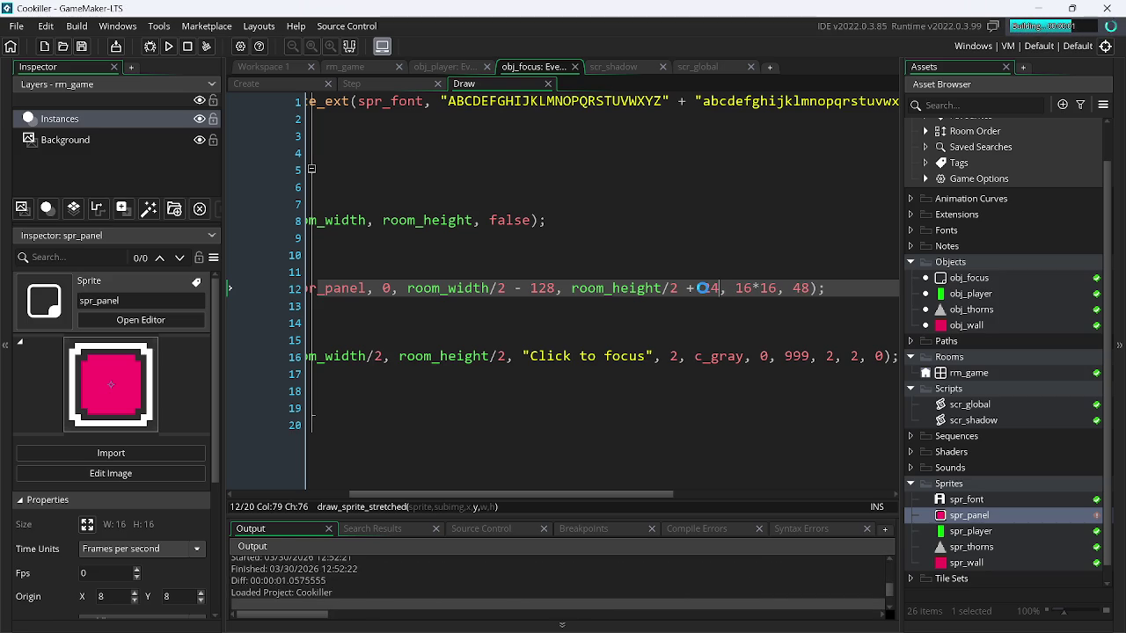
key(Escape)
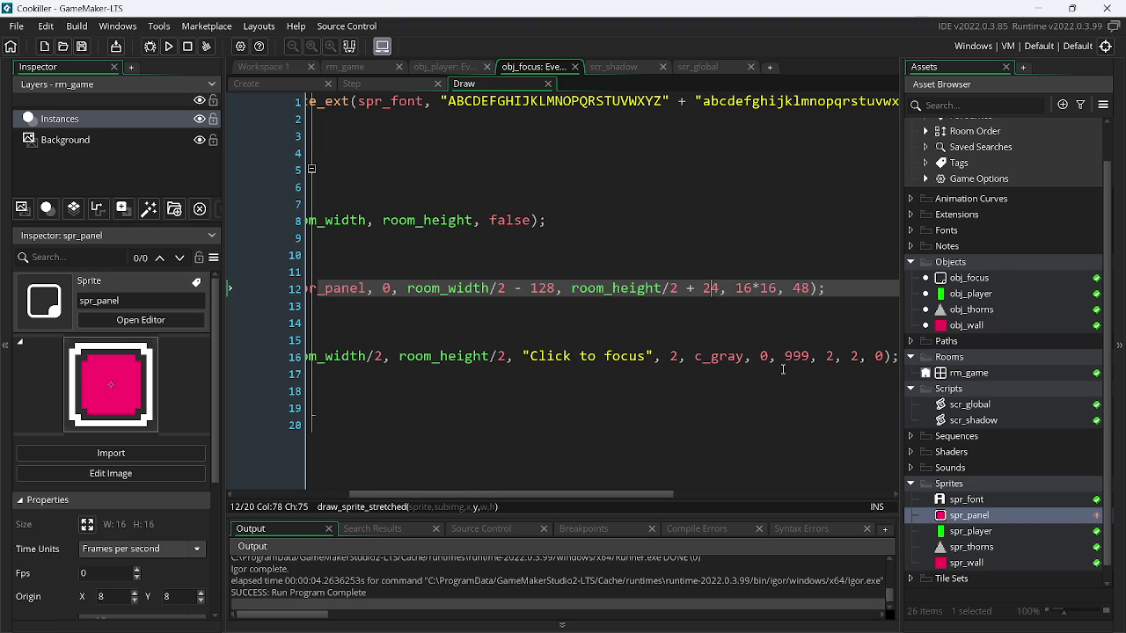
key(BackSpace)
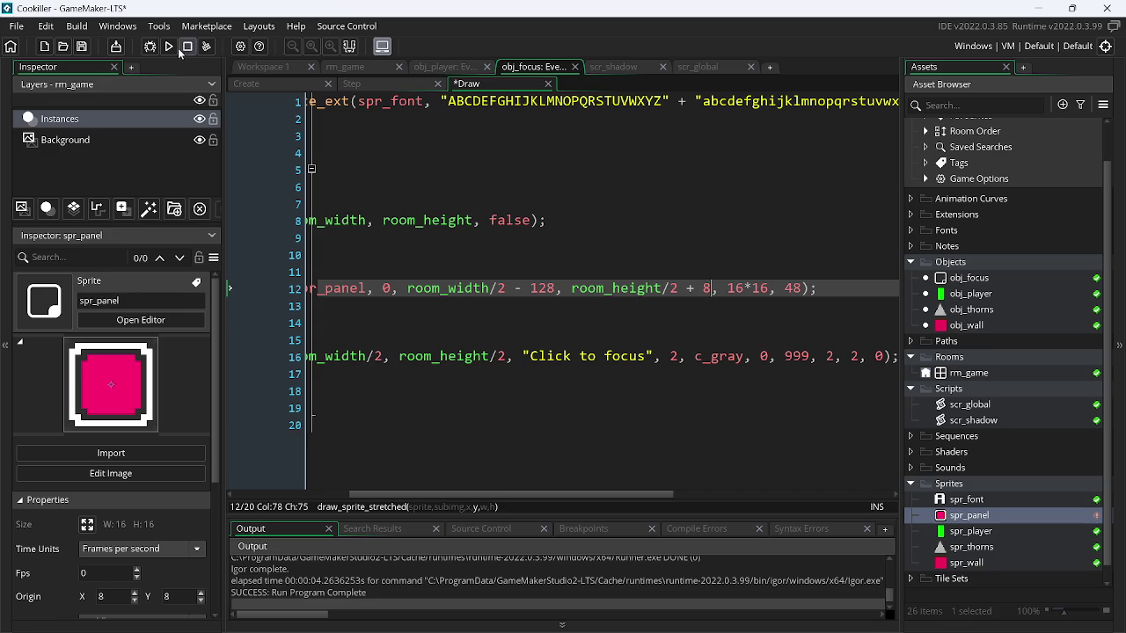
click(171, 47)
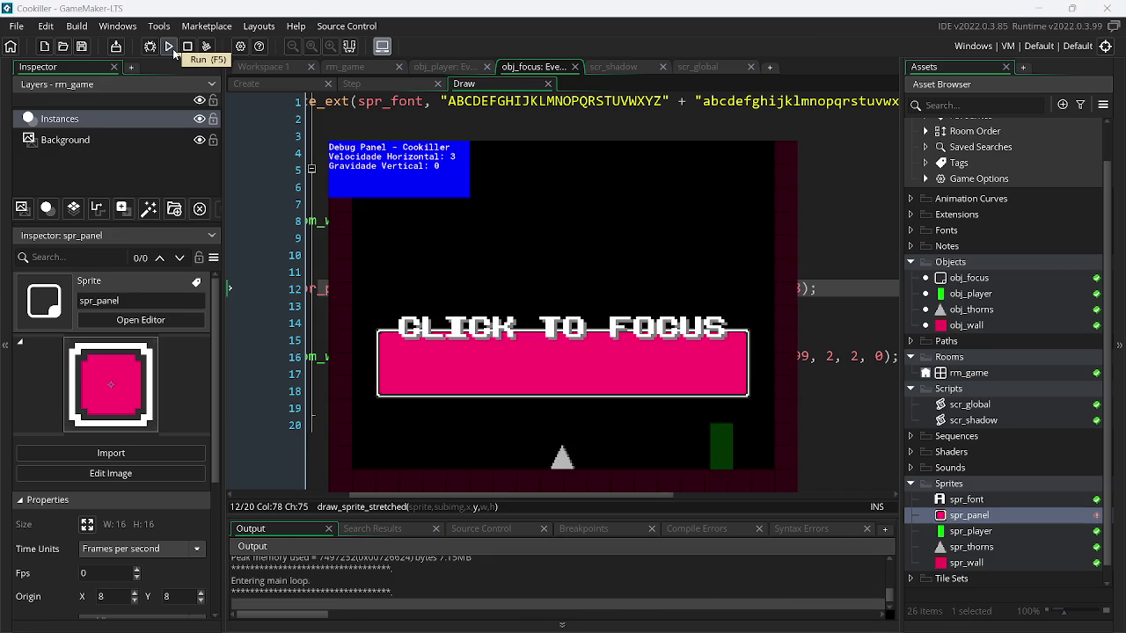
key(Escape)
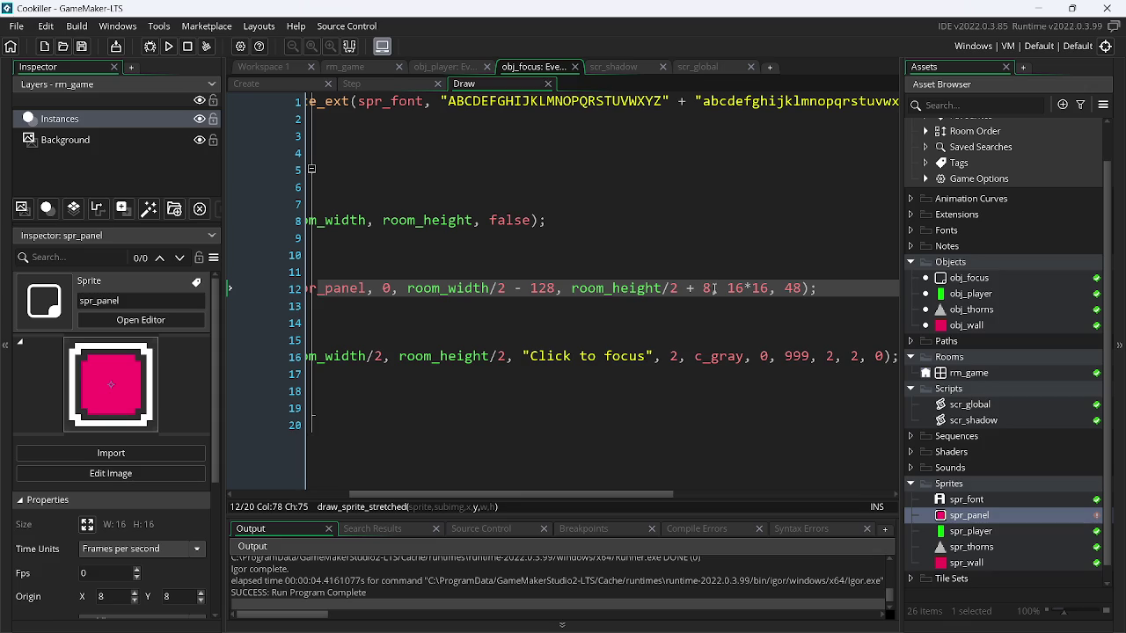
- Test the panel at offsets + 2, no offset, and - 8, running the game each time
key(BackSpace)
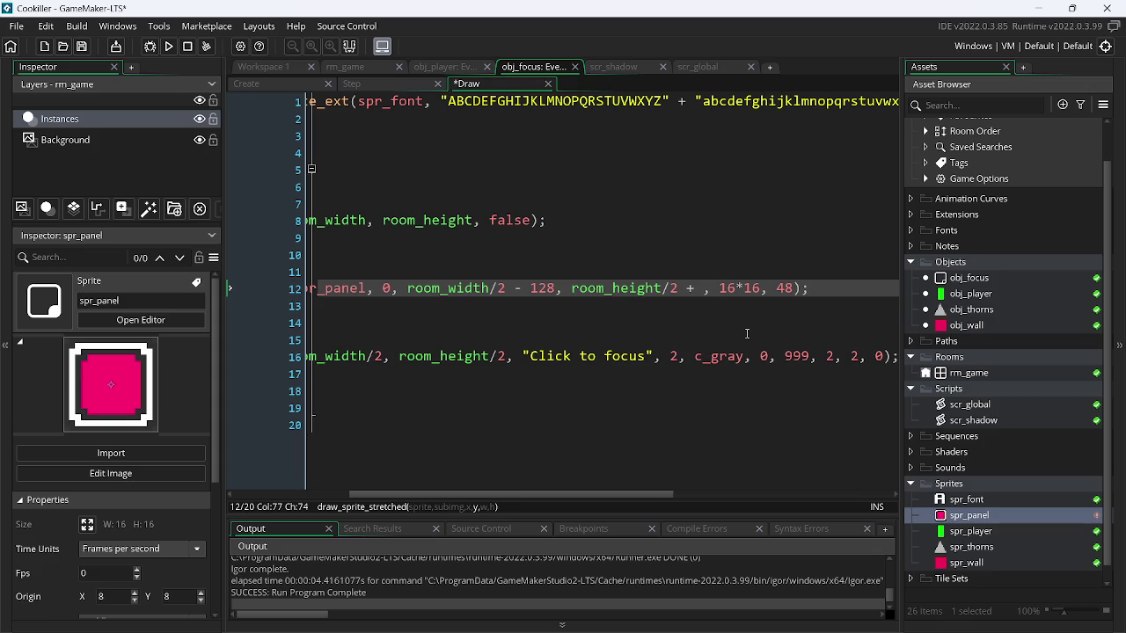
text(2)
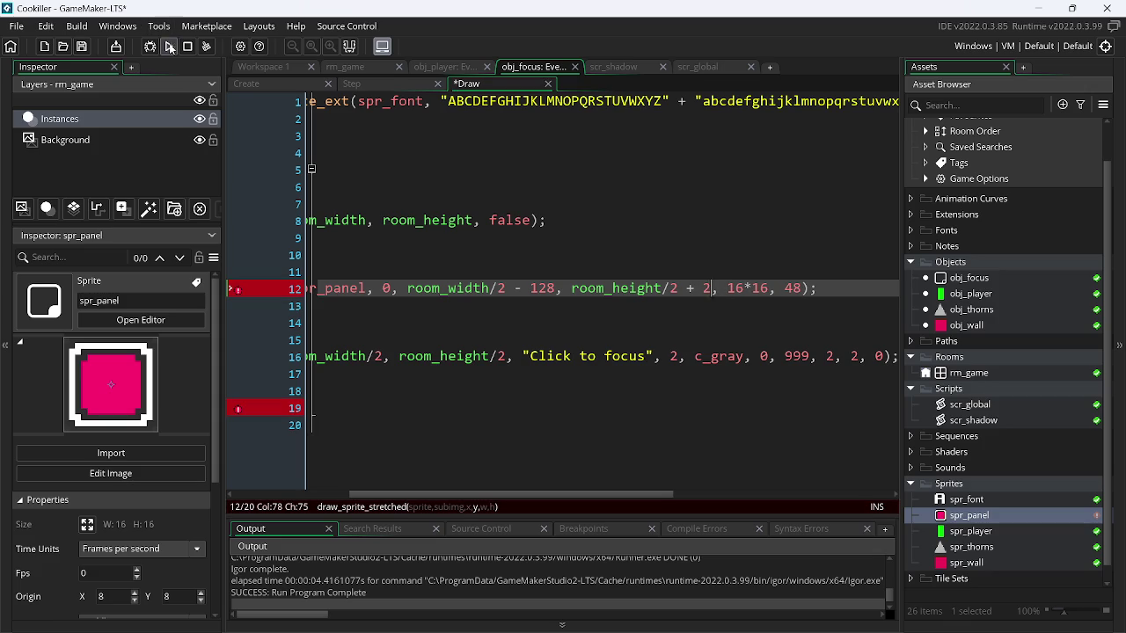
click(170, 46)
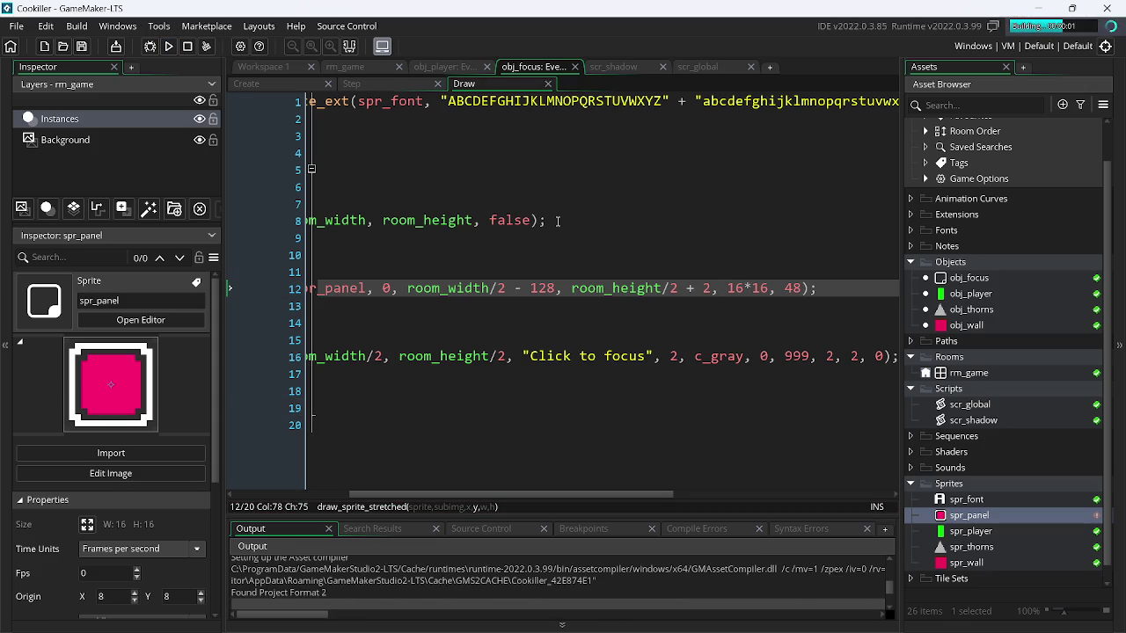
key(Escape)
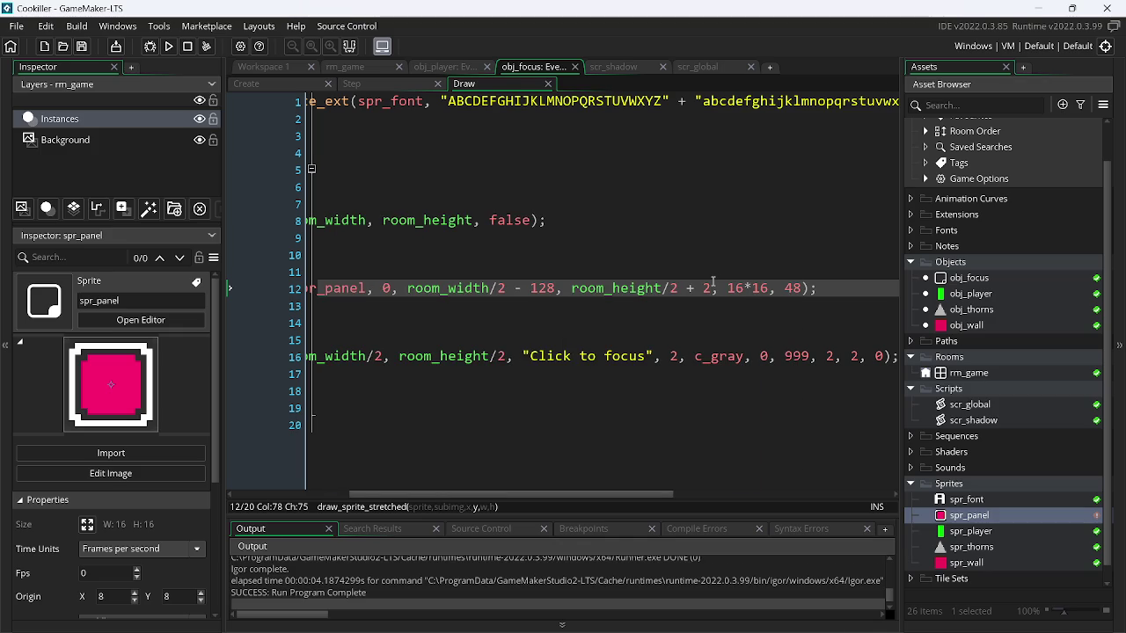
key(BackSpace)
key(BackSpace)
key(BackSpace)
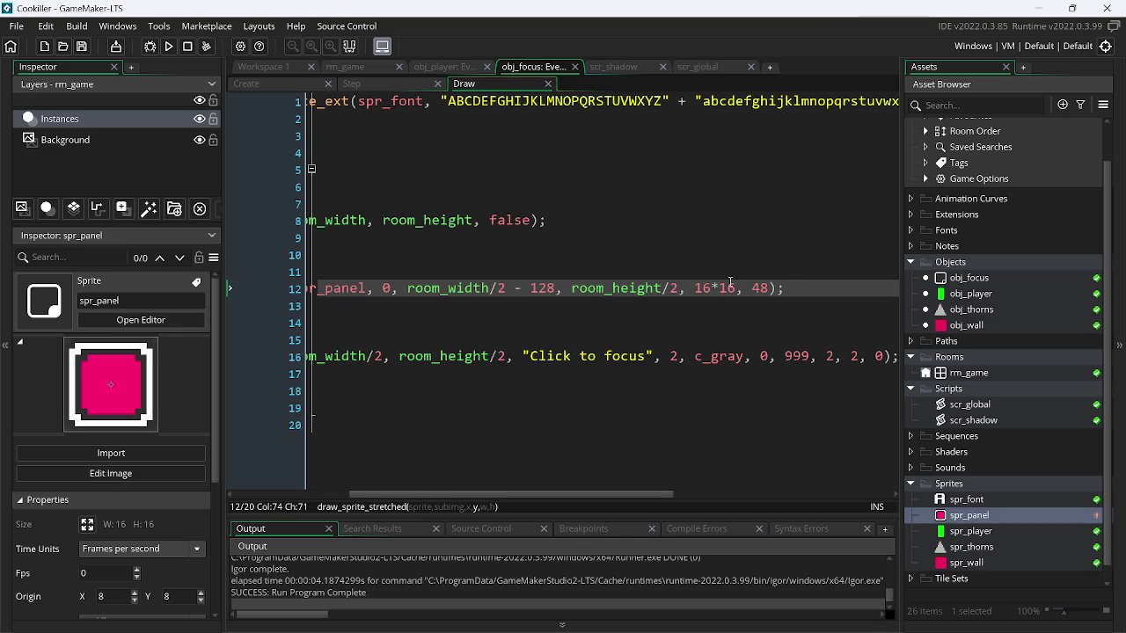
key(F5)
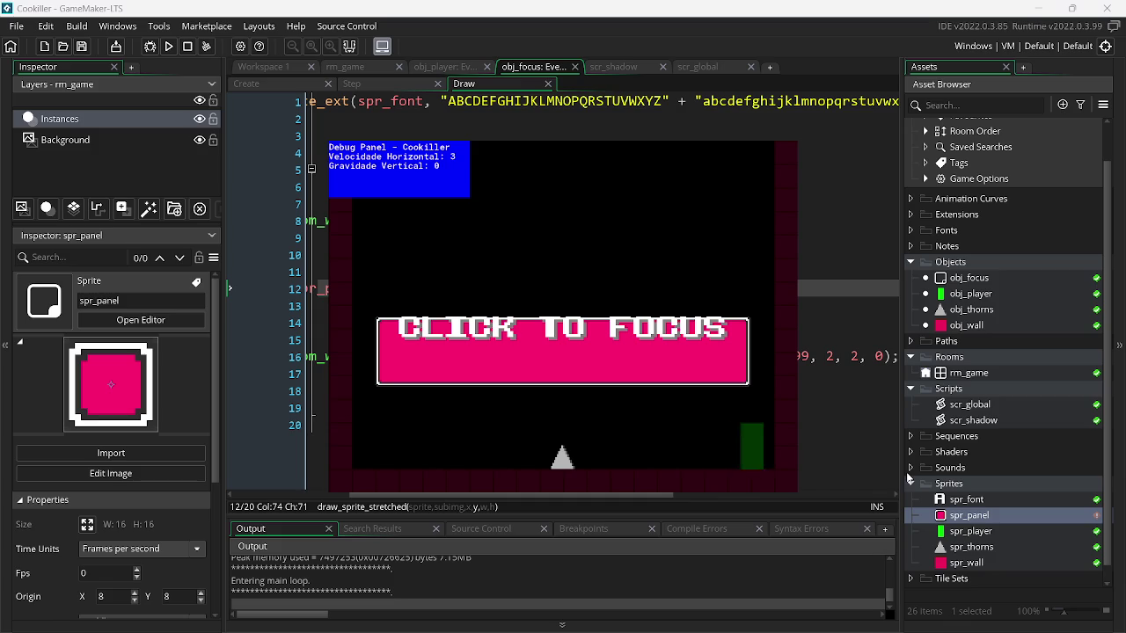
text(- 8, 16*16, 48);)
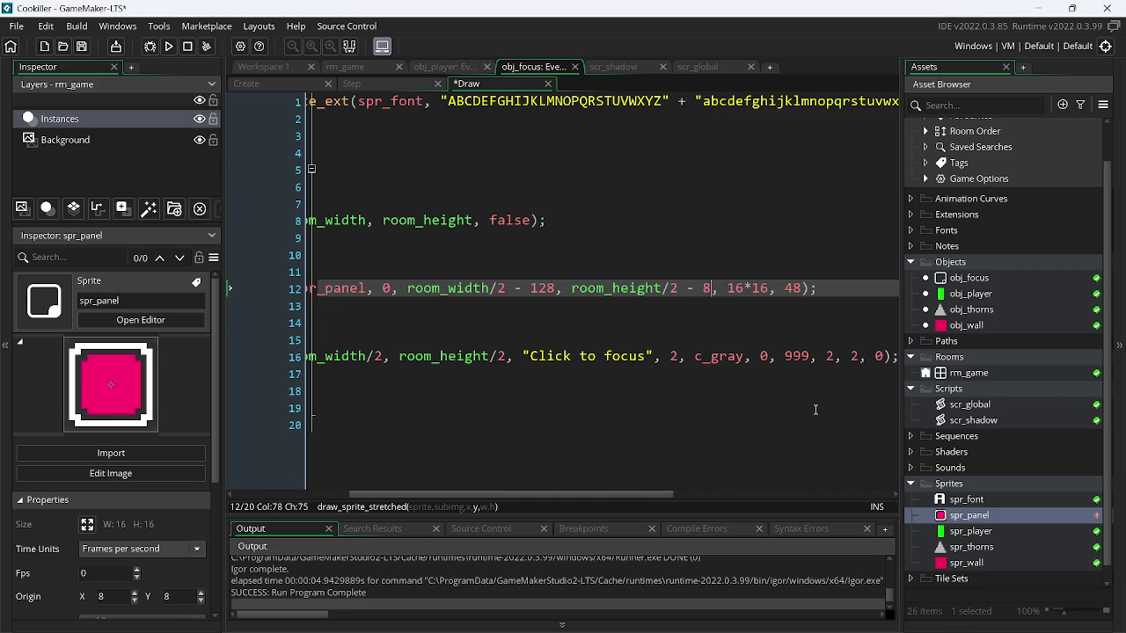
key(F5)
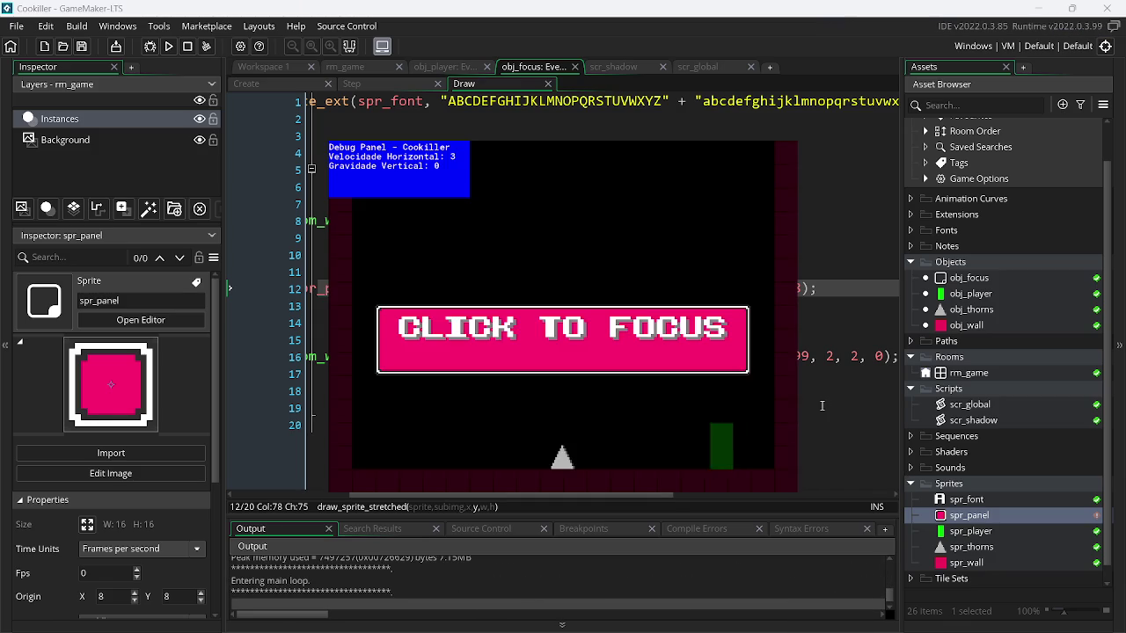
- Set the offset to room_height/2 - 16 and run the game to confirm the panel position
key(BackSpace)
text(16)
key(F5)
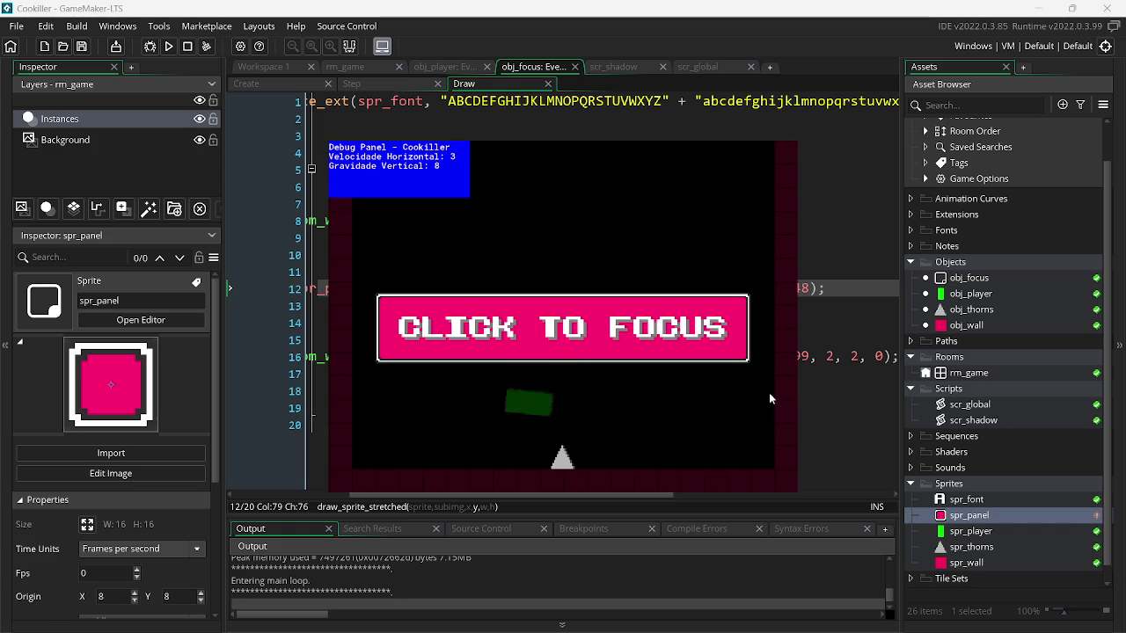
key(Escape)
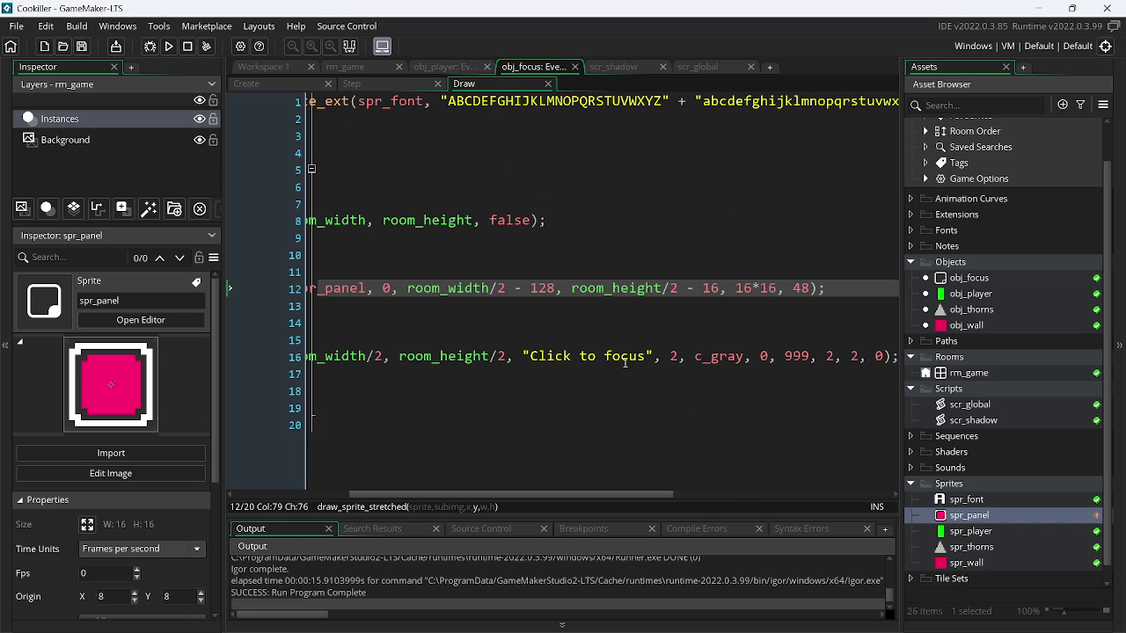
- Negate the focus check on line 5 to if(!window_has_focus()), then switch to the browser
scroll(624, 362, left, 5)
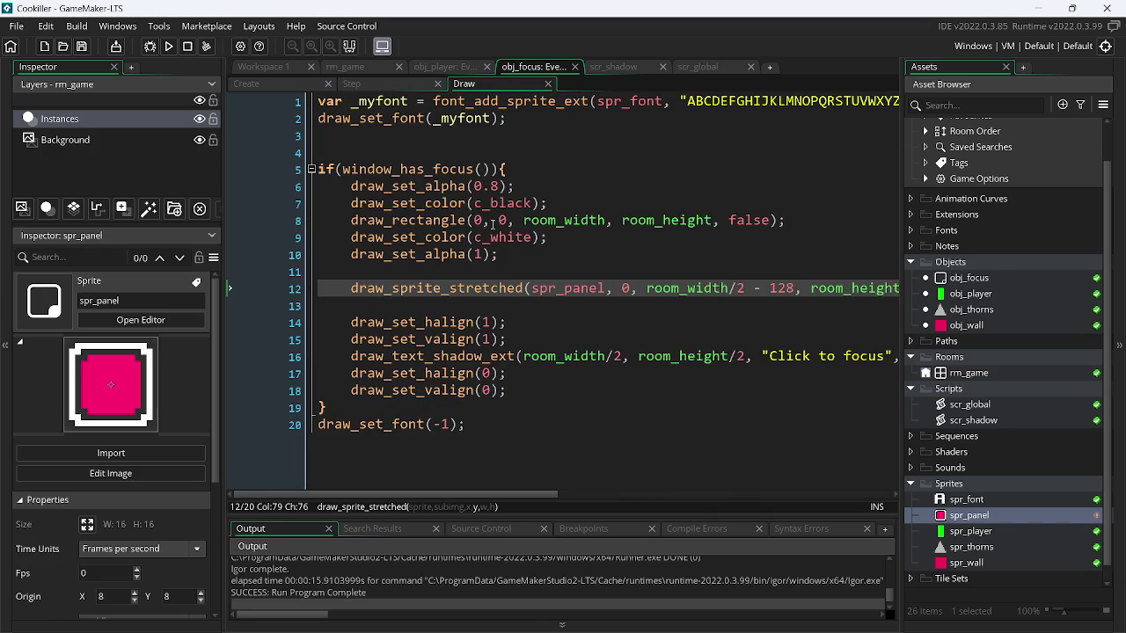
click(344, 170)
text(!)
key(alt+Tab)
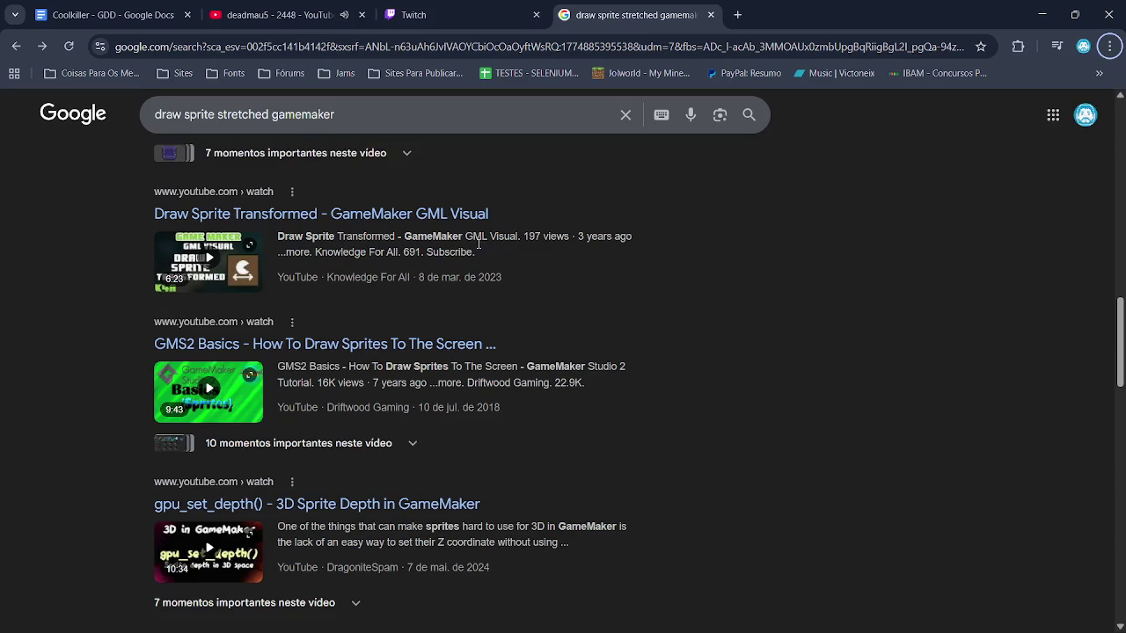
- Close the 'draw sprite stretched gamemaker' search tab in Chrome, keeping Twitch open, and return to GameMaker
click(457, 14)
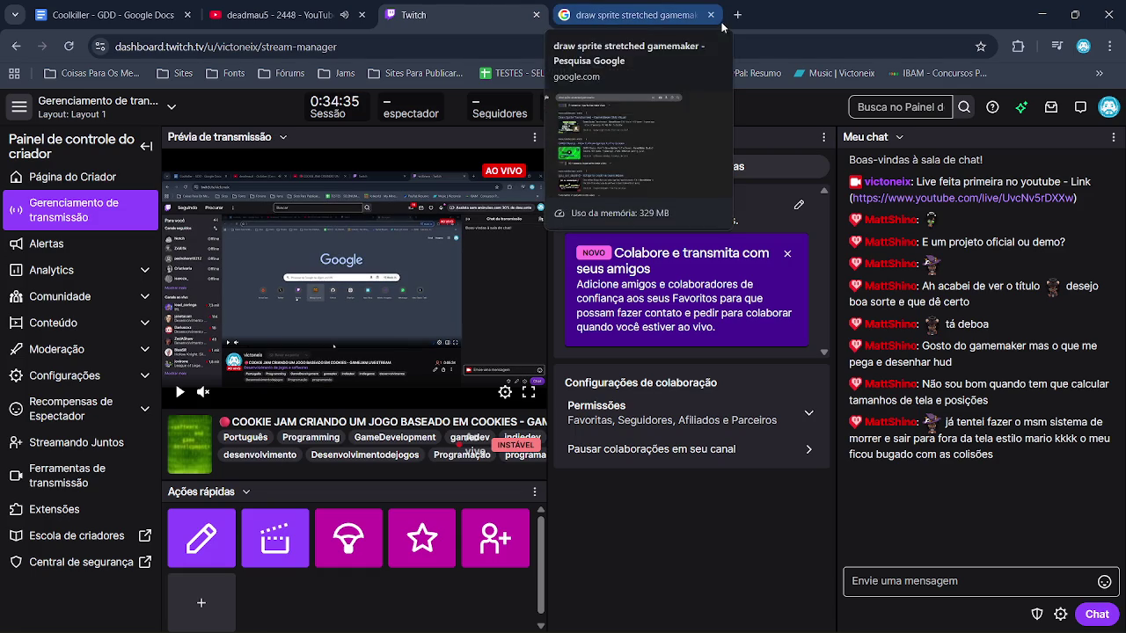
click(711, 15)
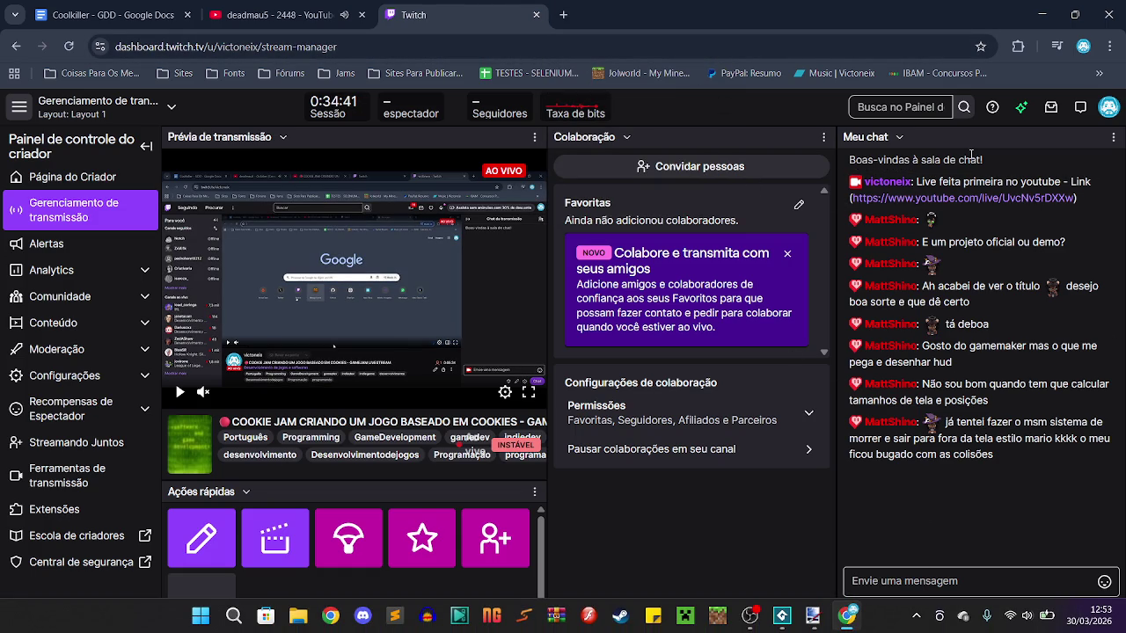
key(alt+Tab)
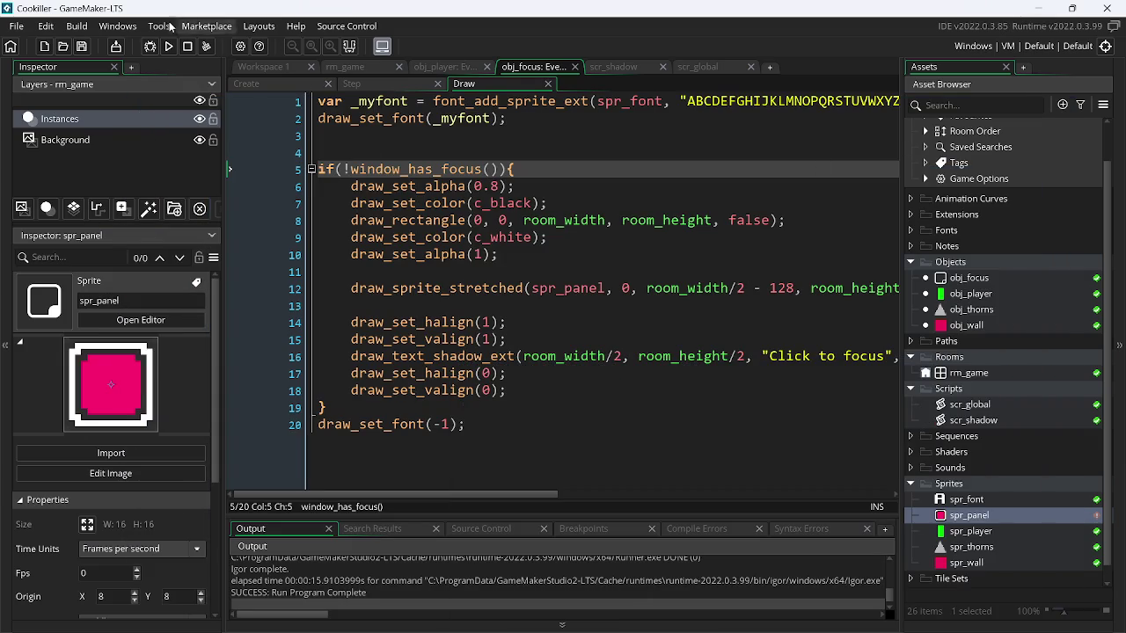
- Run the game, move and jump the green player, and minimize the IDE
click(170, 45)
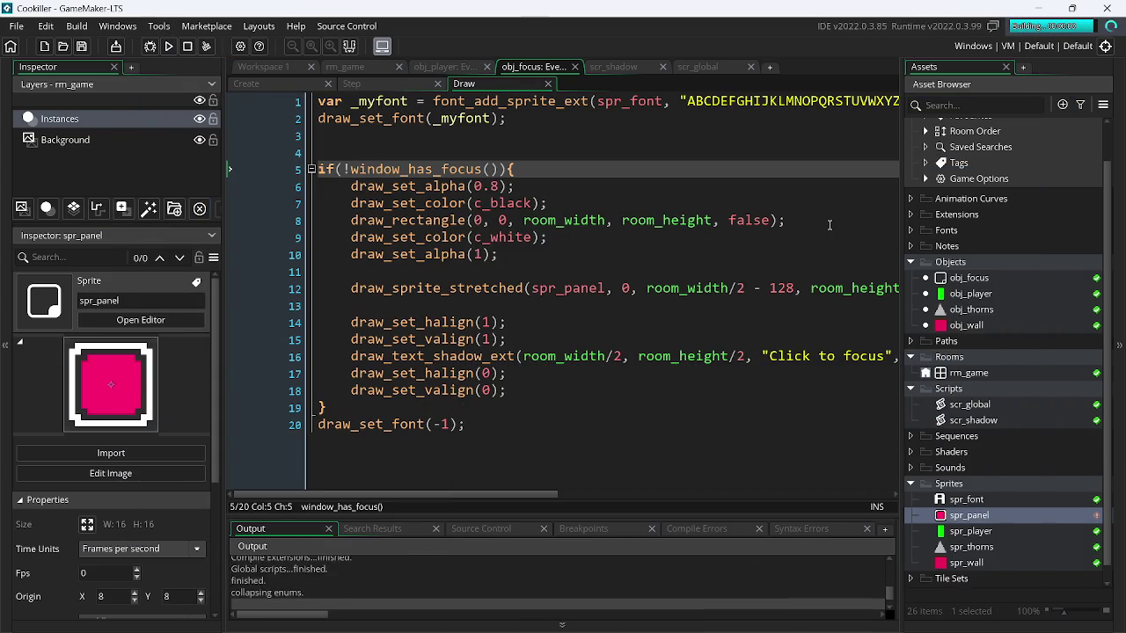
key(Left)
key(space)
key(Right)
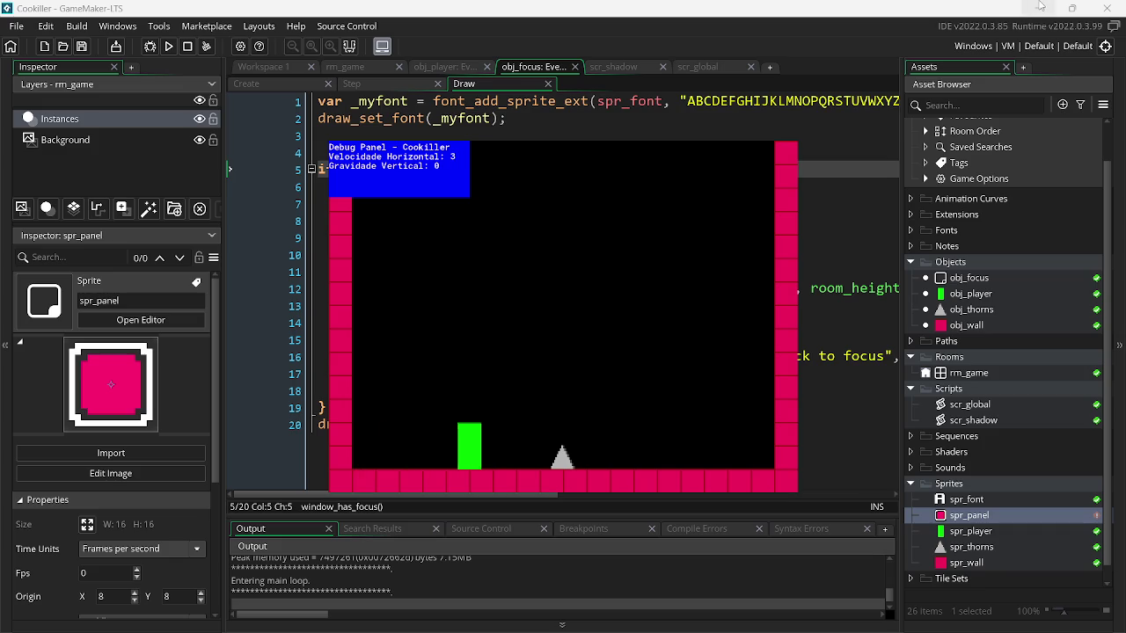
click(1038, 7)
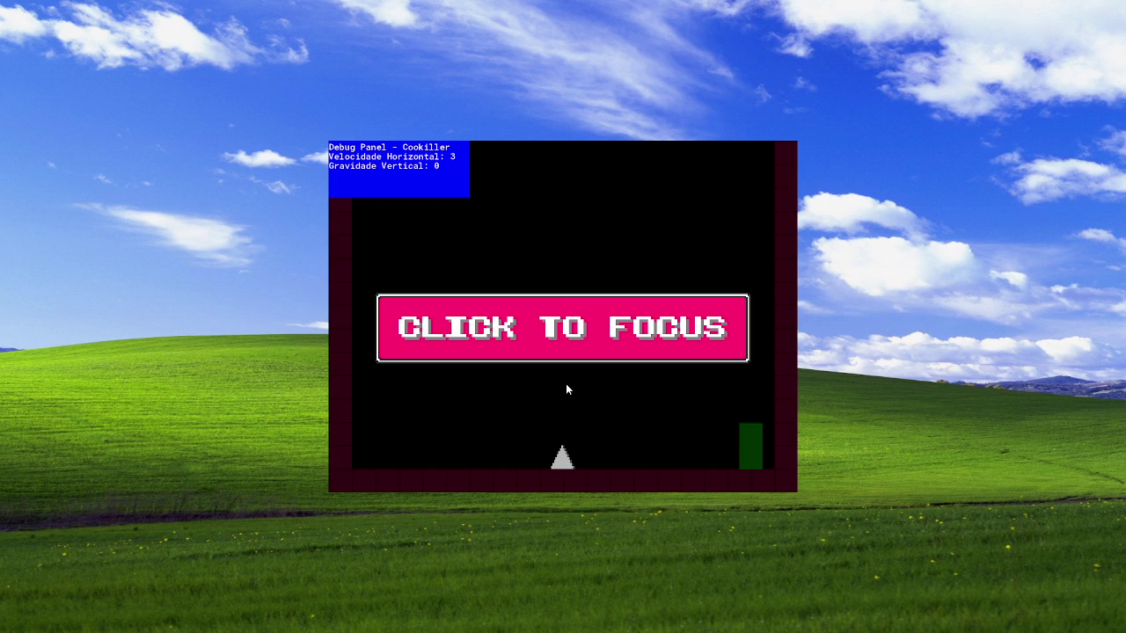
- Click inside and outside the game window to confirm the CLICK TO FOCUS overlay appears when unfocused
click(765, 308)
key(Left)
key(Up)
click(806, 290)
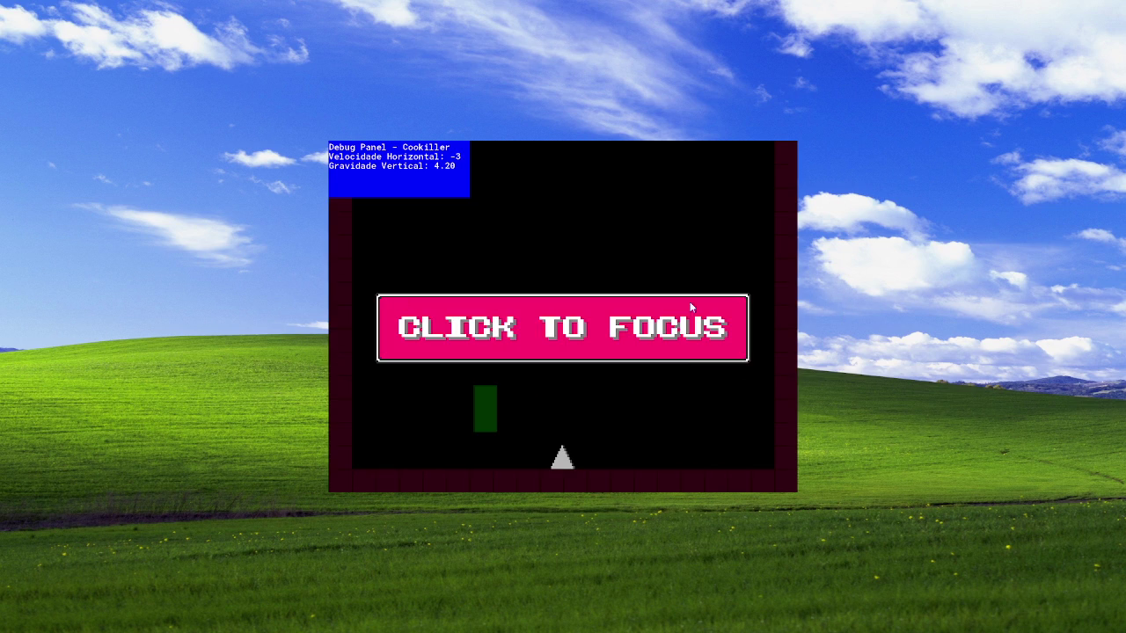
click(467, 332)
key(Right)
key(Up)
click(865, 380)
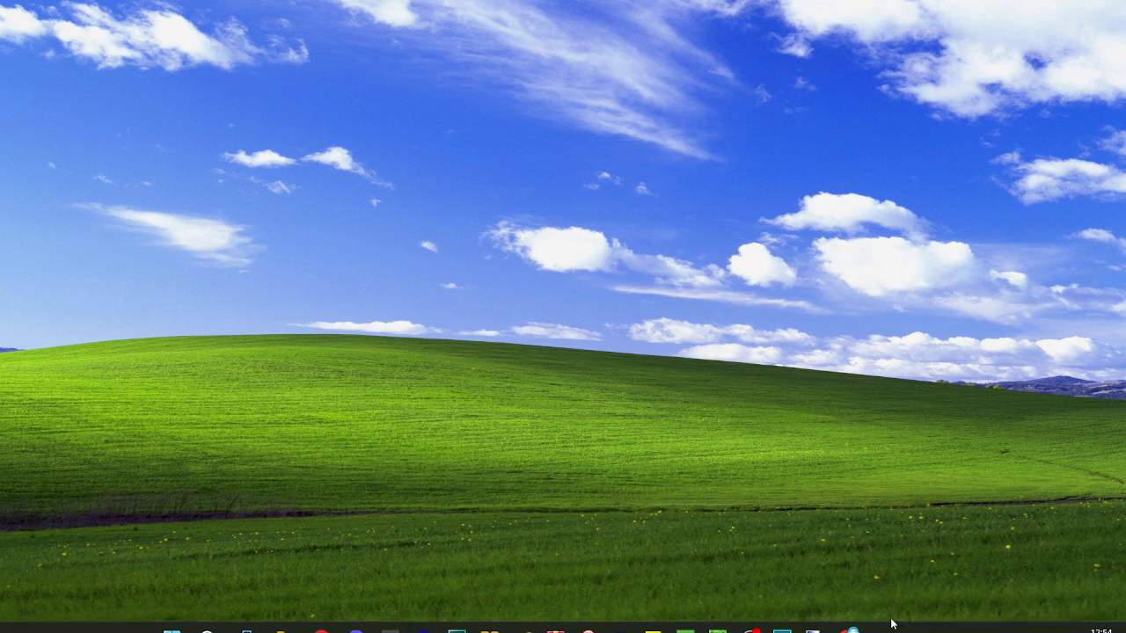
- Mute the Mic/Aux input in OBS's Audio Mixer and return to the Cookiller project
click(750, 621)
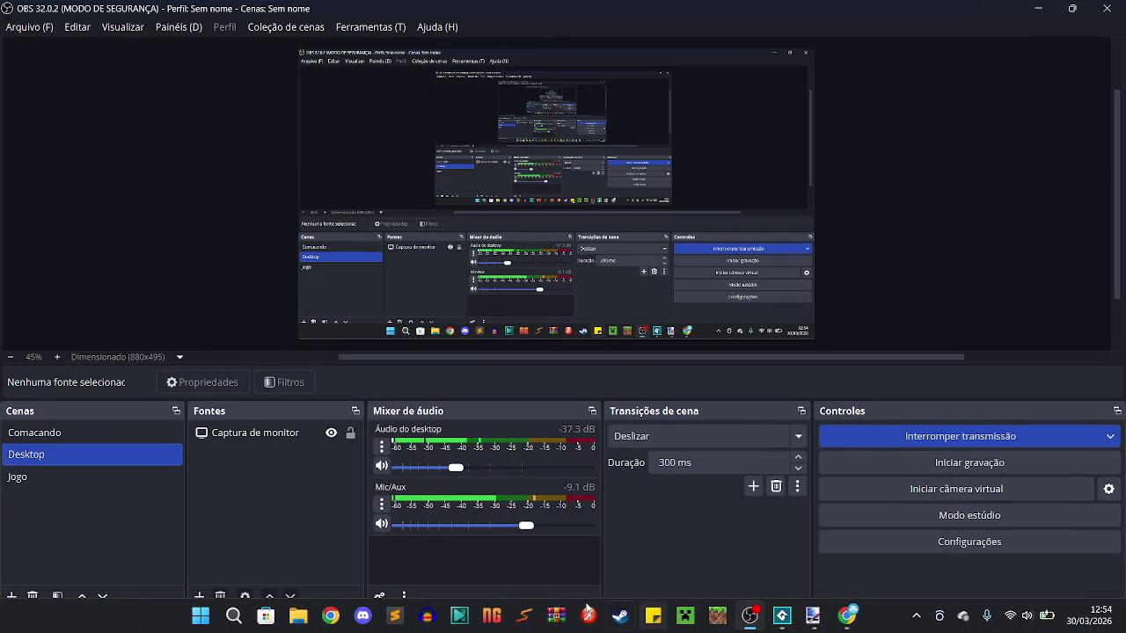
click(752, 619)
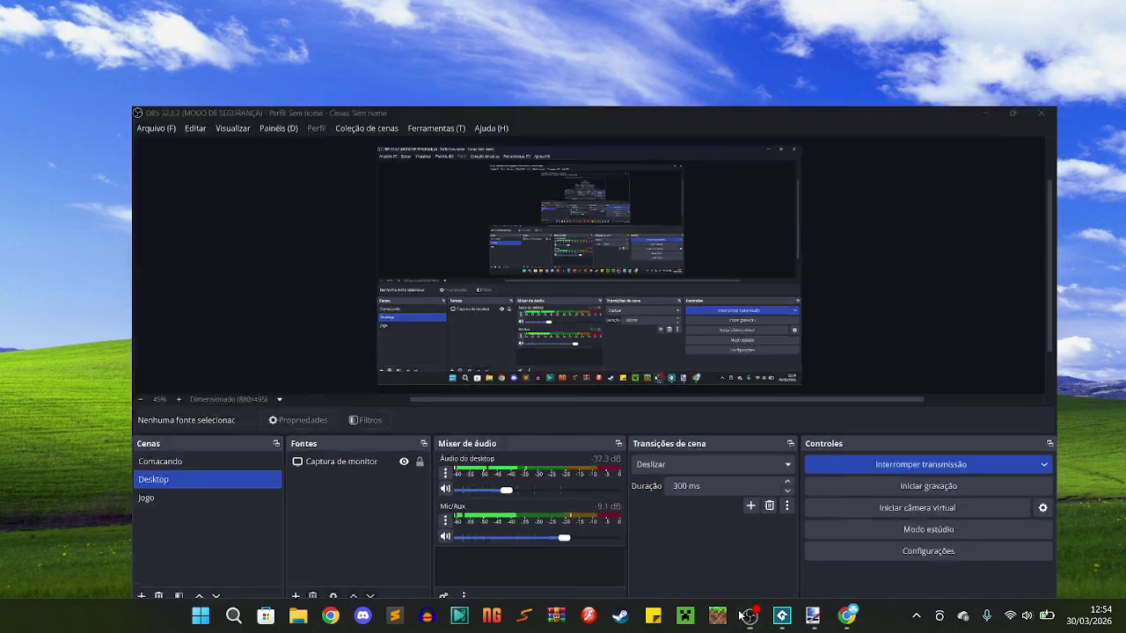
click(757, 620)
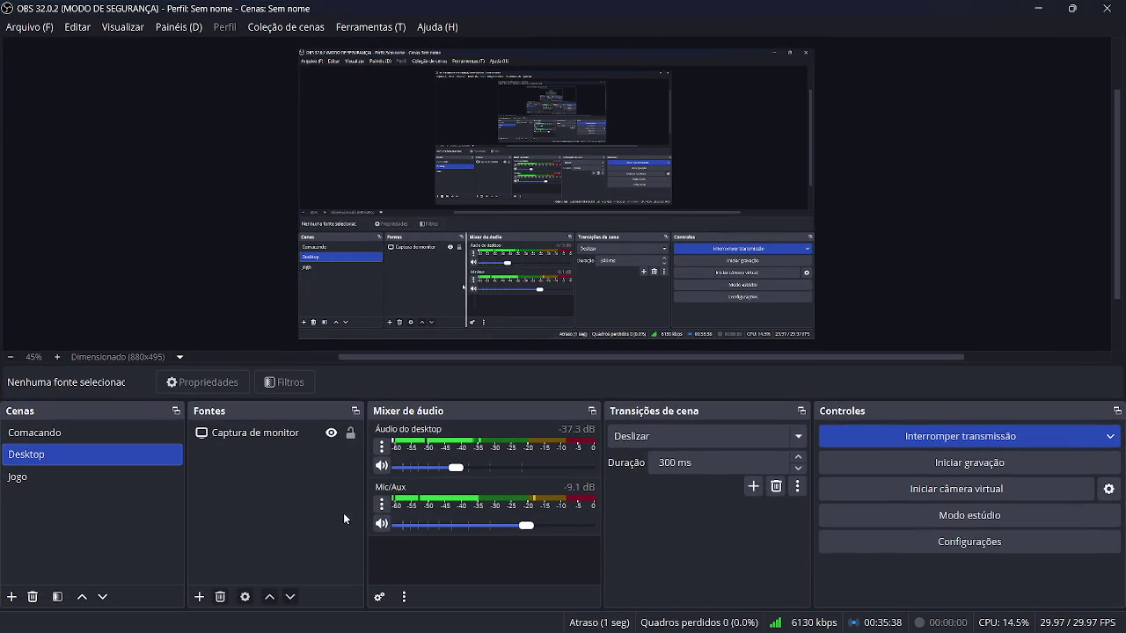
click(383, 522)
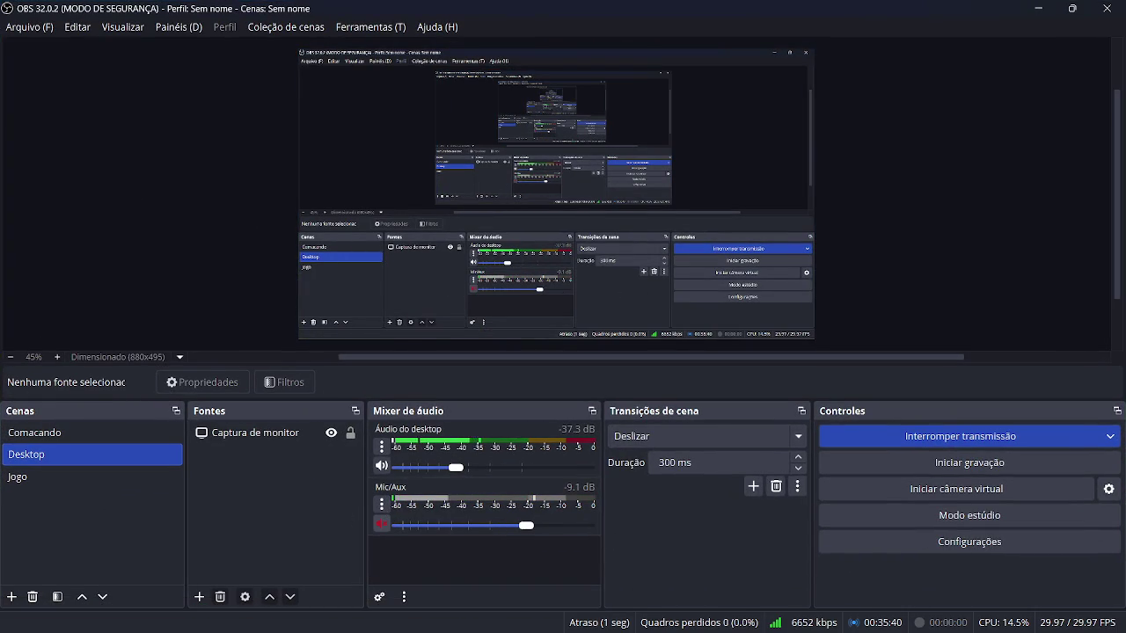
mouse_move(782, 620)
click(747, 508)
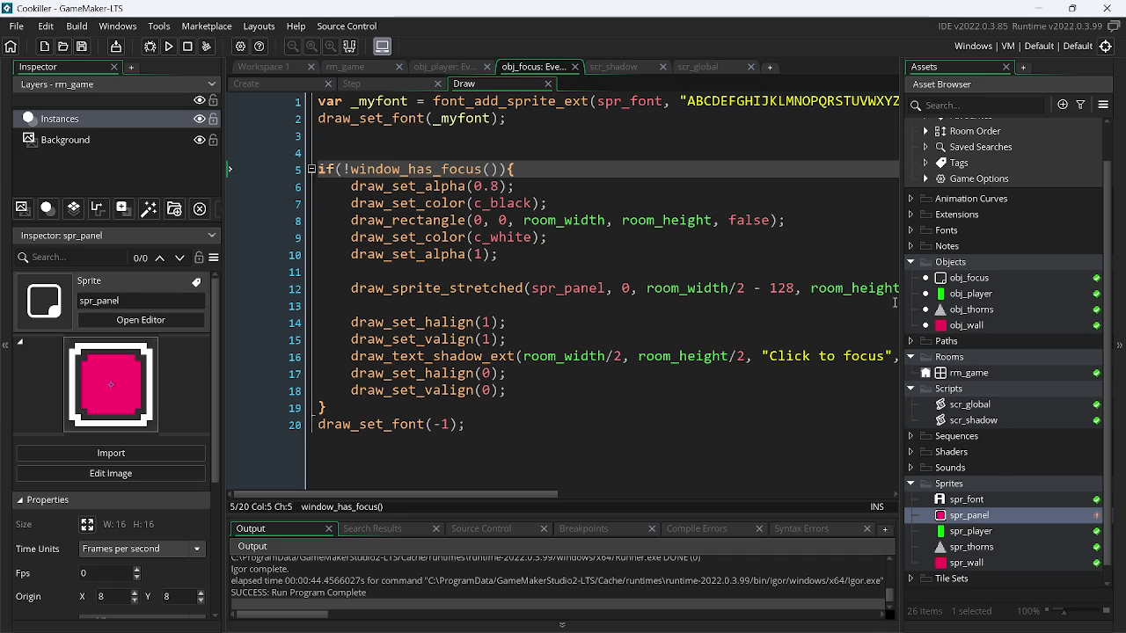
- Hide OBS, undo a stray edit in line 12's draw_sprite_stretched call, and open spr_panel
click(752, 614)
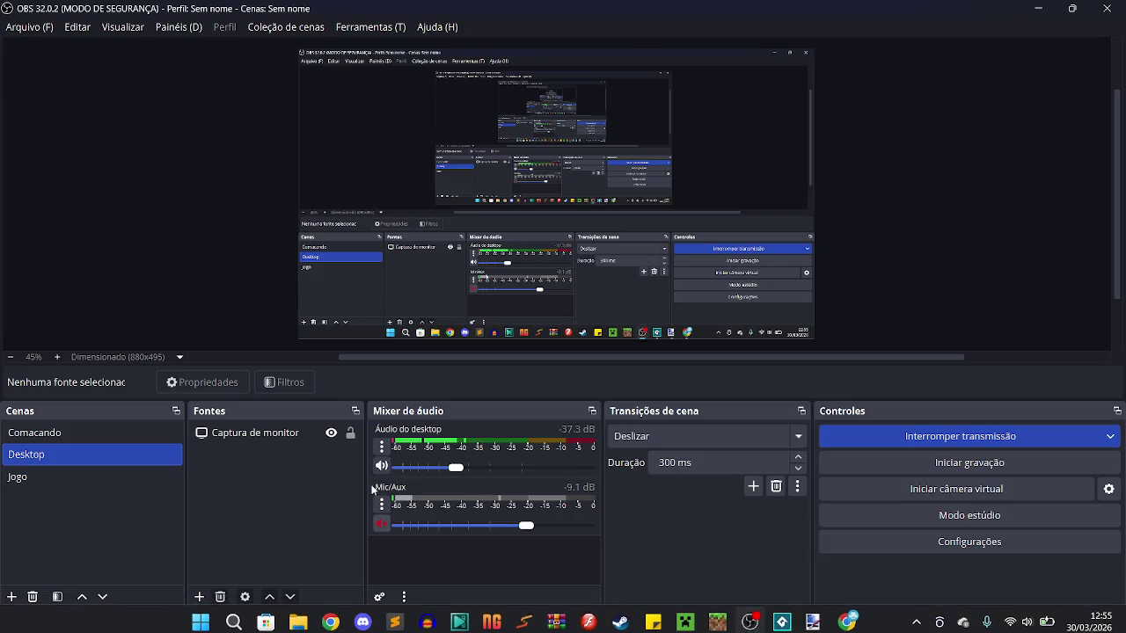
click(1037, 7)
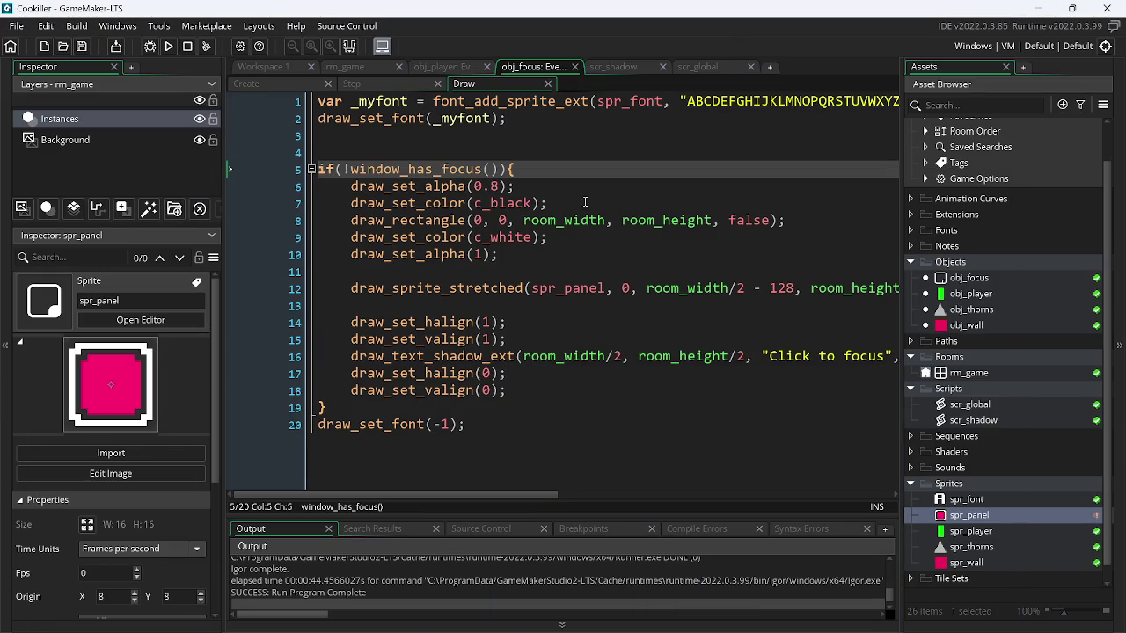
click(526, 289)
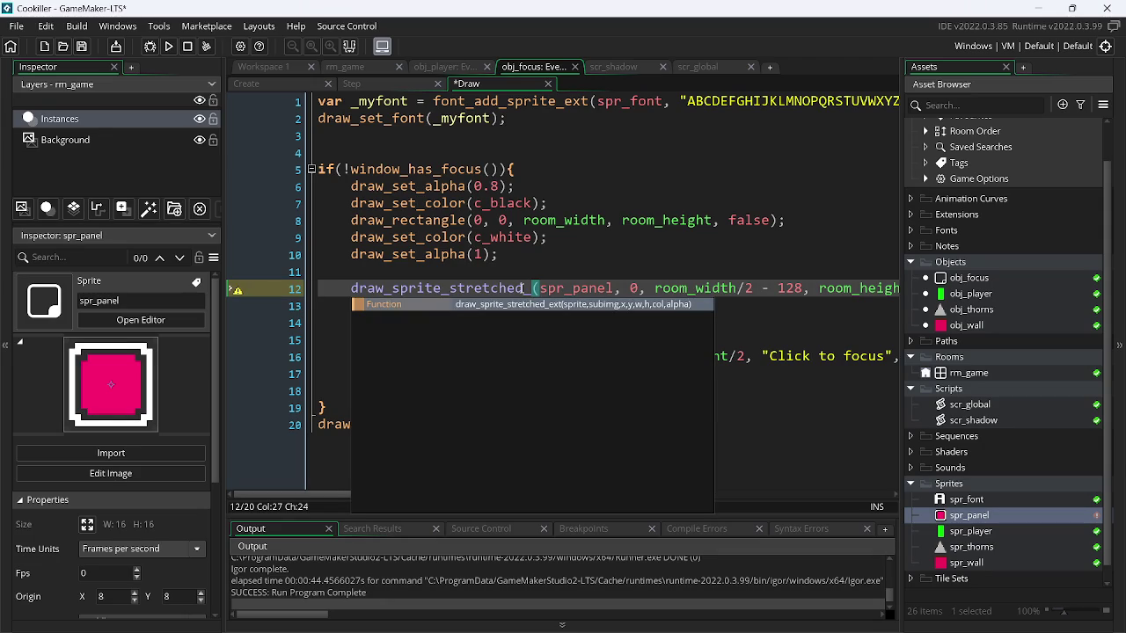
key(ctrl+z)
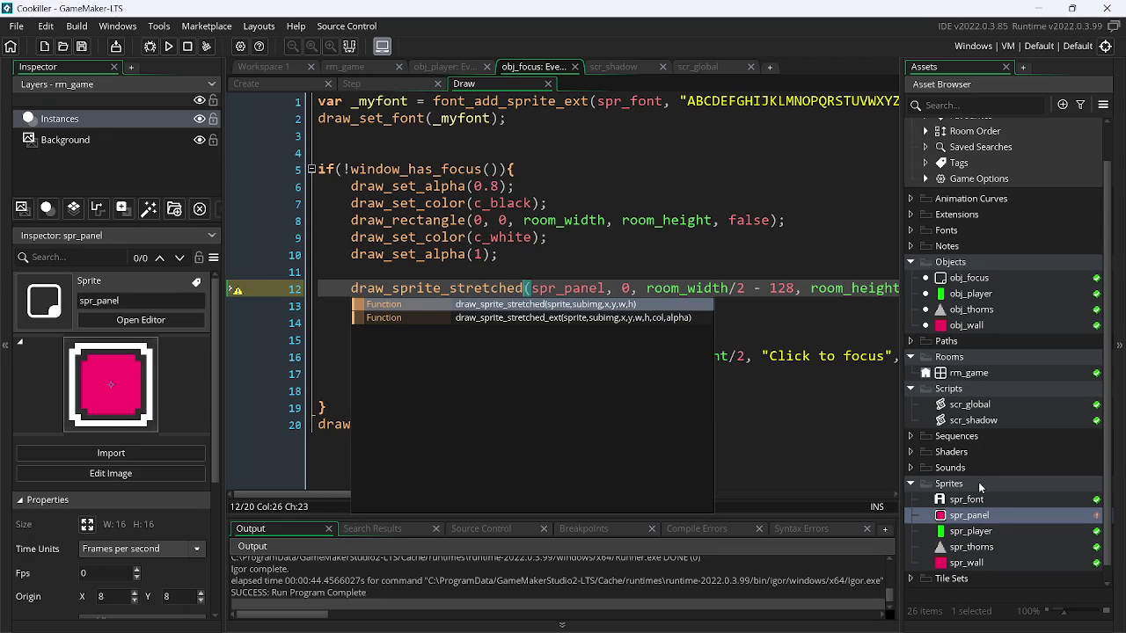
double_click(1000, 515)
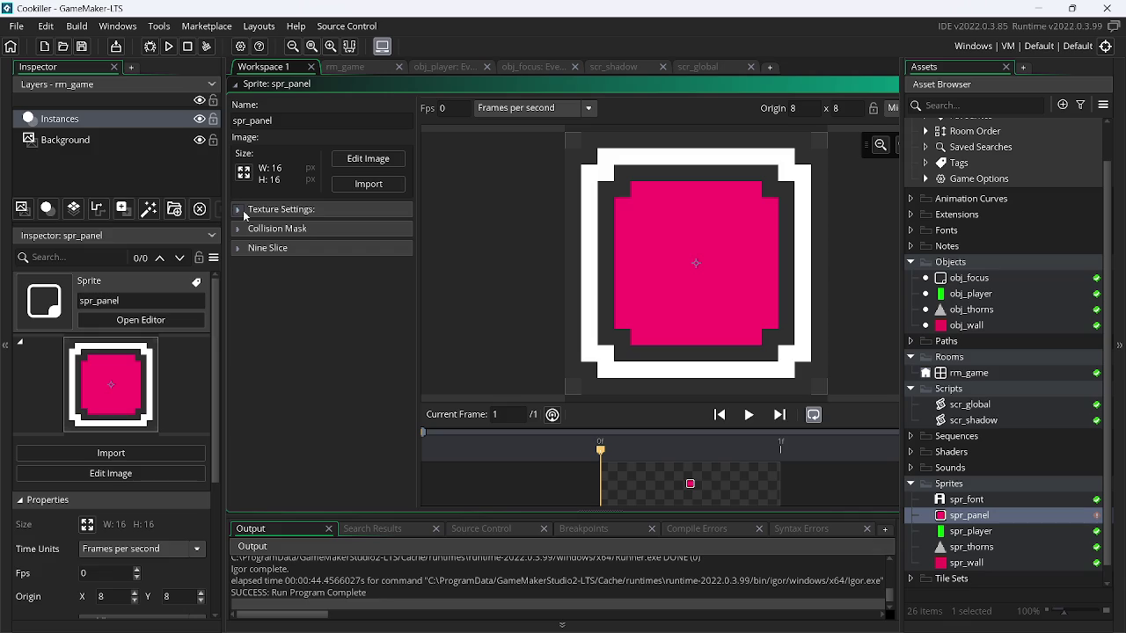
- Expand and collapse spr_panel's Texture Settings, then bring up its Resize Properties
drag(214, 498, 212, 571)
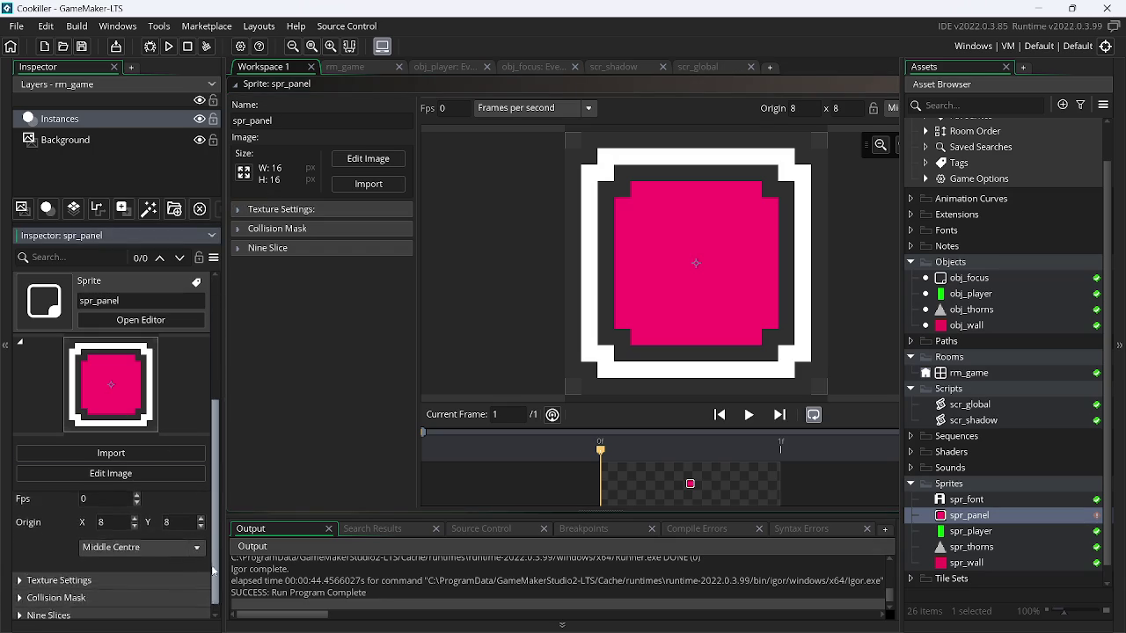
click(165, 579)
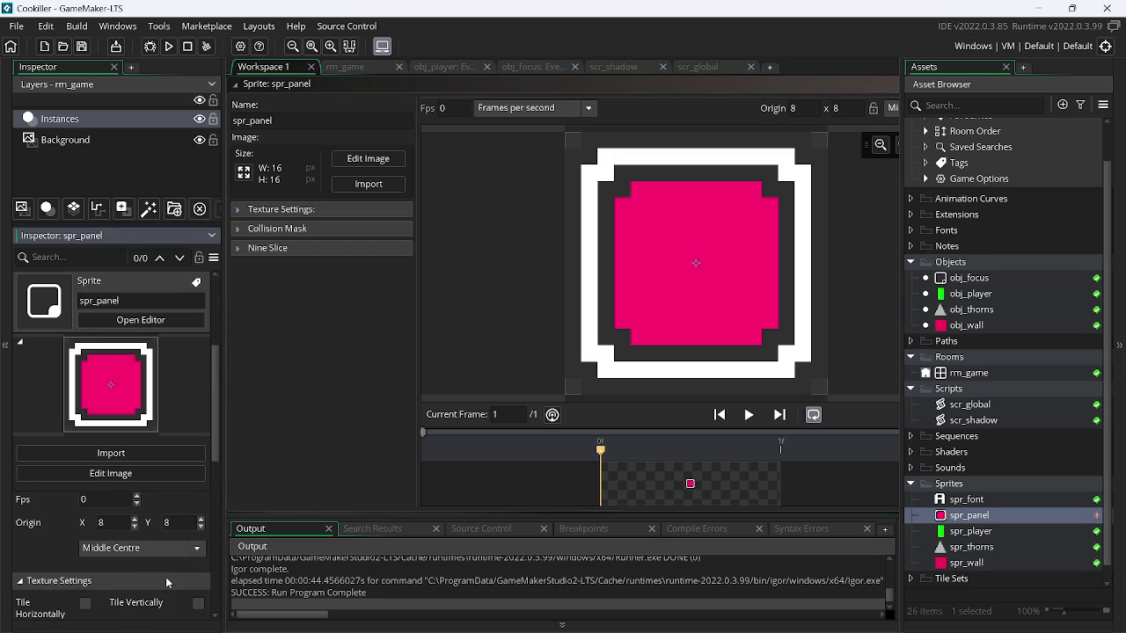
mouse_move(218, 445)
mouse_down()
mouse_move(221, 616)
mouse_move(220, 490)
mouse_up()
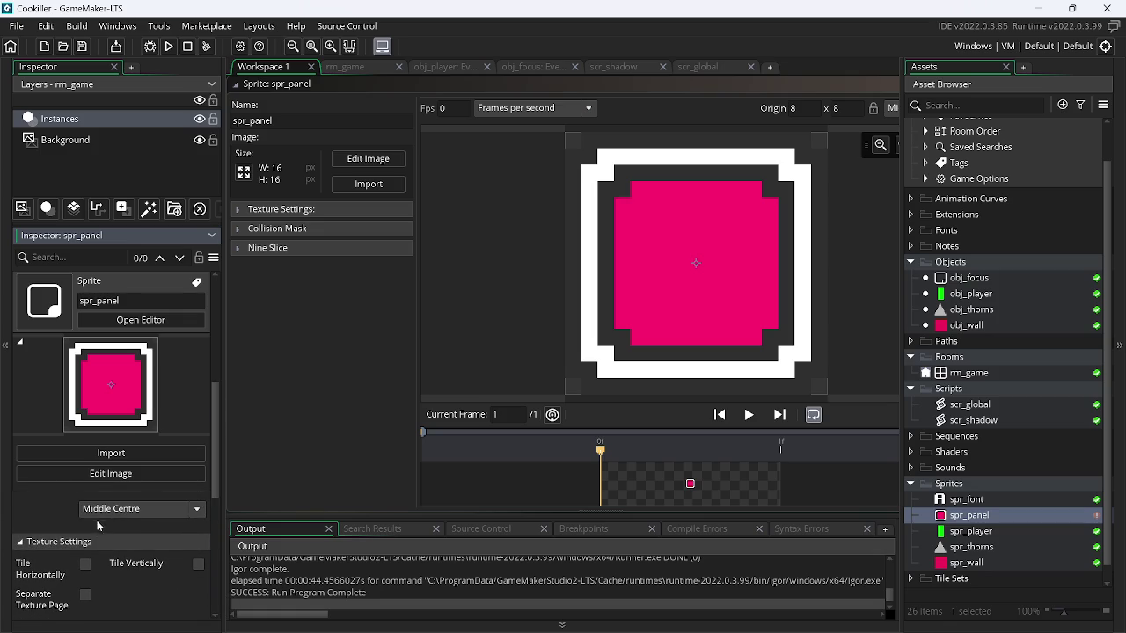
click(21, 545)
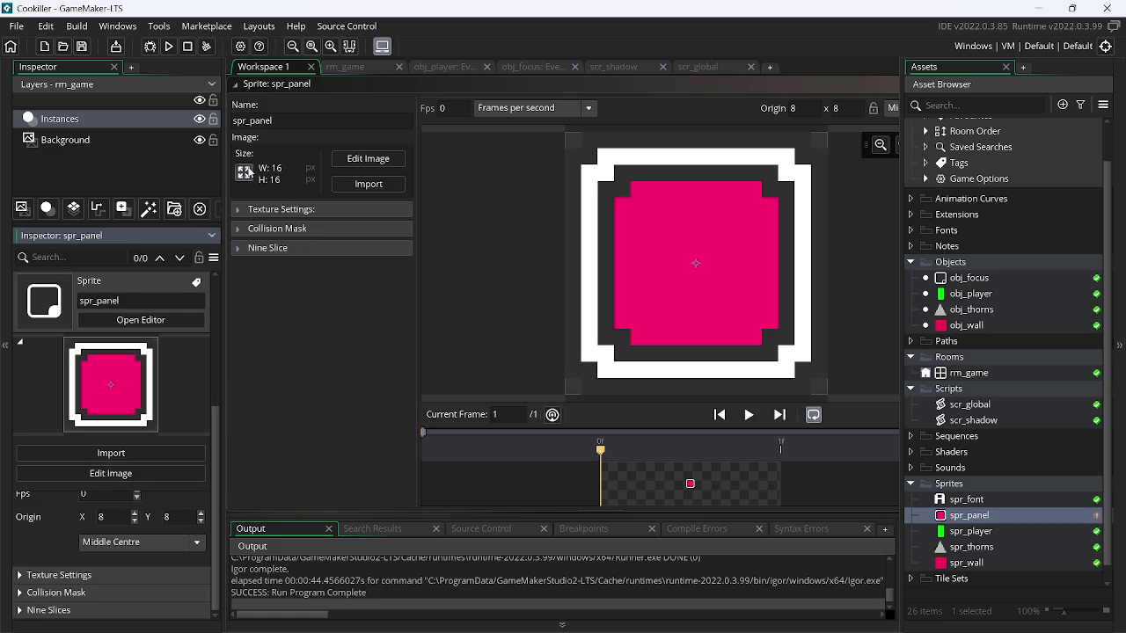
click(246, 172)
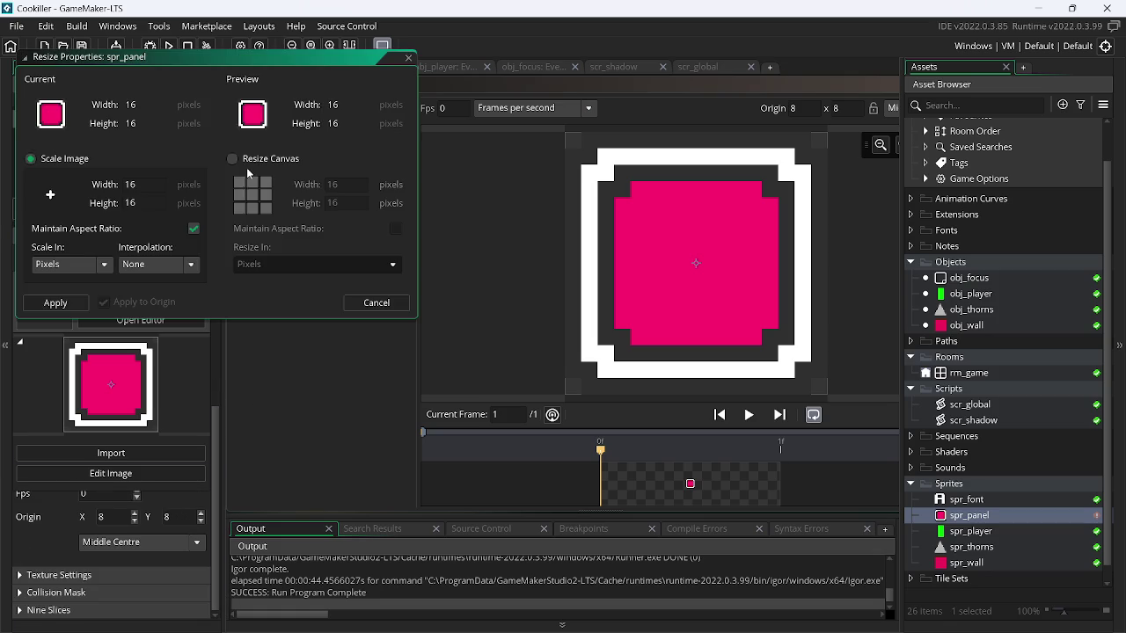
- Resize spr_panel's width to 24, then resize it back to 16
double_click(130, 184)
text(24)
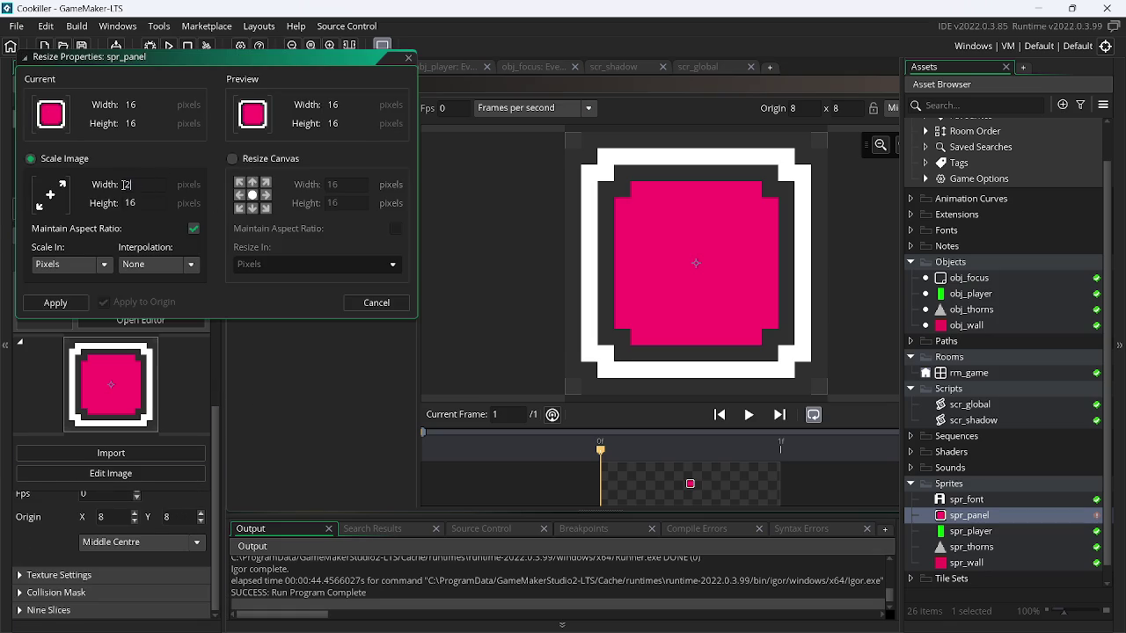
key(Return)
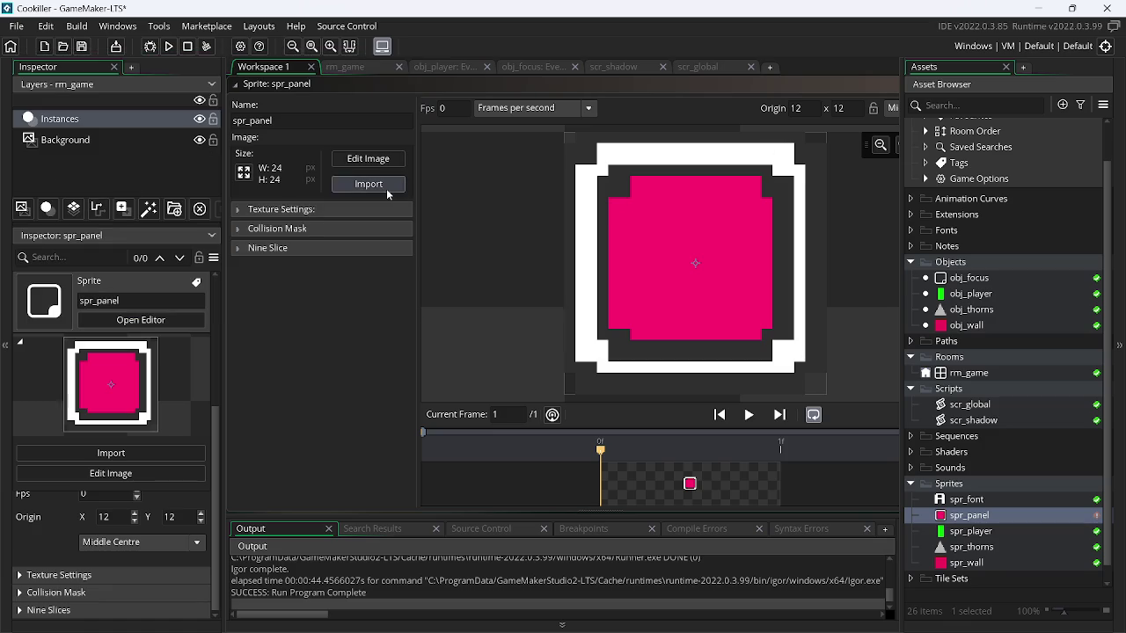
click(245, 173)
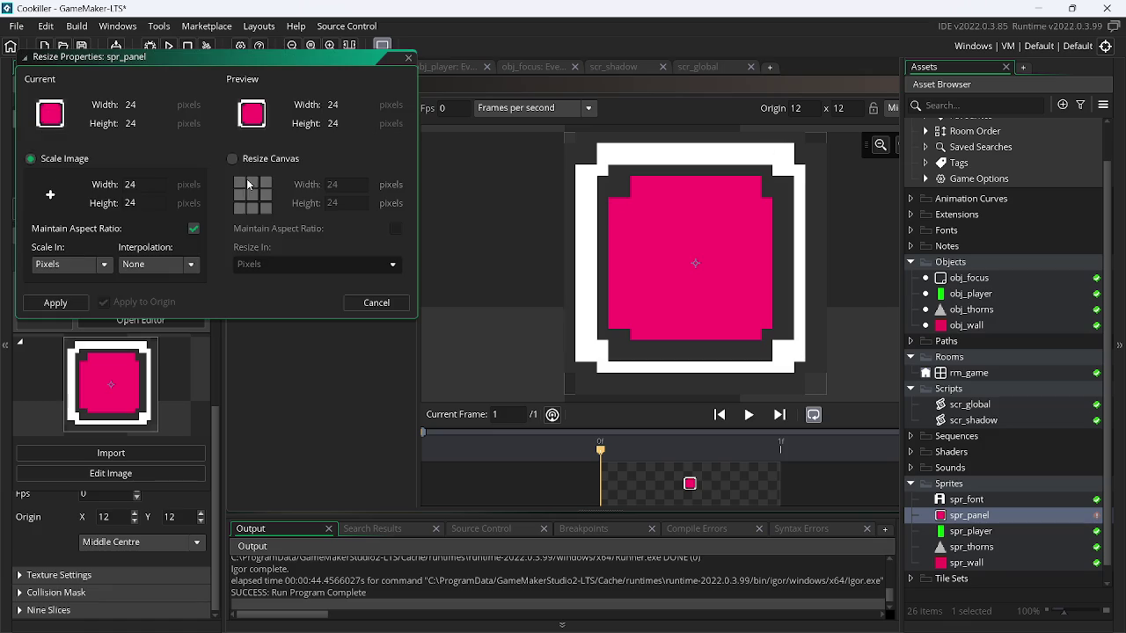
double_click(130, 185)
text(1)
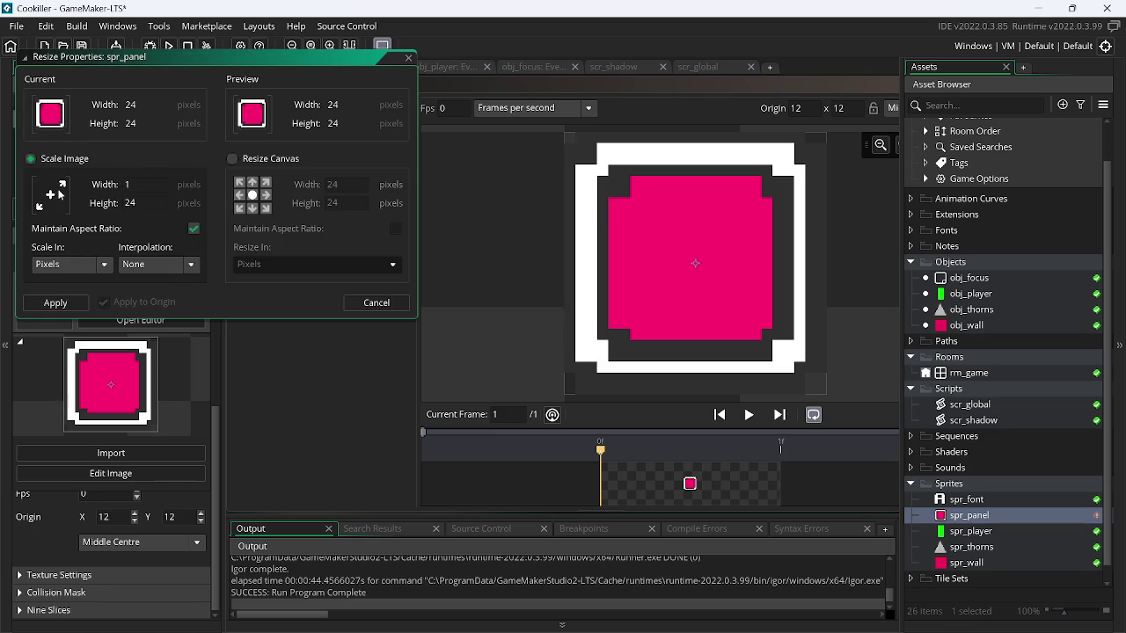
text(6)
key(Return)
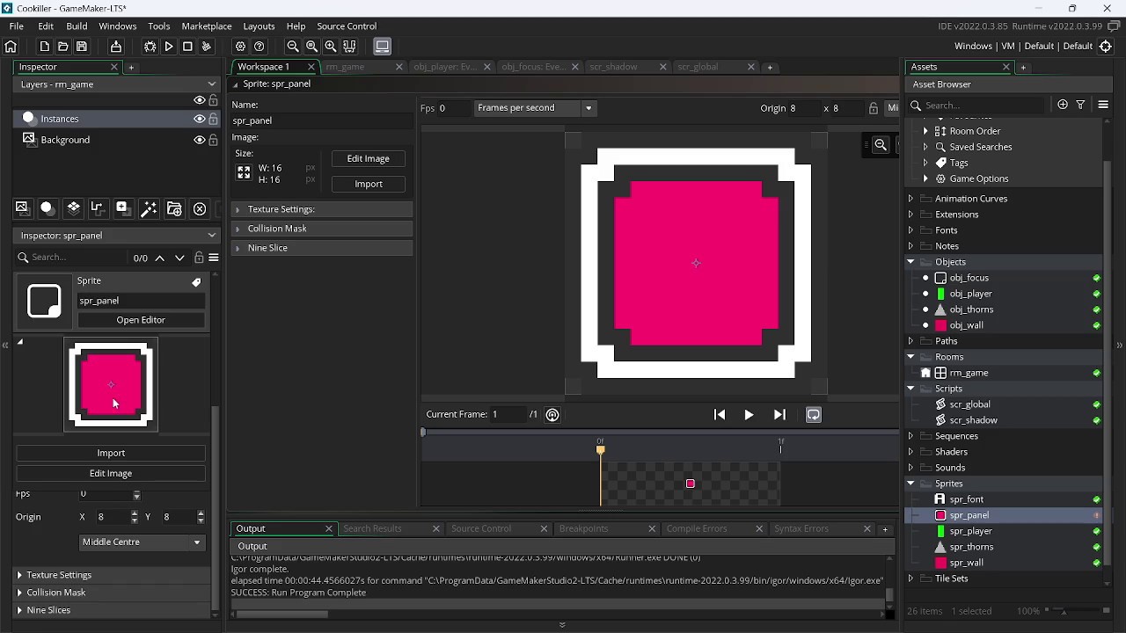
- Expand Texture Settings, Collision Mask and Nine Slices in spr_panel's Inspector to show the slice guides
click(217, 487)
drag(220, 506, 236, 277)
scroll(105, 563, down, 3)
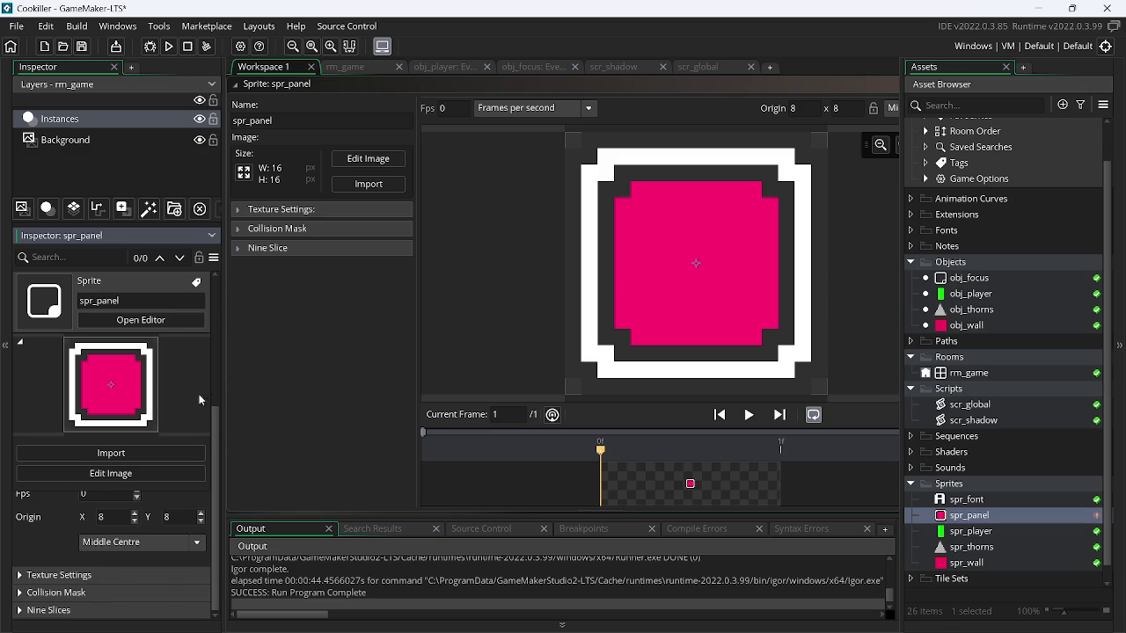
click(53, 574)
scroll(209, 560, down, 3)
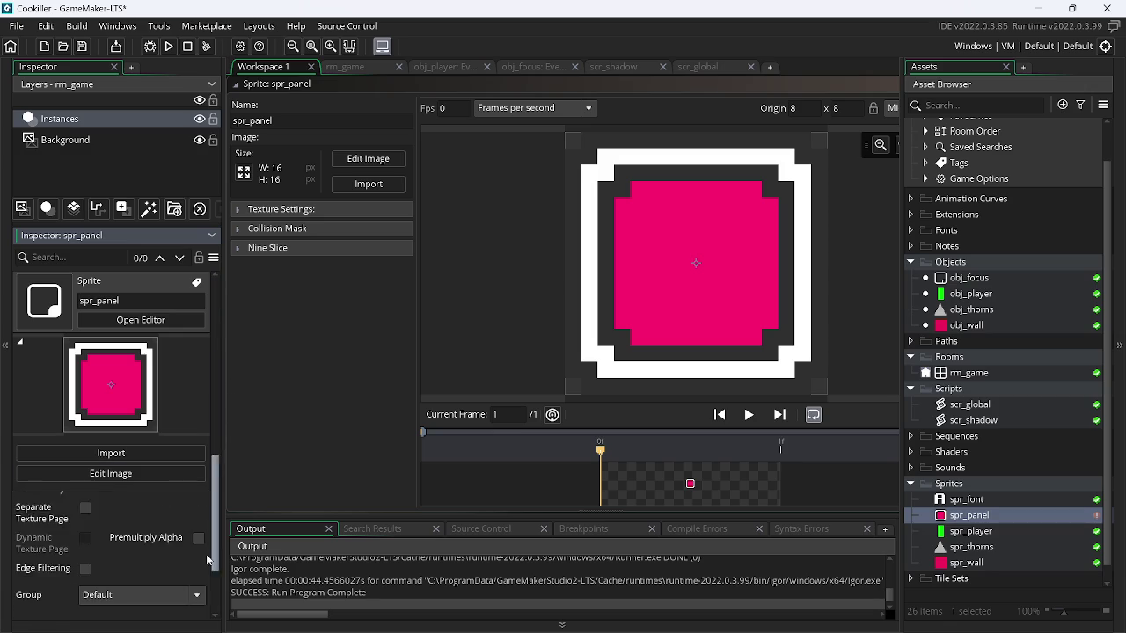
scroll(209, 560, down, 2)
click(167, 600)
scroll(217, 603, down, 3)
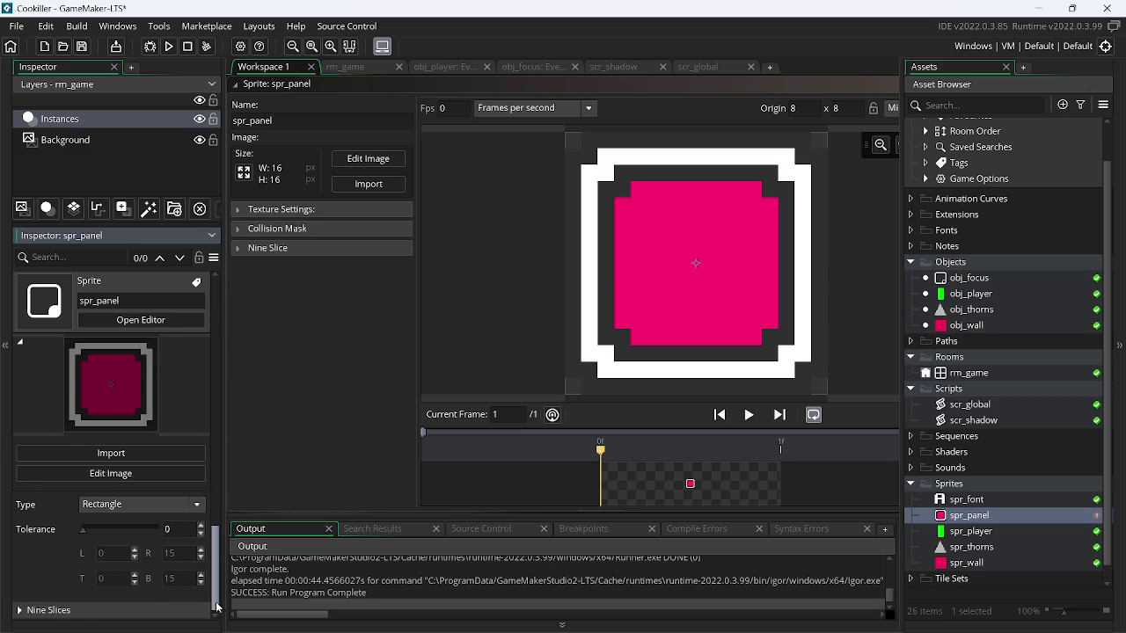
click(164, 611)
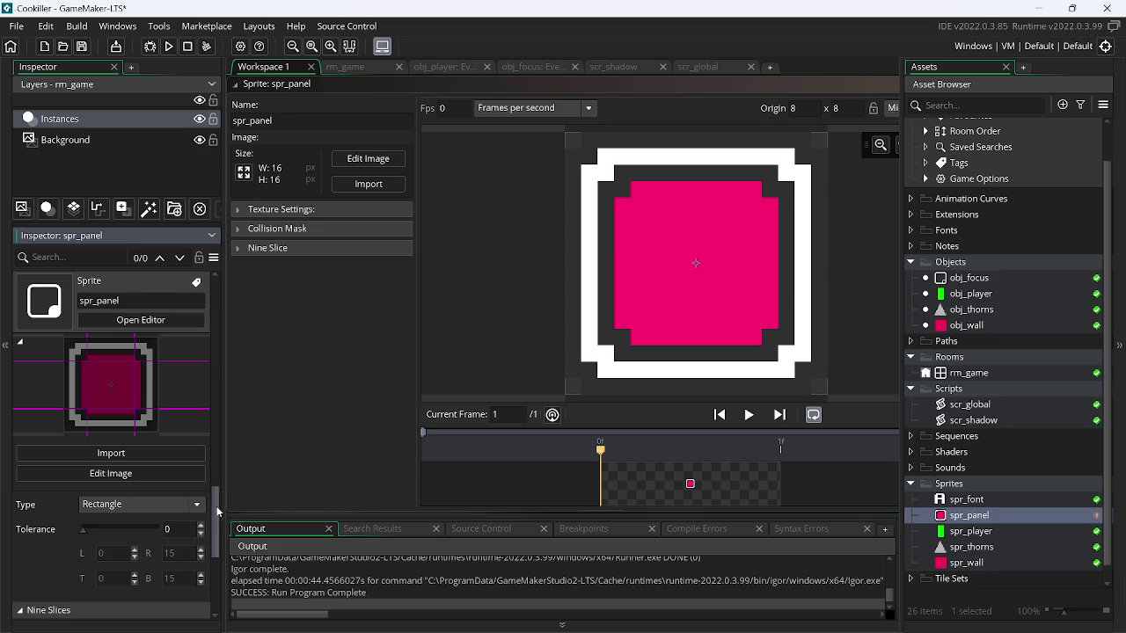
scroll(217, 510, down, 1)
scroll(175, 424, up, 10)
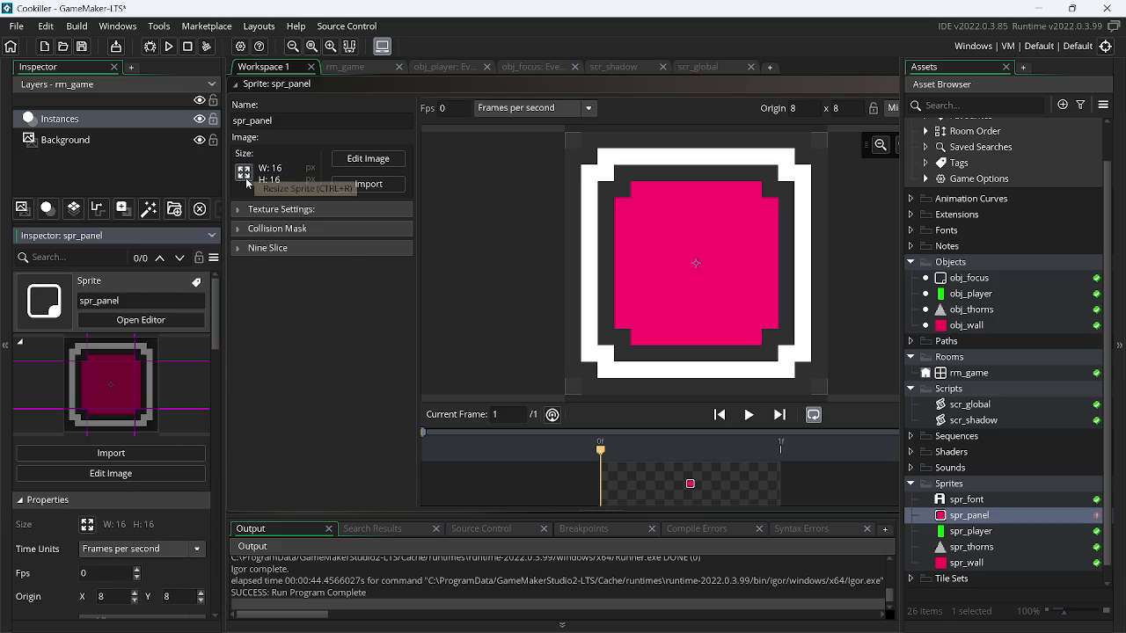
- Toggle Nine Slice, resize spr_panel to width 32 (32×32), and run the game
click(246, 249)
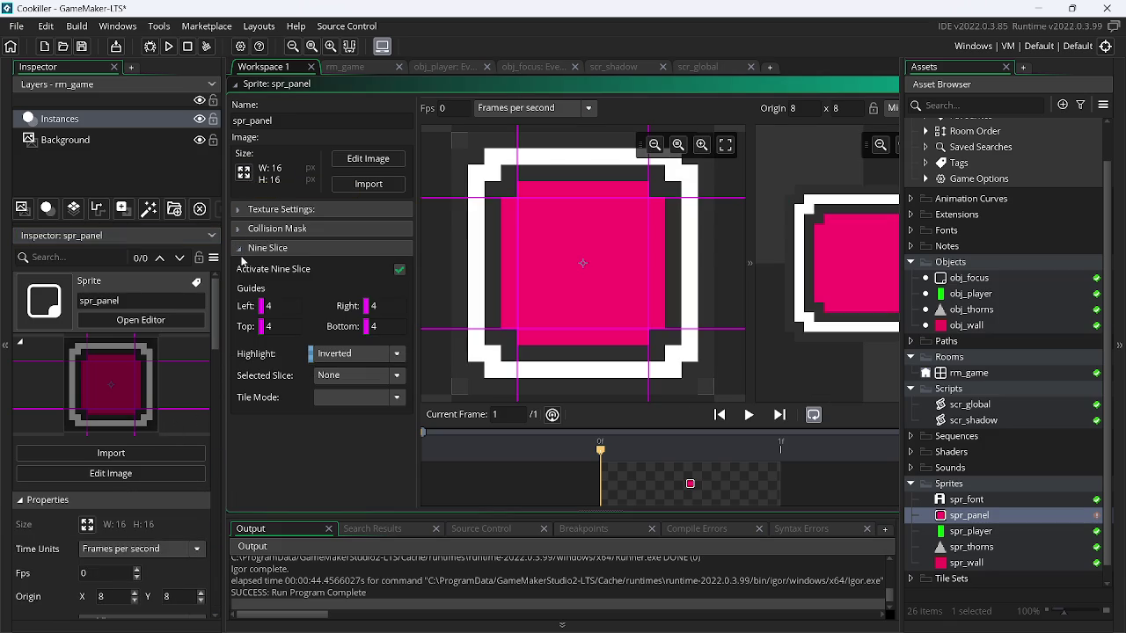
click(239, 249)
click(244, 172)
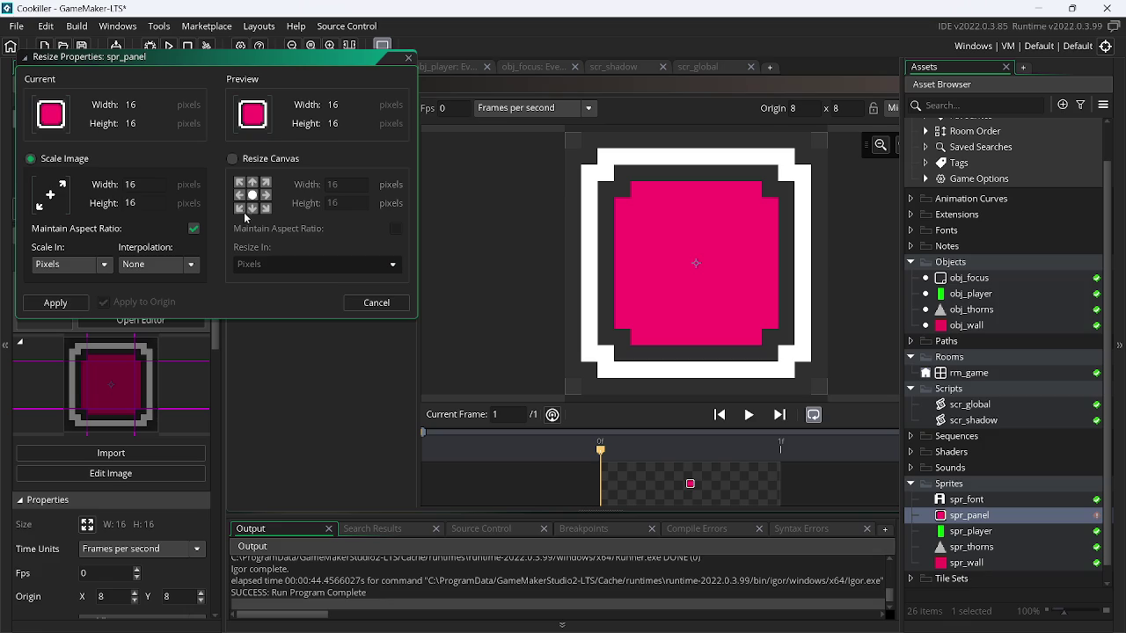
text(32)
key(Return)
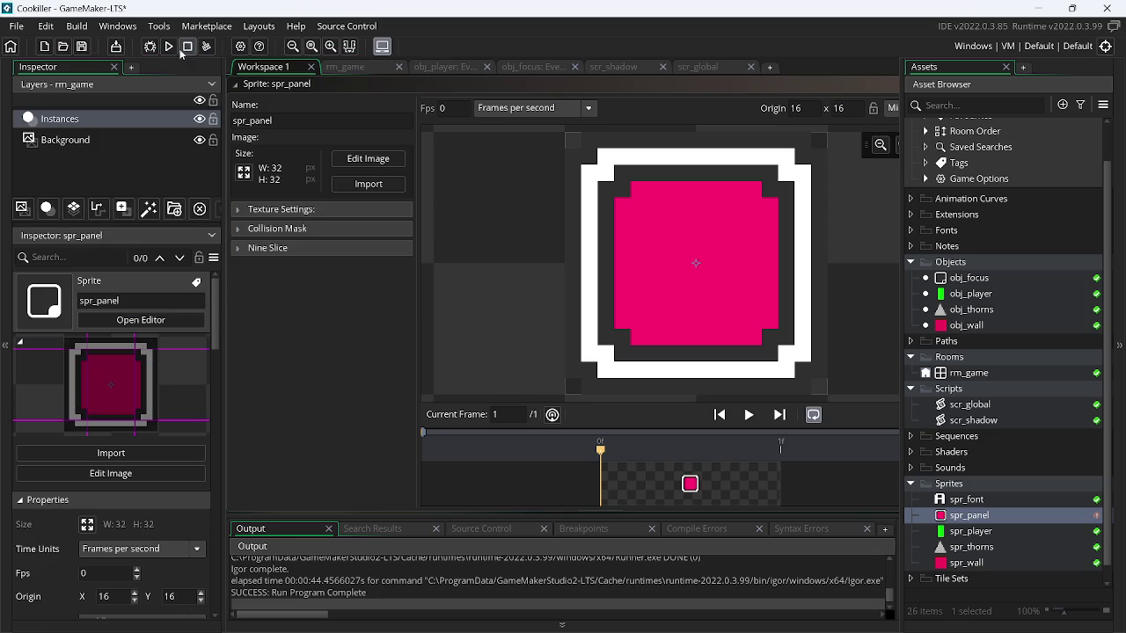
click(169, 45)
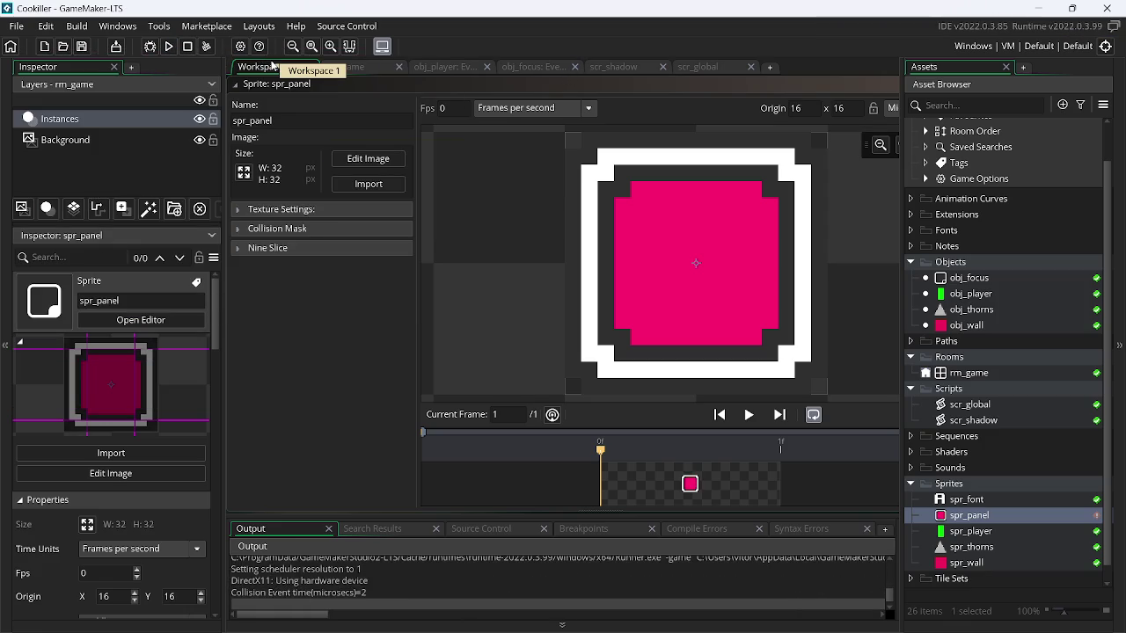
click(168, 46)
- Check the running game's unfocused 'Click to focus' overlay, then close the game
click(1037, 9)
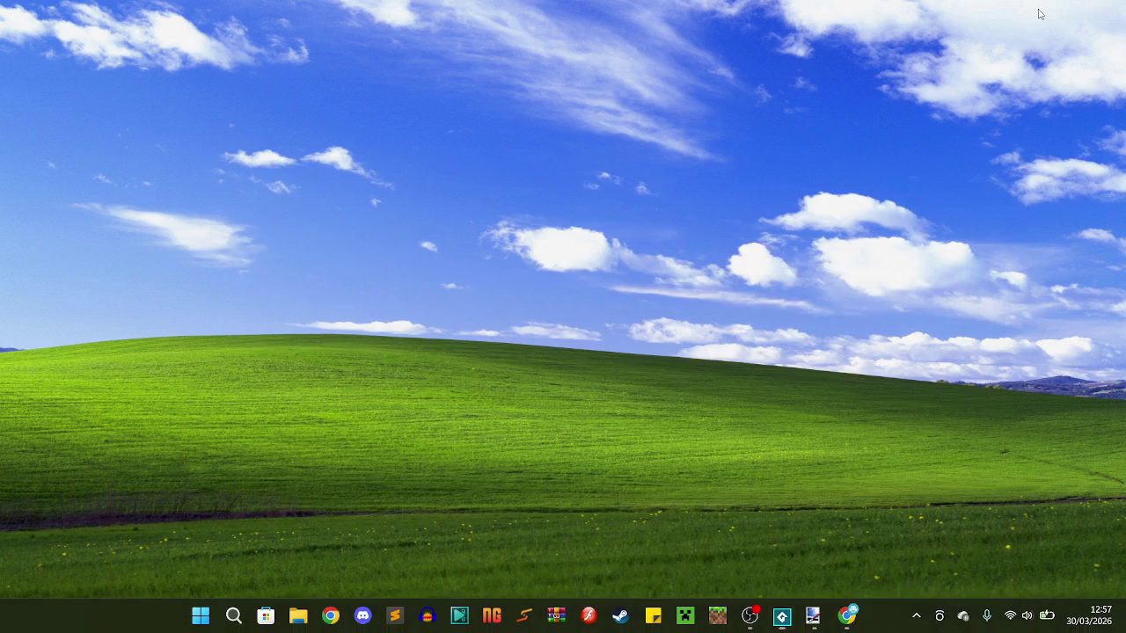
click(886, 304)
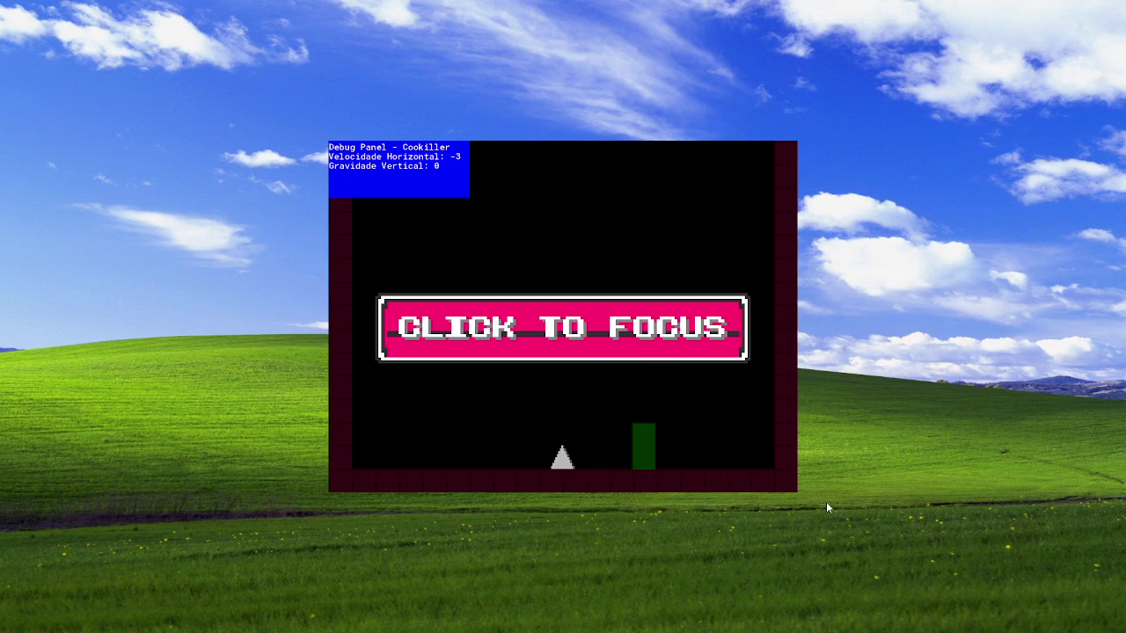
click(581, 304)
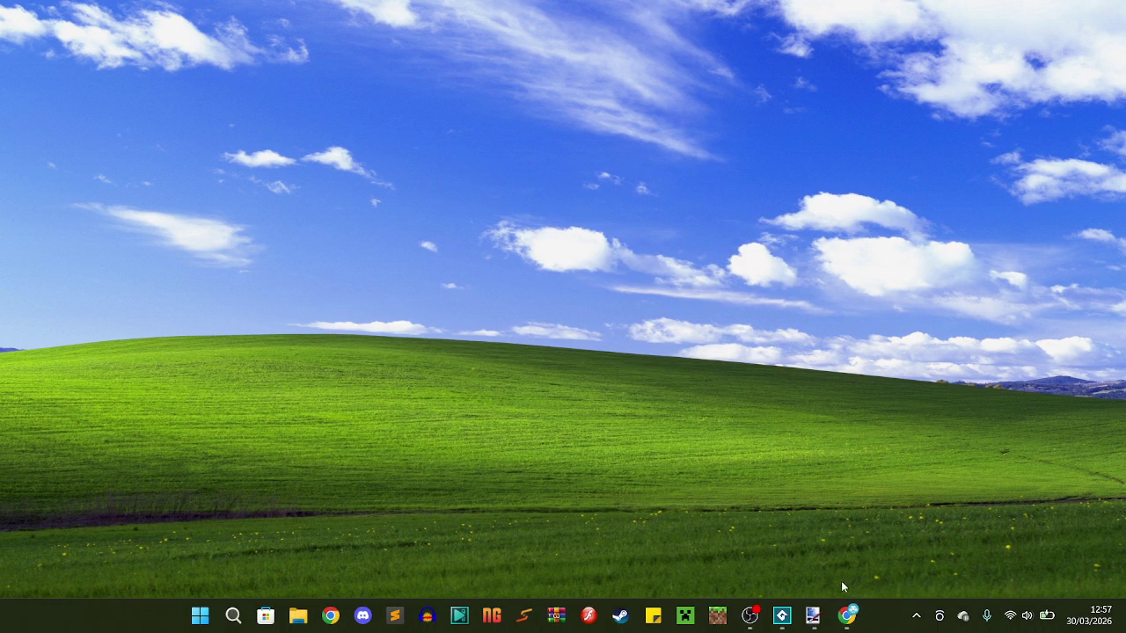
- Return to the Cookiller project and expand spr_panel's Nine Slice settings
mouse_move(782, 616)
click(748, 548)
click(248, 247)
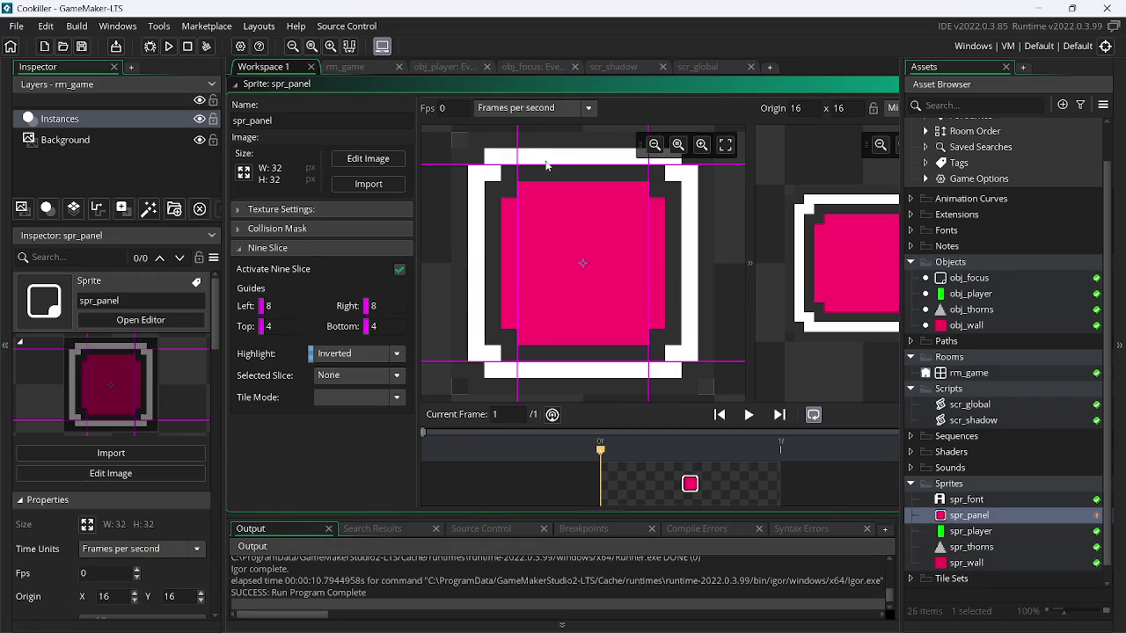
- Drag spr_panel's top and bottom nine-slice guides to 8, then run the game to view the pink panel
drag(545, 171, 543, 199)
drag(549, 361, 551, 329)
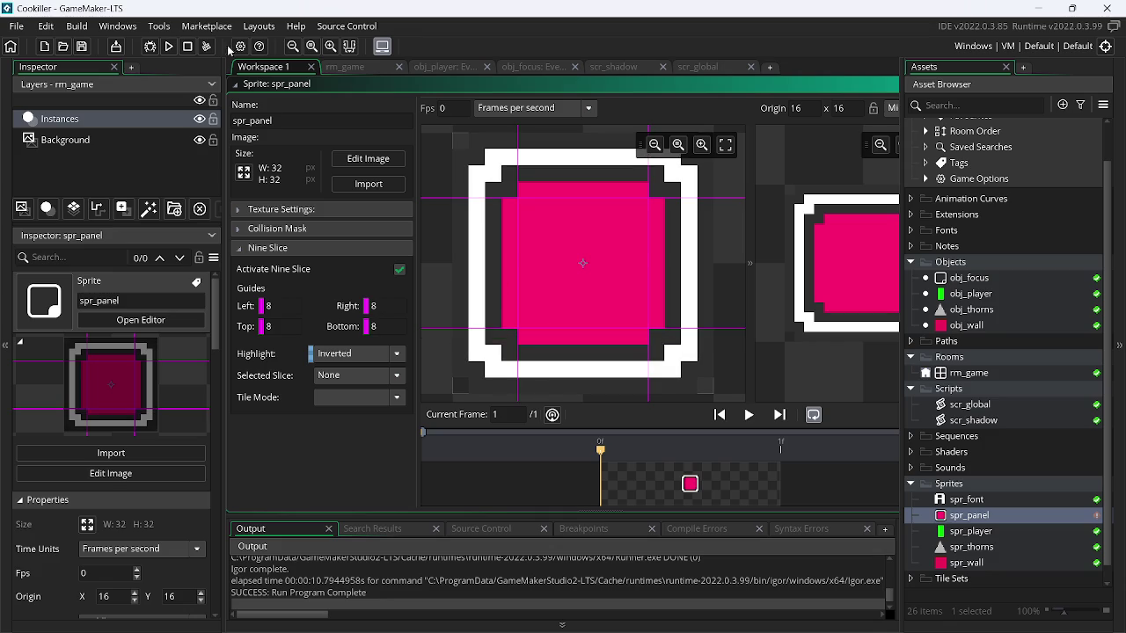
click(169, 46)
click(1035, 7)
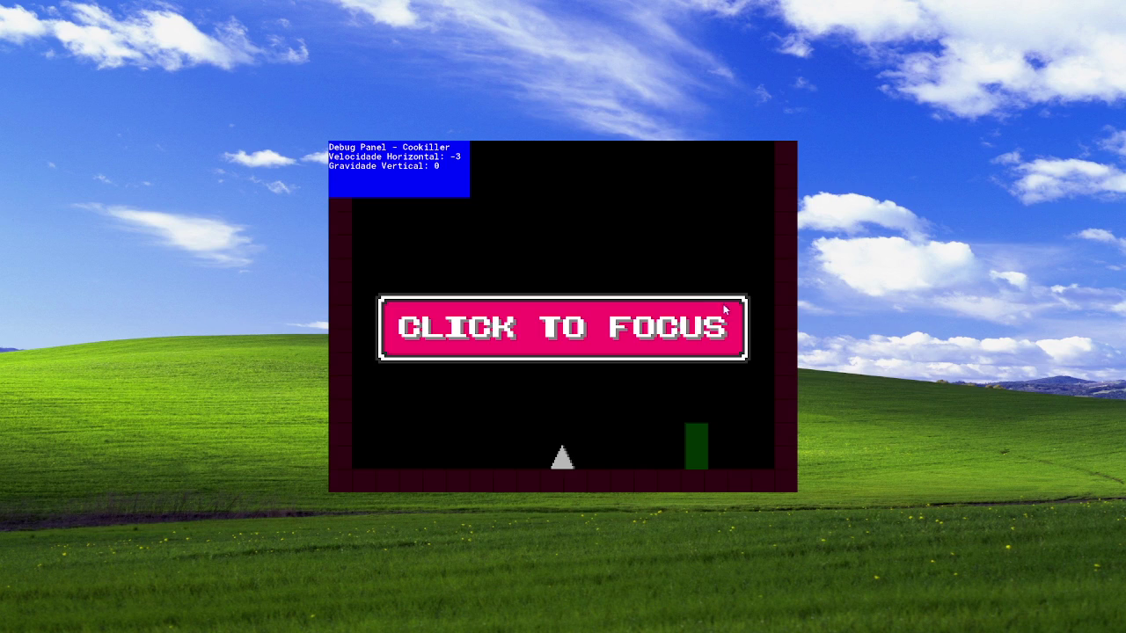
- Play the game briefly with the space key, then close it with Alt+F4
click(715, 304)
key(space)
key(space)
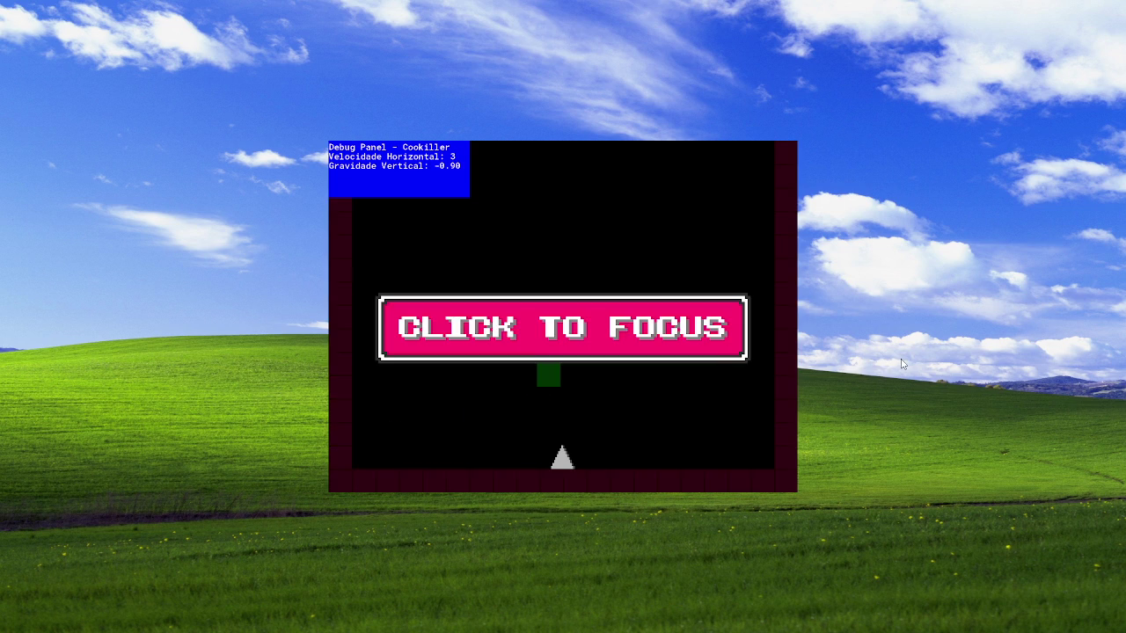
key(alt+F4)
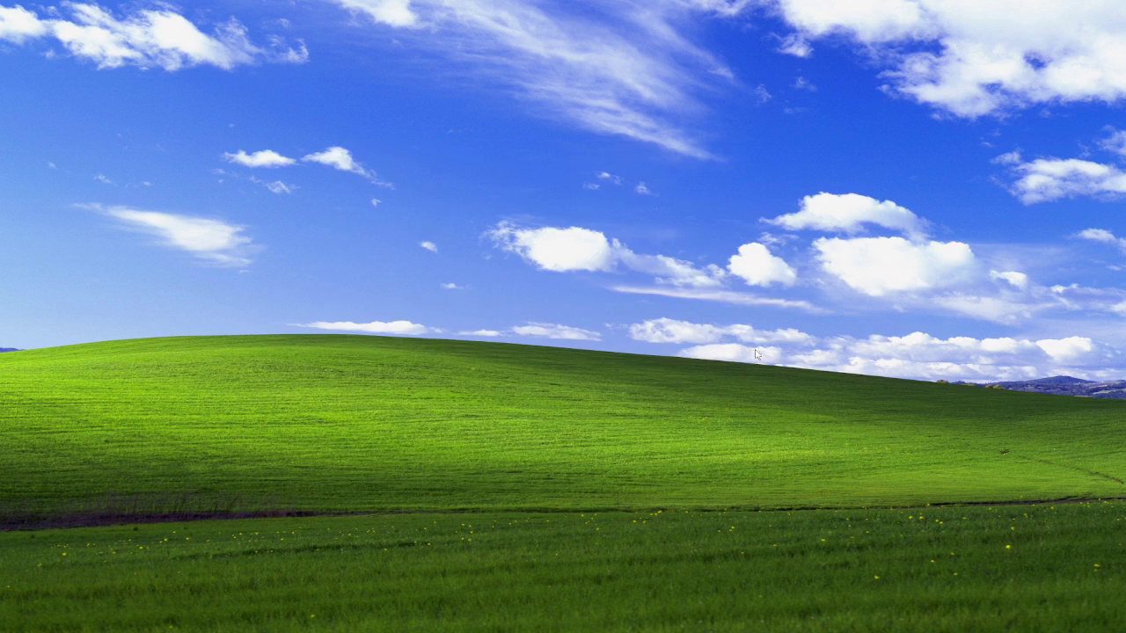
- Return to the Cookiller project and show the scr_global script
mouse_move(781, 626)
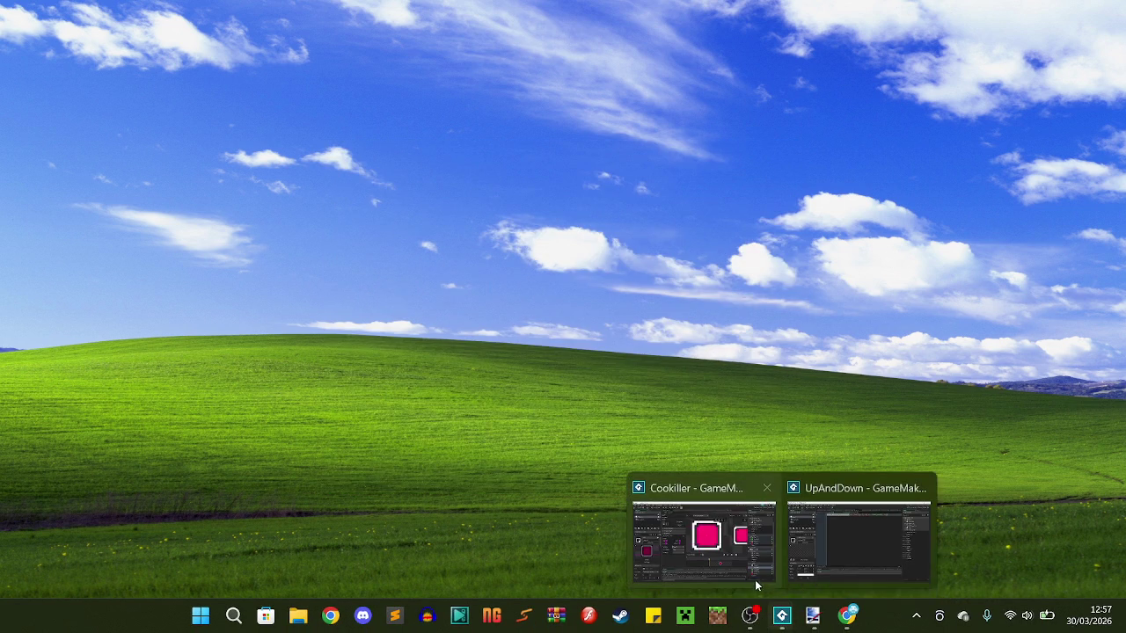
click(739, 545)
click(739, 70)
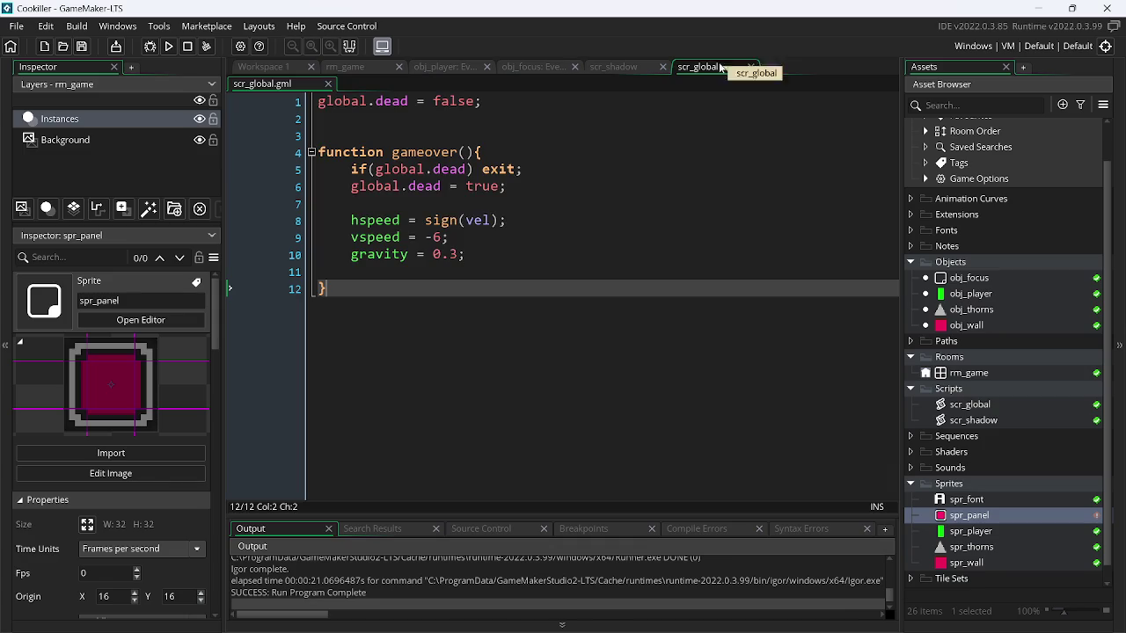
- Look over scr_shadow and the obj_focus Draw event code, then switch to Chrome's Twitch dashboard
click(613, 66)
click(527, 67)
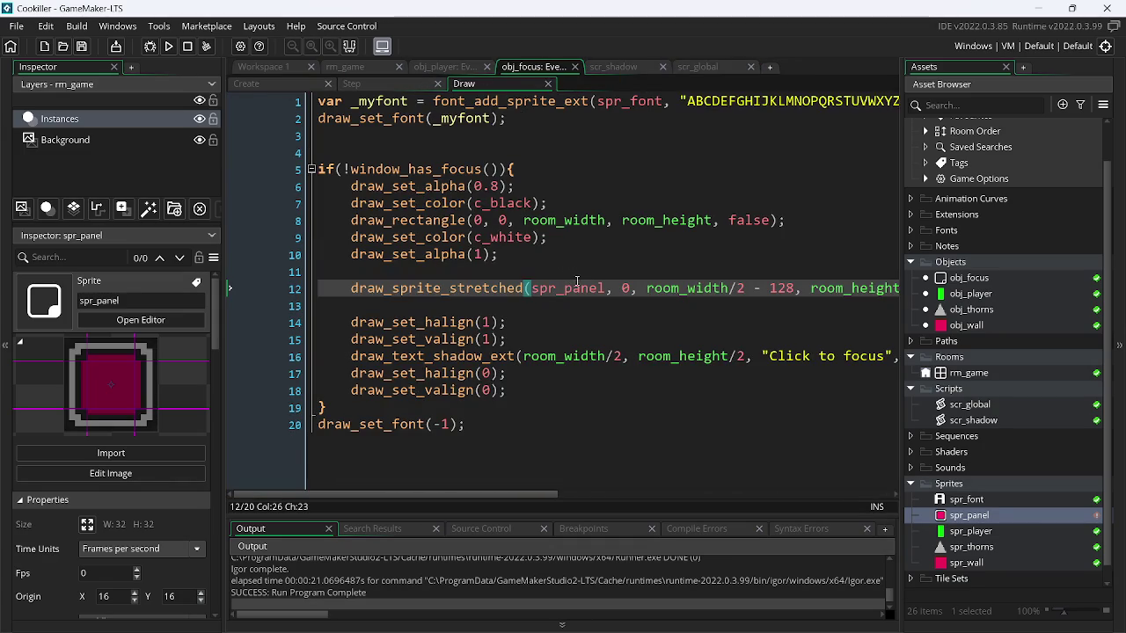
mouse_move(778, 629)
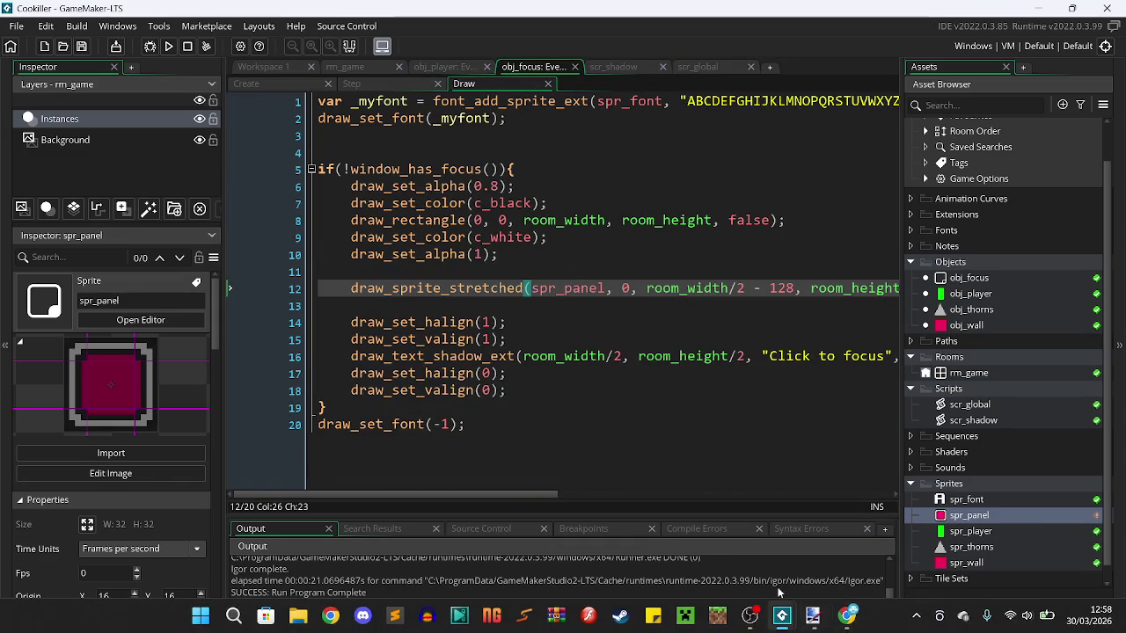
click(839, 622)
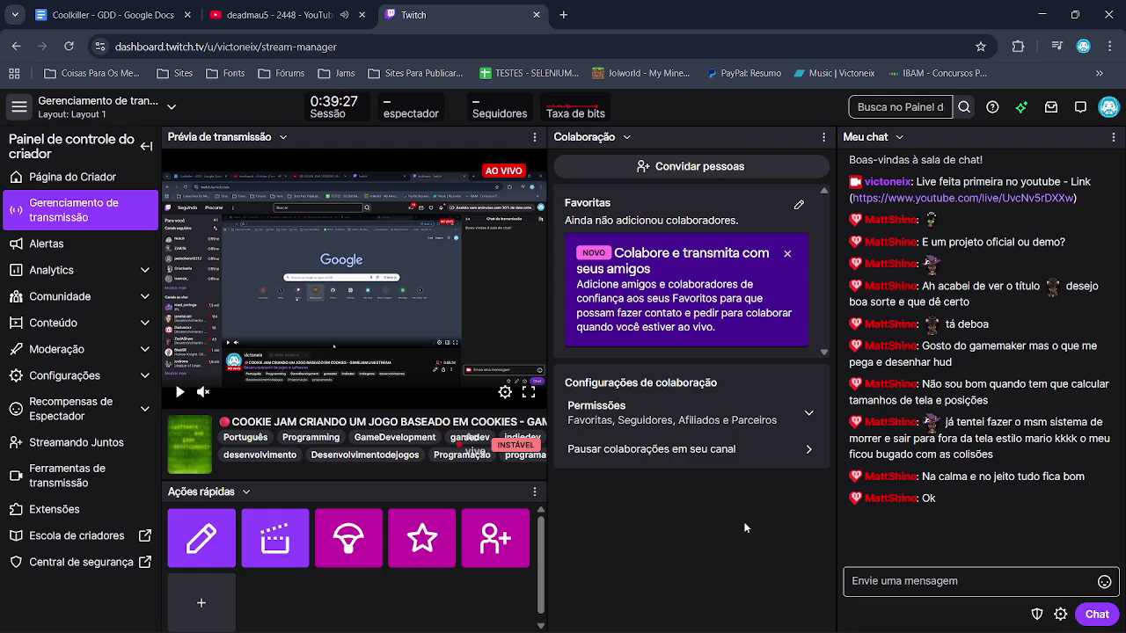
- Go to the YouTube tab and open a new Google tab with the search box focused
click(1047, 6)
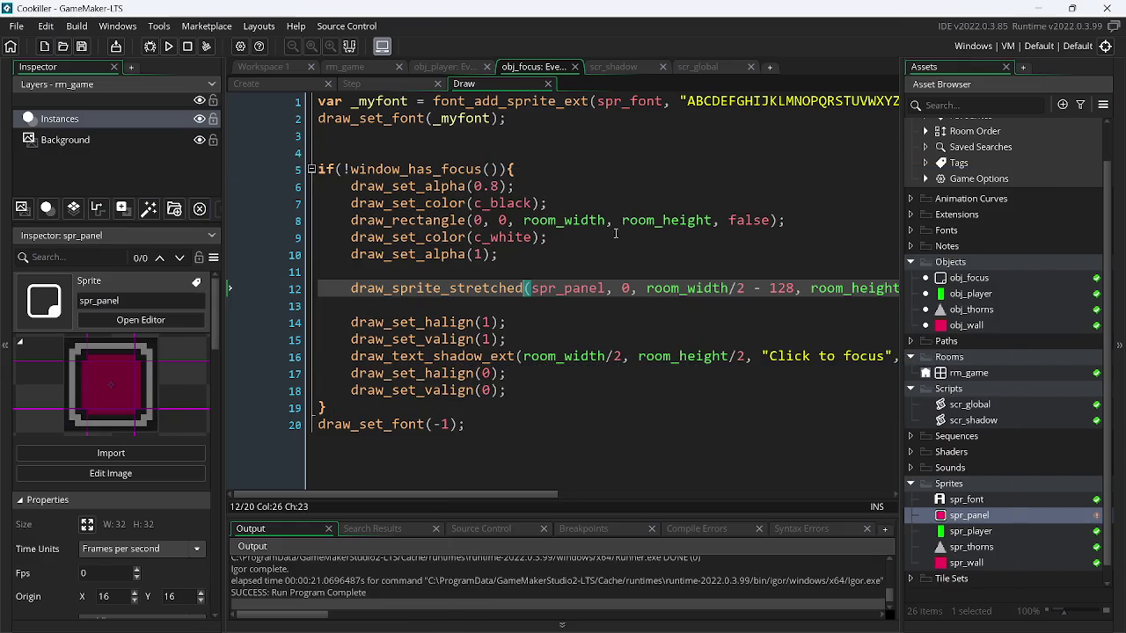
key(alt+Tab)
key(ctrl+shift+Tab)
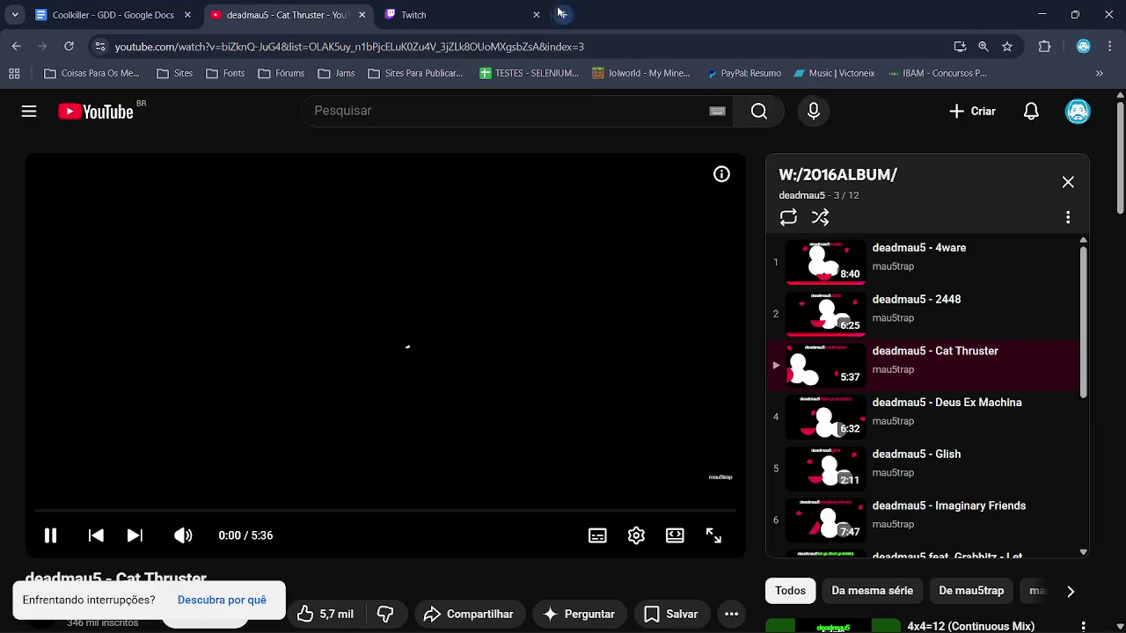
key(ctrl+t)
click(529, 295)
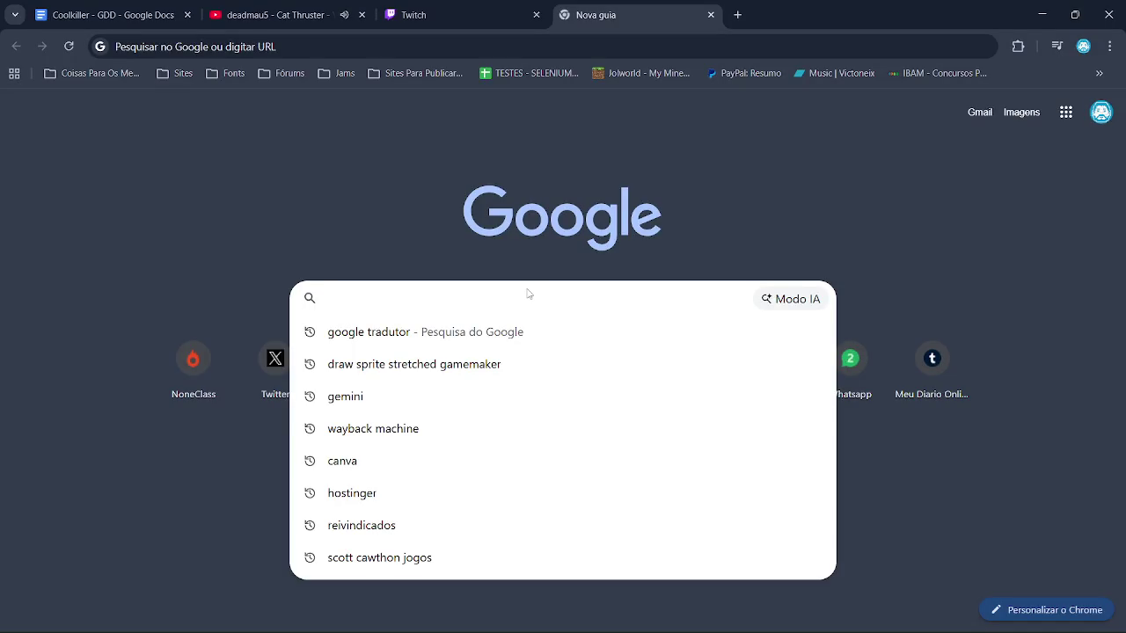
- Search Google for 'draw size string gamemaker' and expand the AI overview answer
text(draw)
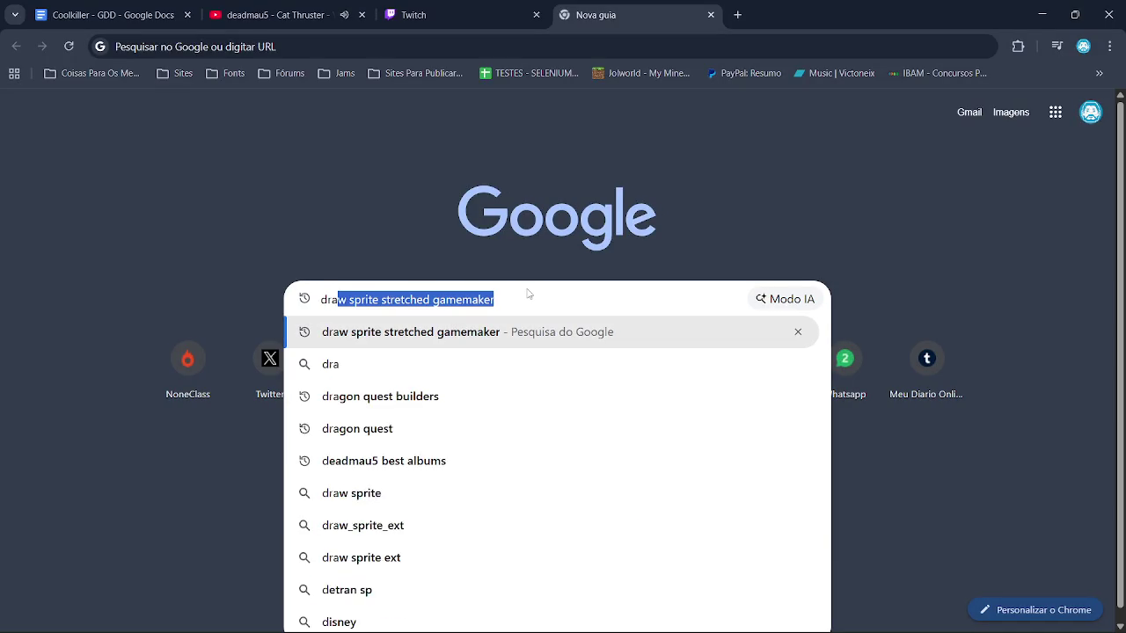
text( s)
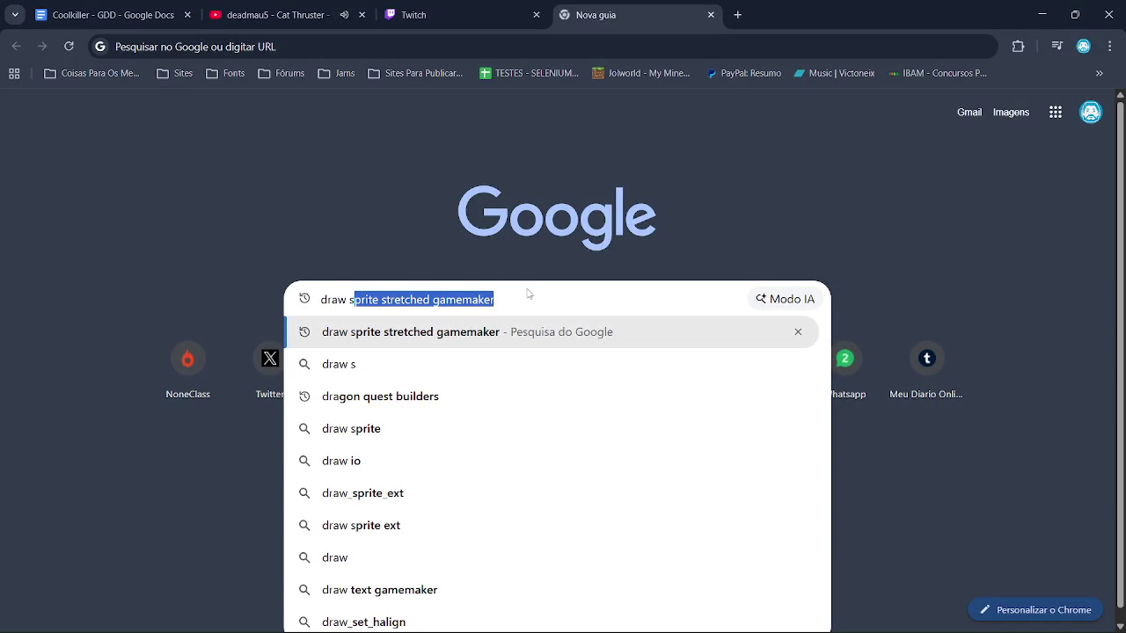
text(ize str)
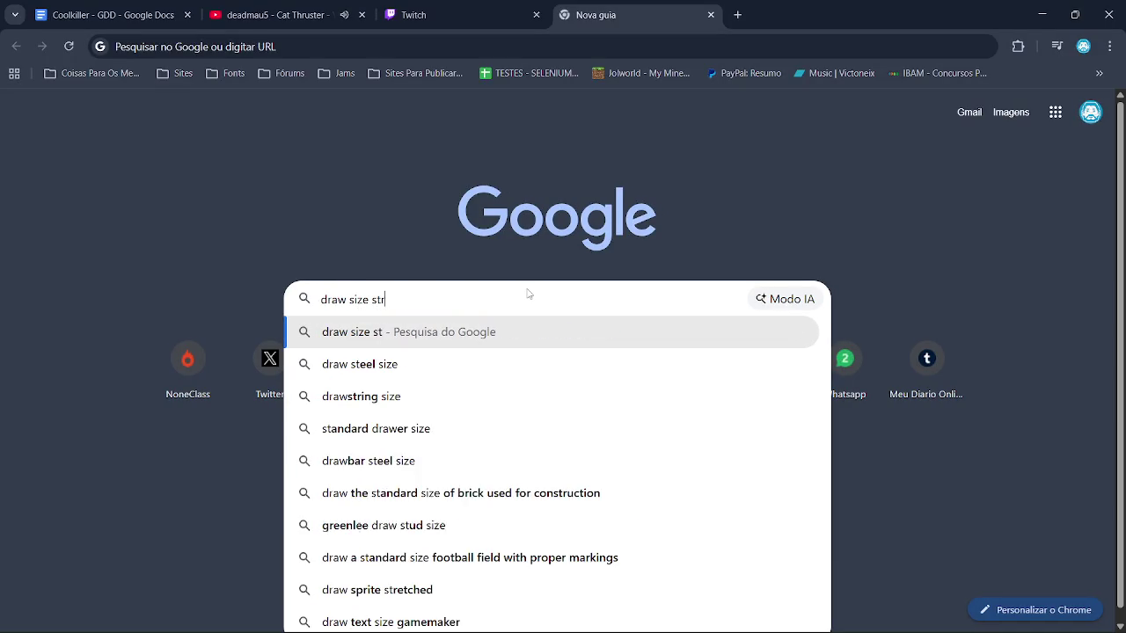
text(ing gamemaker)
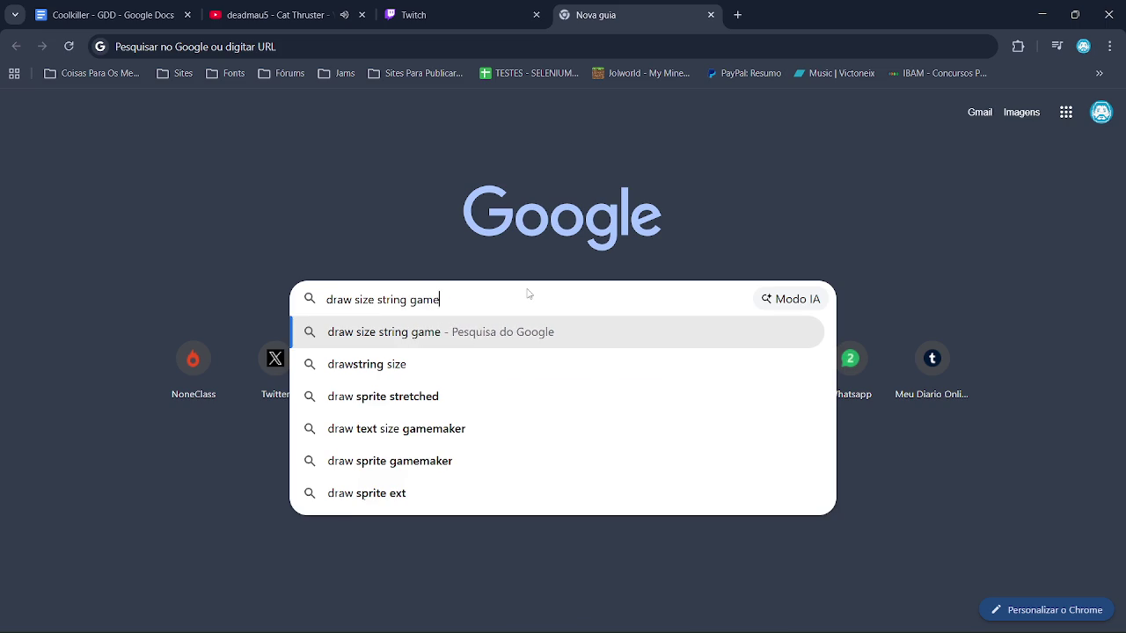
key(Return)
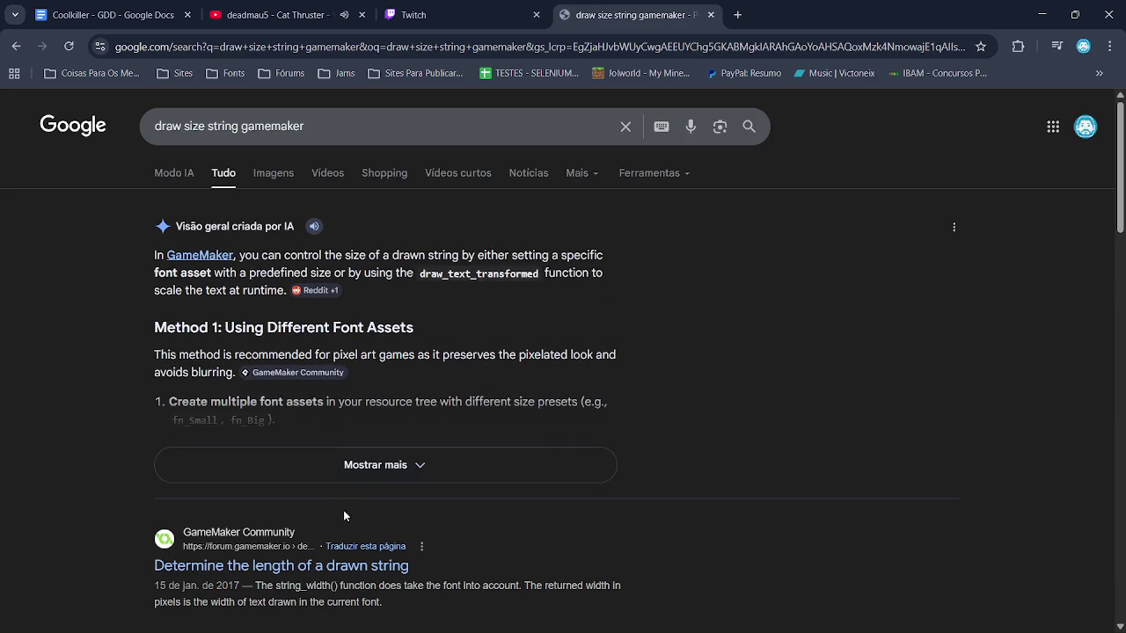
click(346, 466)
scroll(360, 350, down, 10)
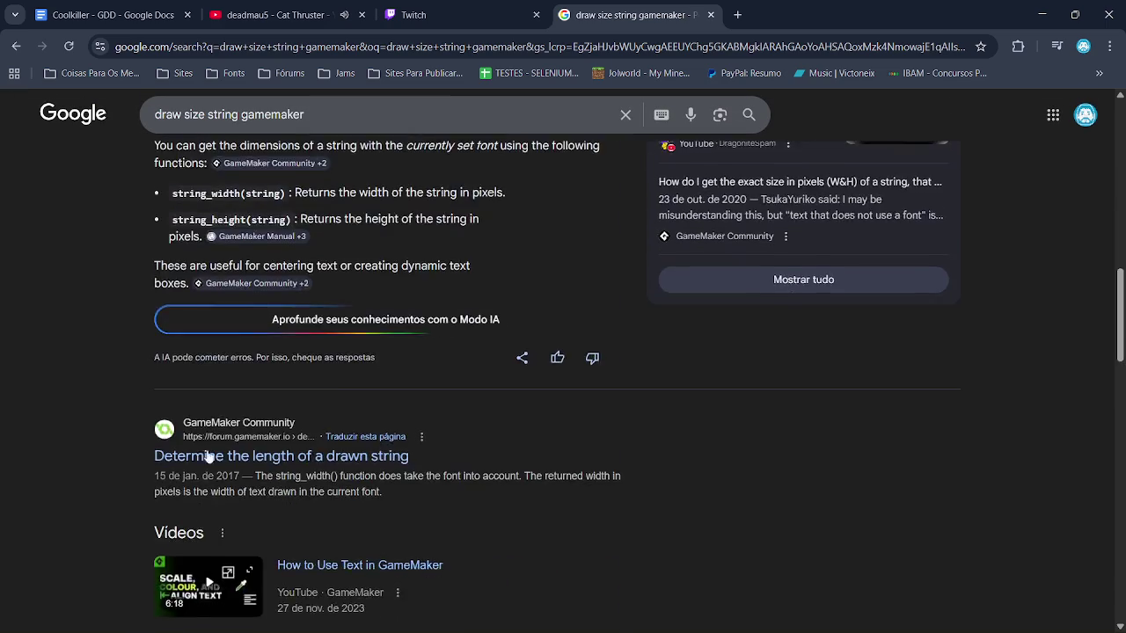
scroll(273, 255, up, 4)
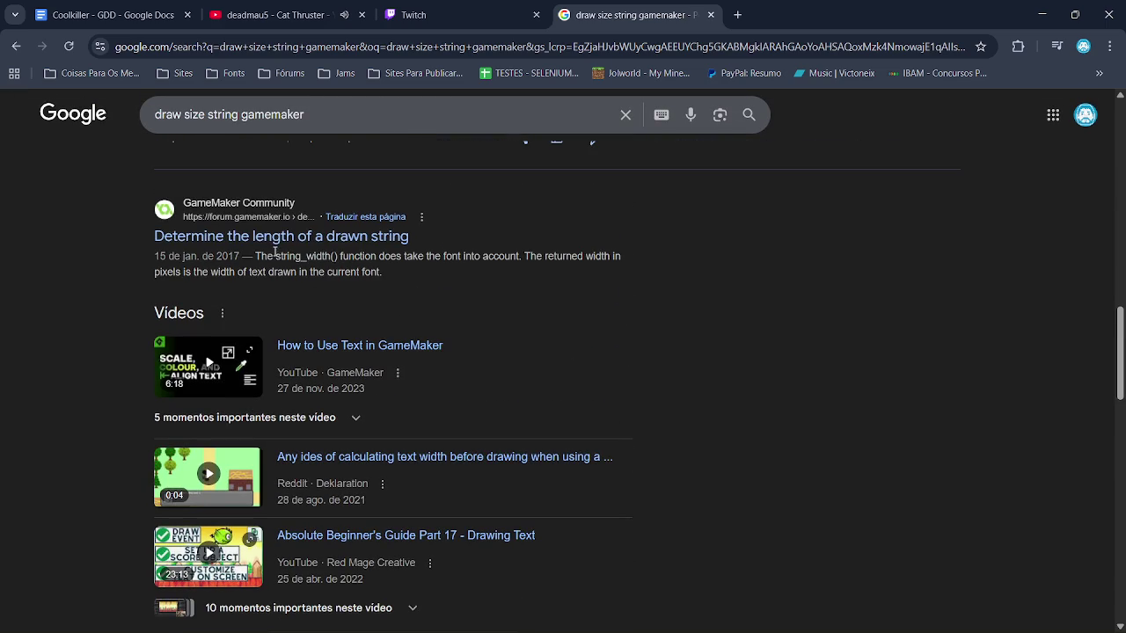
- Read the GameMaker Community thread on drawn string length, then return to GameMaker
click(318, 236)
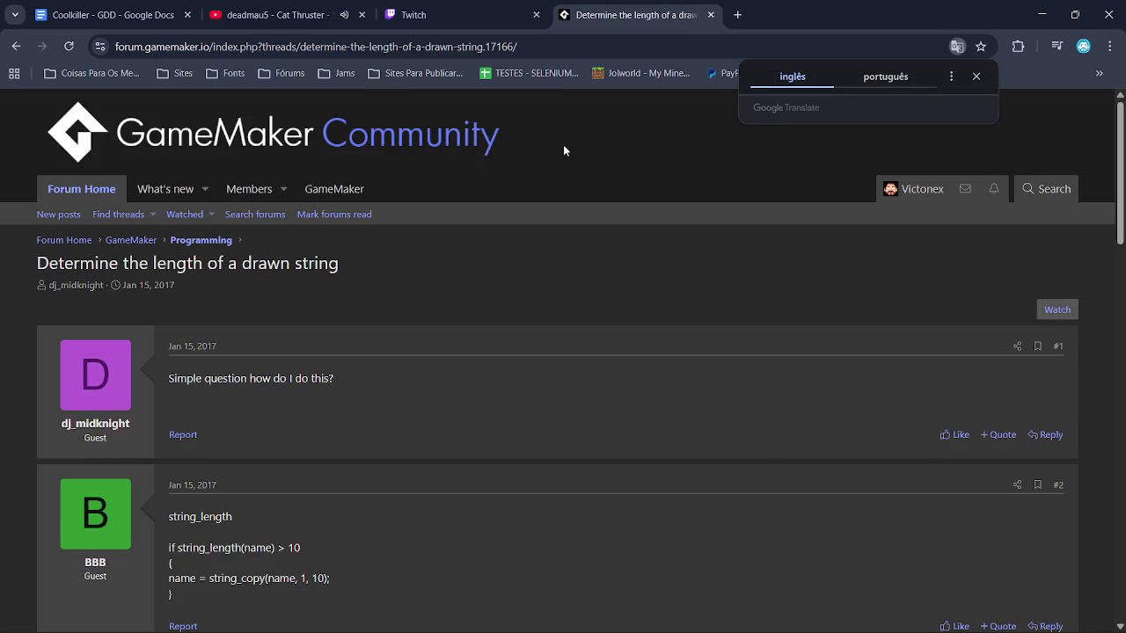
scroll(524, 225, down, 1)
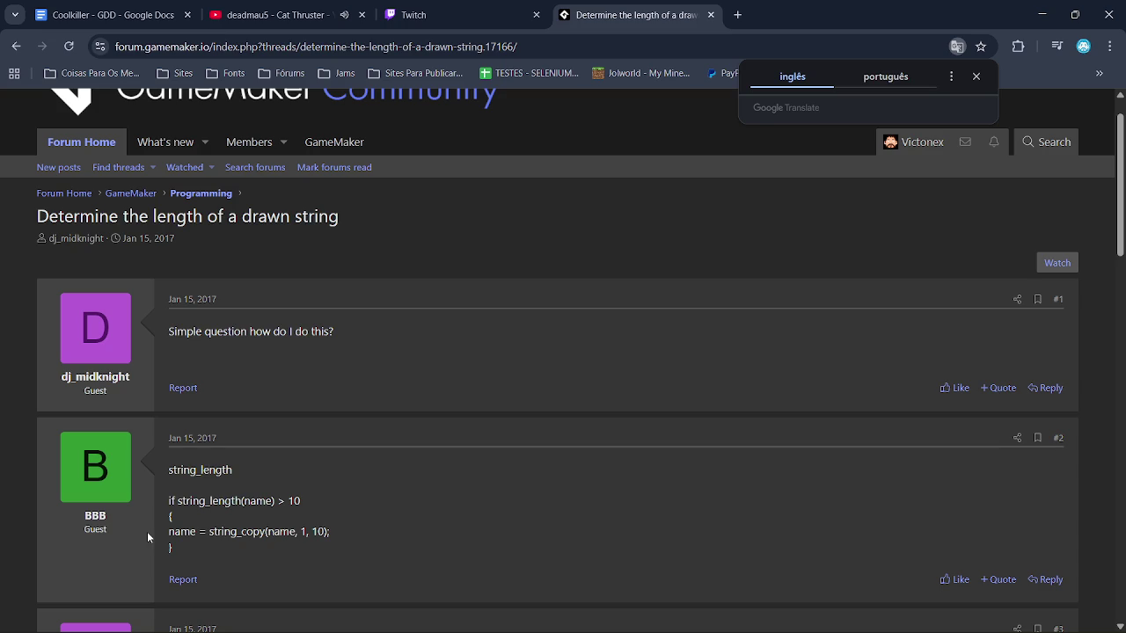
scroll(232, 522, down, 3)
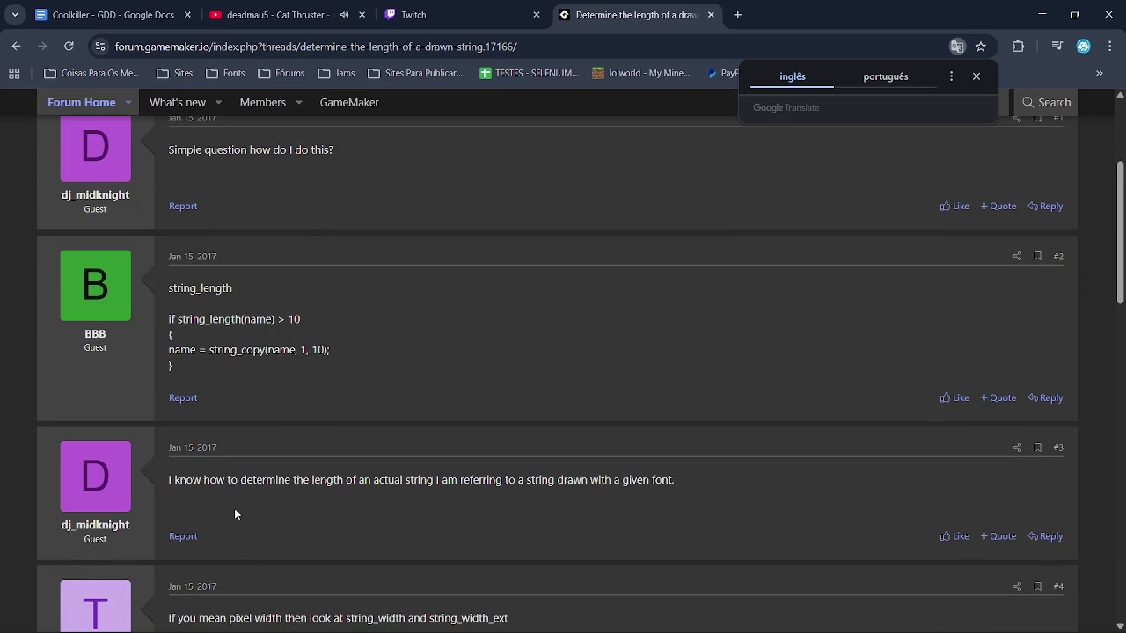
key(alt+Tab)
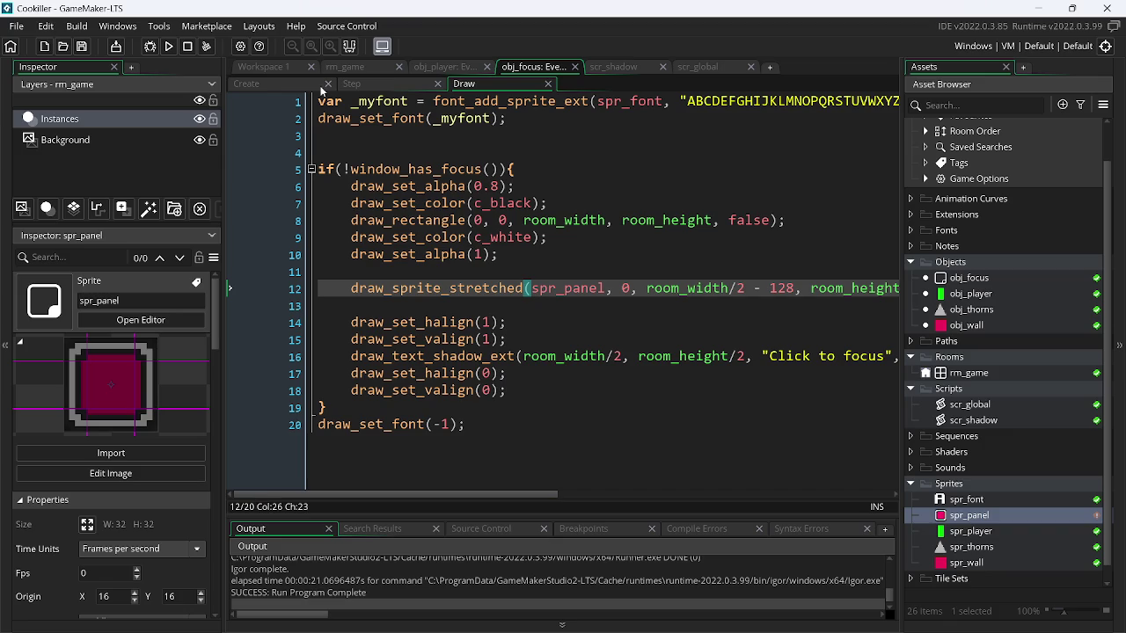
- Open obj_focus's Step event, discarding a stray 'stri' typed in the Create event
click(299, 83)
text(stri)
key(BackSpace)
key(BackSpace)
key(BackSpace)
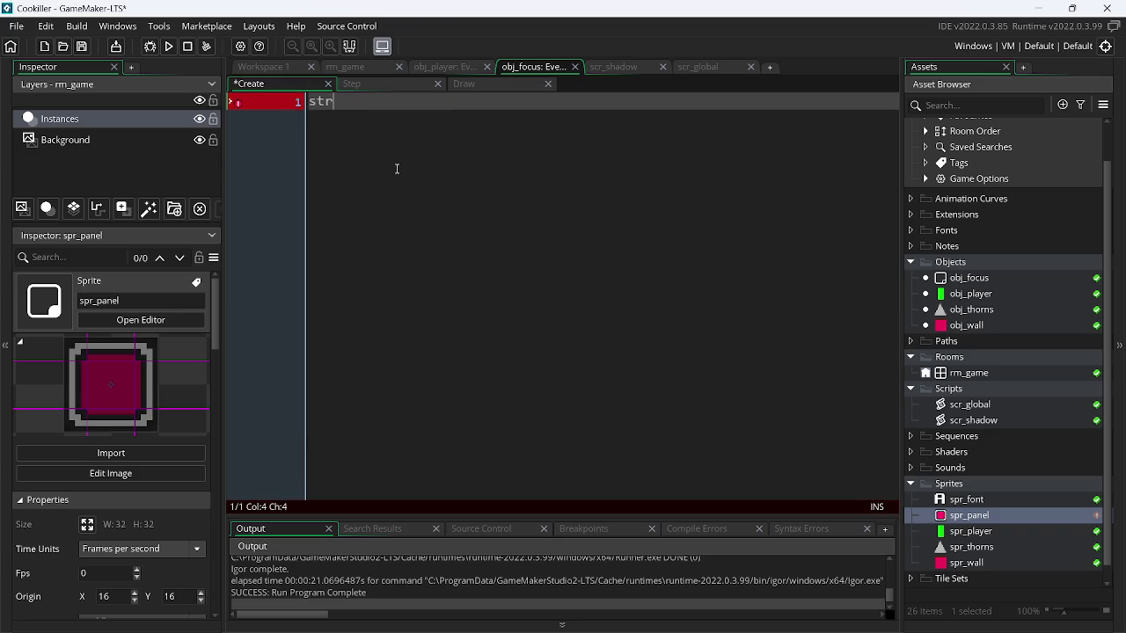
click(387, 85)
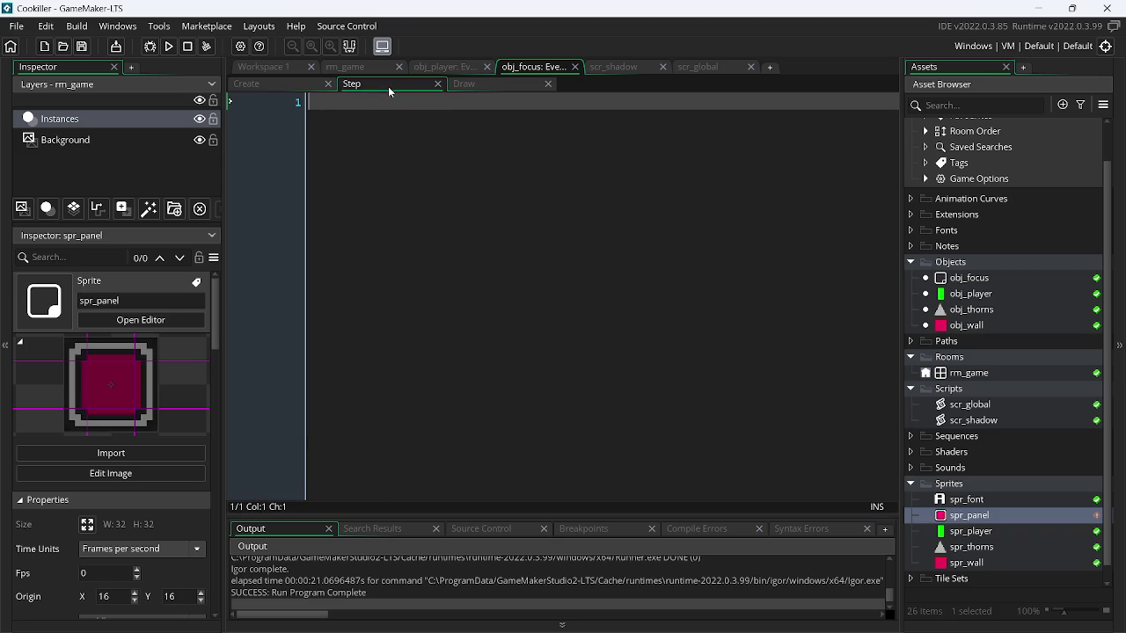
- Insert string_length() on line 3 via autocomplete and open its manual page with F1
key(Return)
key(Return)
text(stri)
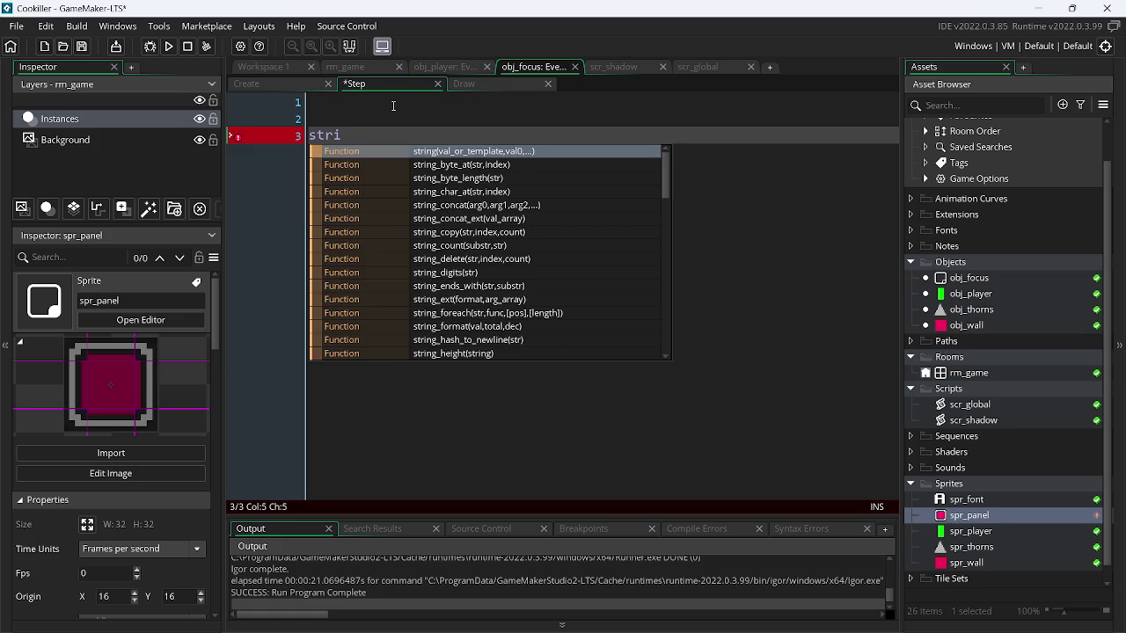
key(Down)
key(Down)
key(Down)
key(Down)
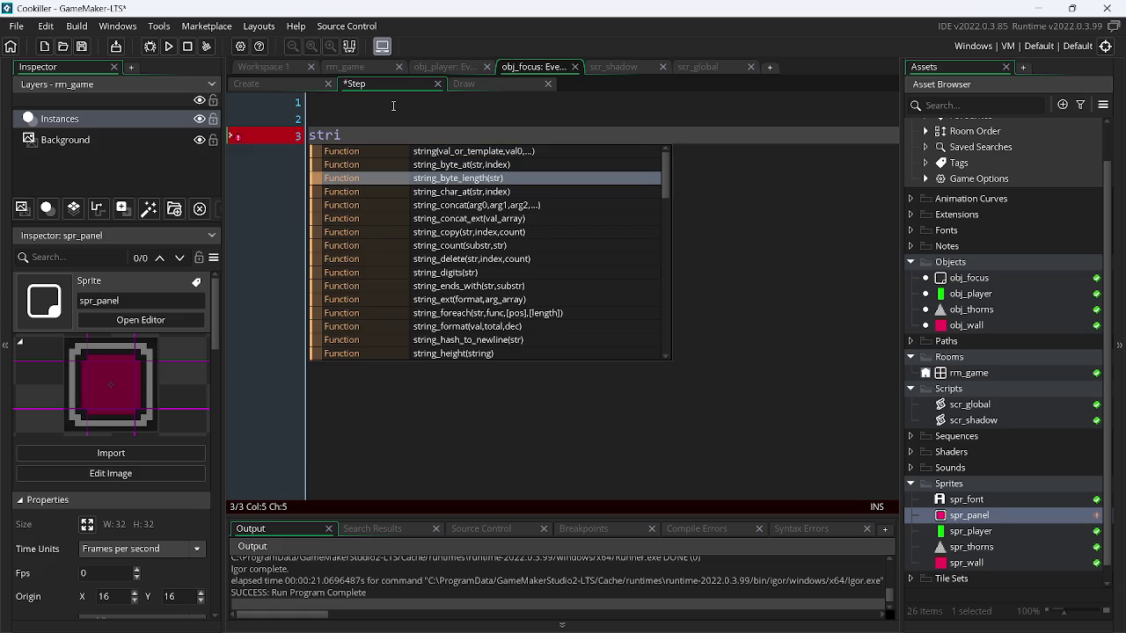
key(Down)
key(Down)
key(Down)
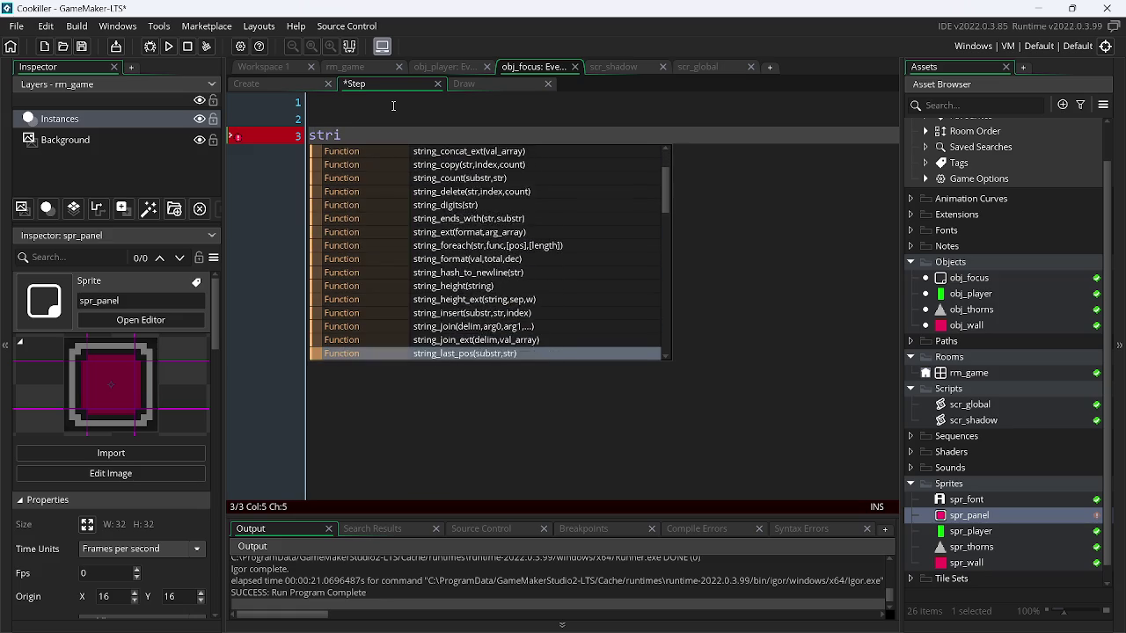
key(Up)
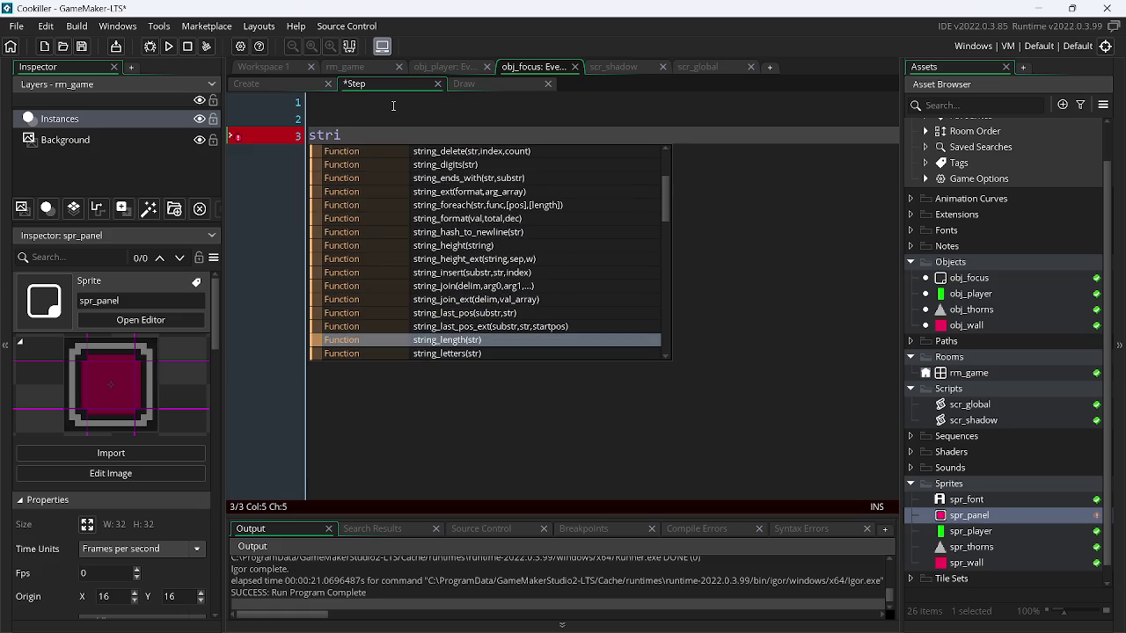
key(Return)
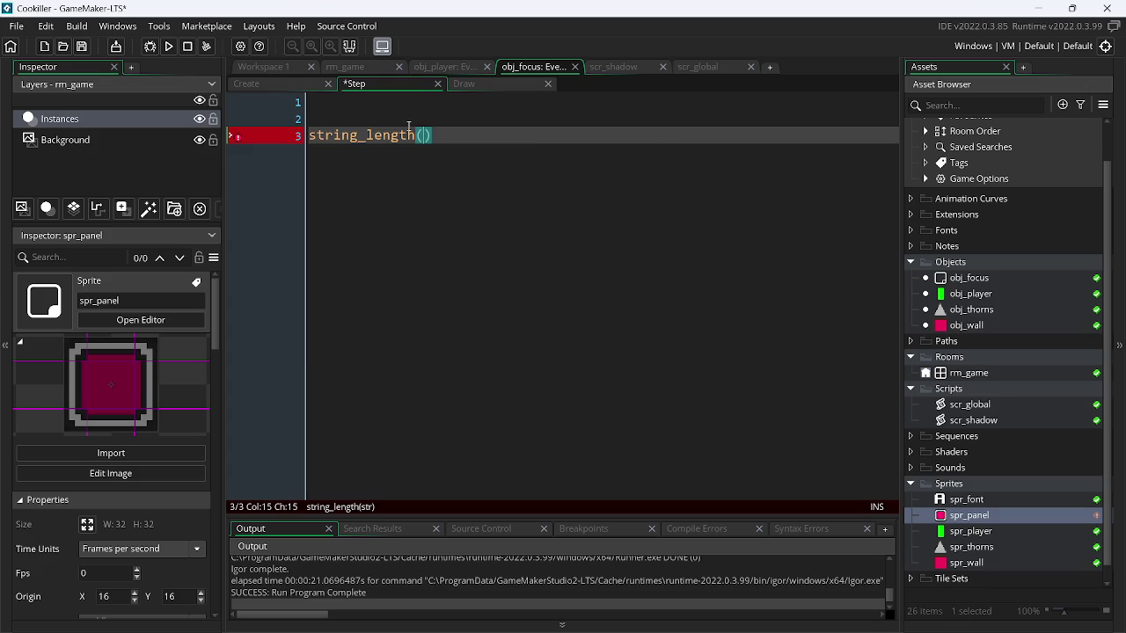
click(392, 134)
key(F1)
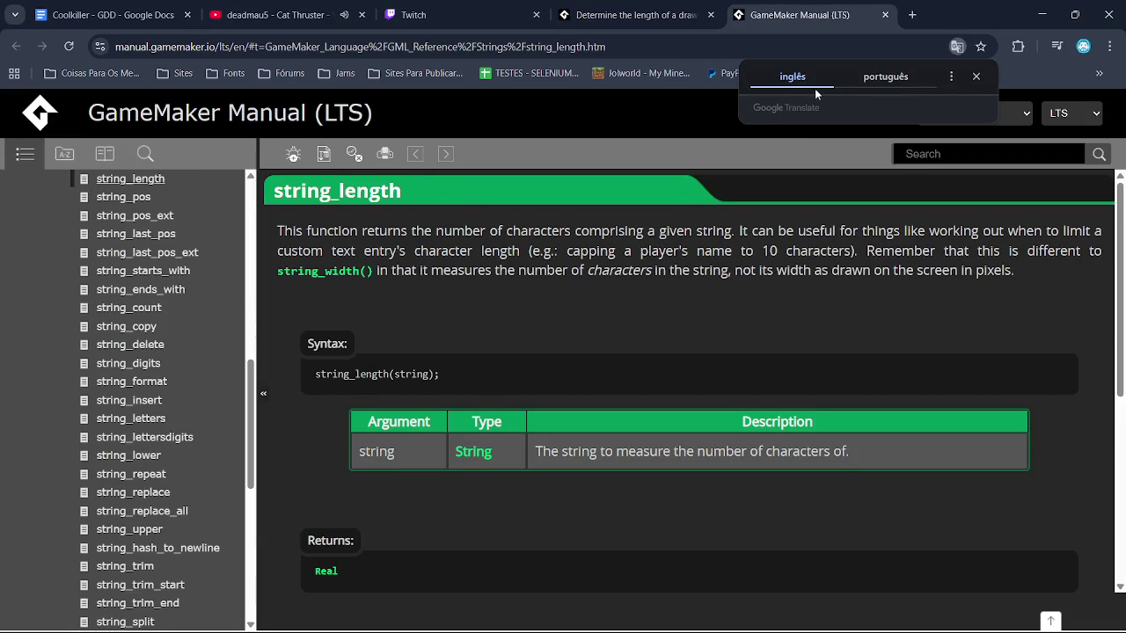
- Translate the string_length manual page into Portuguese, then return to GameMaker
click(885, 77)
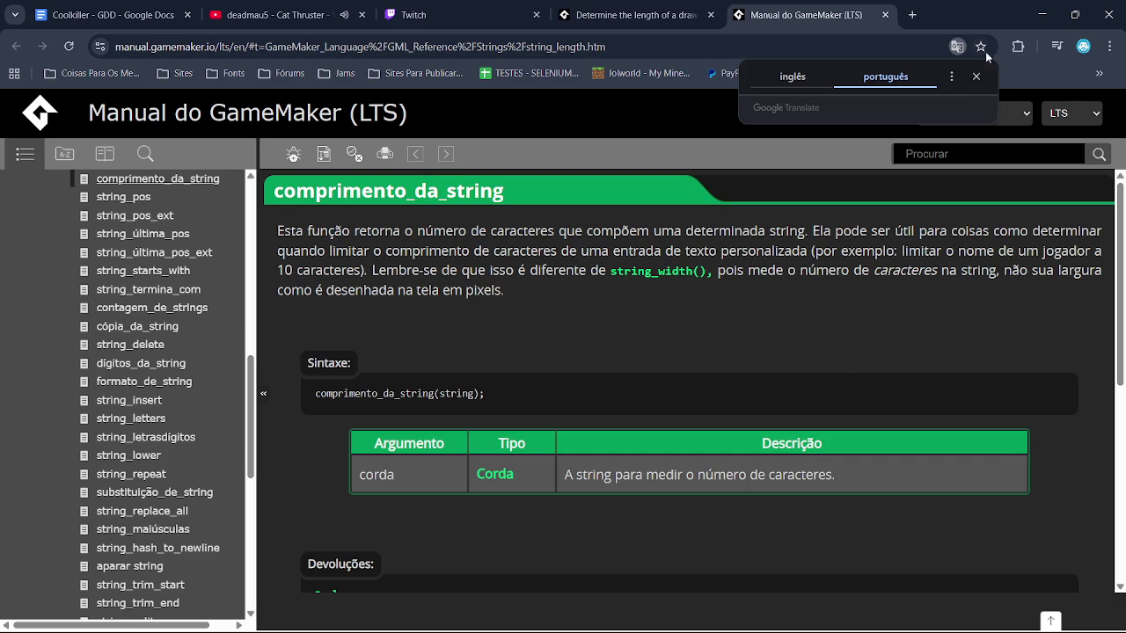
click(975, 77)
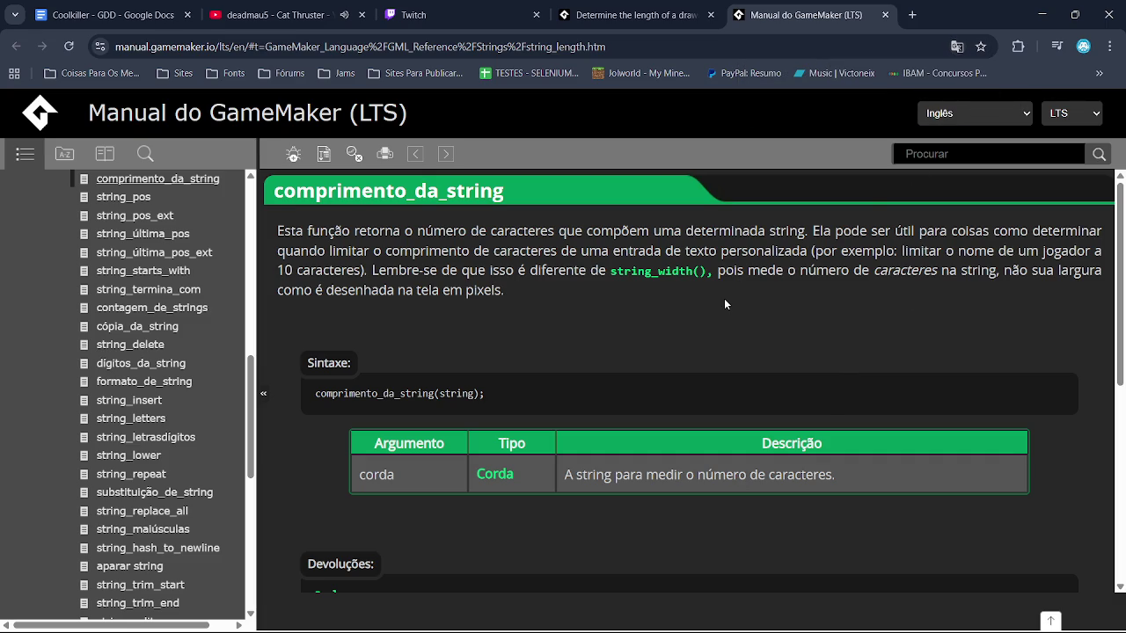
key(alt+Tab)
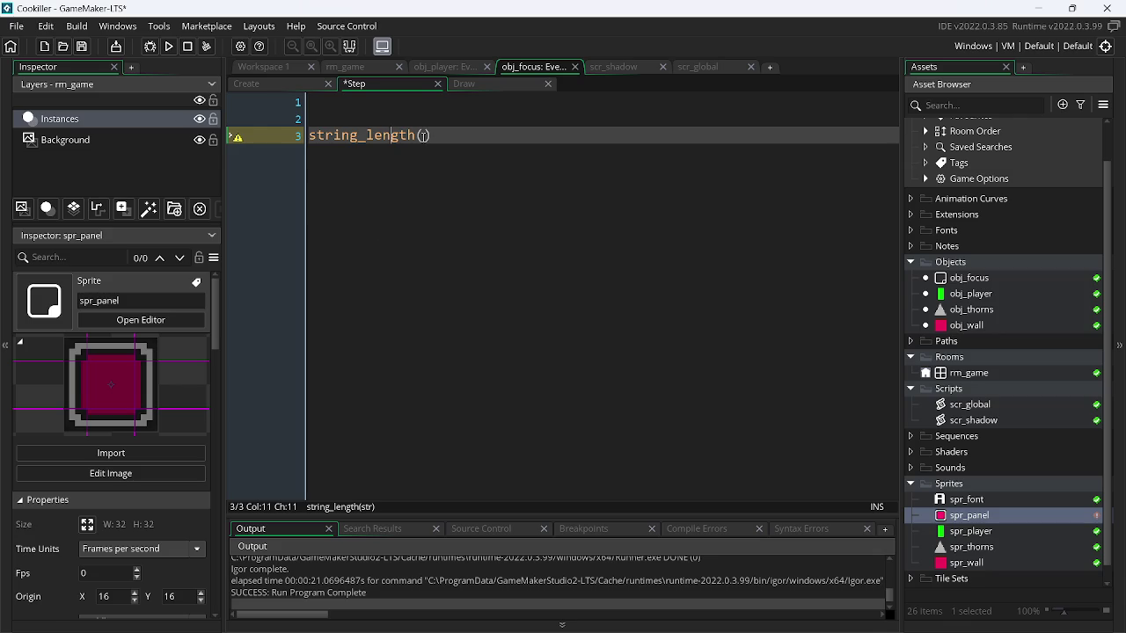
- Delete the string_length() test line from Step and type focus_s = "" in the Create event
drag(434, 139, 256, 153)
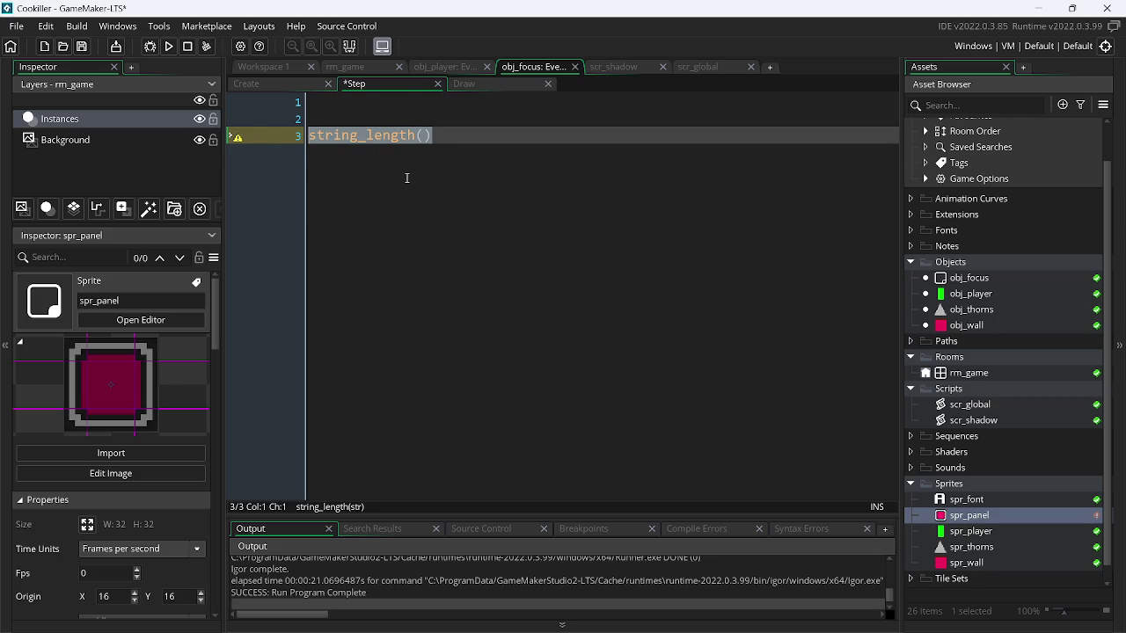
key(BackSpace)
key(BackSpace)
key(BackSpace)
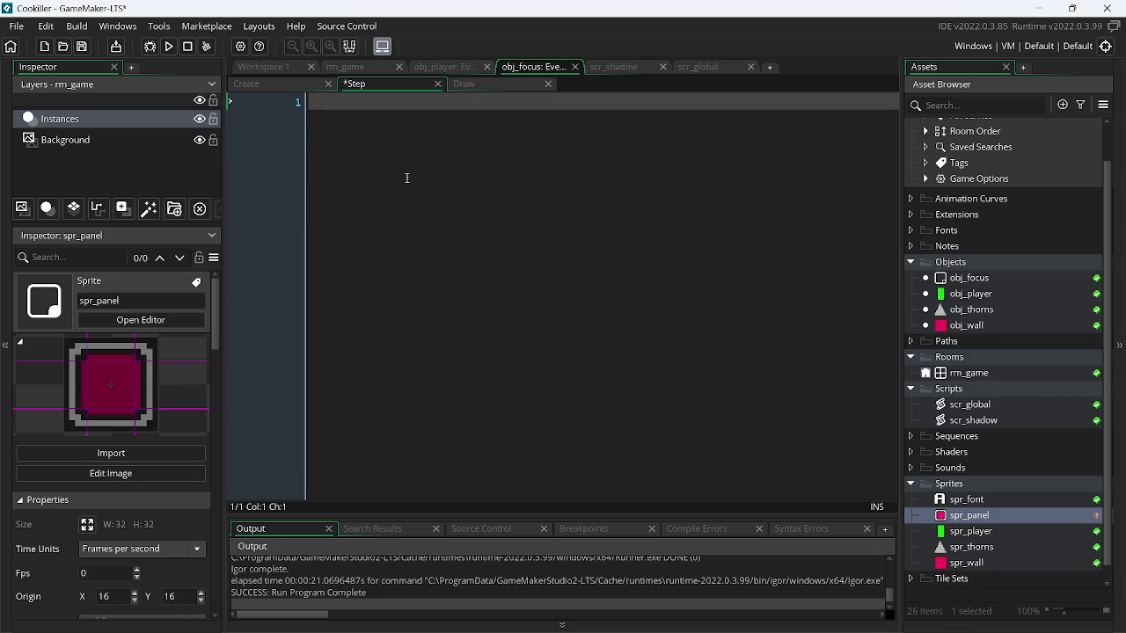
click(271, 86)
text(var)
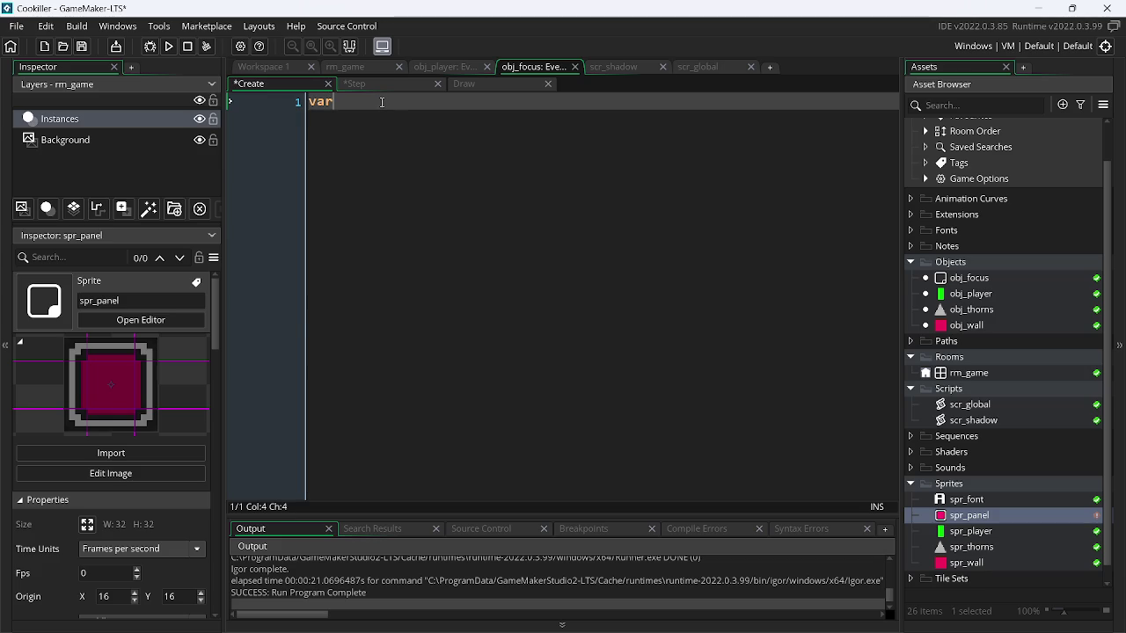
key(BackSpace)
key(BackSpace)
key(BackSpace)
text(fou)
key(BackSpace)
text(cus)
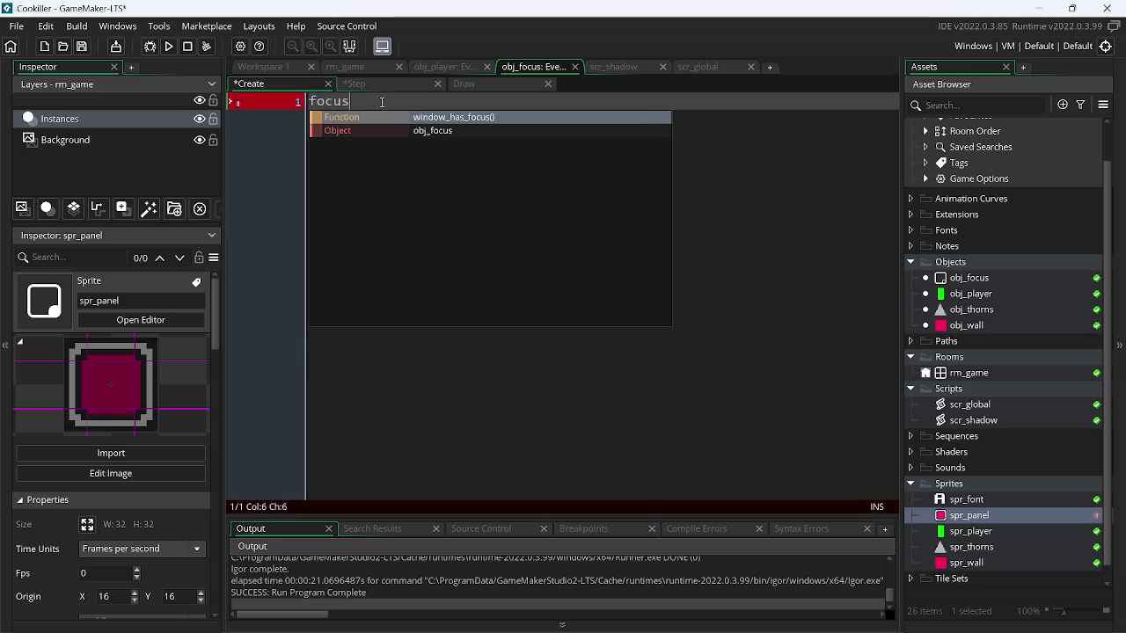
text( = "")
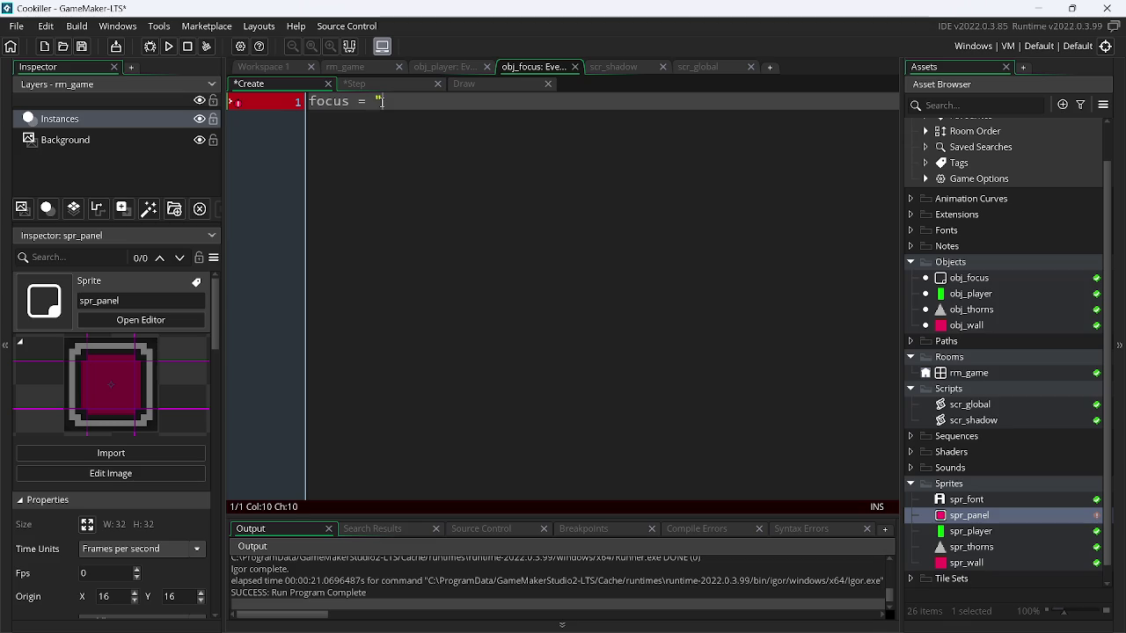
key(Left)
key(Left)
text(_s)
- Fill focus_s with "Click to focus!" copied from the Draw event and save
click(472, 84)
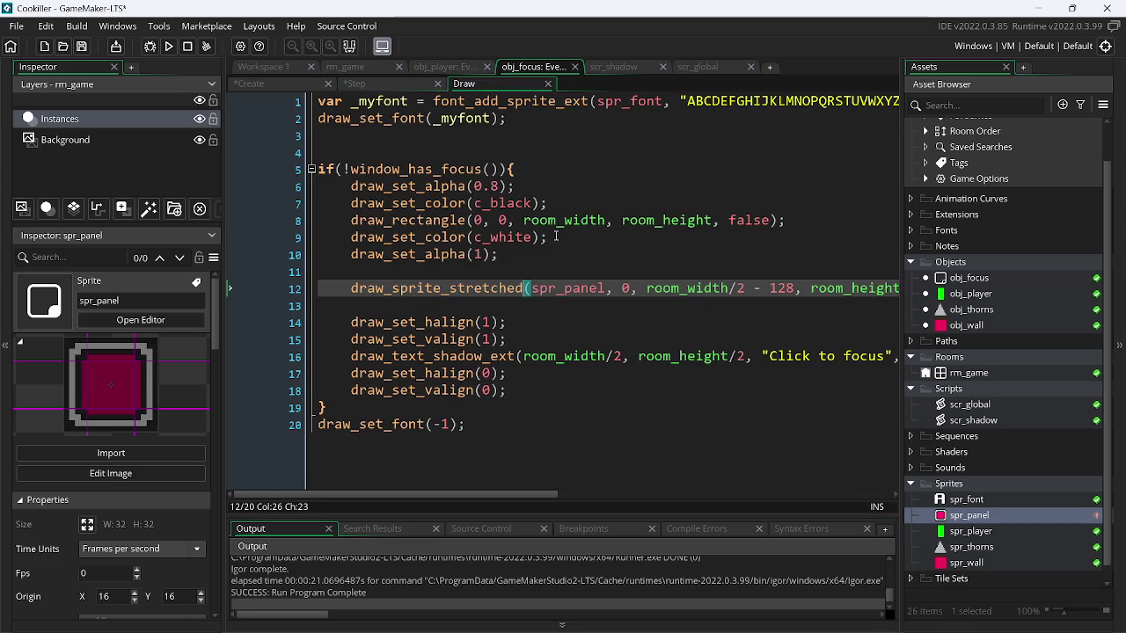
drag(763, 359, 886, 364)
key(ctrl+c)
click(290, 84)
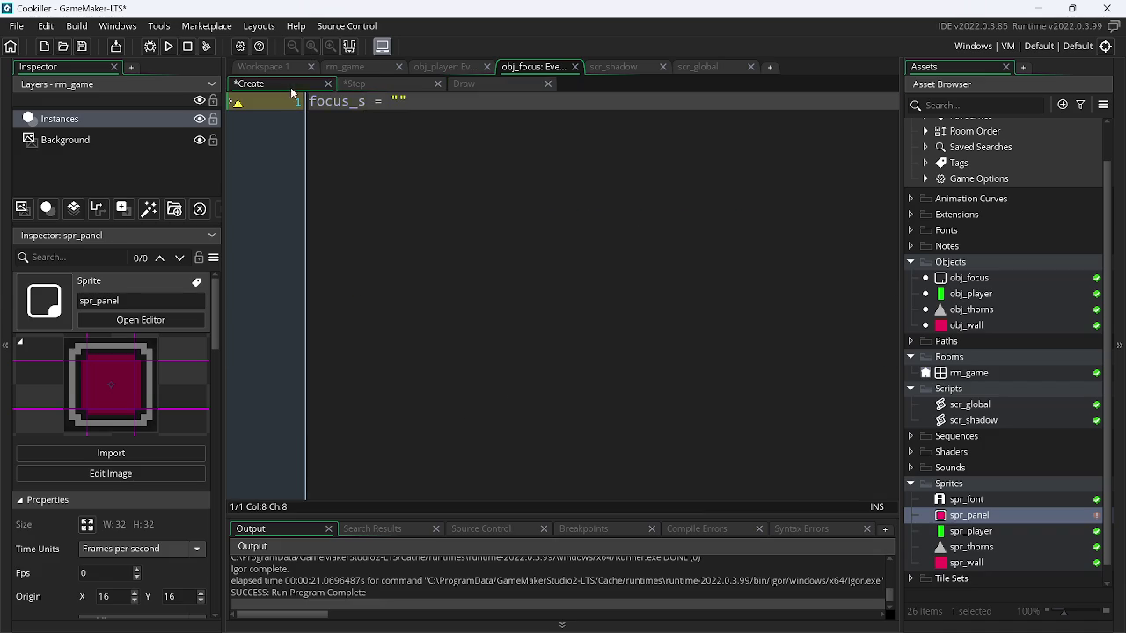
click(398, 101)
key(ctrl+v)
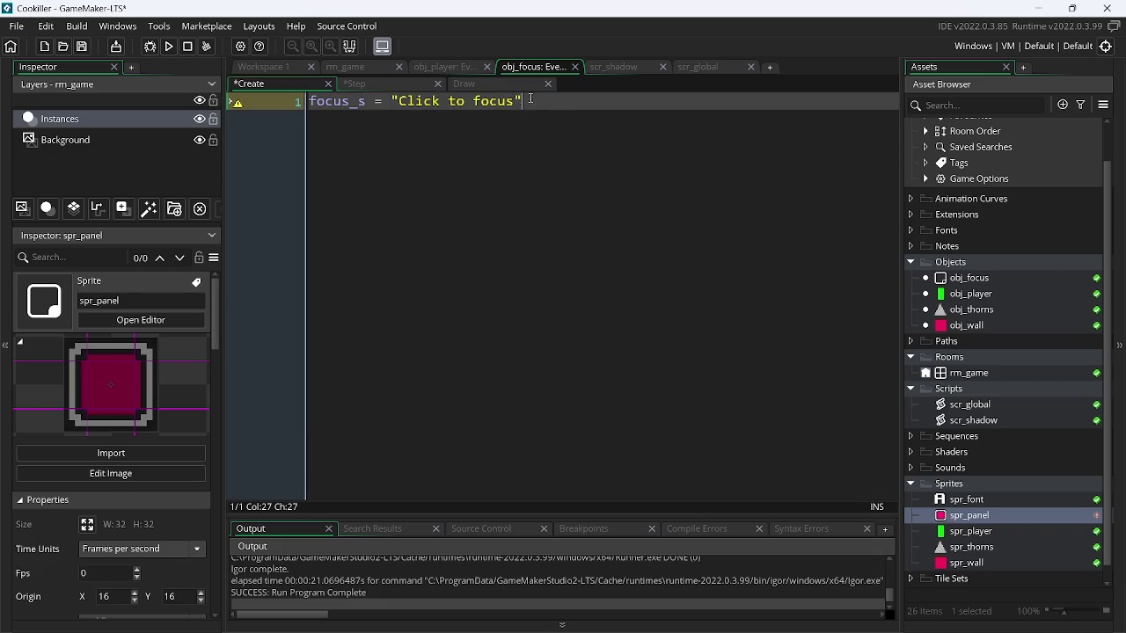
text(!";)
key(ctrl+s)
double_click(343, 101)
- Replace the Draw event's line-16 'Click to focus' literal with focus_s and run the game
click(463, 84)
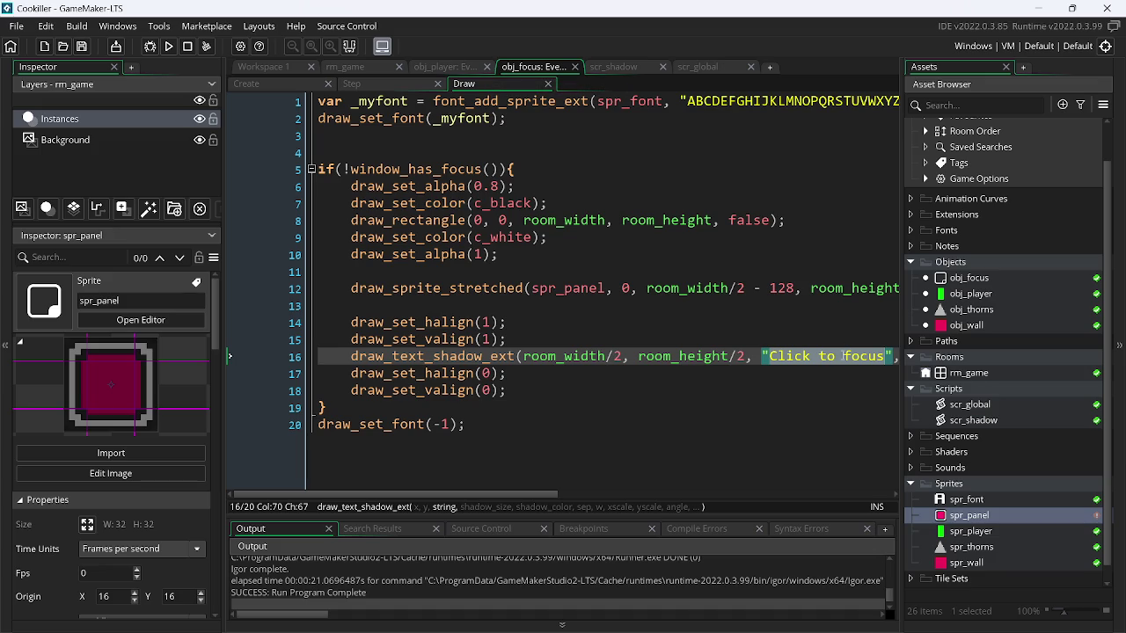
key(BackSpace)
text(focus_s)
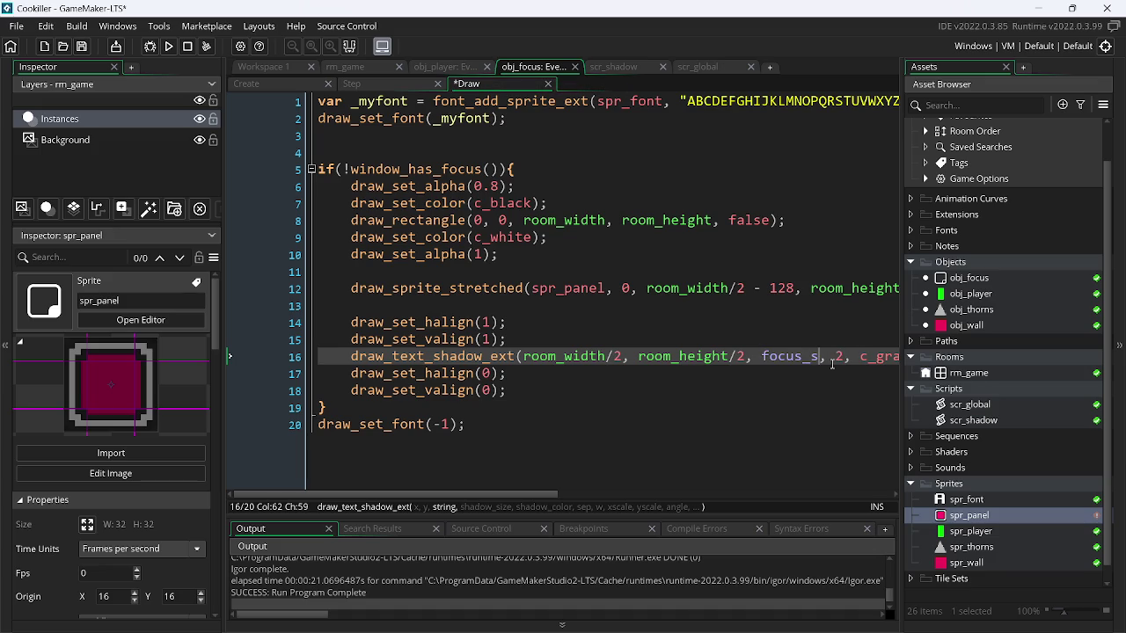
click(168, 46)
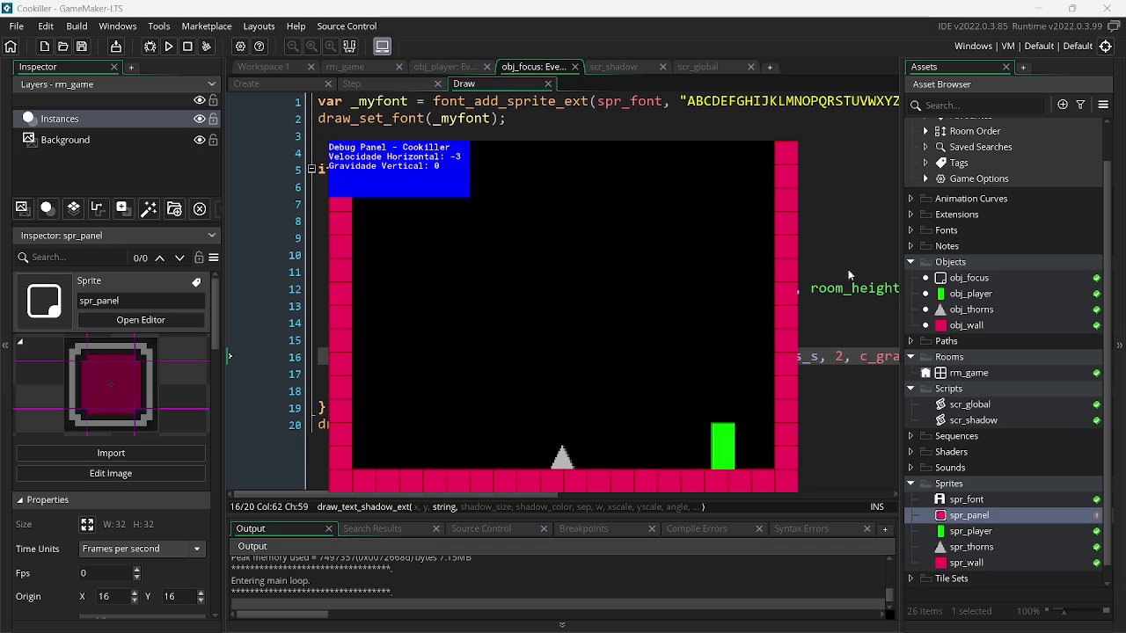
- Test player movement and the Click to focus! overlay, running the game again with F5
key(Left)
key(Up)
key(Escape)
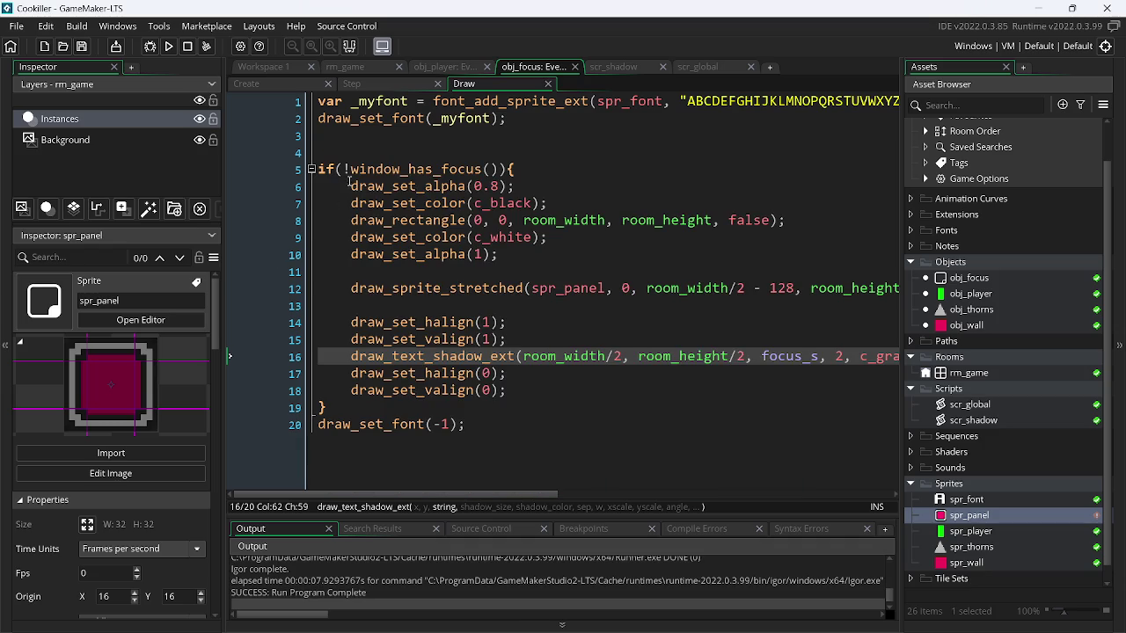
click(349, 169)
key(F5)
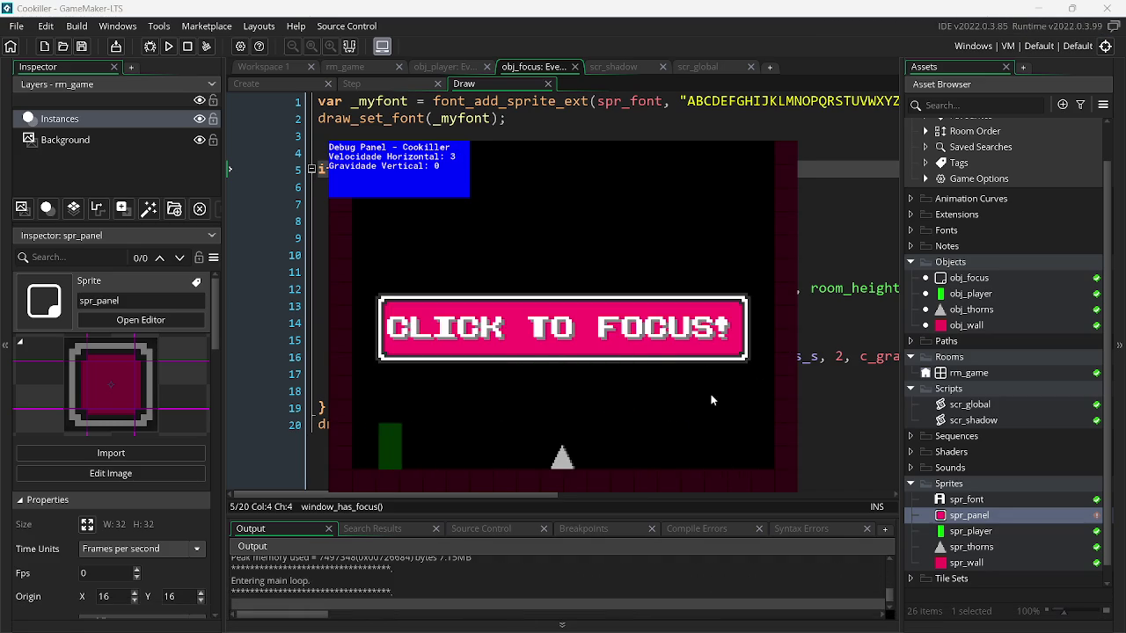
click(285, 82)
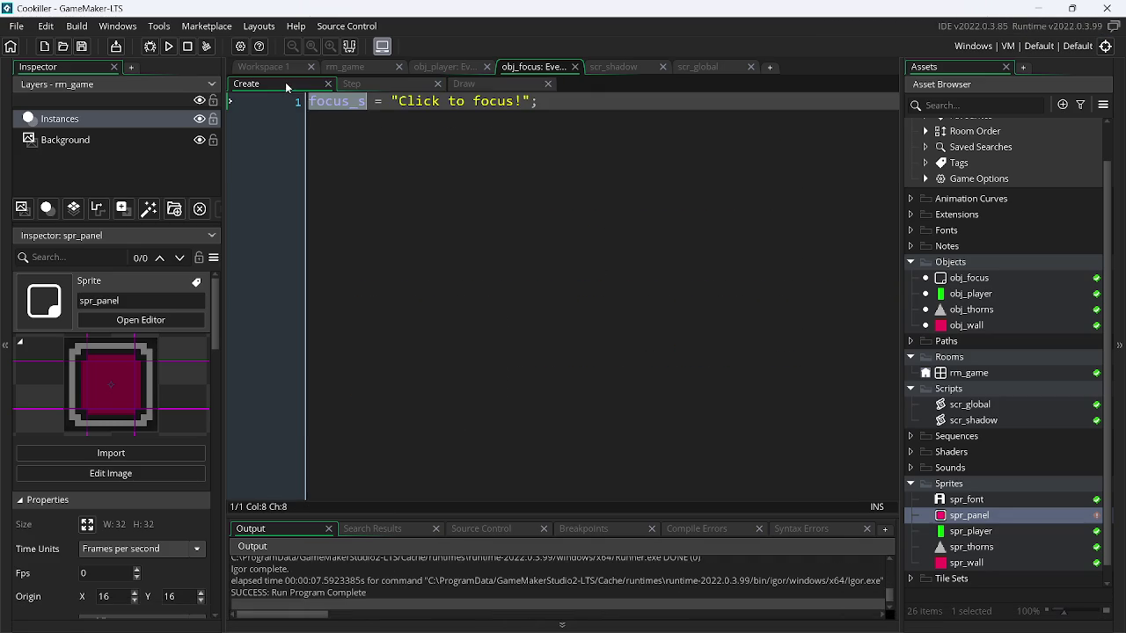
- Add a string_height() call on line 2 of the obj_focus Create event and open its manual page
click(567, 110)
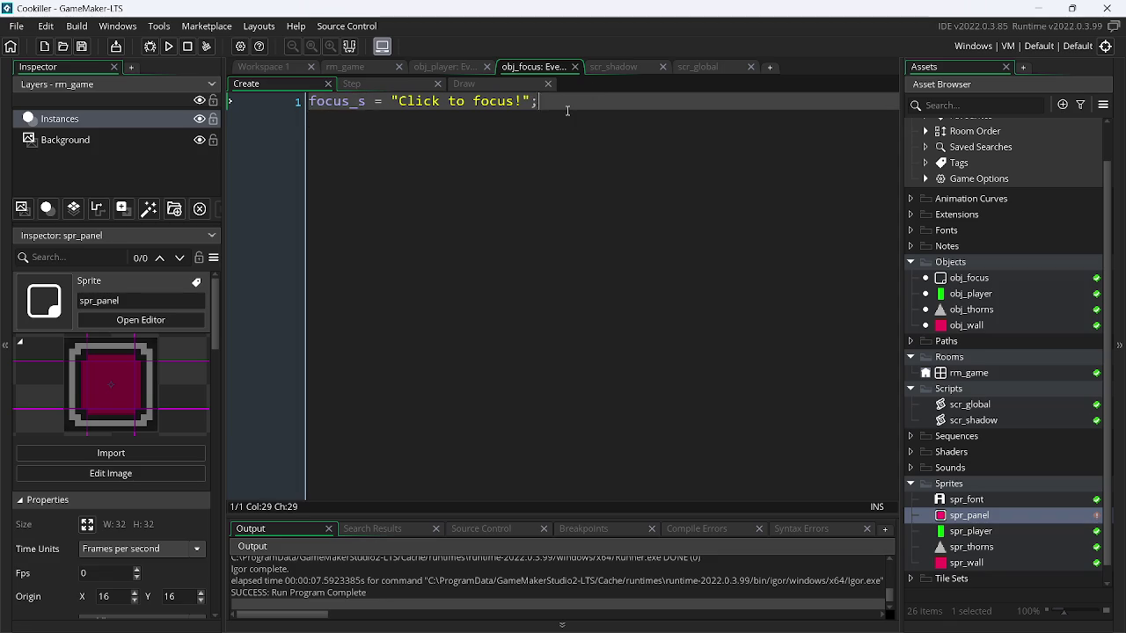
key(Return)
text(stri)
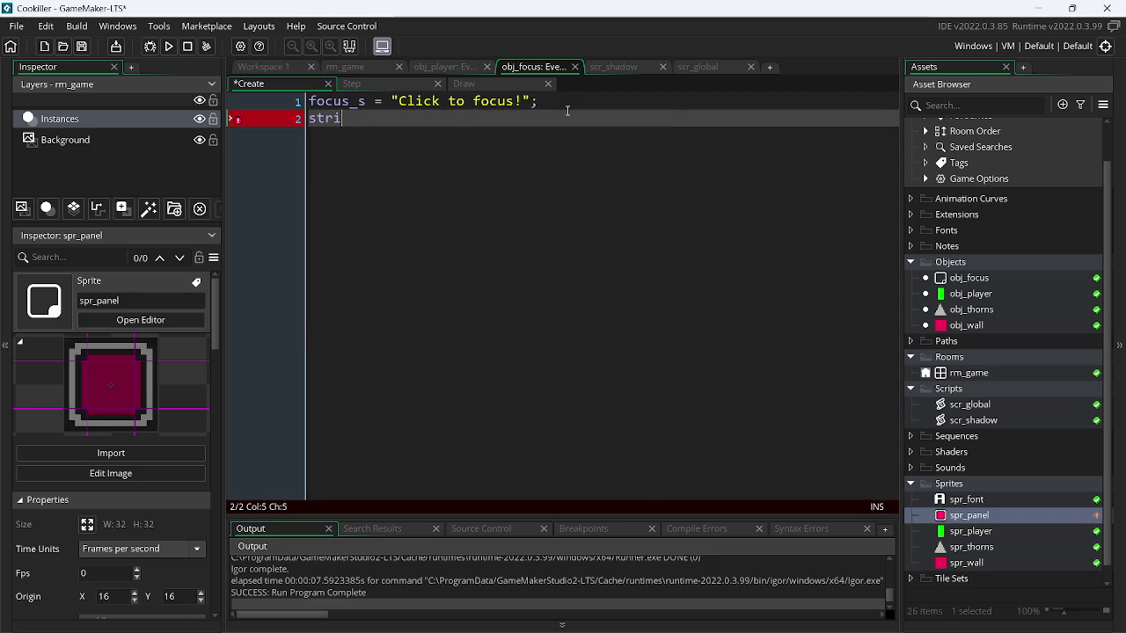
key(Down)
key(Down)
key(Down)
key(Down)
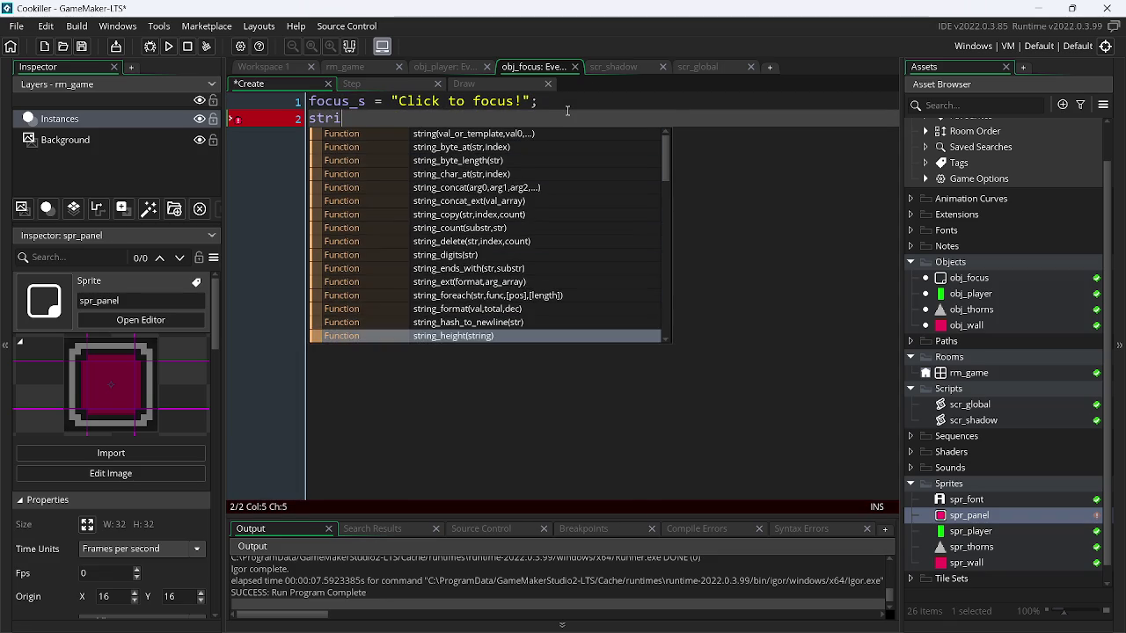
key(Return)
middle_click(379, 120)
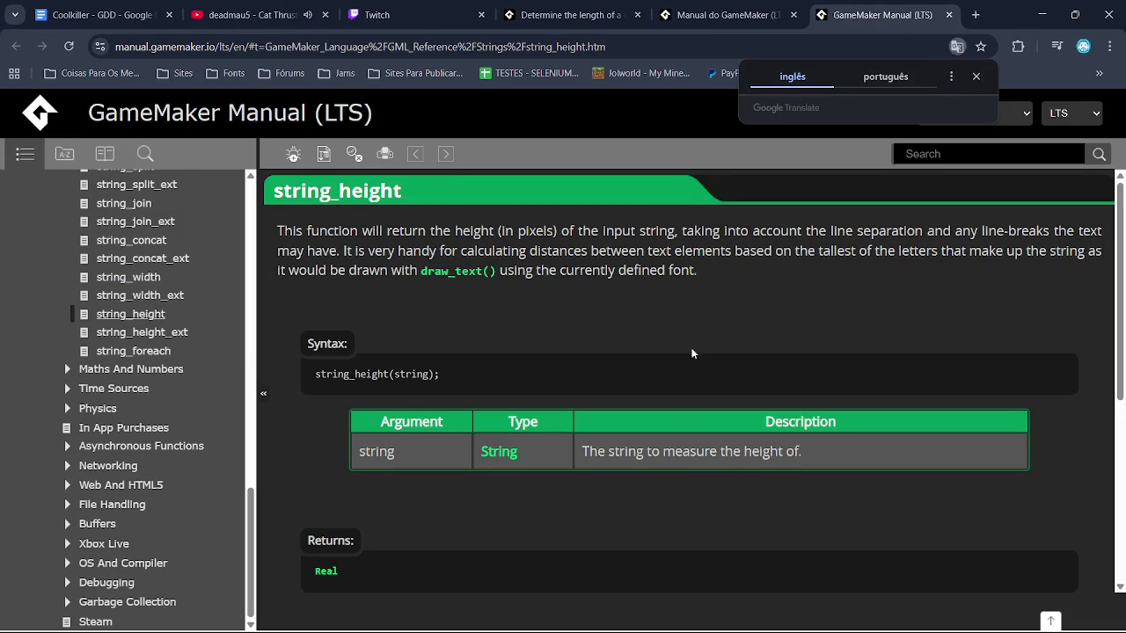
- Translate the string_height manual page into Portuguese with 'Traduzir para o português'
scroll(1123, 276, down, 1)
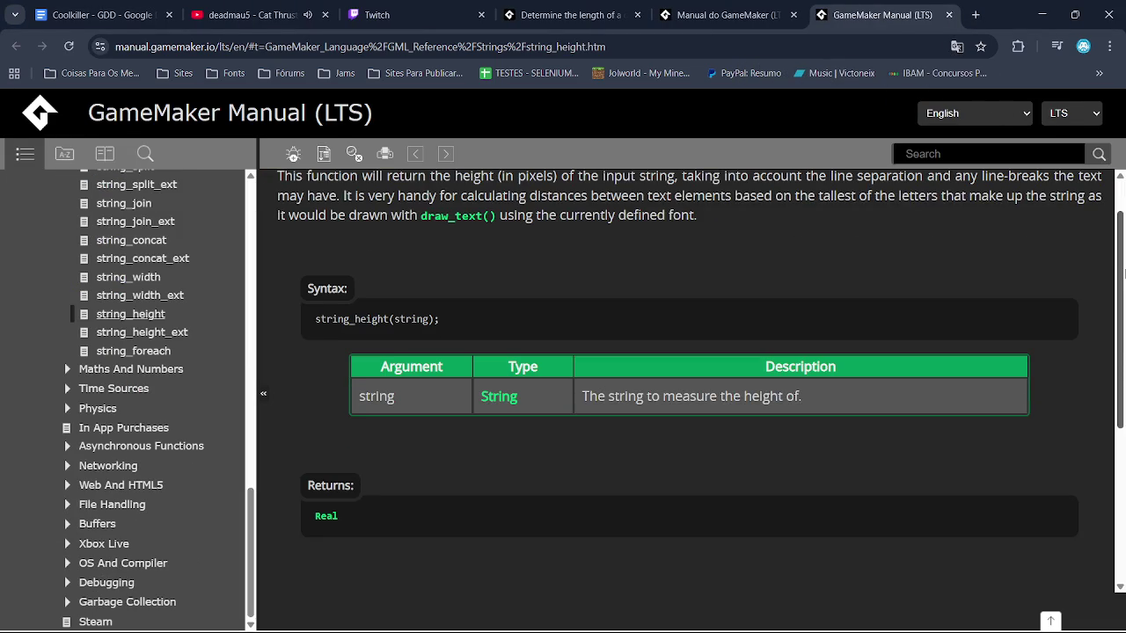
scroll(1123, 275, up, 1)
right_click(686, 322)
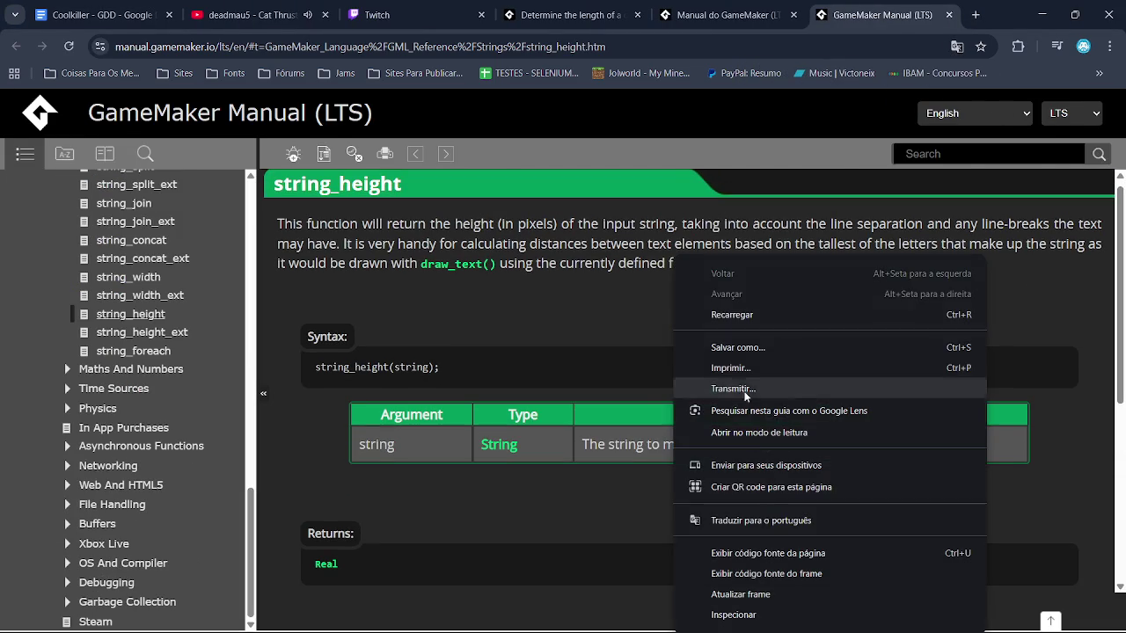
click(745, 523)
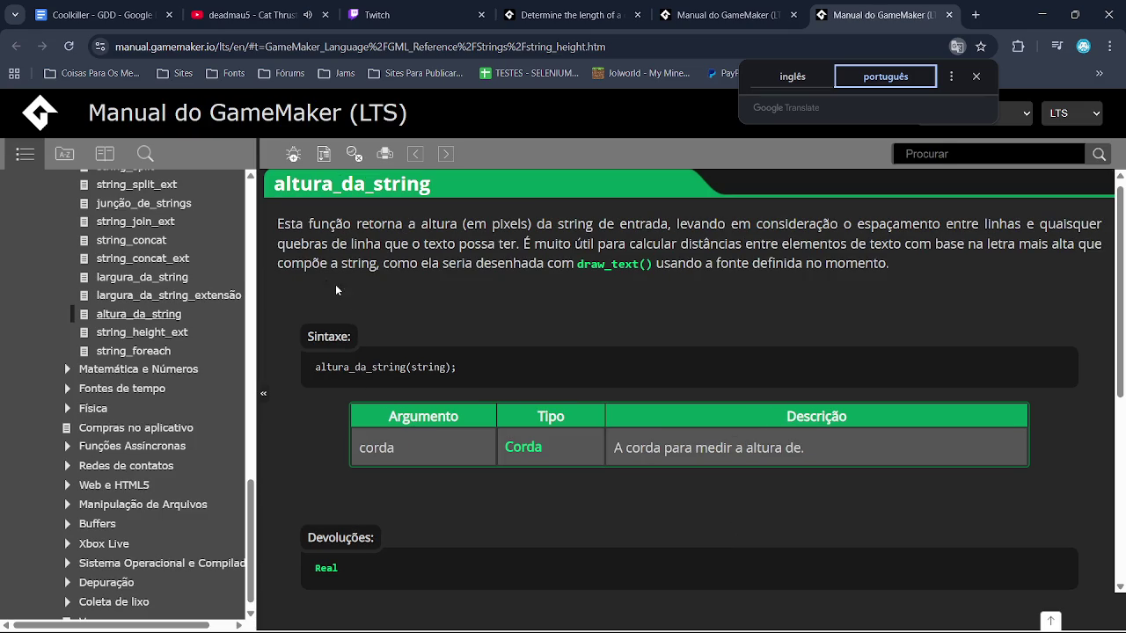
key(alt+Tab)
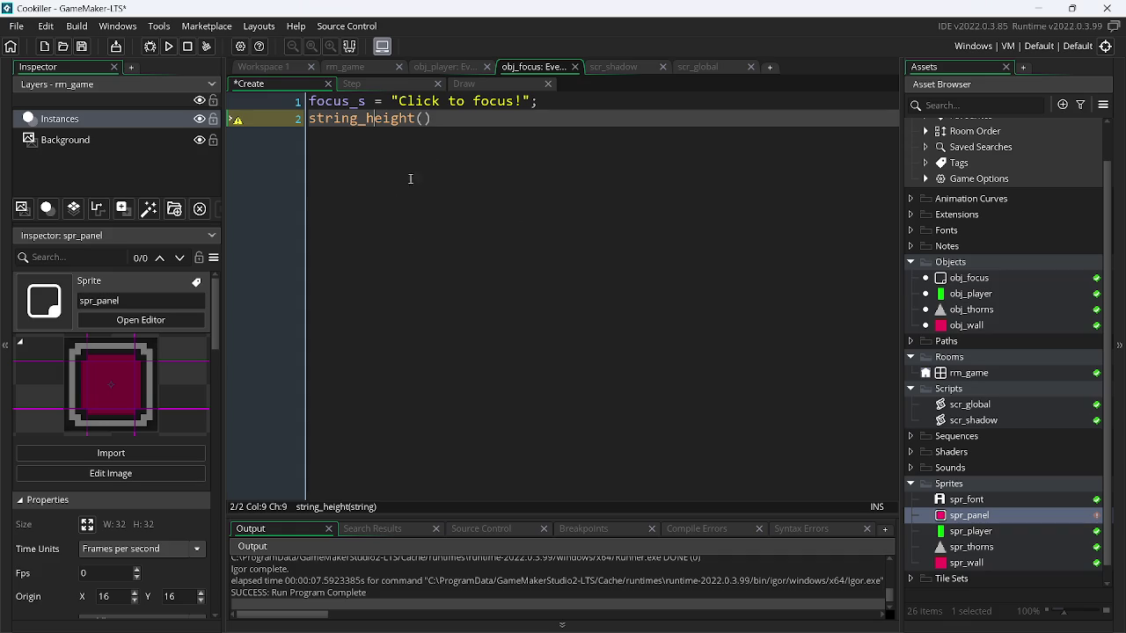
- Duplicate the string_height line and turn the copy into string_width(focus_s)
key(ctrl+d)
click(415, 118)
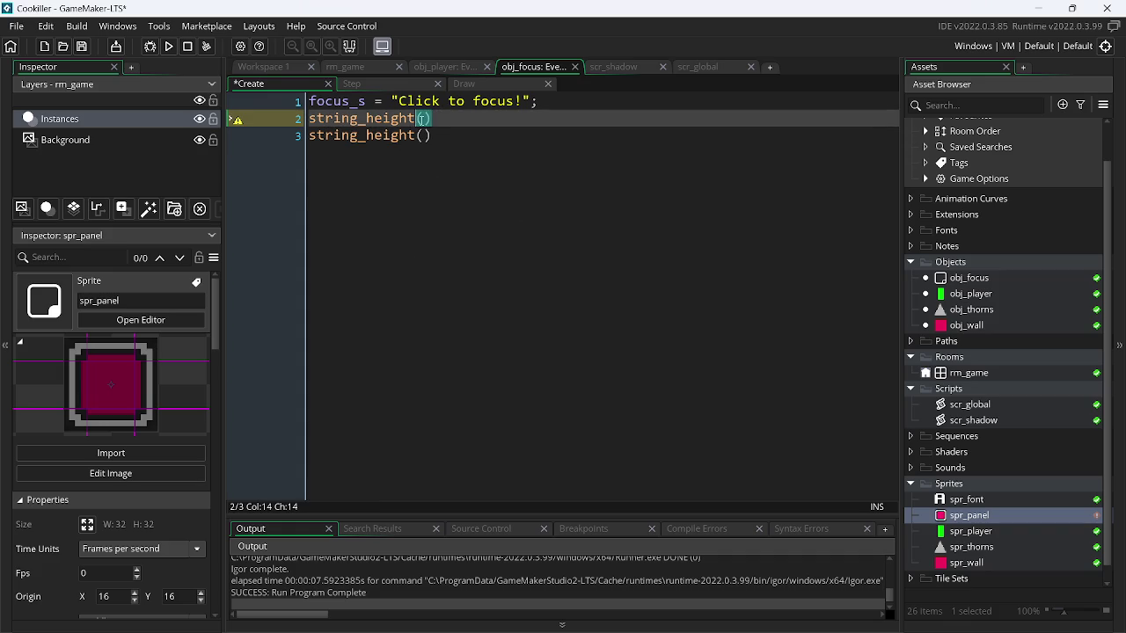
key(BackSpace)
key(BackSpace)
key(BackSpace)
text(w)
key(Return)
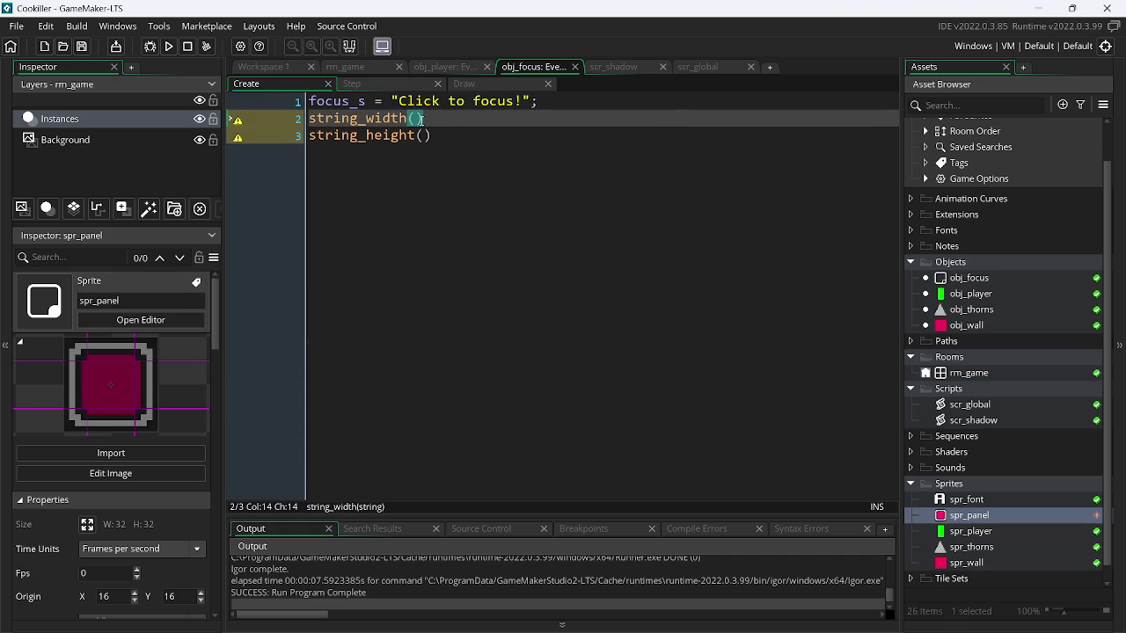
text(fu)
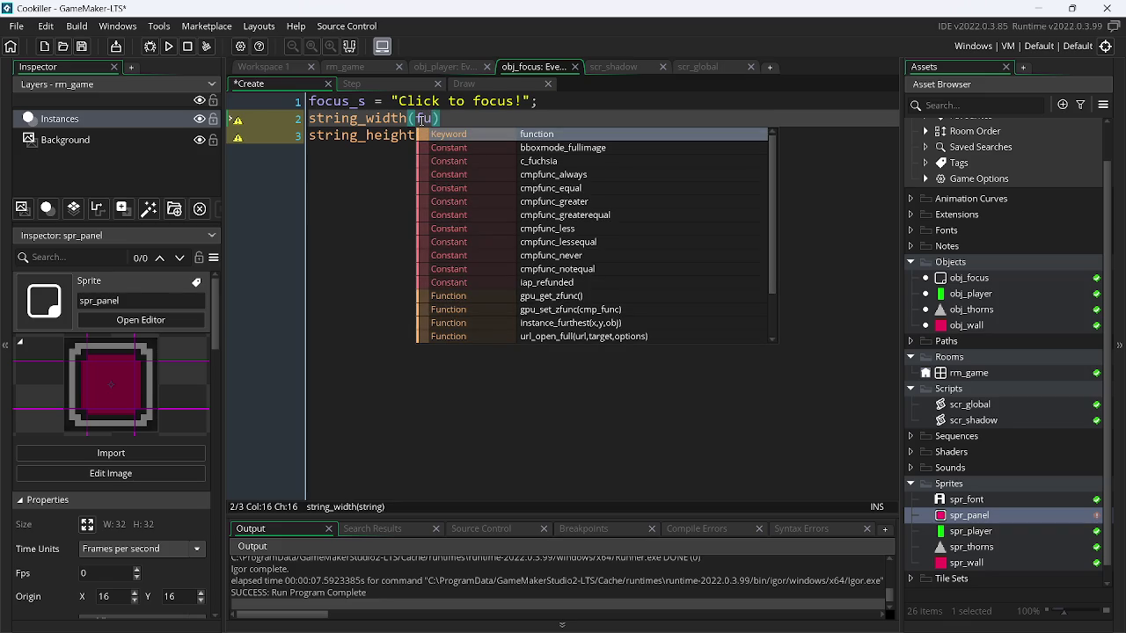
key(BackSpace)
text(ocus_s)
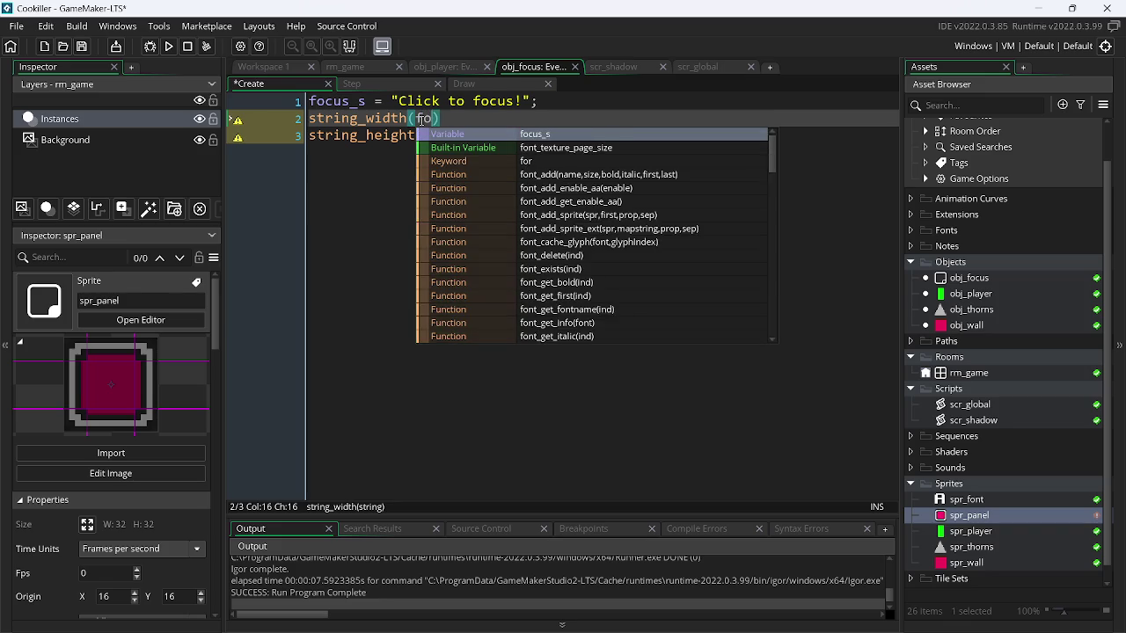
- Pass focus_s to string_height on line 3 and end line 2 with a semicolon
key(Down)
key(Left)
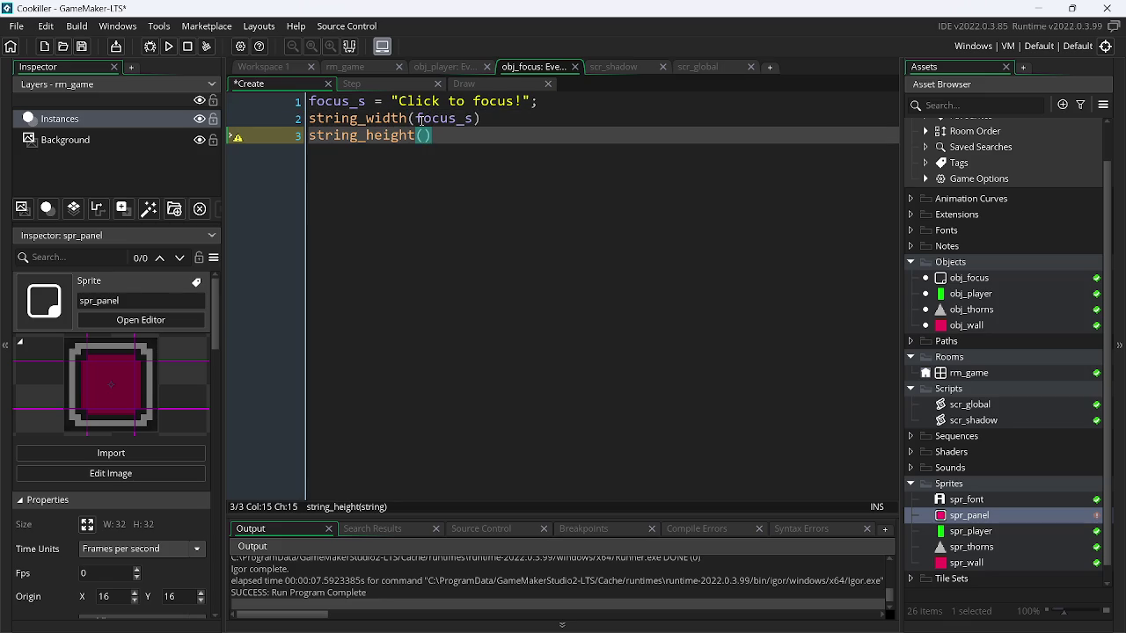
text(focus_s)
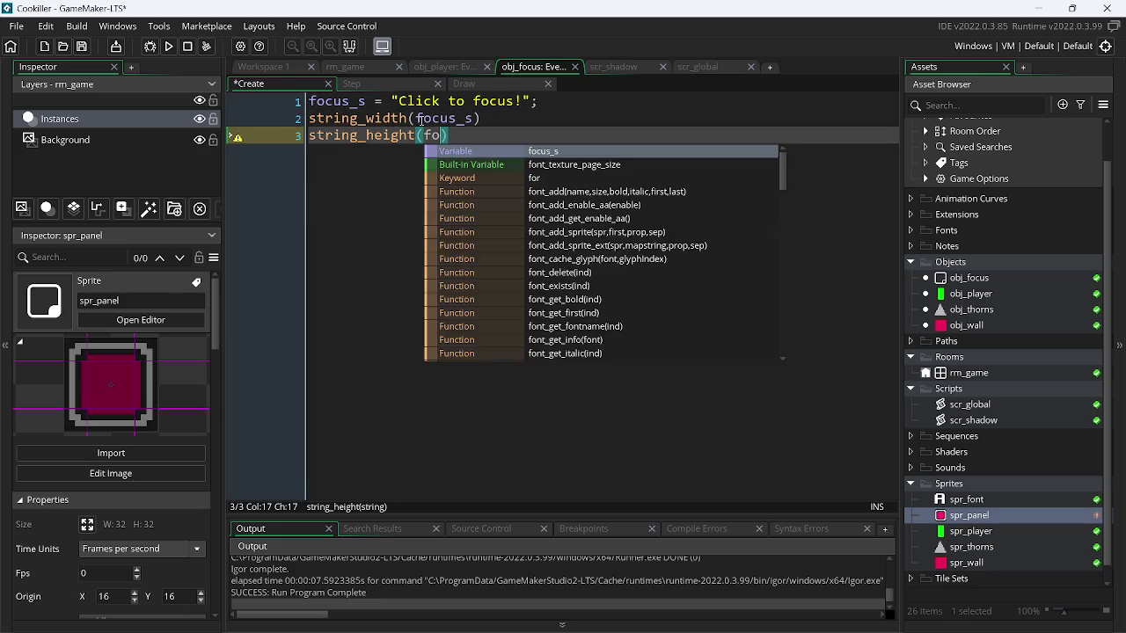
key(Right)
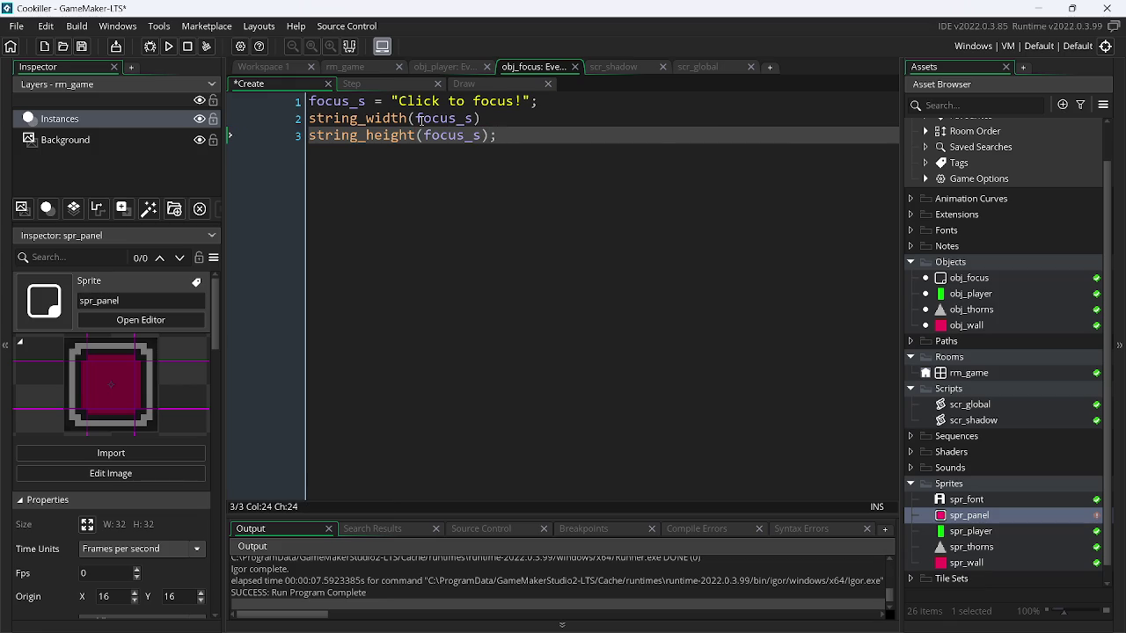
key(Up)
text(;)
key(Up)
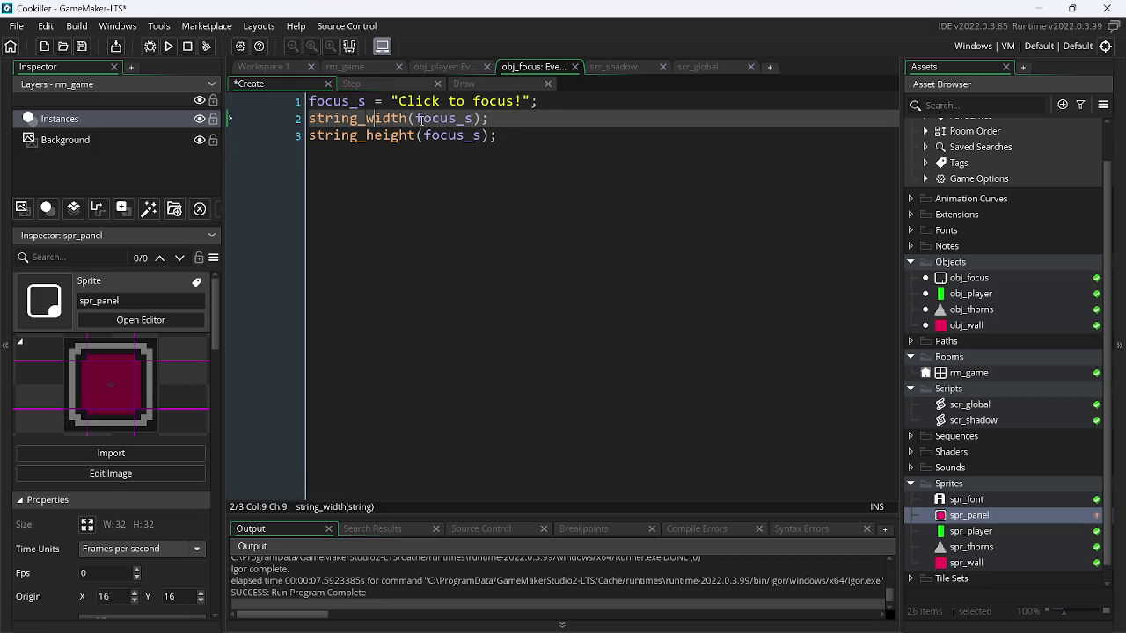
key(End)
key(Left)
key(Down)
key(Home)
- Assign the string_width result on line 2 to a variable named string_h
text(string)
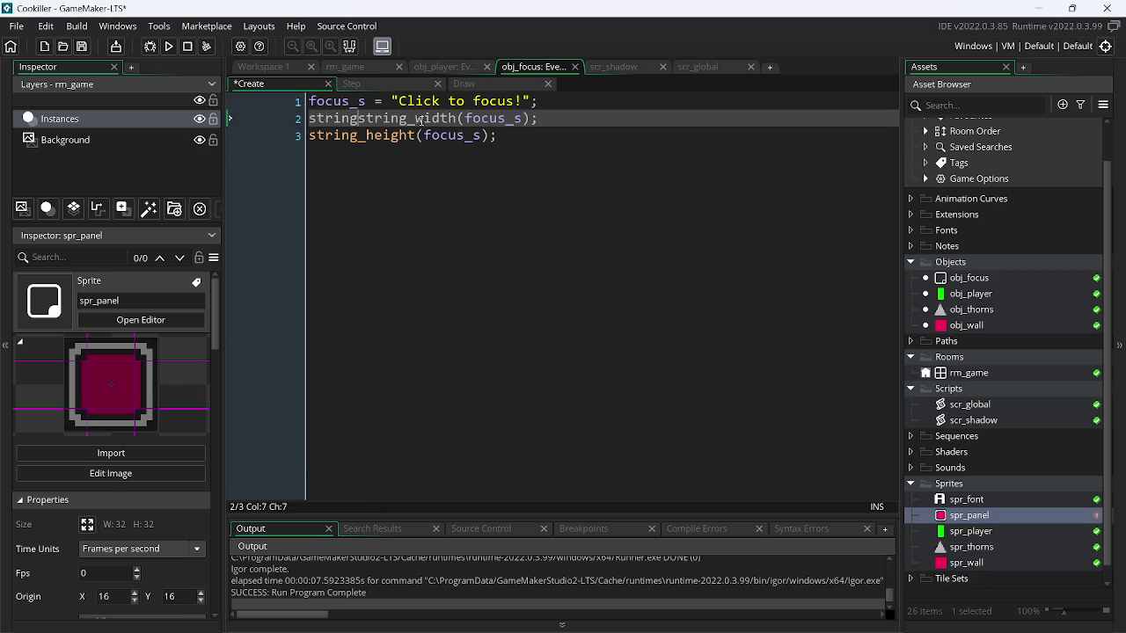
text(_x =)
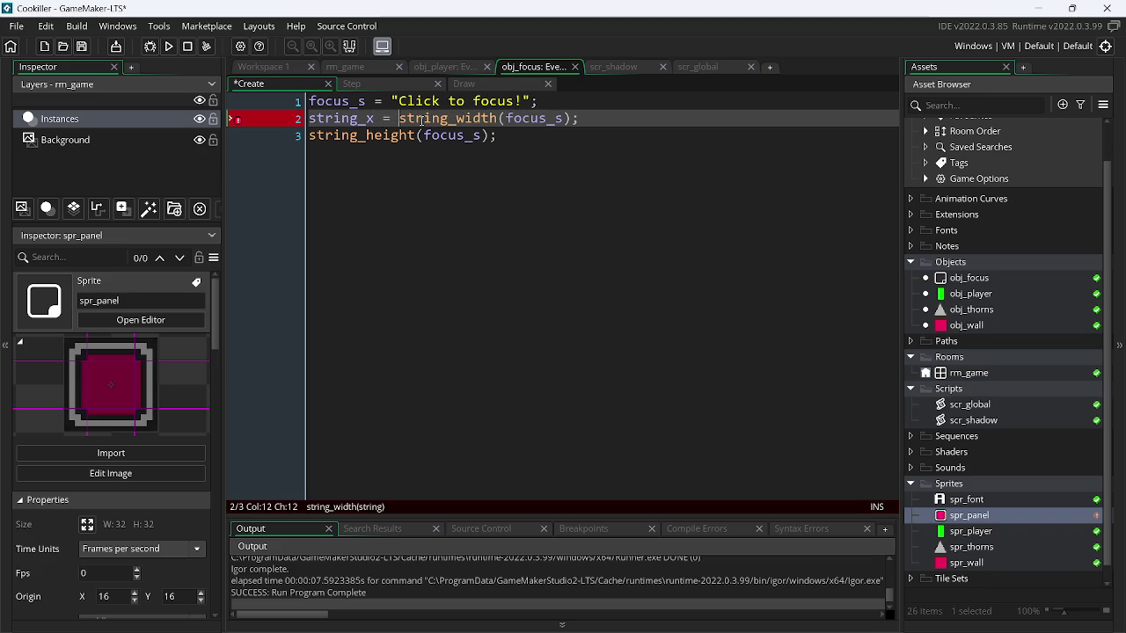
click(379, 118)
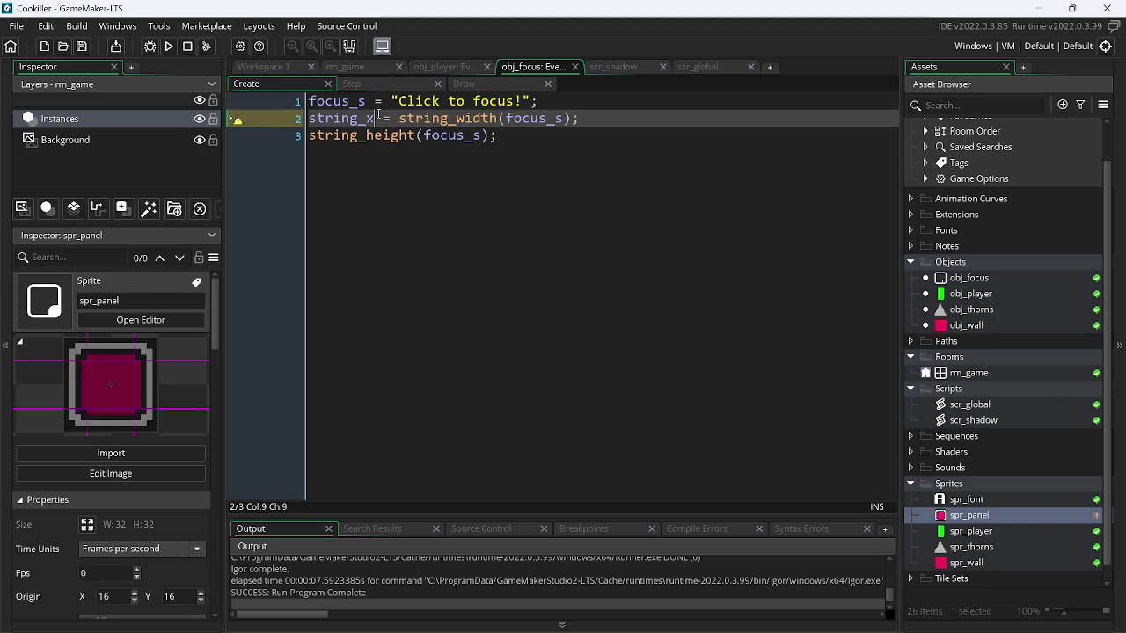
key(BackSpace)
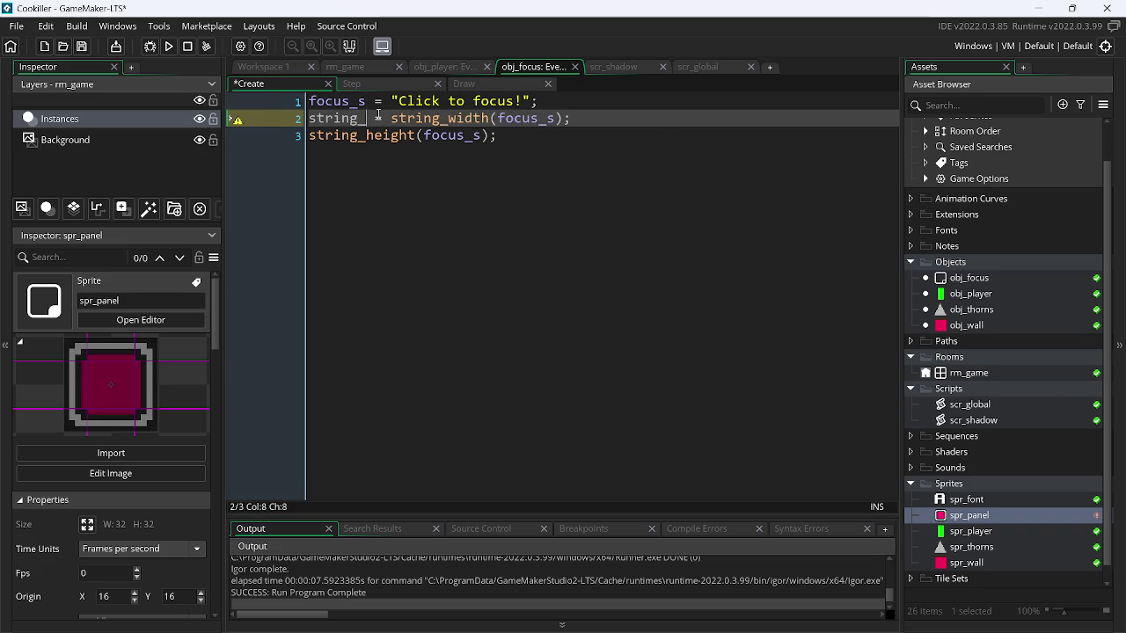
text(h)
- Assign the string_height result on line 3 to string_v and save the Create event
click(343, 119)
double_click(343, 120)
key(ctrl+c)
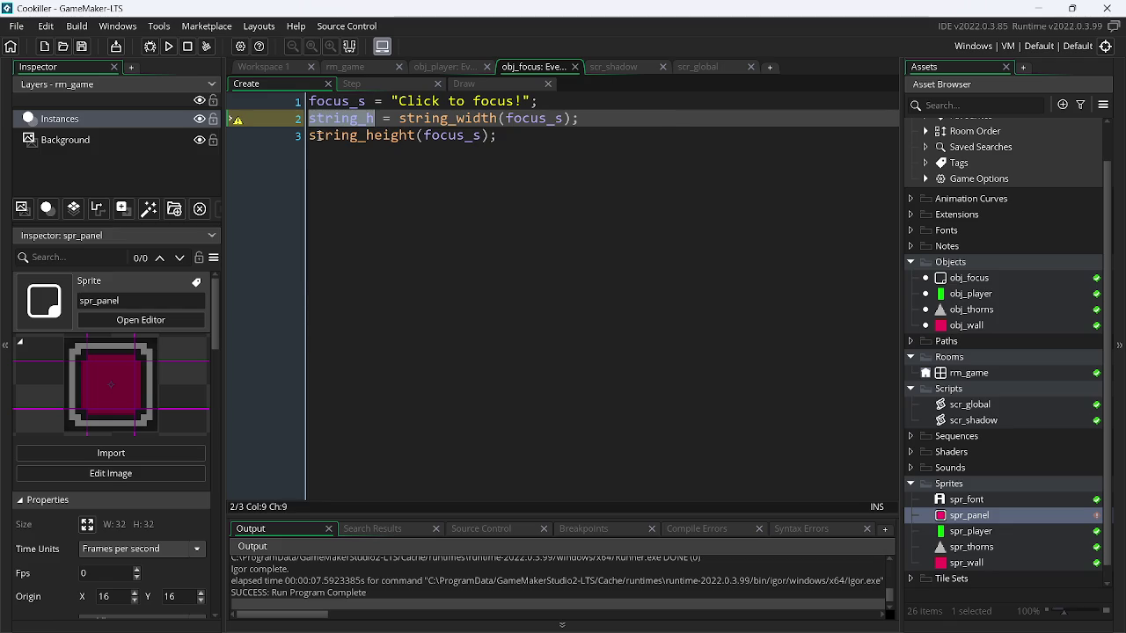
key(Down)
key(Home)
key(ctrl+v)
text(=)
key(Left)
key(Left)
key(Left)
key(BackSpace)
text(v)
key(ctrl+s)
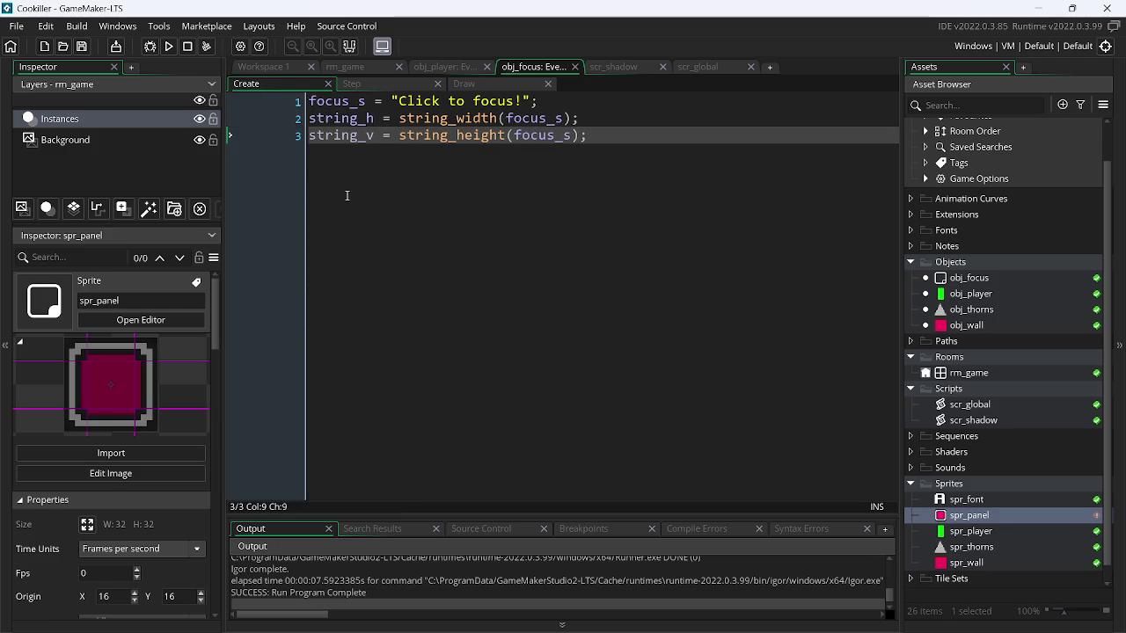
click(476, 87)
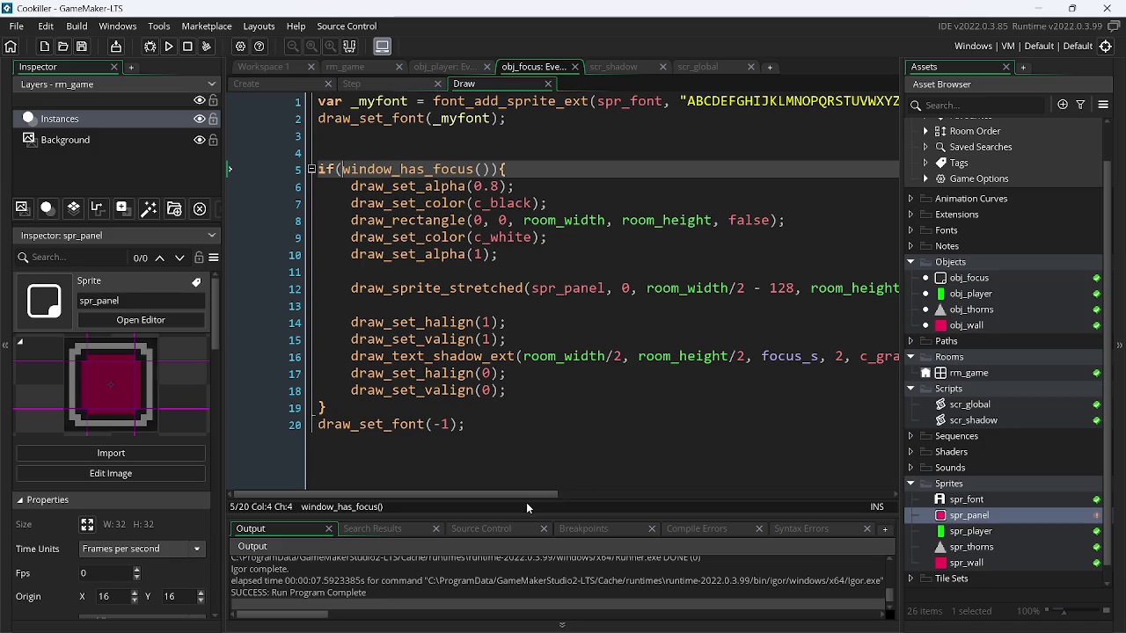
- Replace the first 16 of the panel width on Draw line 12 with string_h and save
drag(519, 493, 626, 492)
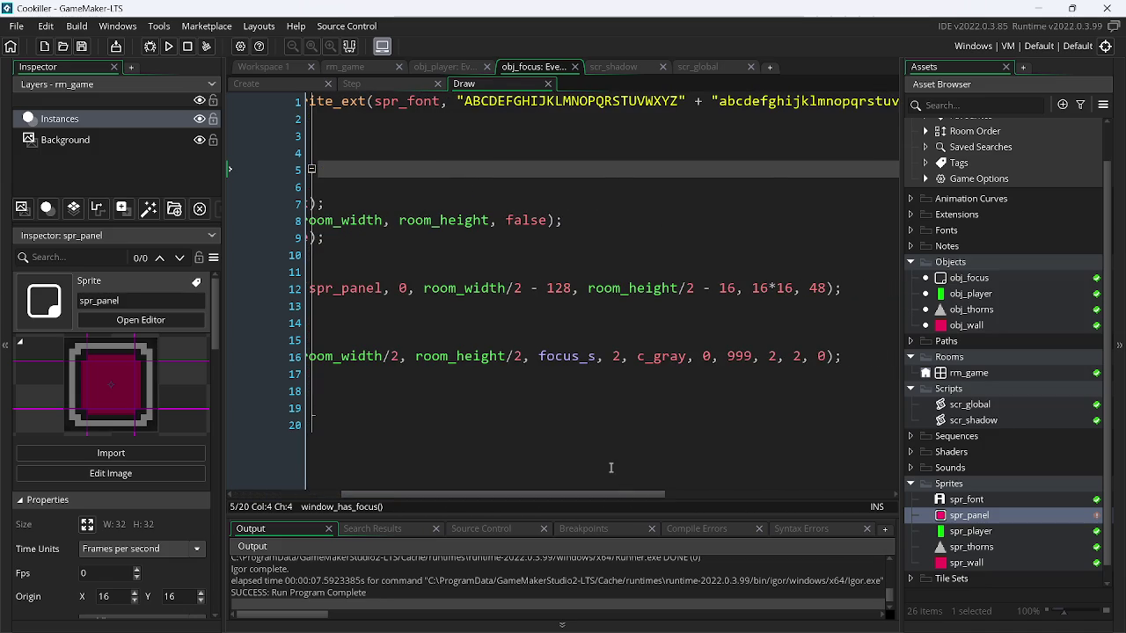
click(762, 288)
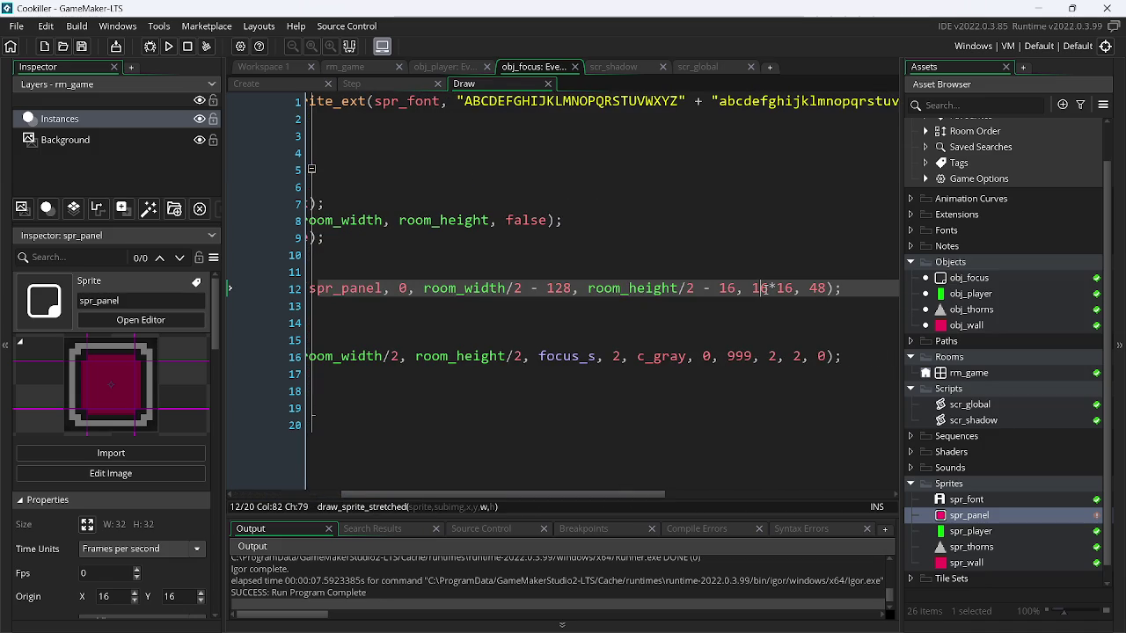
double_click(758, 290)
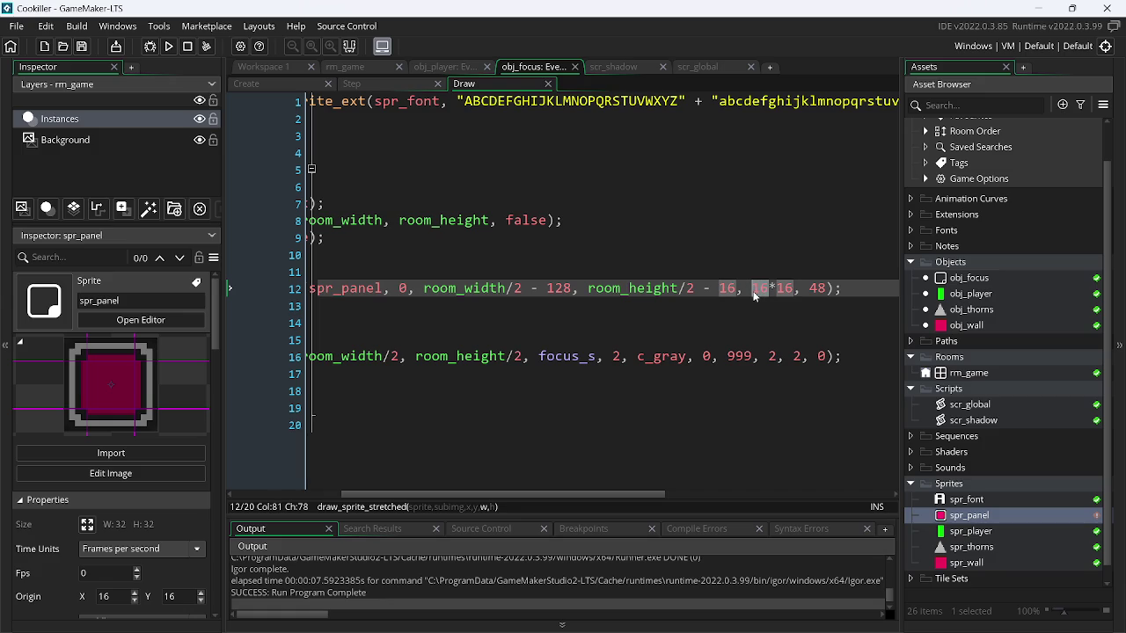
text(string_h)
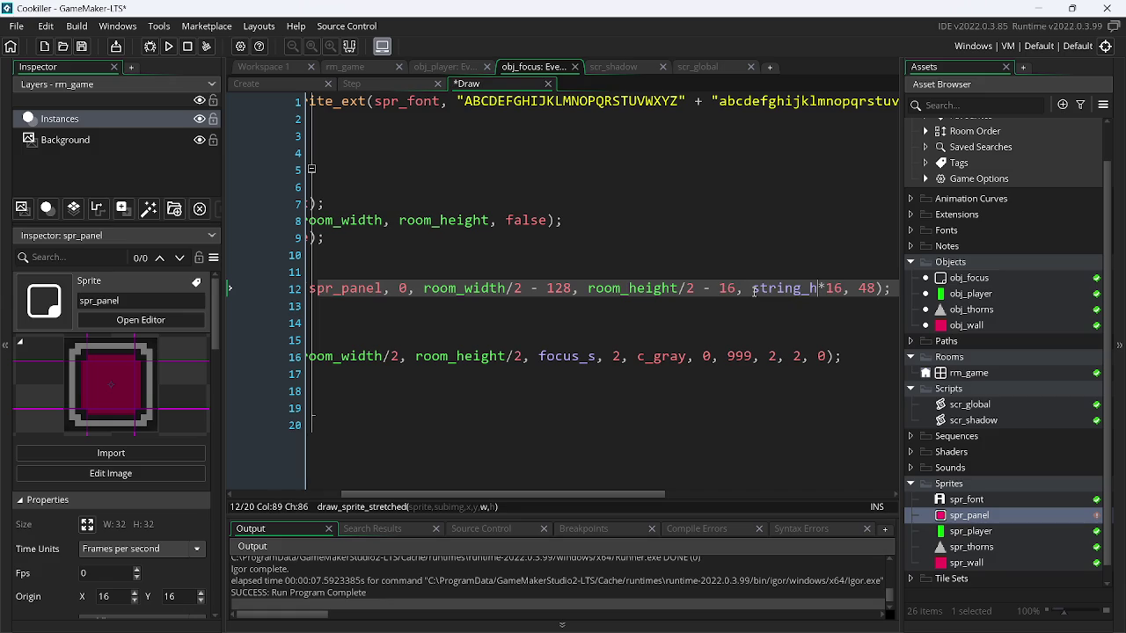
key(ctrl+s)
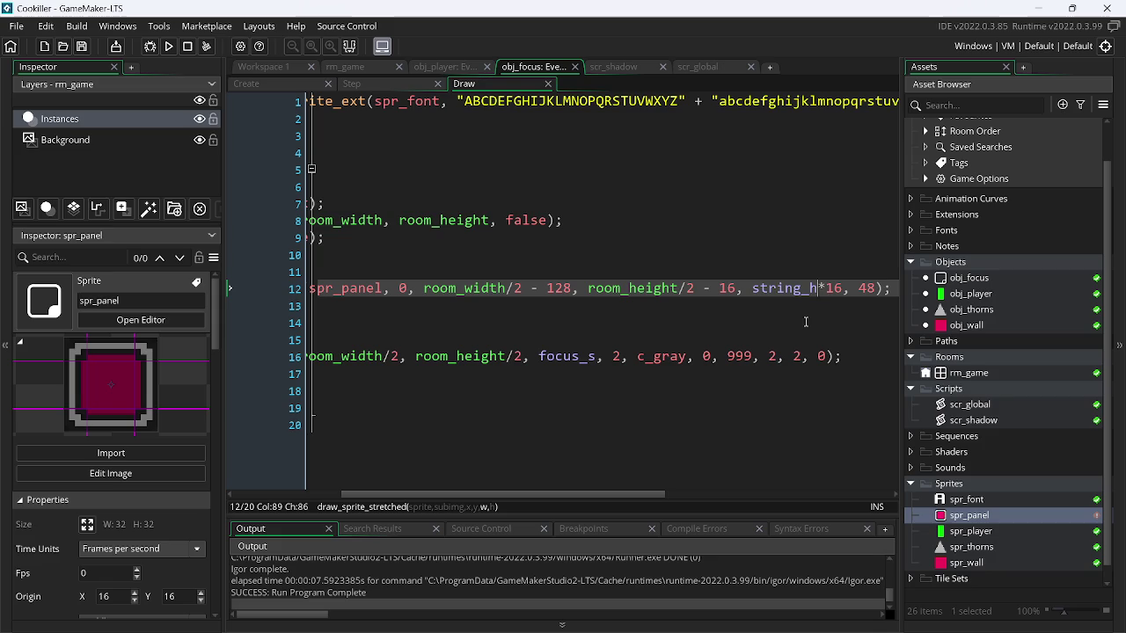
- Test the game, remove the leftover multiplier so the width is plain string_h, and retest
click(167, 47)
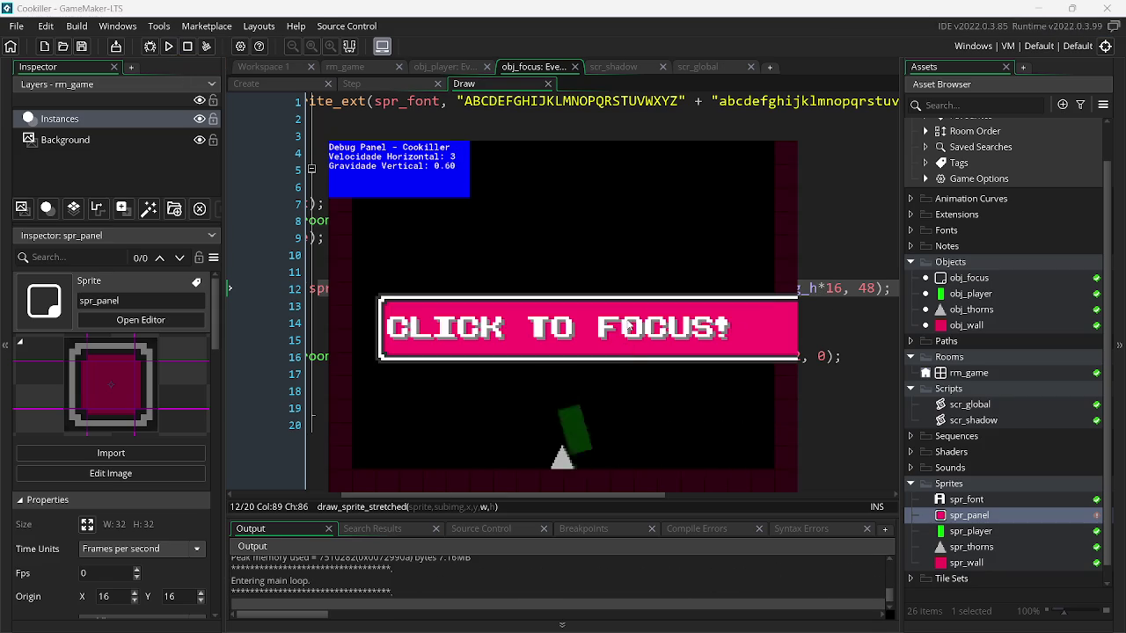
key(Escape)
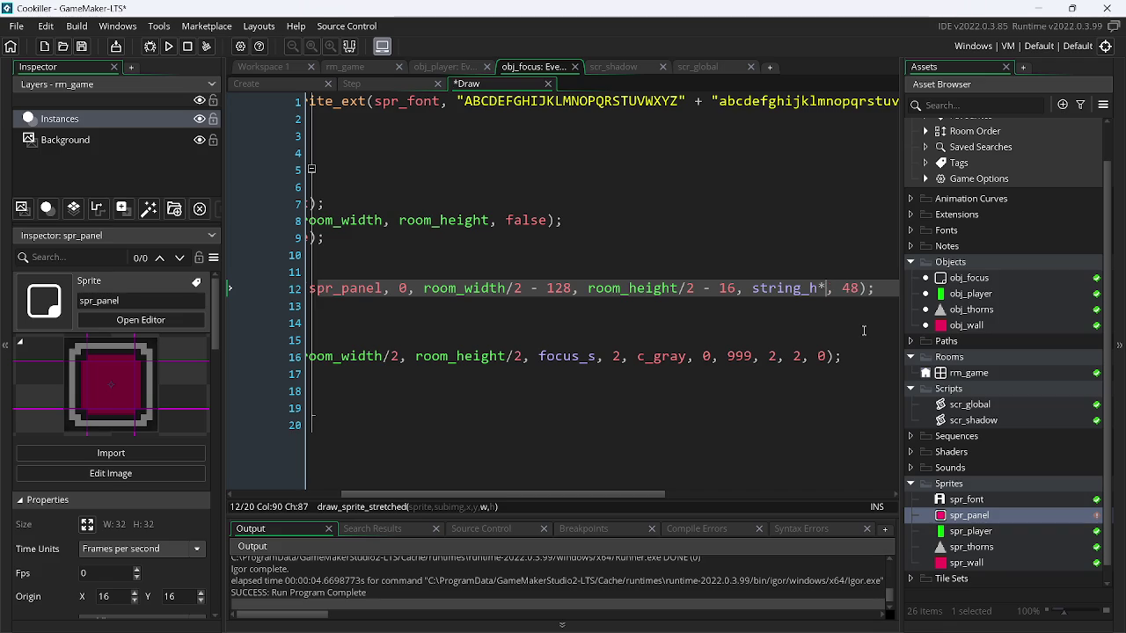
key(BackSpace)
click(167, 46)
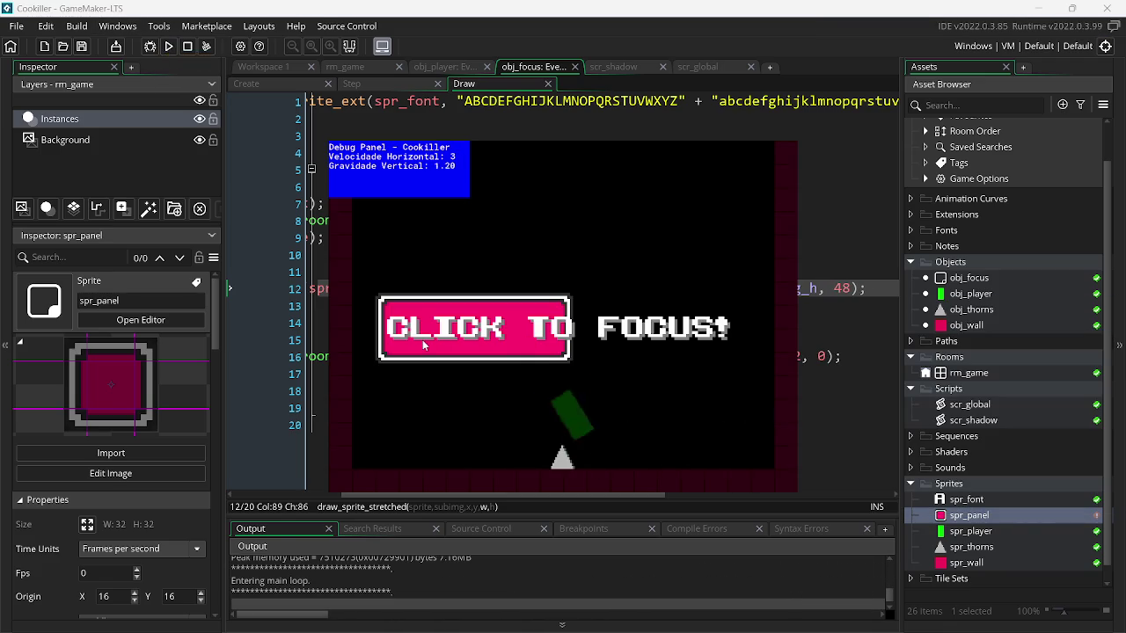
click(422, 340)
key(Escape)
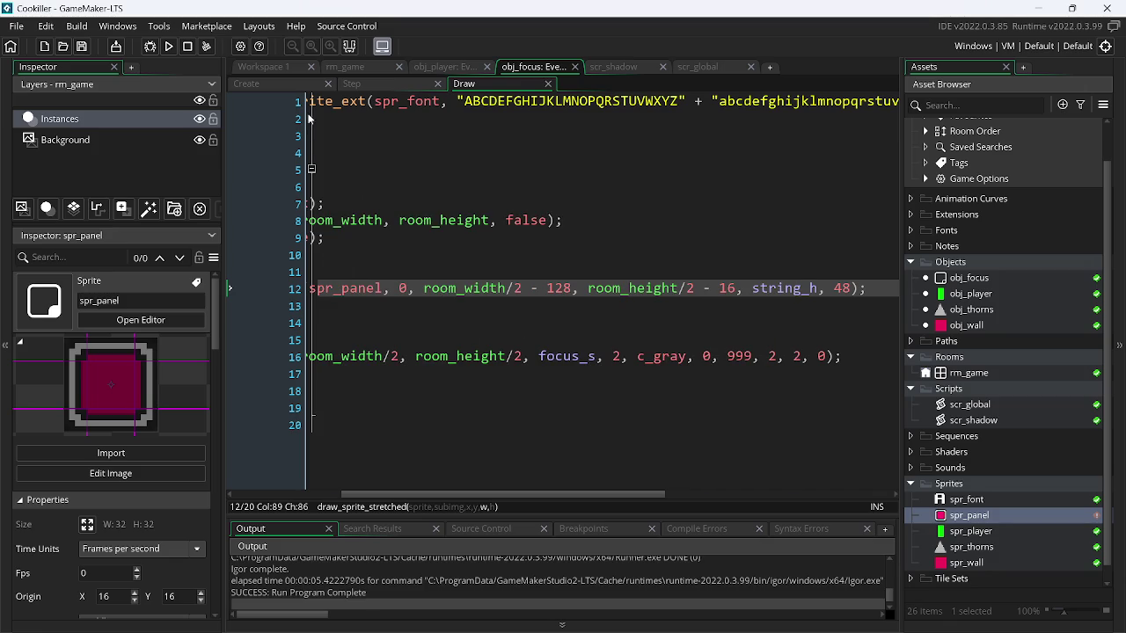
click(299, 80)
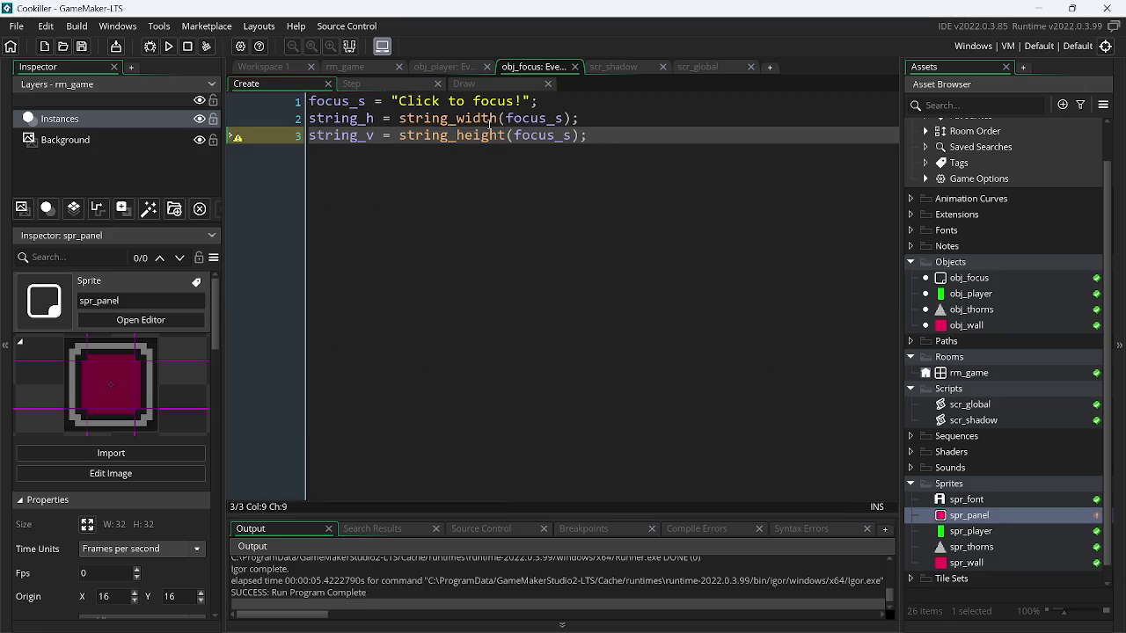
- Make the panel width string_h*2 on Draw line 12 and test the doubled width
click(412, 86)
click(524, 84)
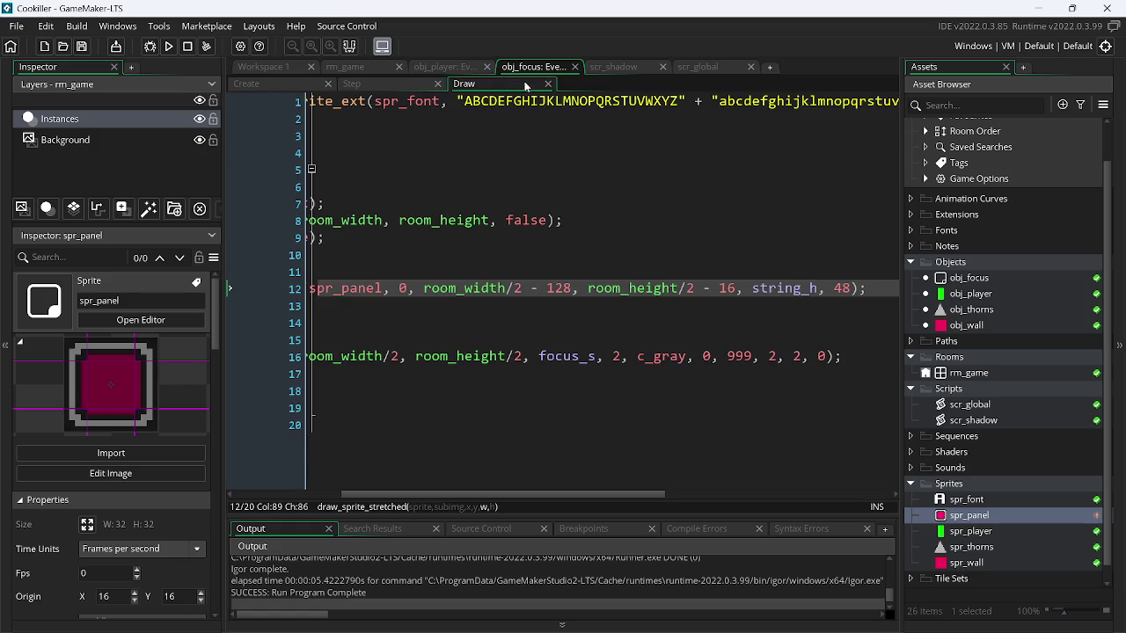
text(*2)
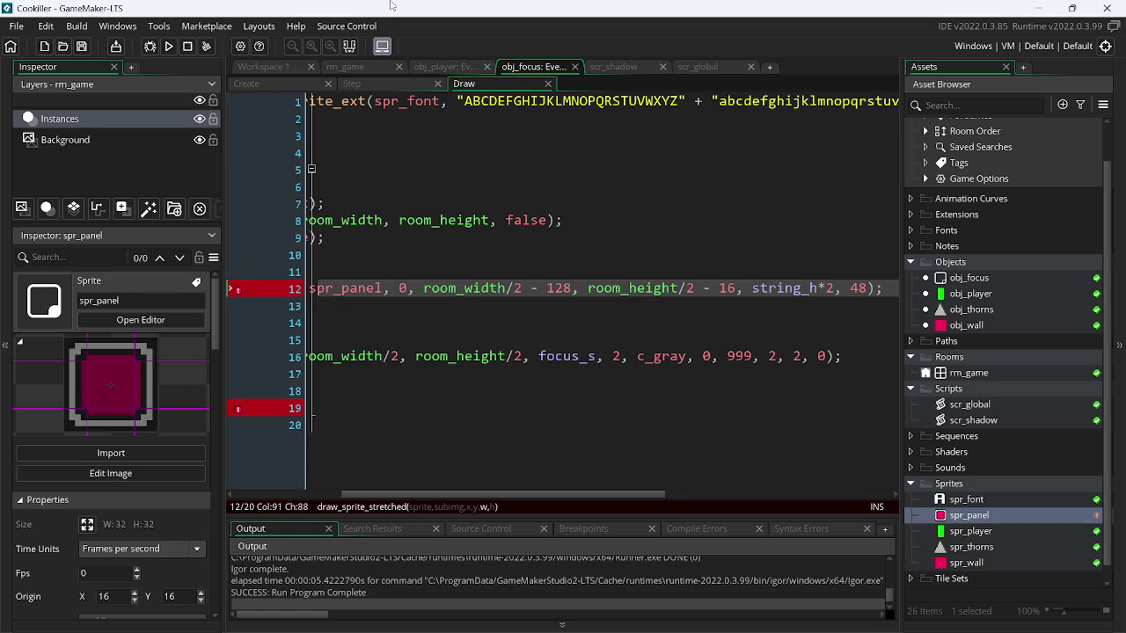
click(166, 47)
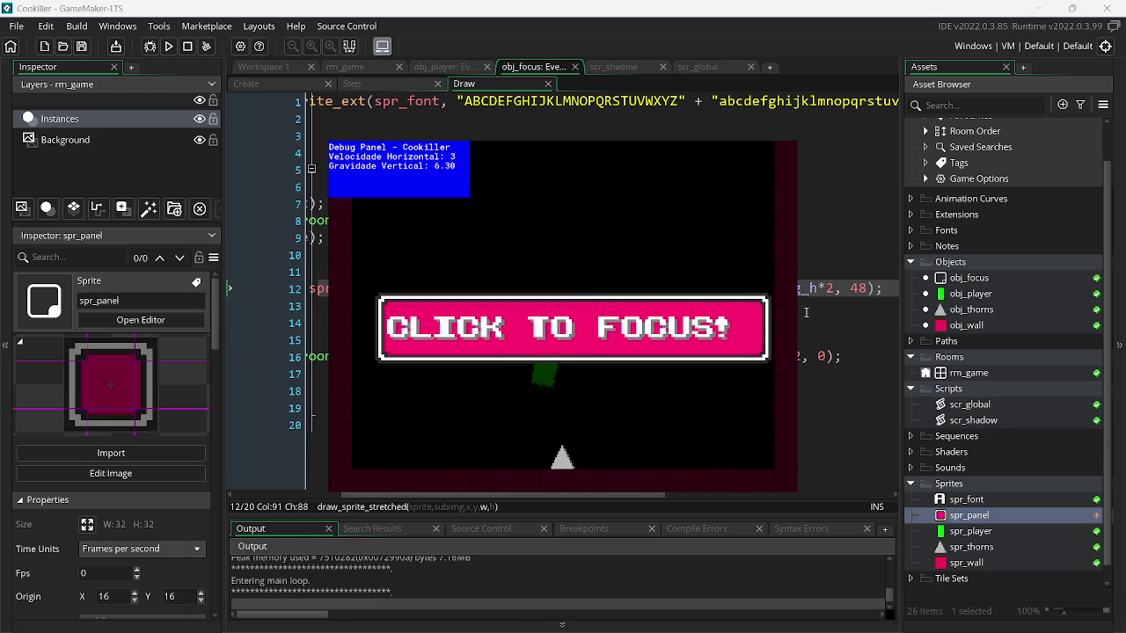
key(Escape)
- Reduce the panel width multiplier to string_h*1 and test the game again
key(BackSpace)
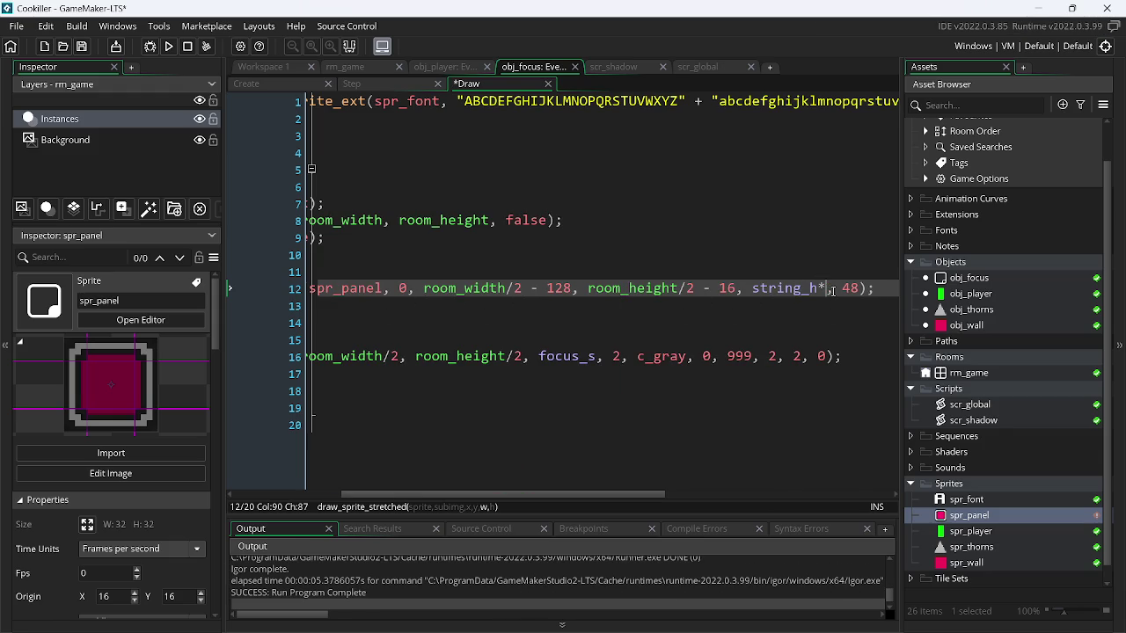
text(1)
click(174, 49)
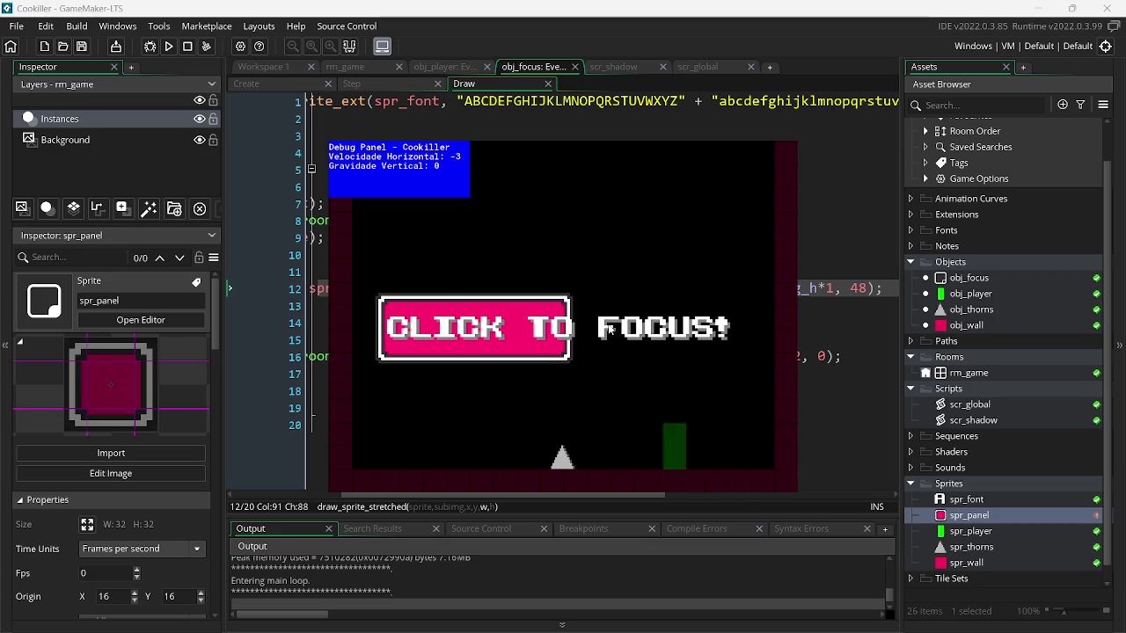
key(Escape)
click(292, 85)
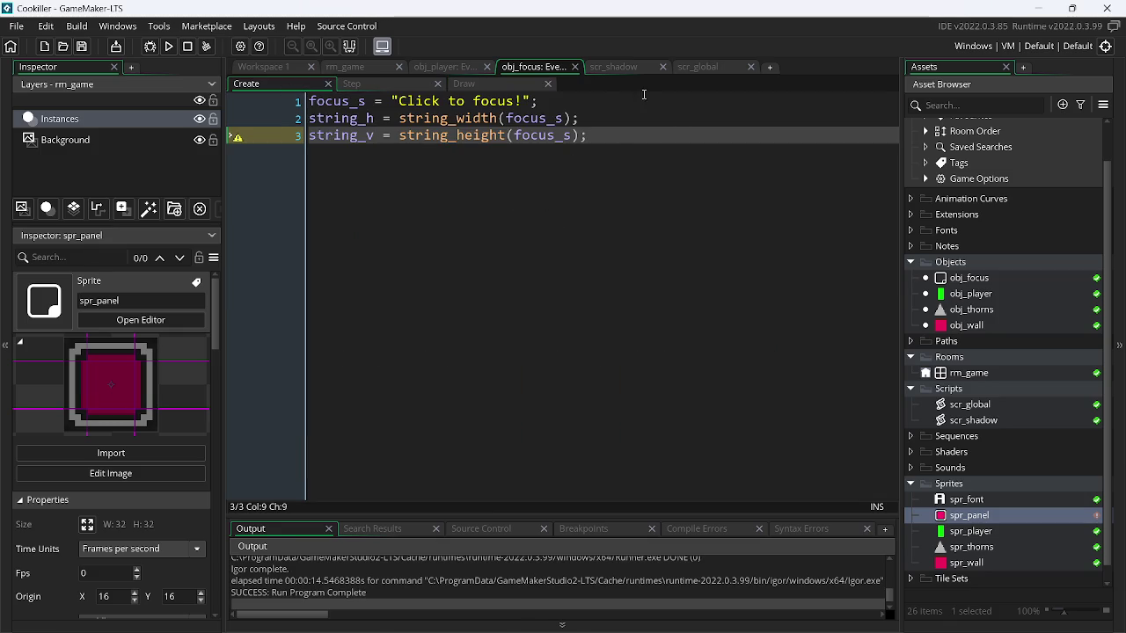
- Add show_debug_message(focus_s); to the Step event and run the game
click(368, 84)
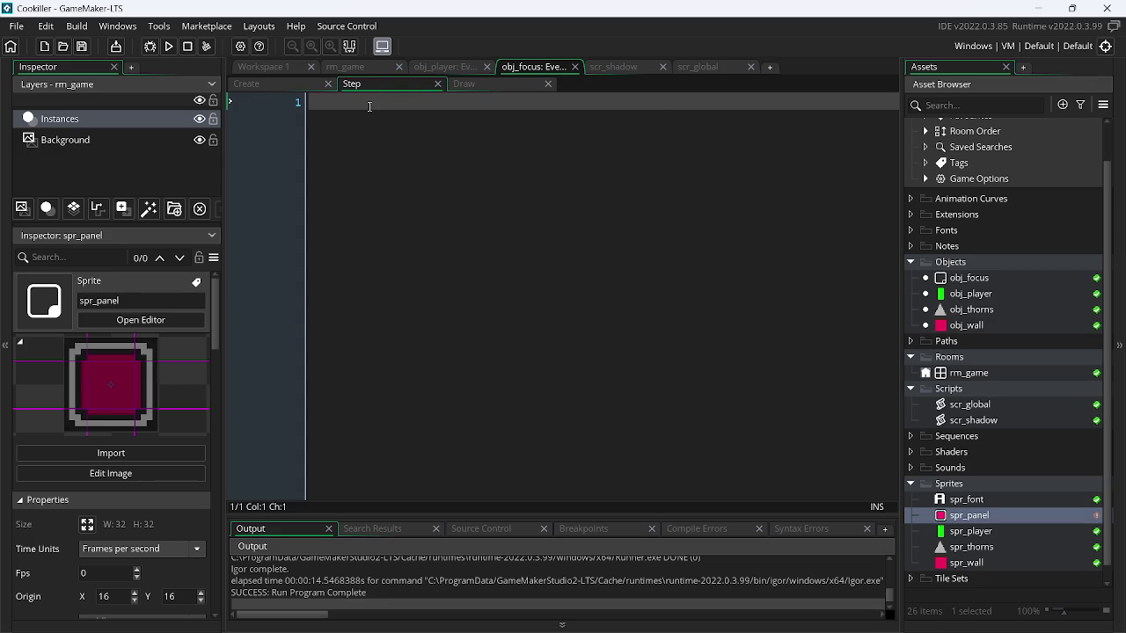
text(sho)
key(Down)
key(Return)
text(ocus_s))
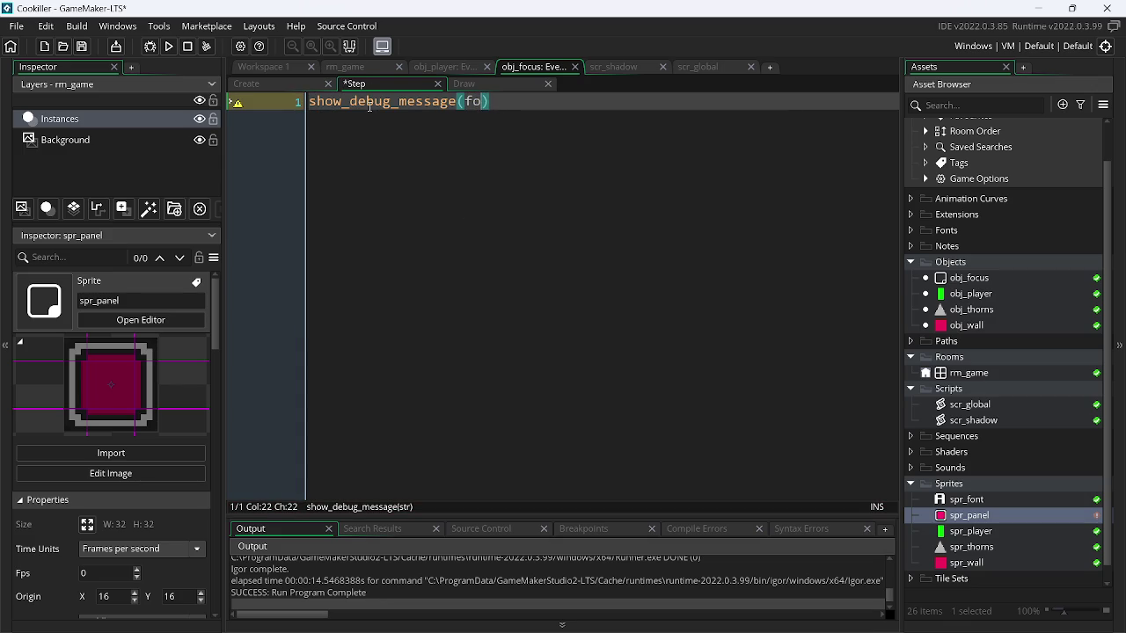
text(;)
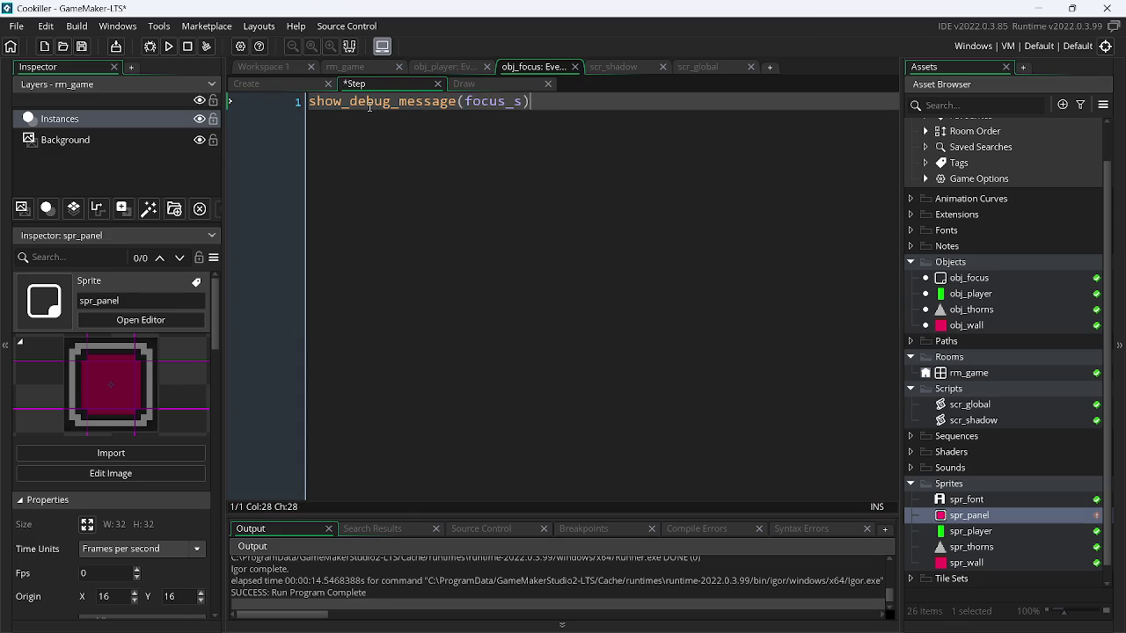
key(F5)
- Change the debug message to log string_length(string_h) and run the game, which prints 3
drag(521, 103, 477, 116)
text(st)
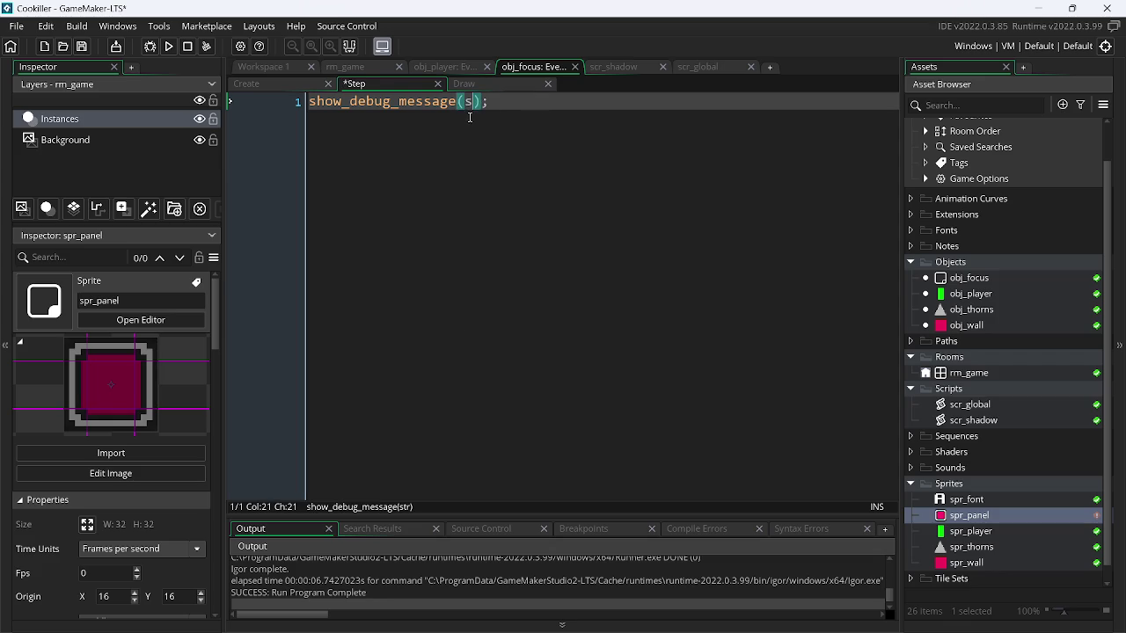
key(Down)
key(Down)
key(Down)
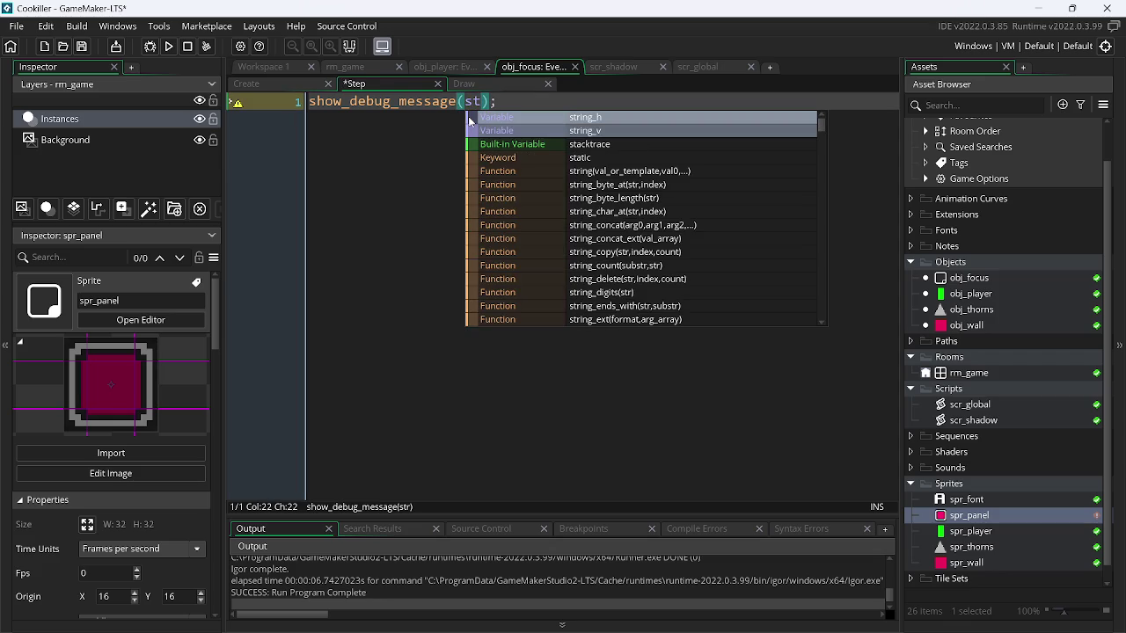
key(Down)
key(Down)
key(Down)
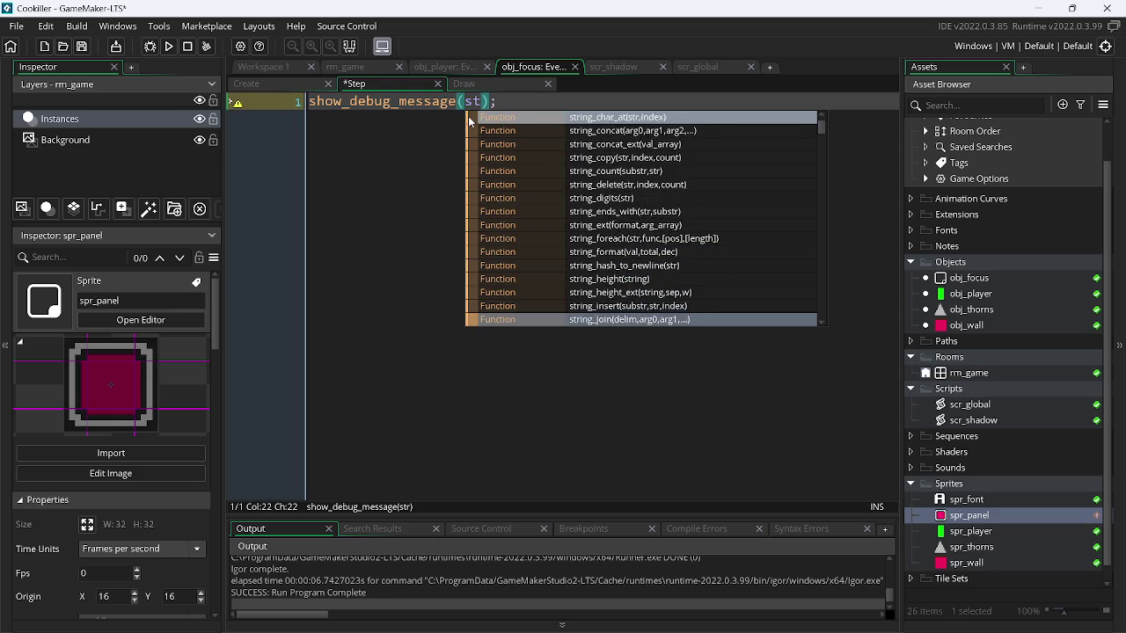
key(Down)
key(Down)
key(Down)
key(Return)
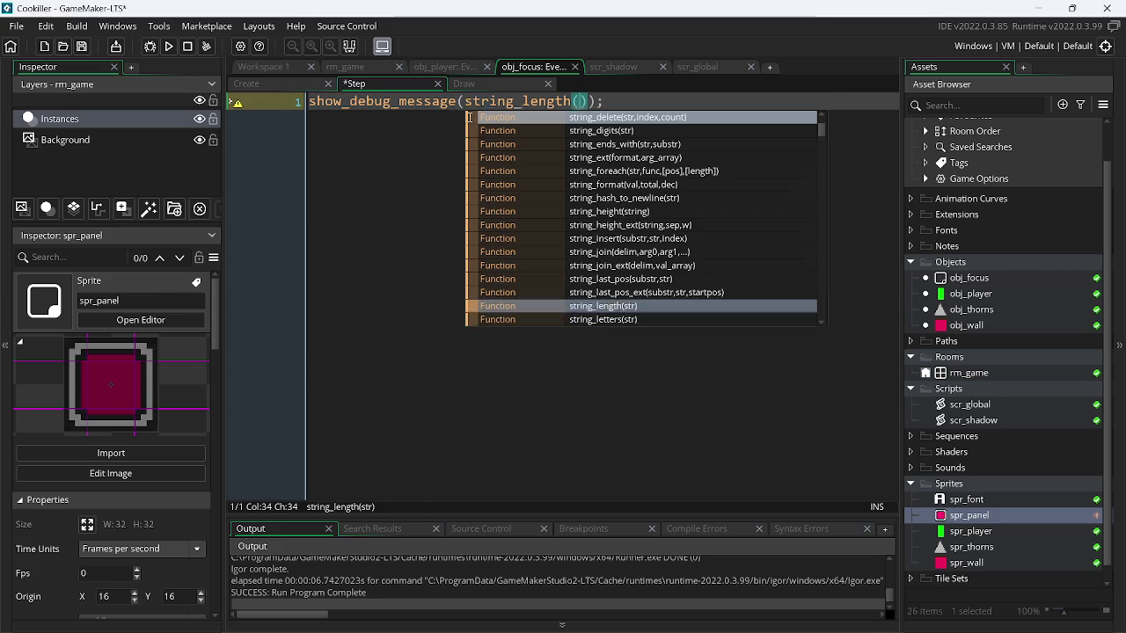
text(string_h)
key(F5)
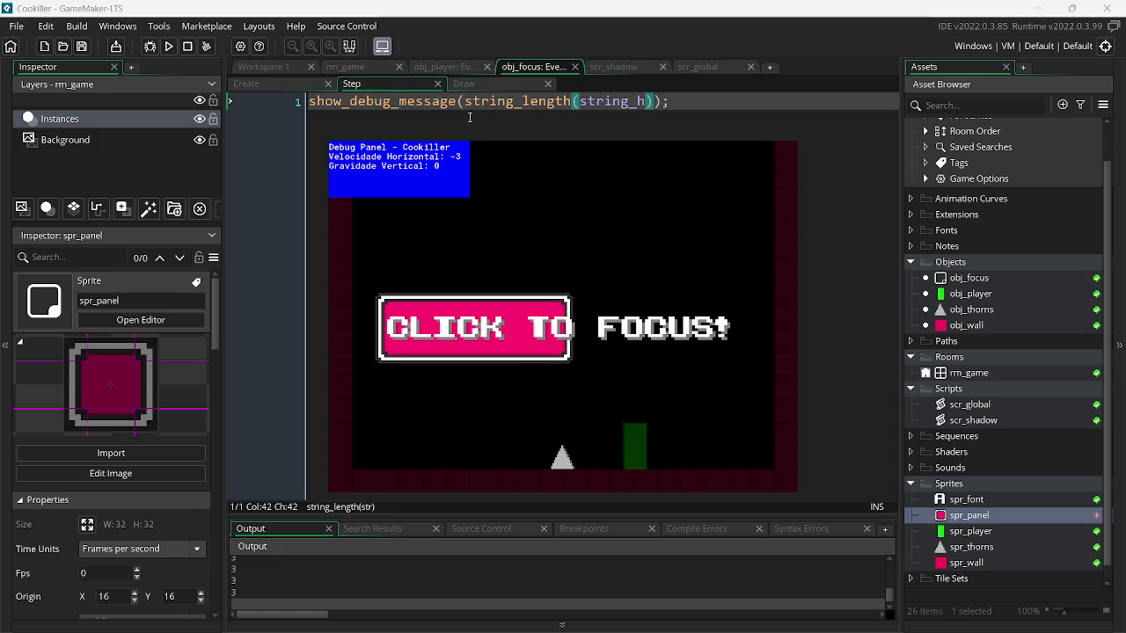
key(alt+F4)
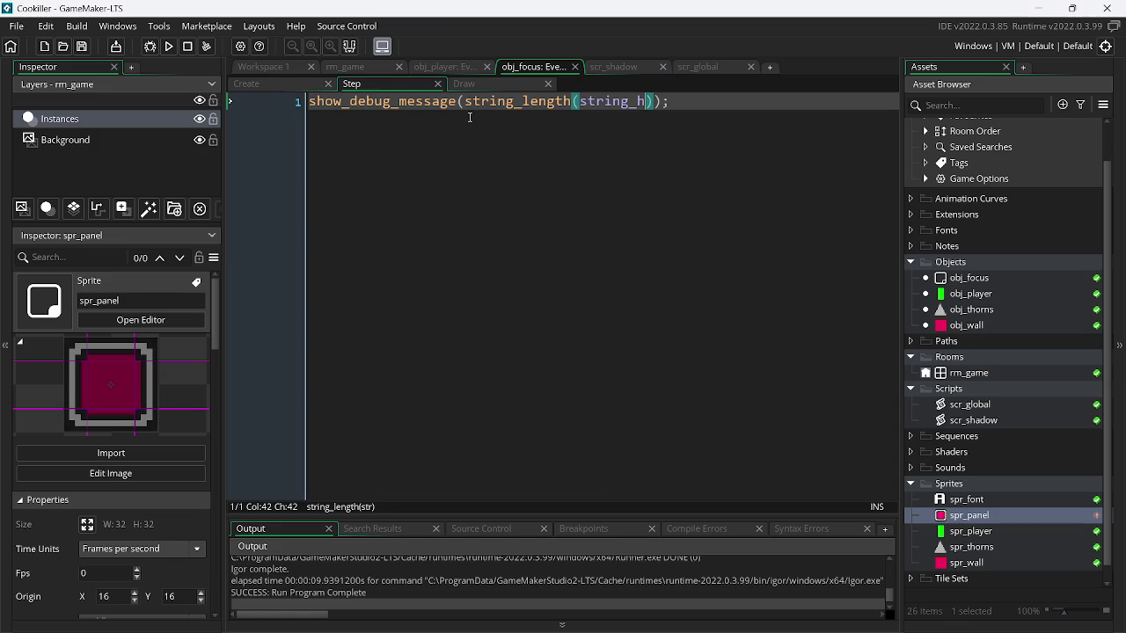
click(473, 88)
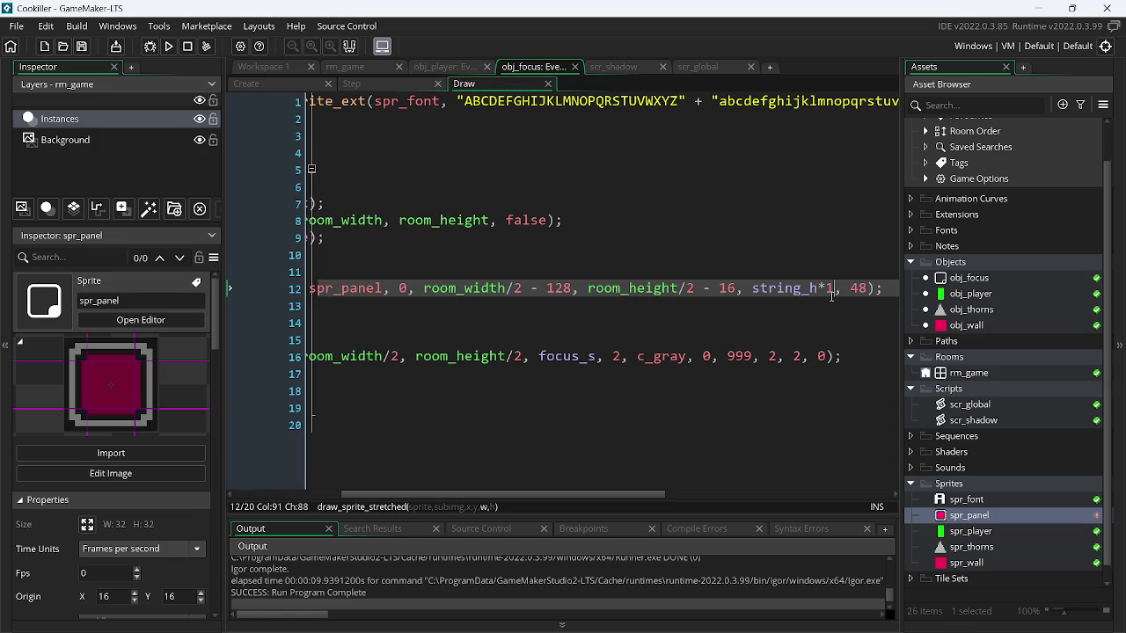
- Test string_h*string_h as the panel width, then revert it to plain string_h
text(string_h)
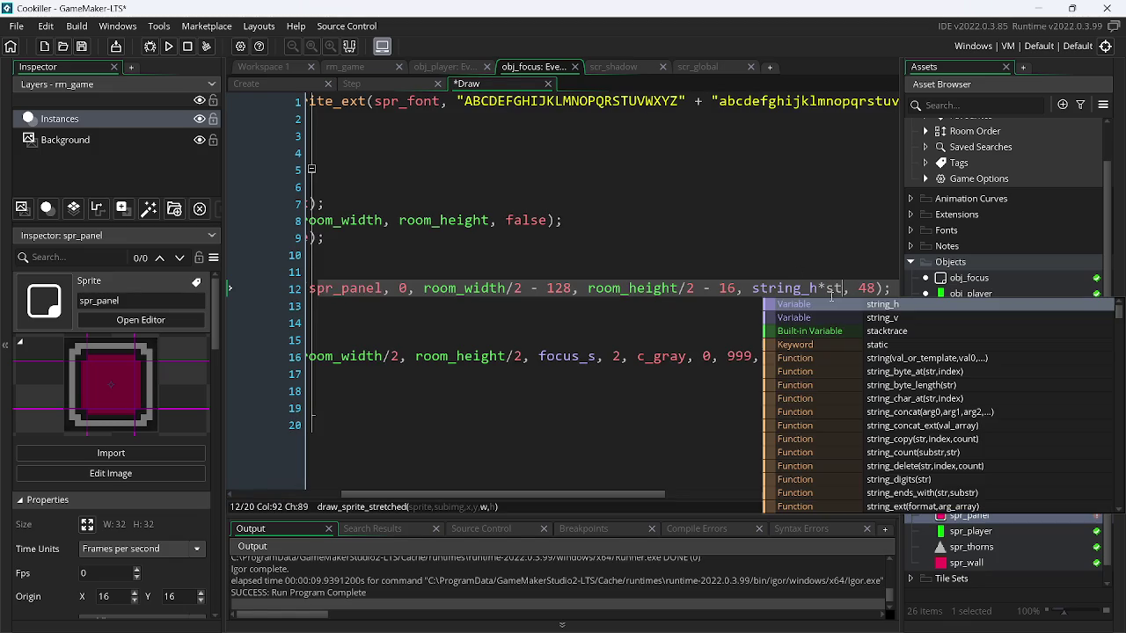
click(168, 48)
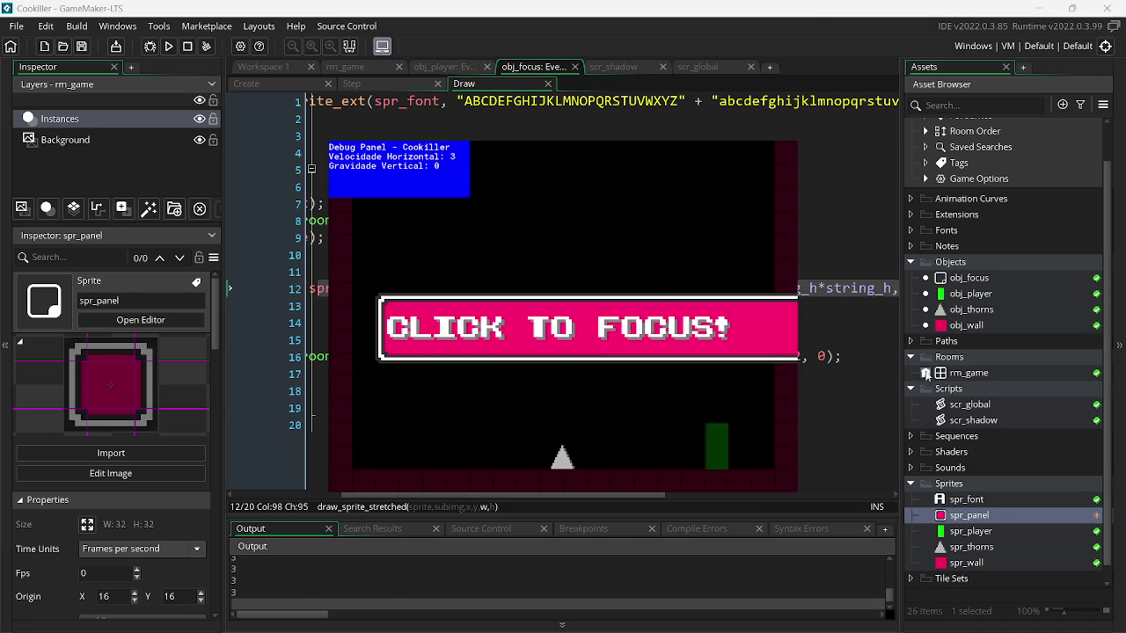
key(Escape)
key(BackSpace)
key(BackSpace)
key(BackSpace)
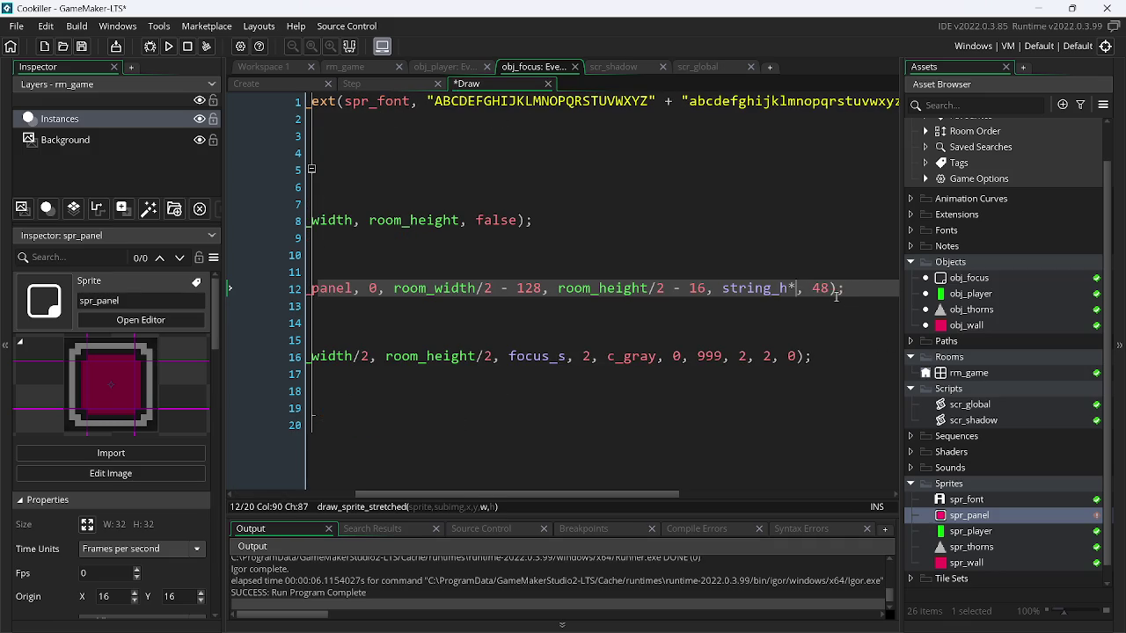
key(BackSpace)
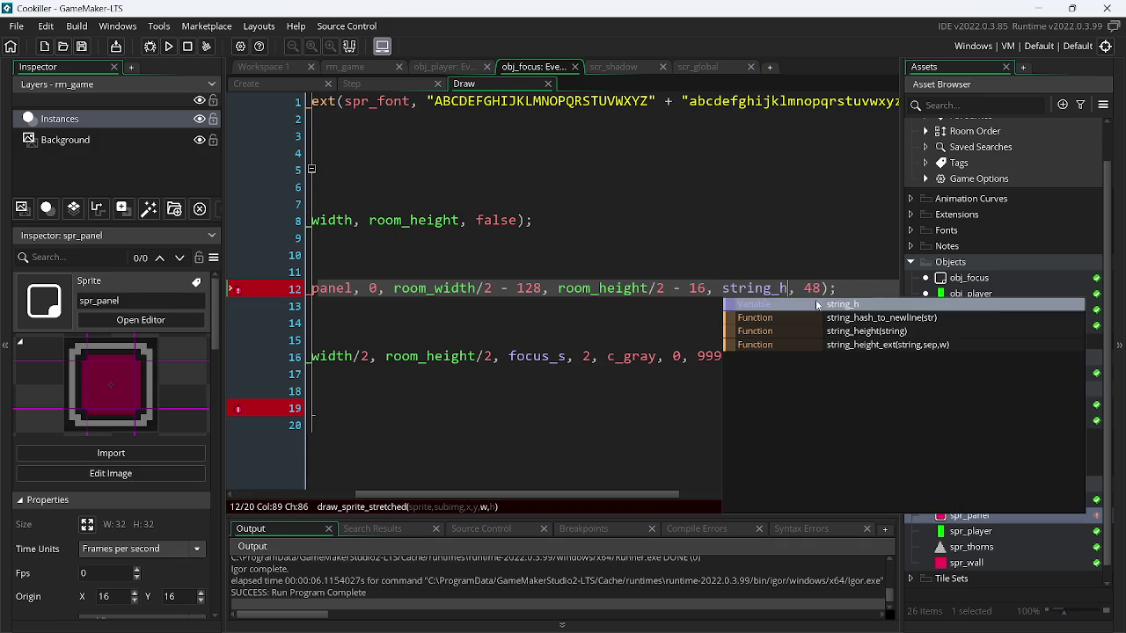
click(296, 81)
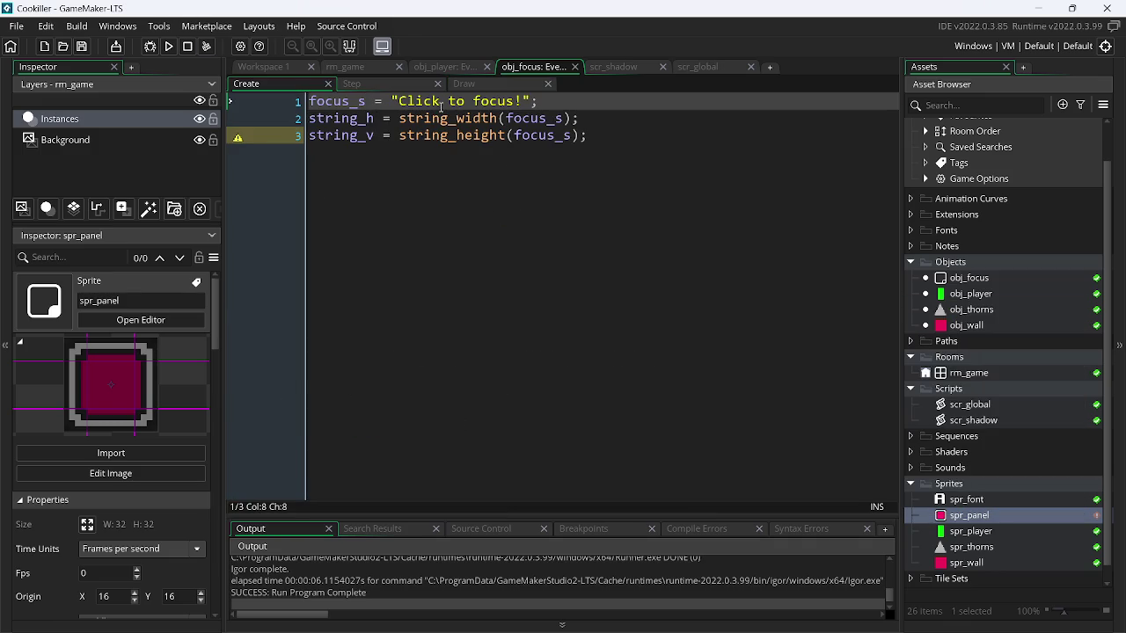
- Test the prompt as 'Clicktofocus!' without spaces, then restore 'Click to focus!'
key(BackSpace)
key(BackSpace)
click(171, 47)
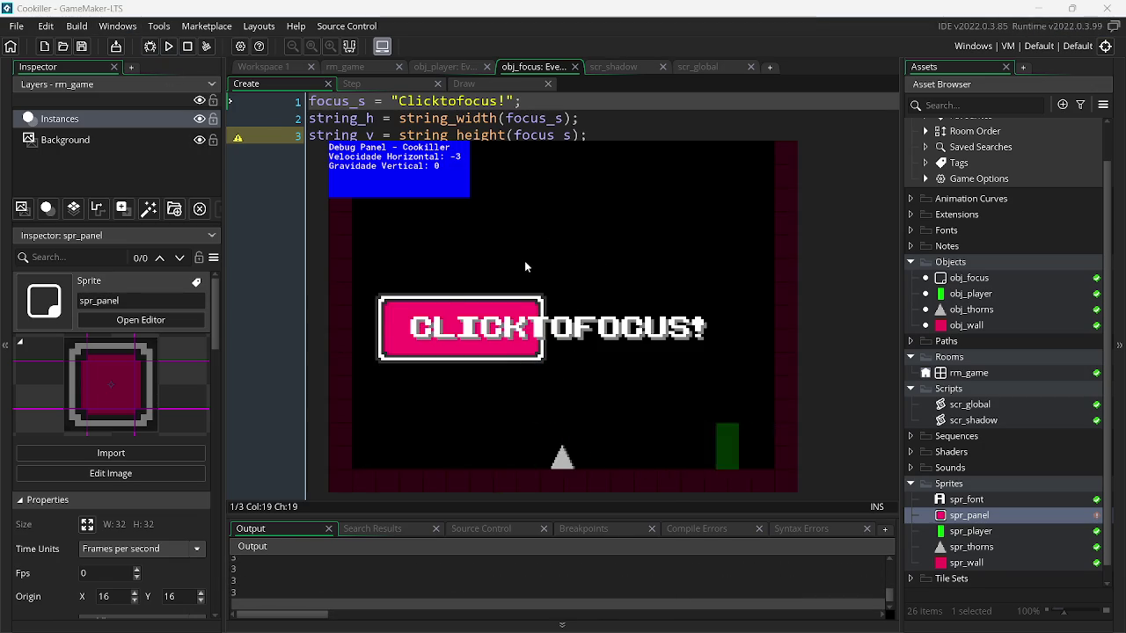
key(Escape)
key(Left)
key(Left)
key(Left)
key(Left)
click(470, 86)
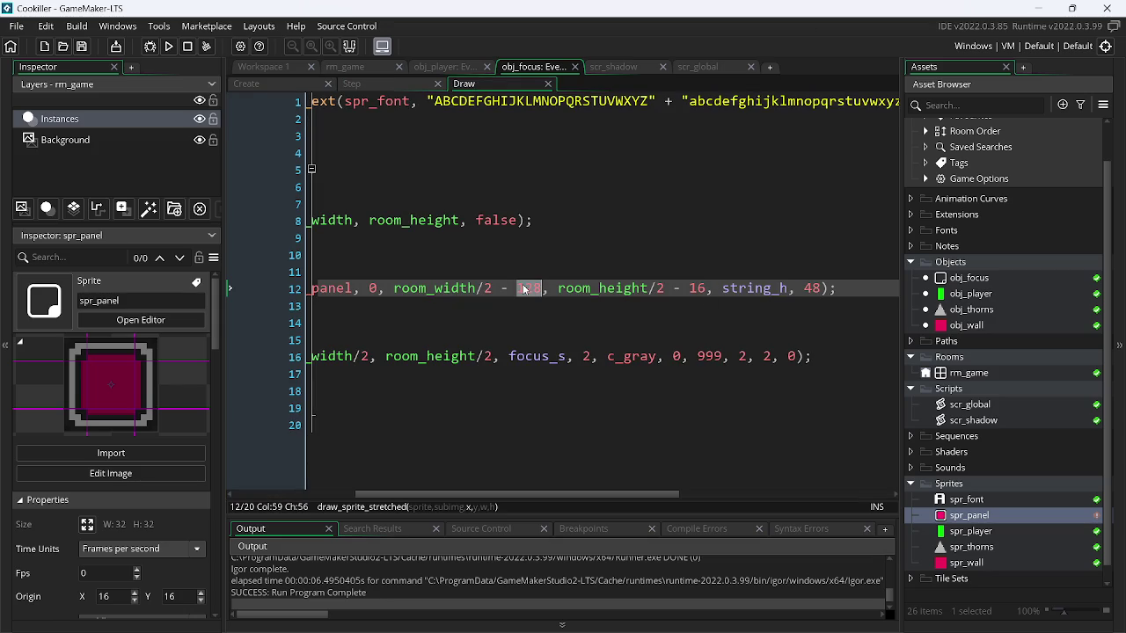
- Test the panel without the - 128 x offset, then restore room_width/2 - 128
key(BackSpace)
key(BackSpace)
key(BackSpace)
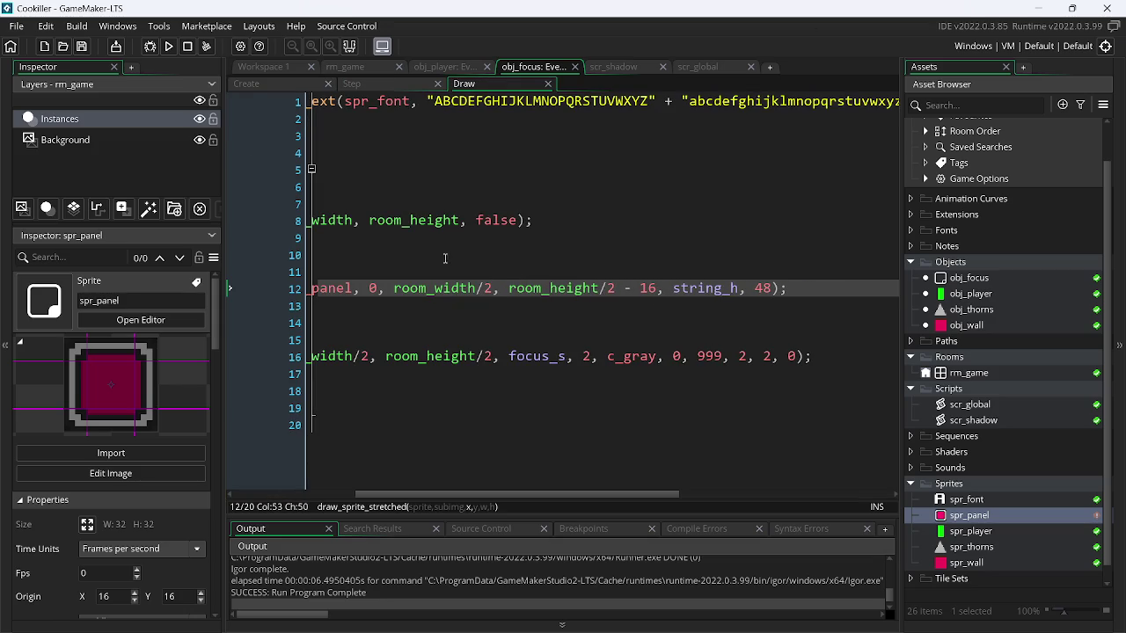
click(167, 48)
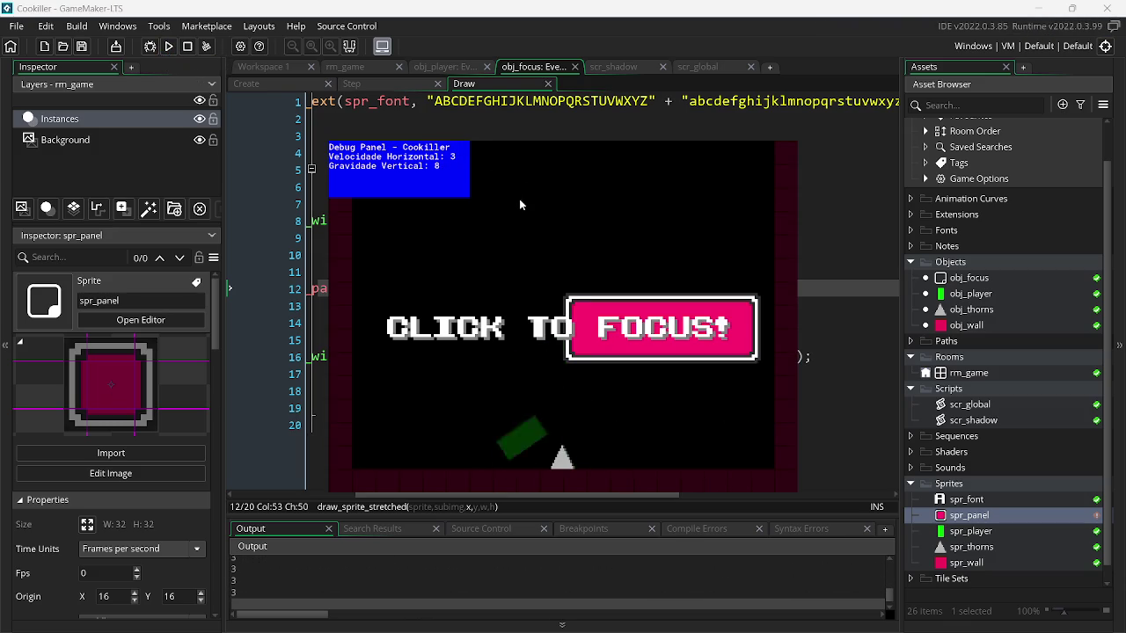
key(Escape)
text(- 128, room_height)
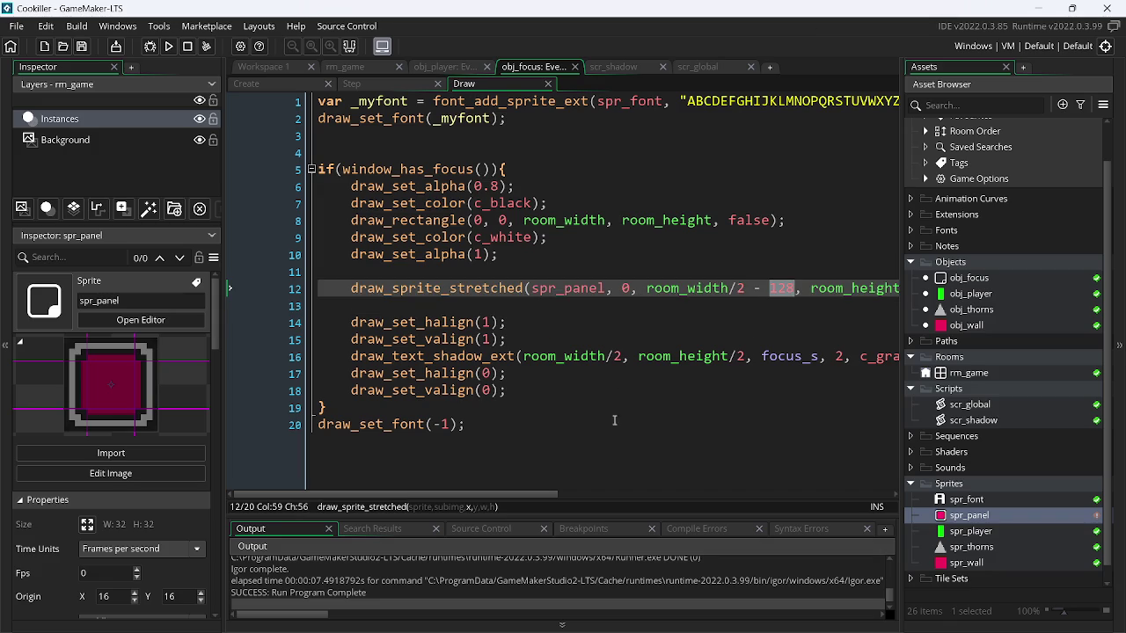
- Replace the panel height 48 with string_v on Draw line 12 and test the game
drag(517, 495, 645, 494)
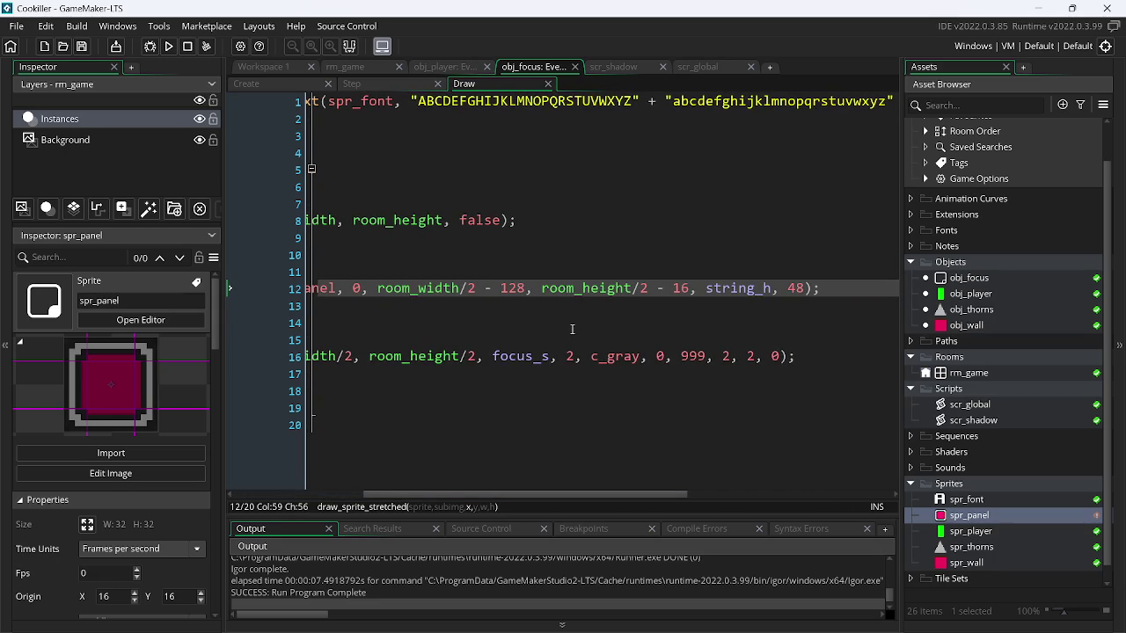
click(797, 288)
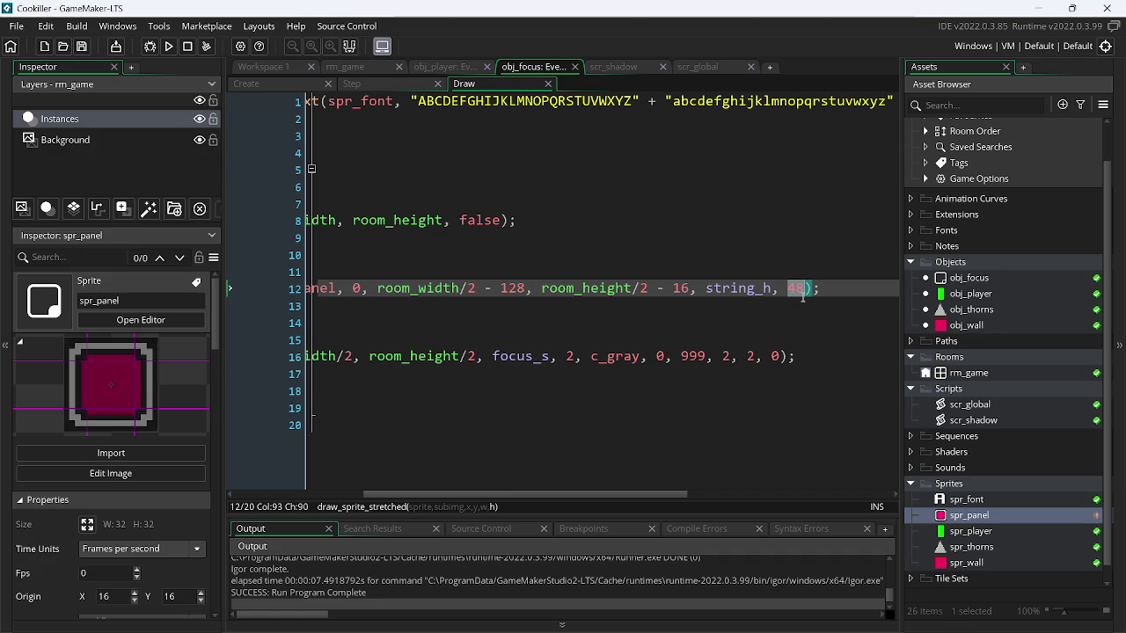
text(string_v)
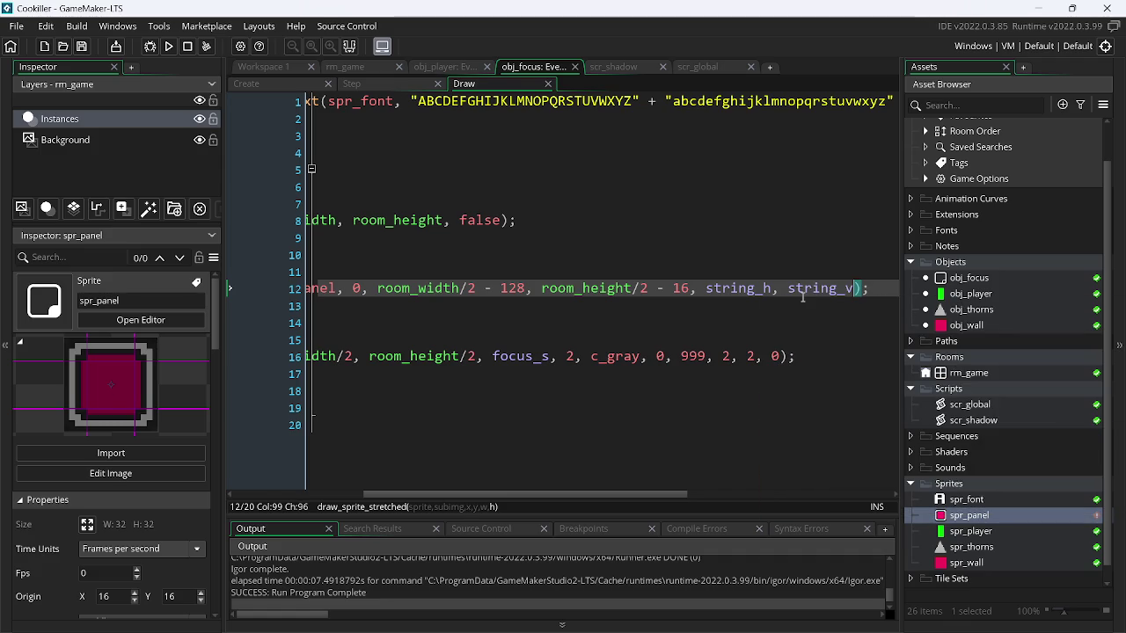
click(170, 46)
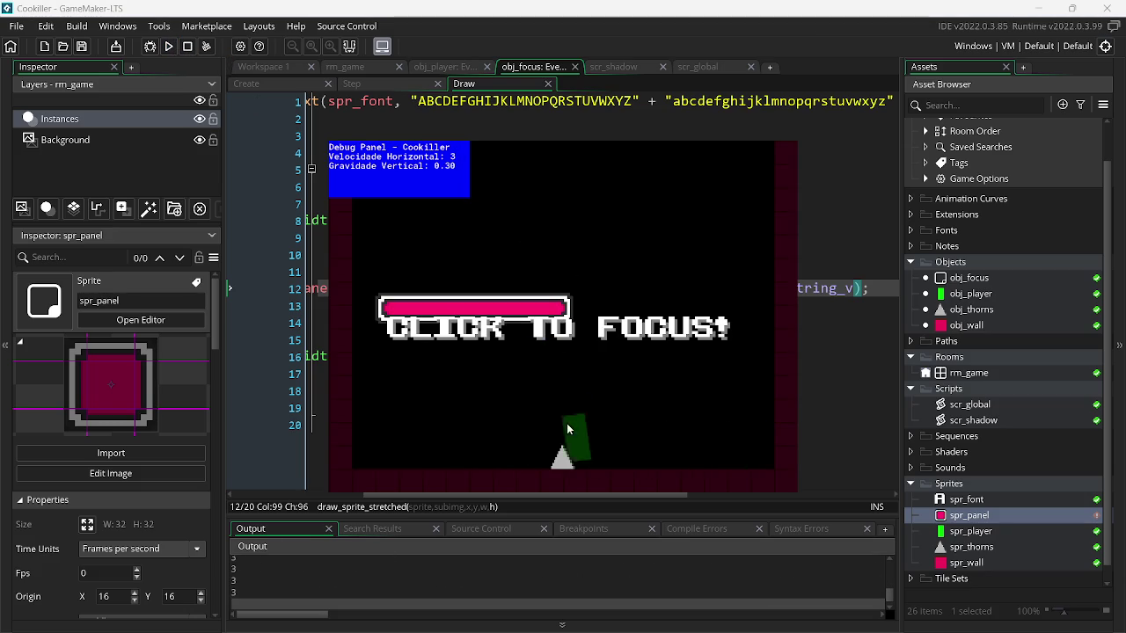
key(Escape)
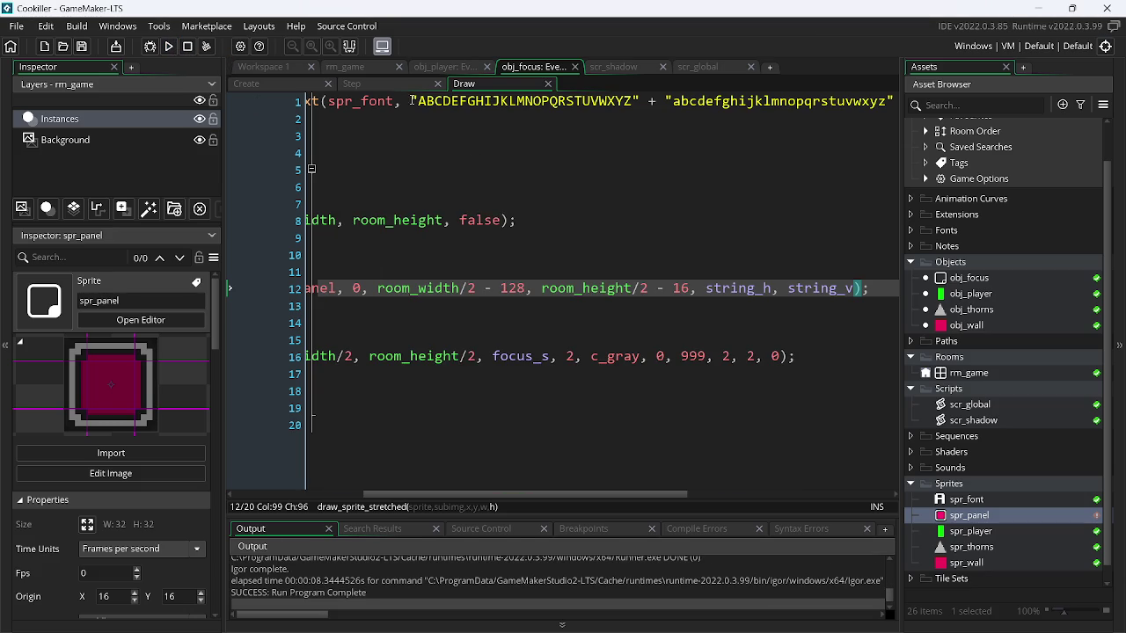
- Copy the string_width(focus_s) expression from the Create event
click(363, 85)
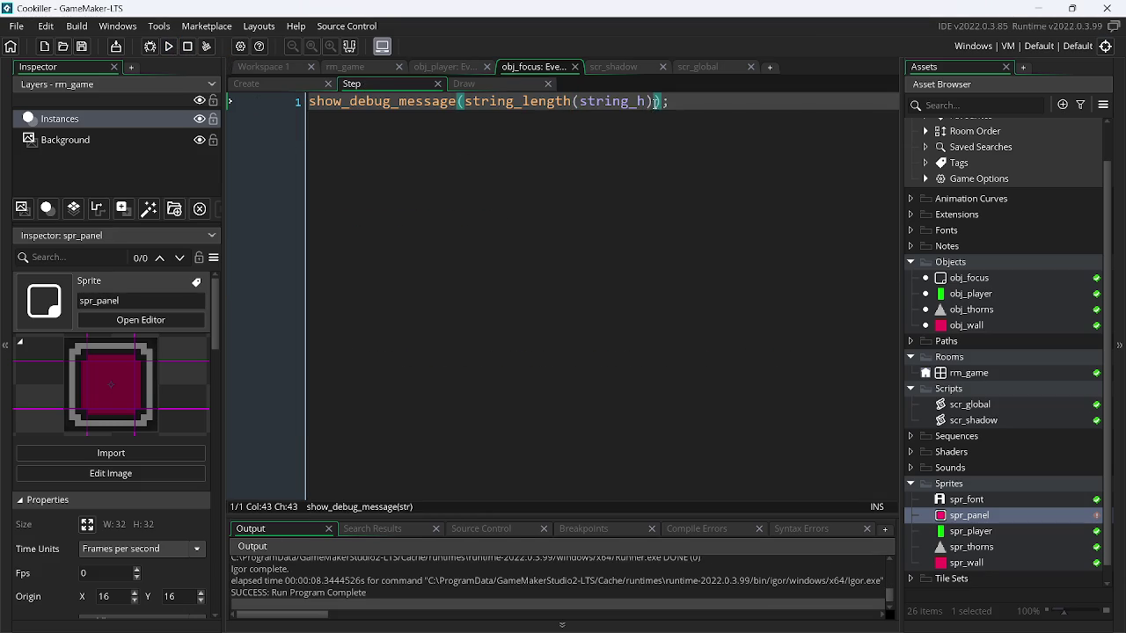
drag(651, 101, 539, 106)
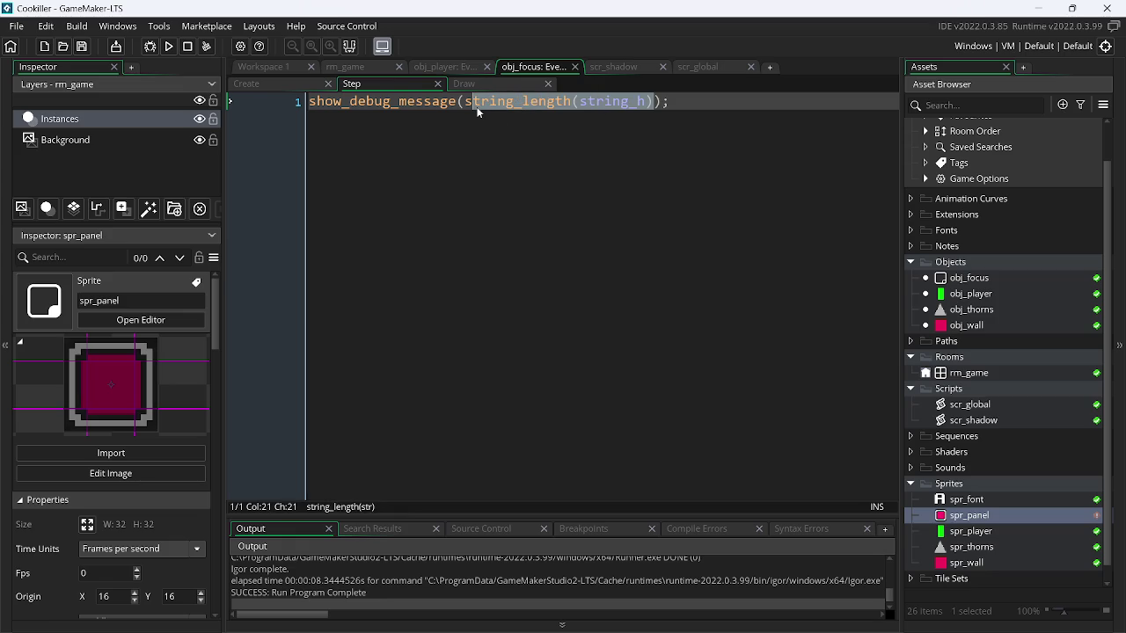
click(281, 84)
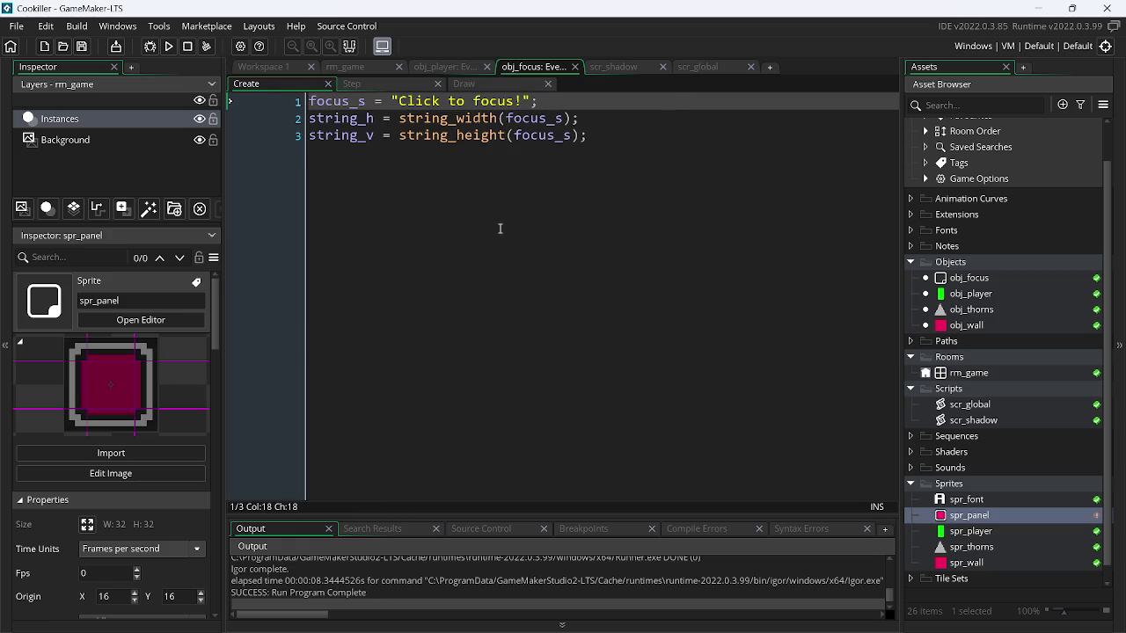
drag(398, 117, 569, 121)
key(ctrl+c)
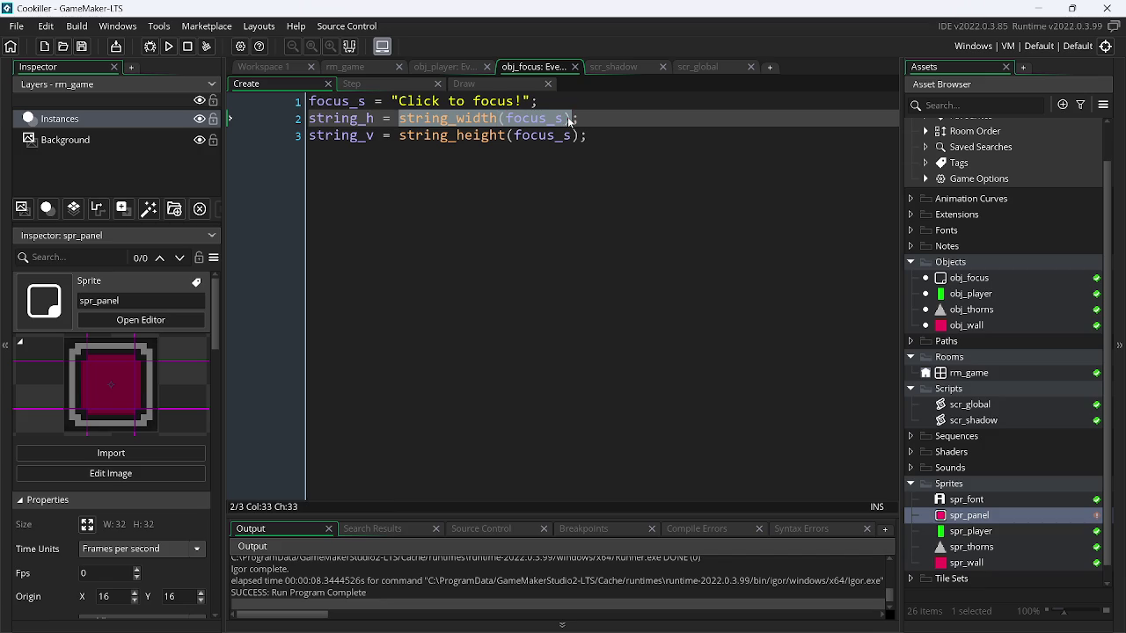
click(407, 80)
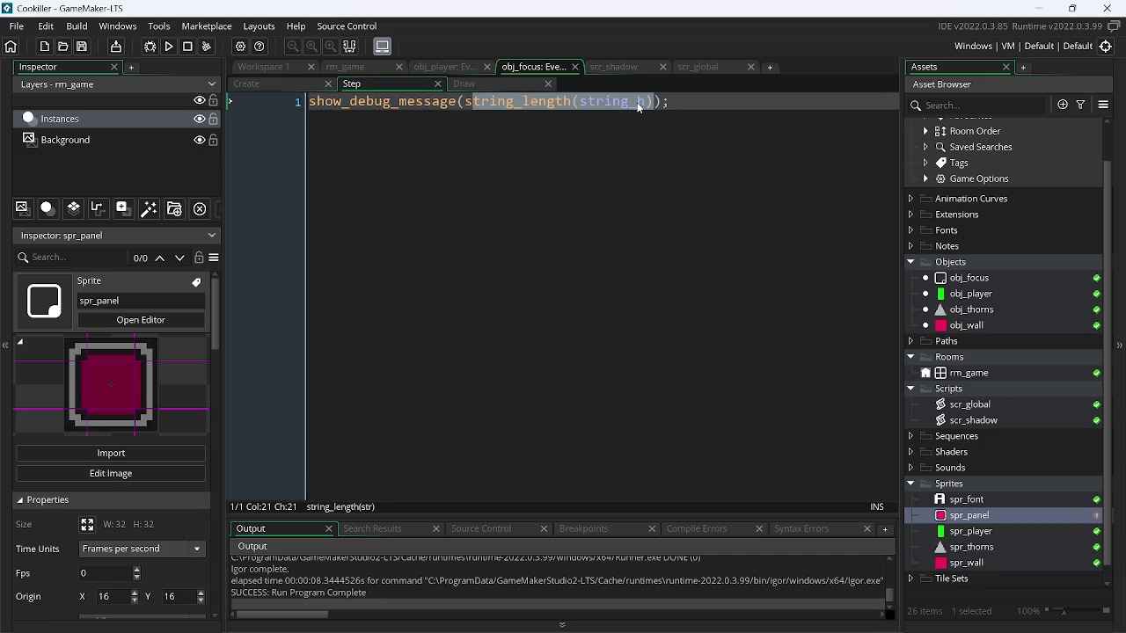
- Make the Step debug message log string_width(focus_s) and run the game, reading 135
key(ctrl+v)
key(ctrl+shift+Left)
key(ctrl+shift+Left)
key(ctrl+shift+Left)
key(BackSpace)
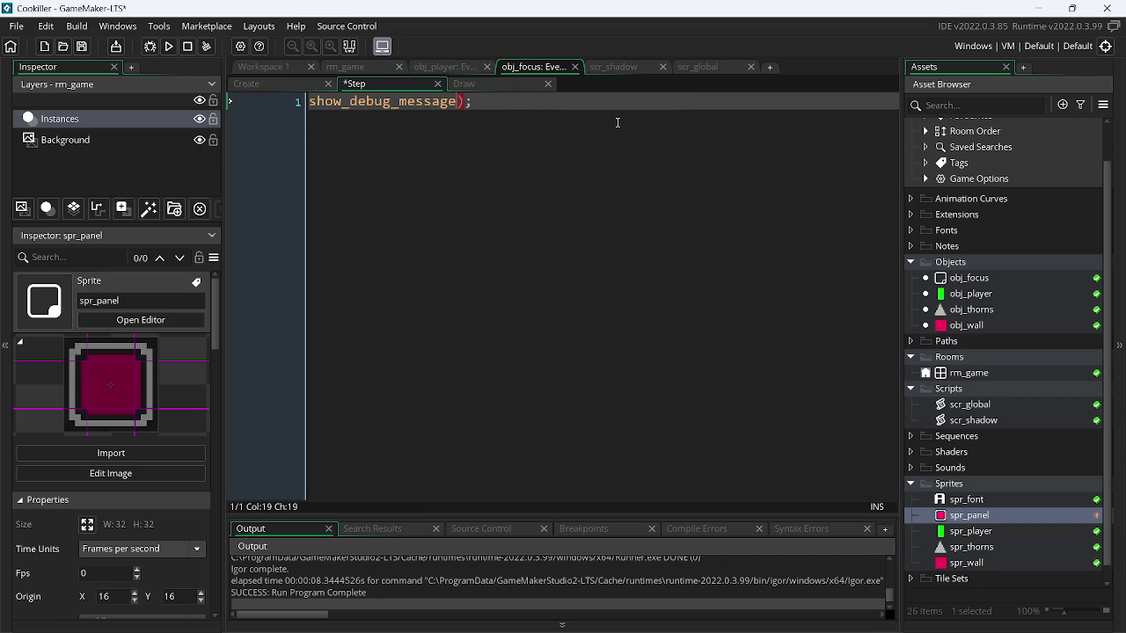
text(()
key(ctrl+v)
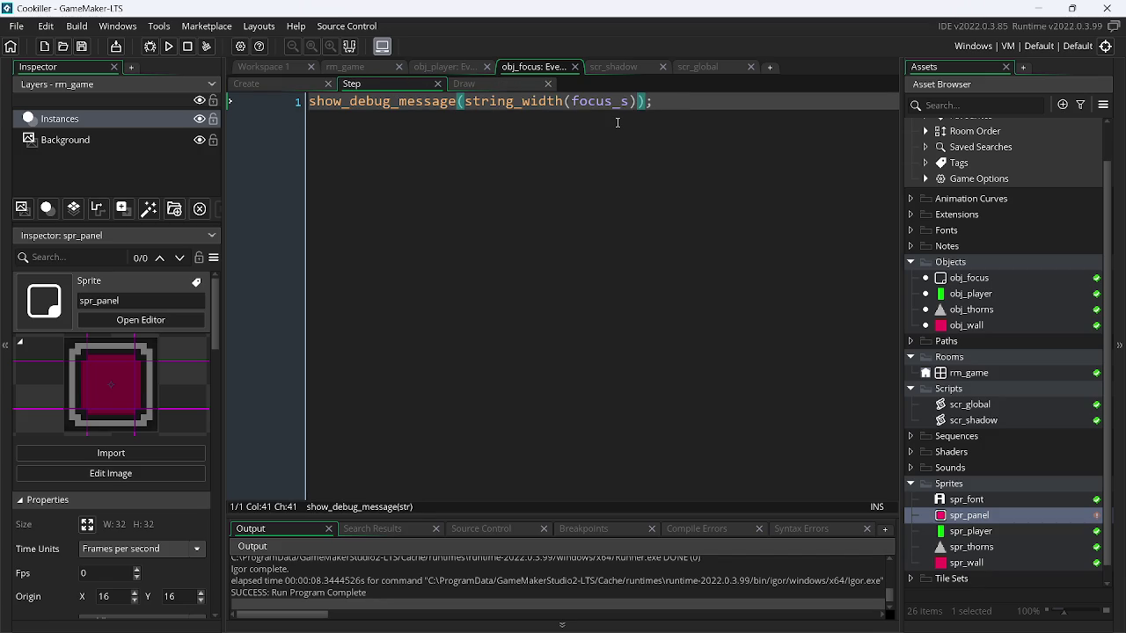
click(169, 46)
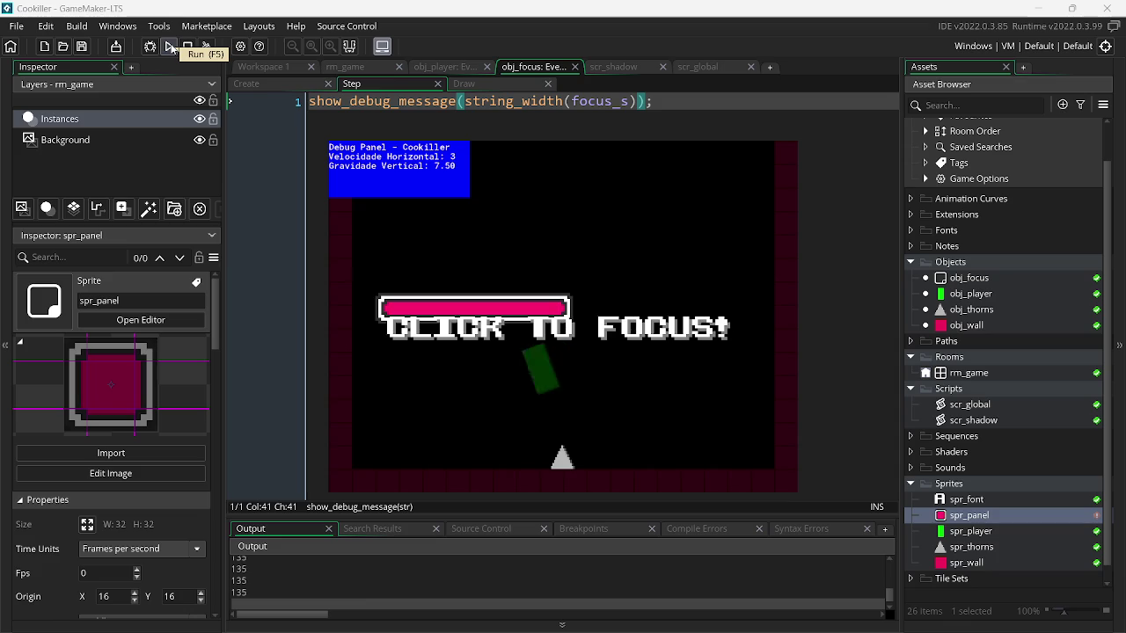
click(188, 47)
click(493, 85)
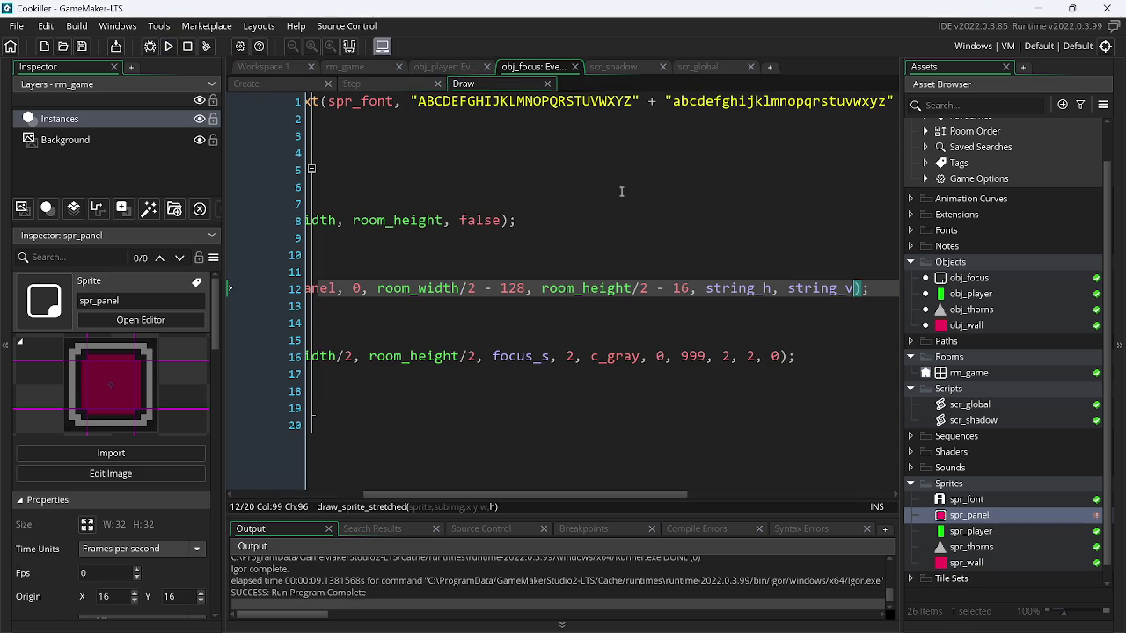
- Use Windows Calculator to compute 135*2 = 270, then close it
click(769, 289)
key(super)
key(super)
key(super+r)
key(Return)
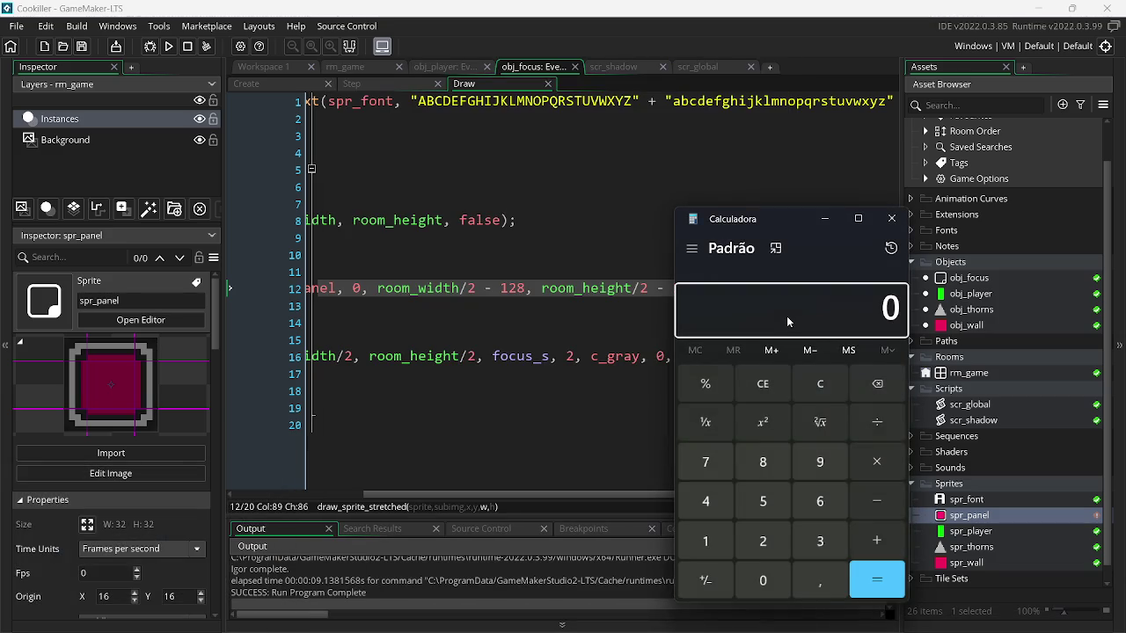
text(135)
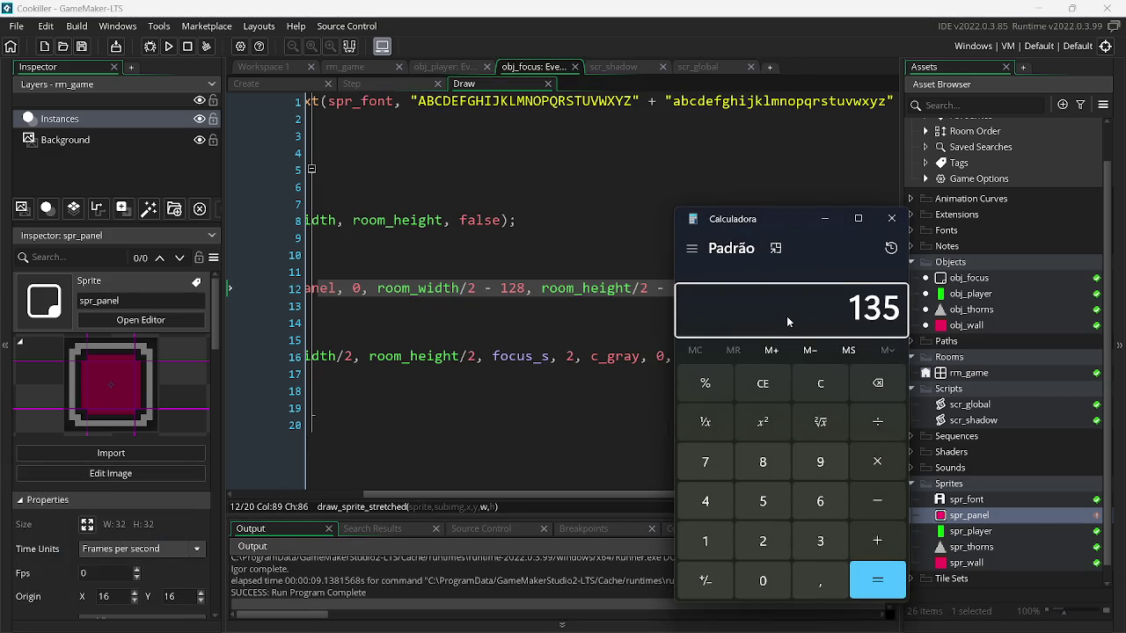
text(*2)
key(Return)
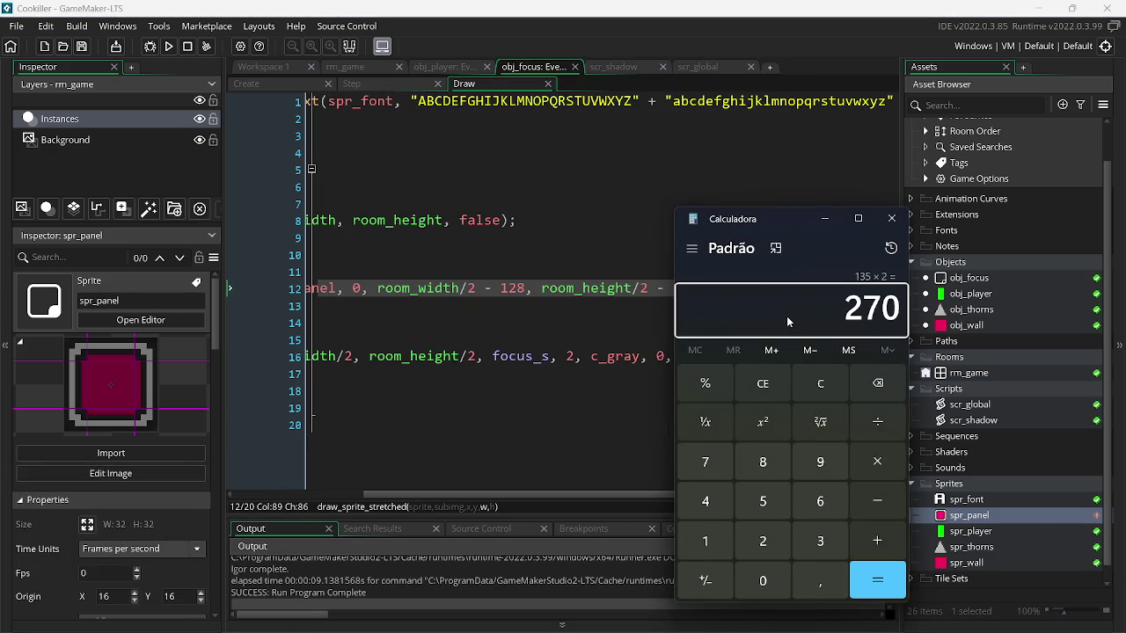
click(889, 218)
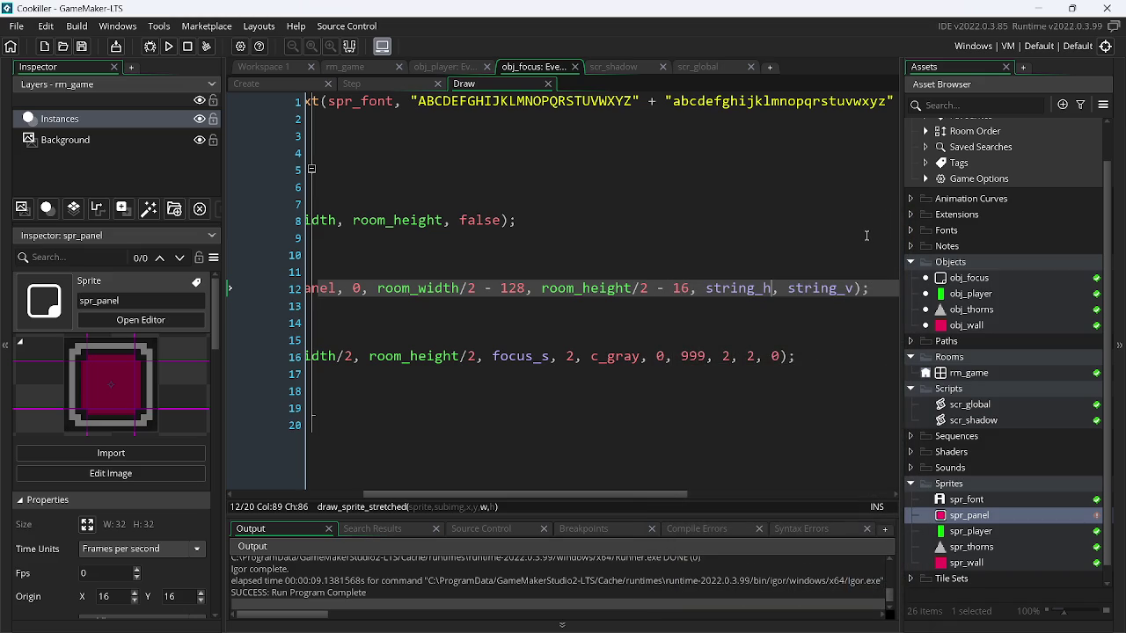
- Replace the 128 horizontal offset on line 12 with string_h and test-run the game
double_click(512, 287)
text(13)
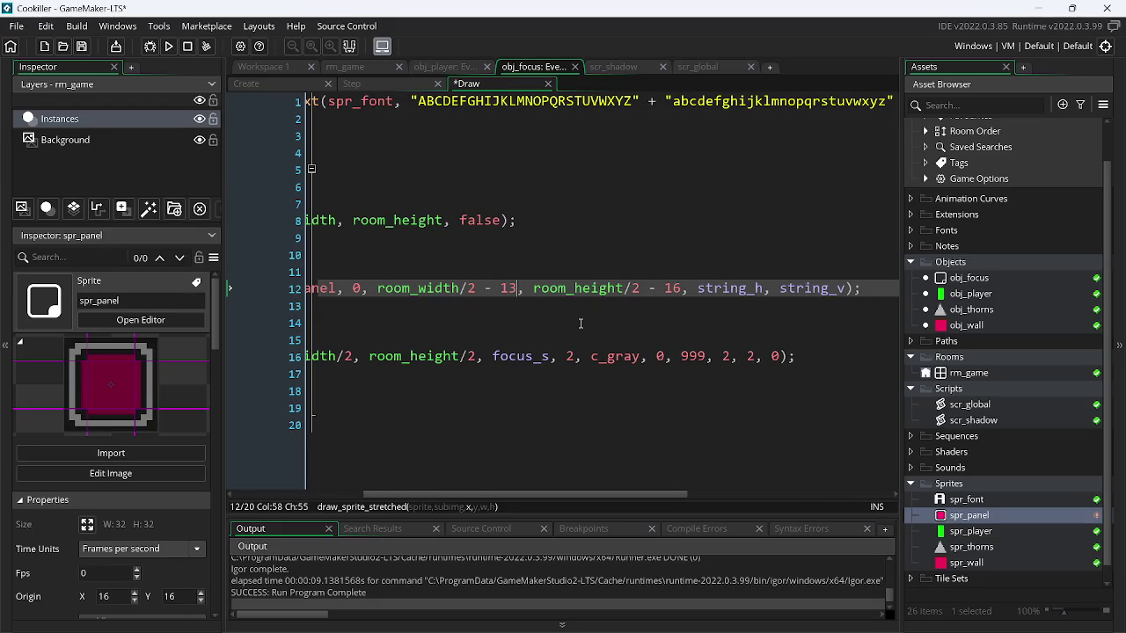
text(5)
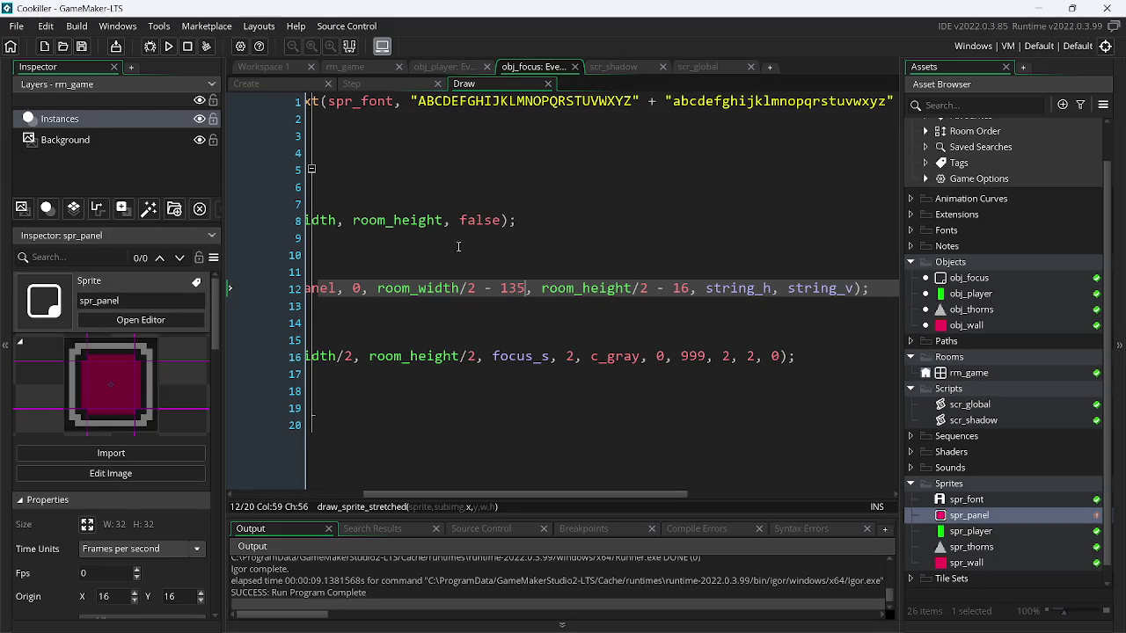
double_click(510, 287)
text(s)
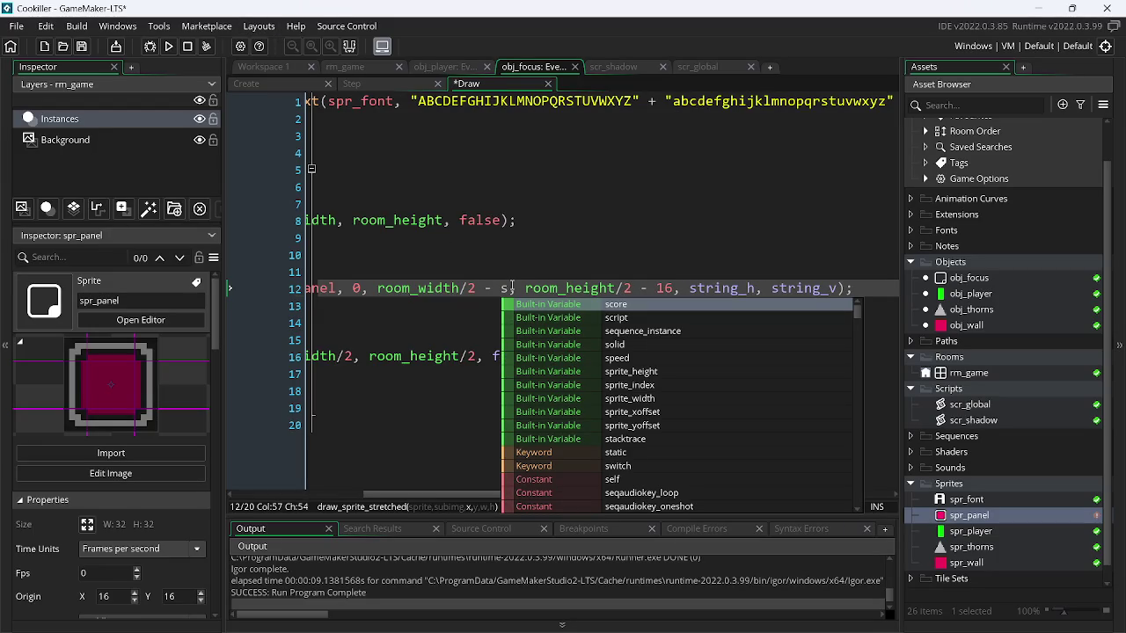
text(tring_h)
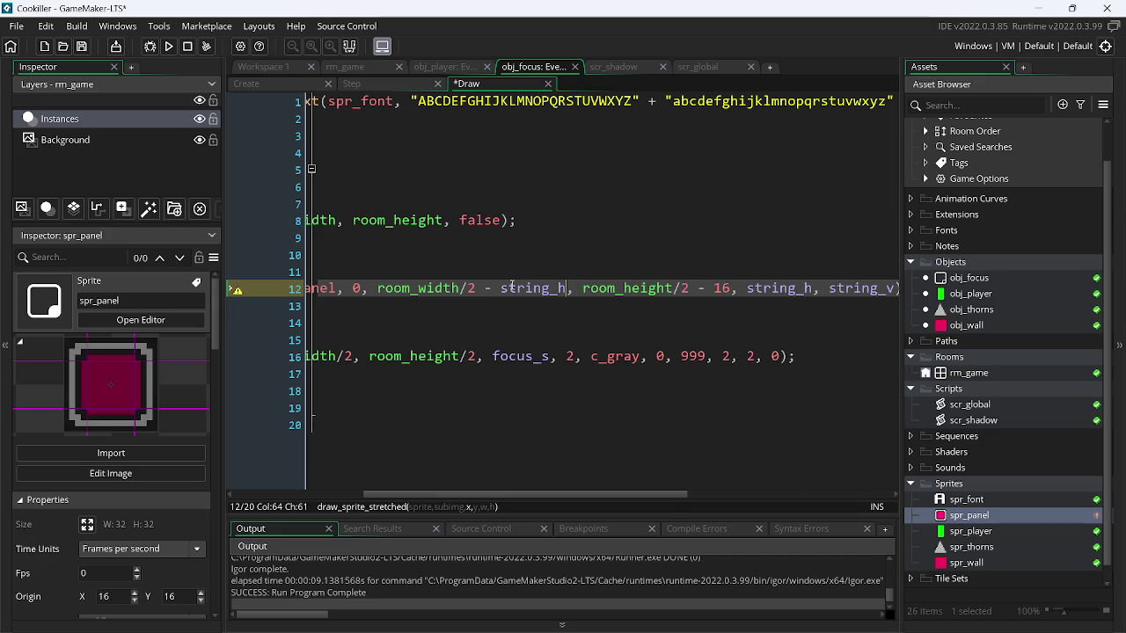
click(170, 47)
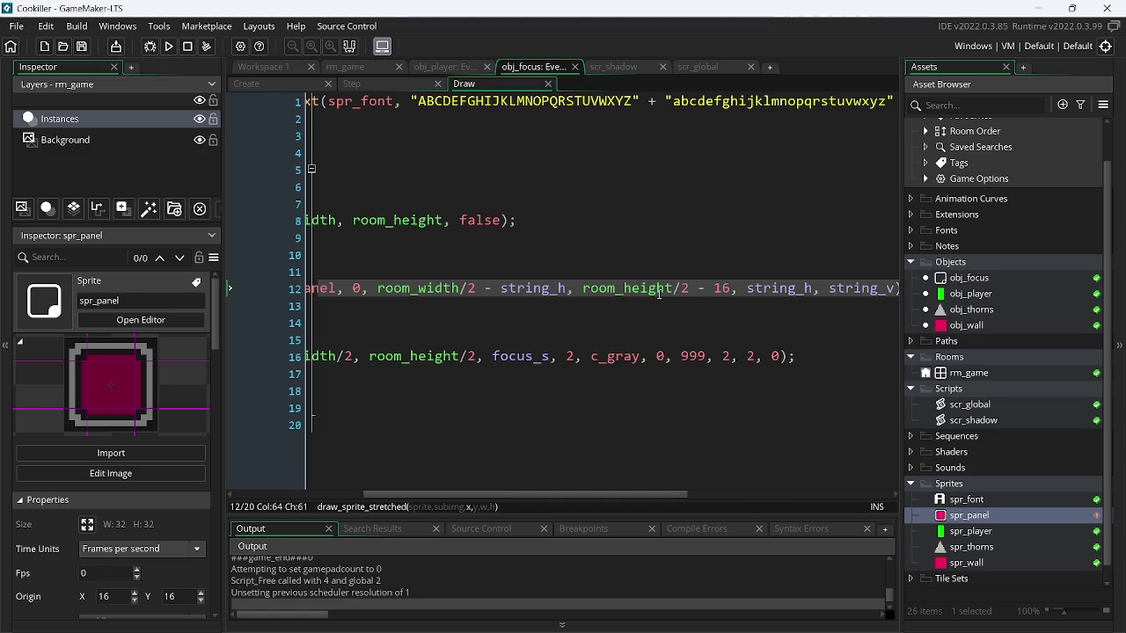
- Replace the 16 vertical offset on line 12 with string_v
double_click(718, 290)
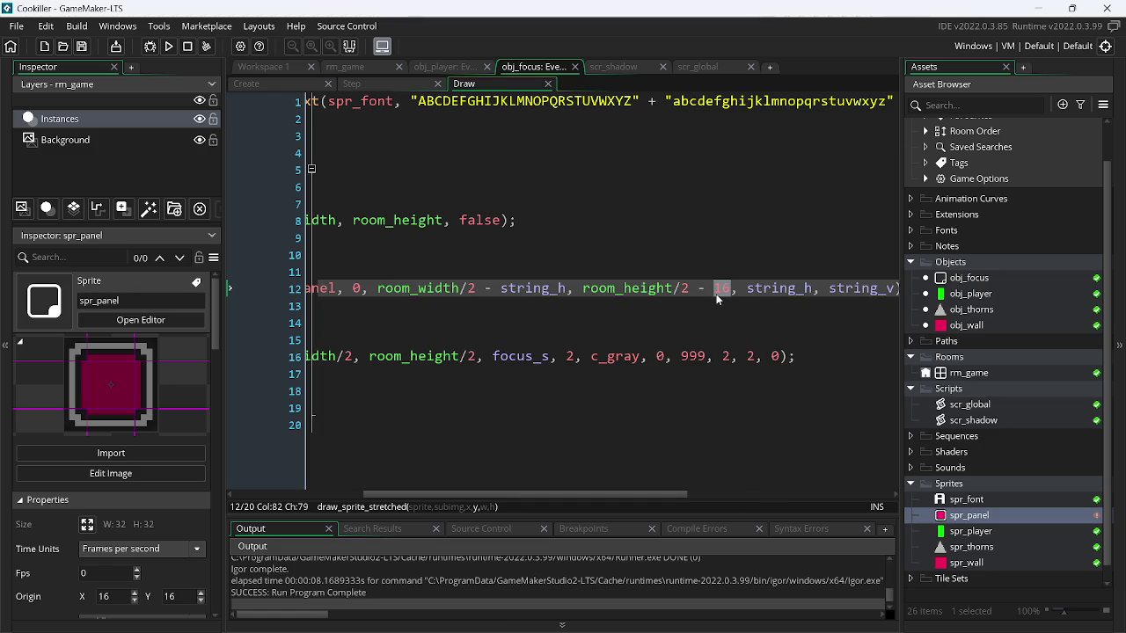
key(ctrl+v)
key(ctrl+z)
text(str)
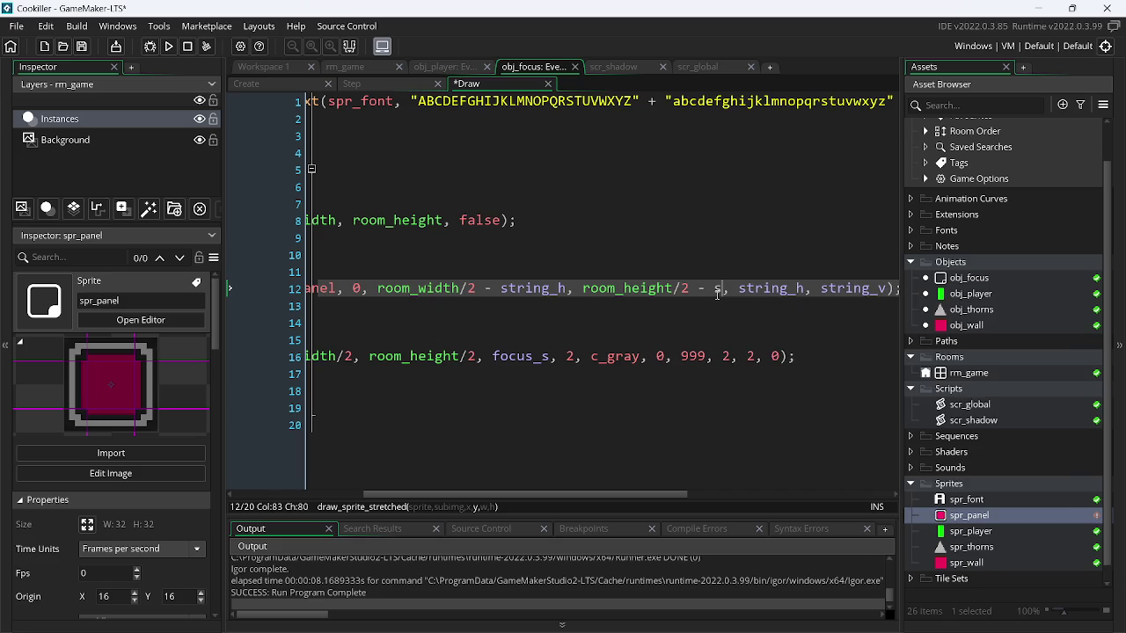
key(Down)
key(Return)
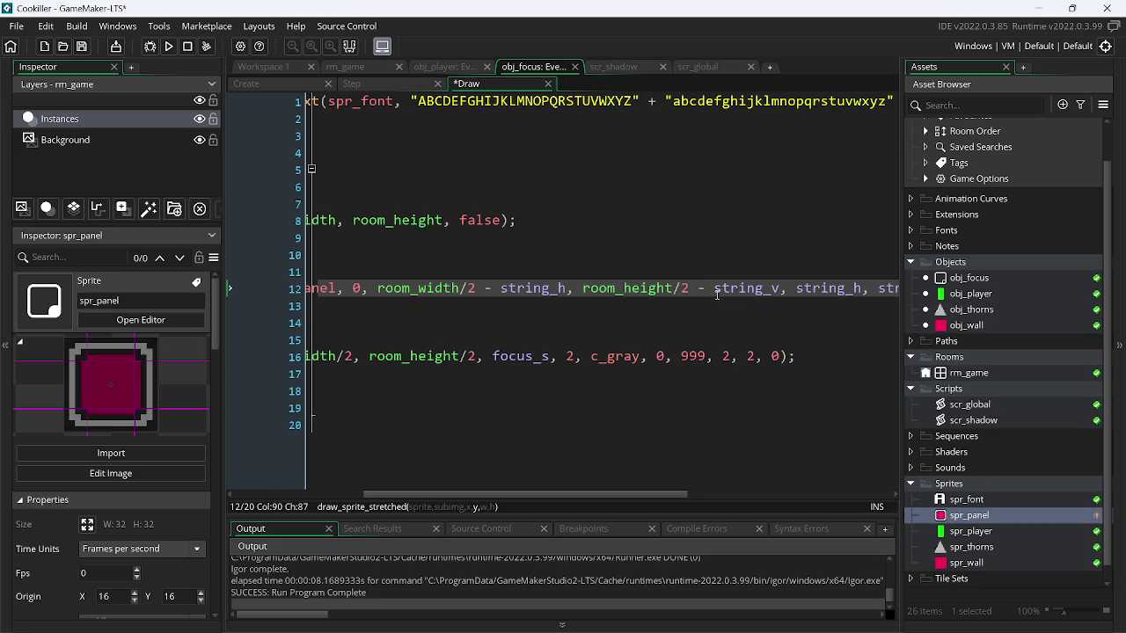
mouse_move(537, 492)
mouse_down()
mouse_move(769, 479)
mouse_move(654, 481)
mouse_up()
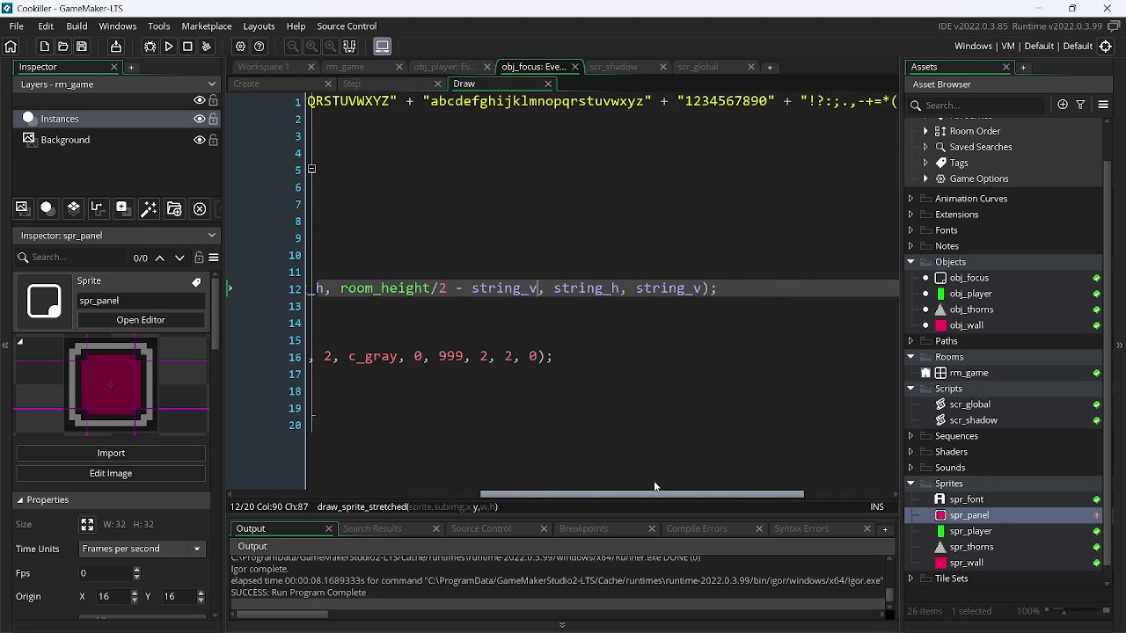
click(623, 289)
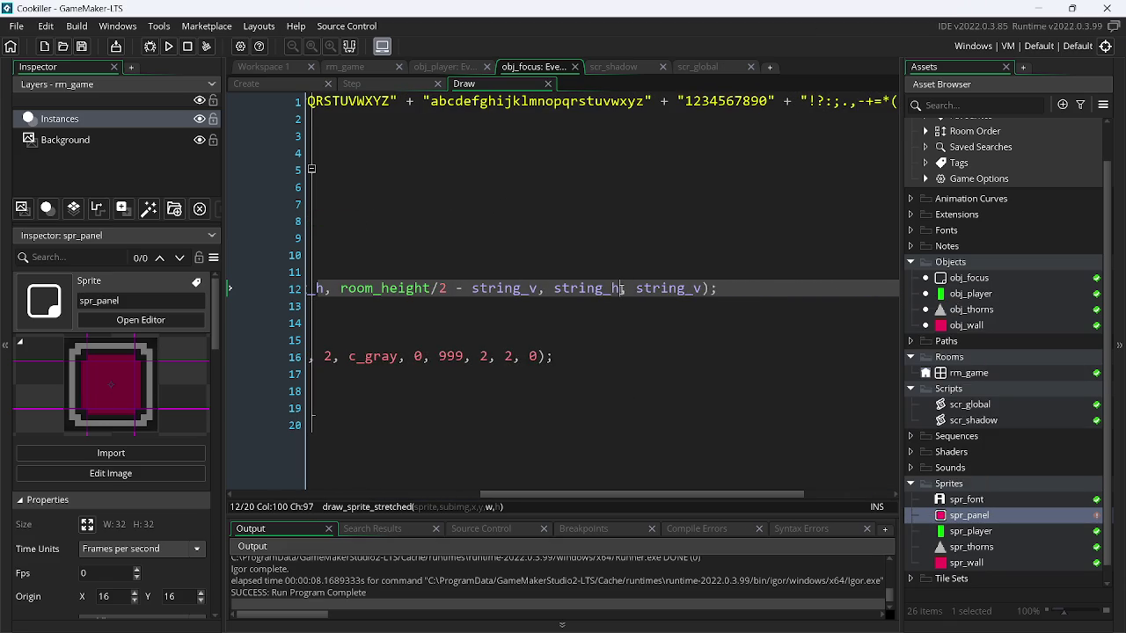
click(170, 47)
click(470, 288)
key(BackSpace)
key(BackSpace)
key(BackSpace)
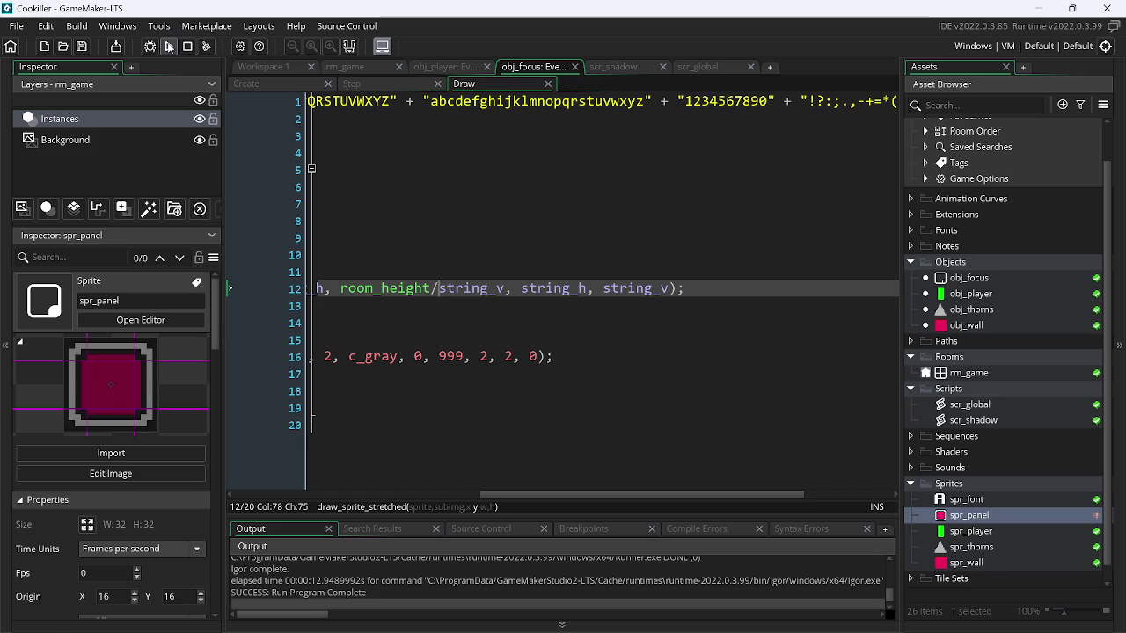
click(169, 46)
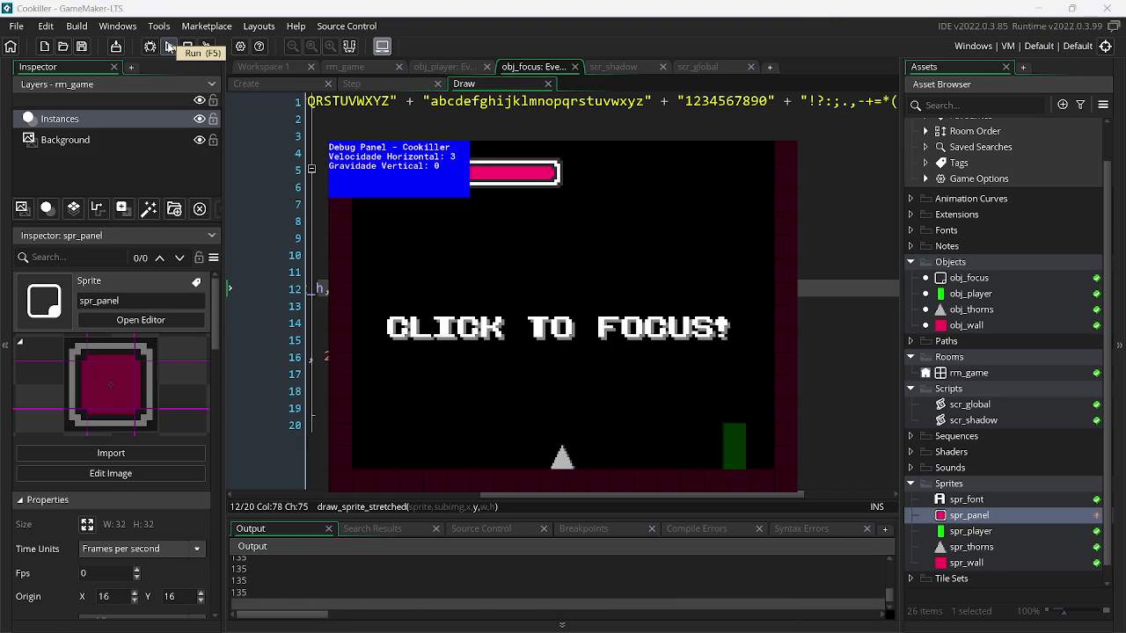
key(Escape)
text(2 -)
key(ctrl+s)
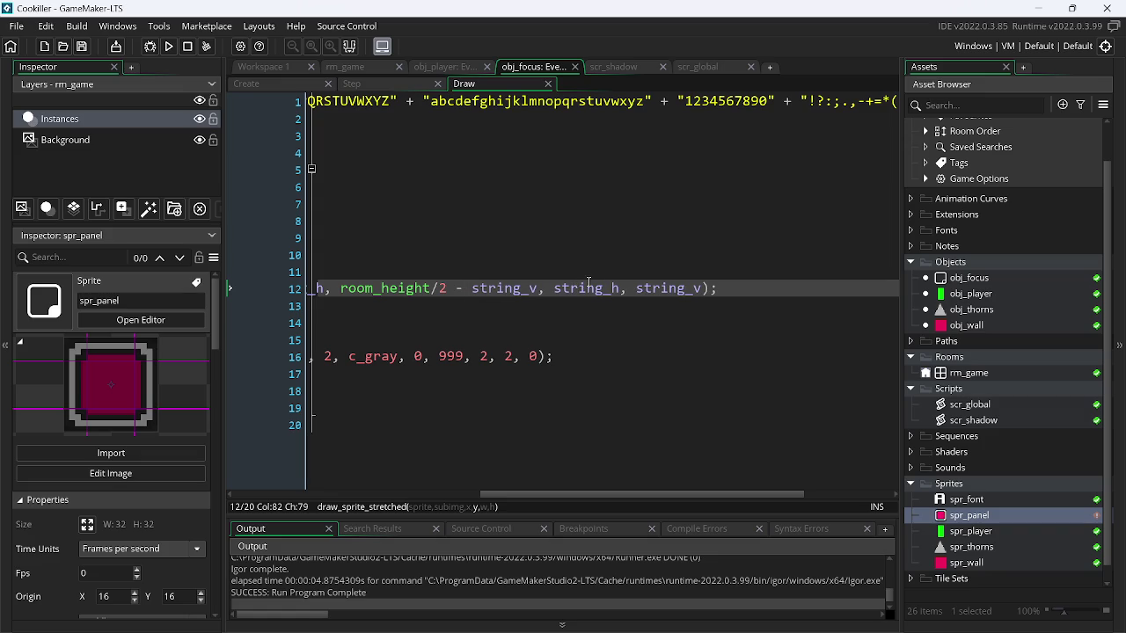
- Size the panel string_h*2 by string_v*2 and test-run the game
click(623, 290)
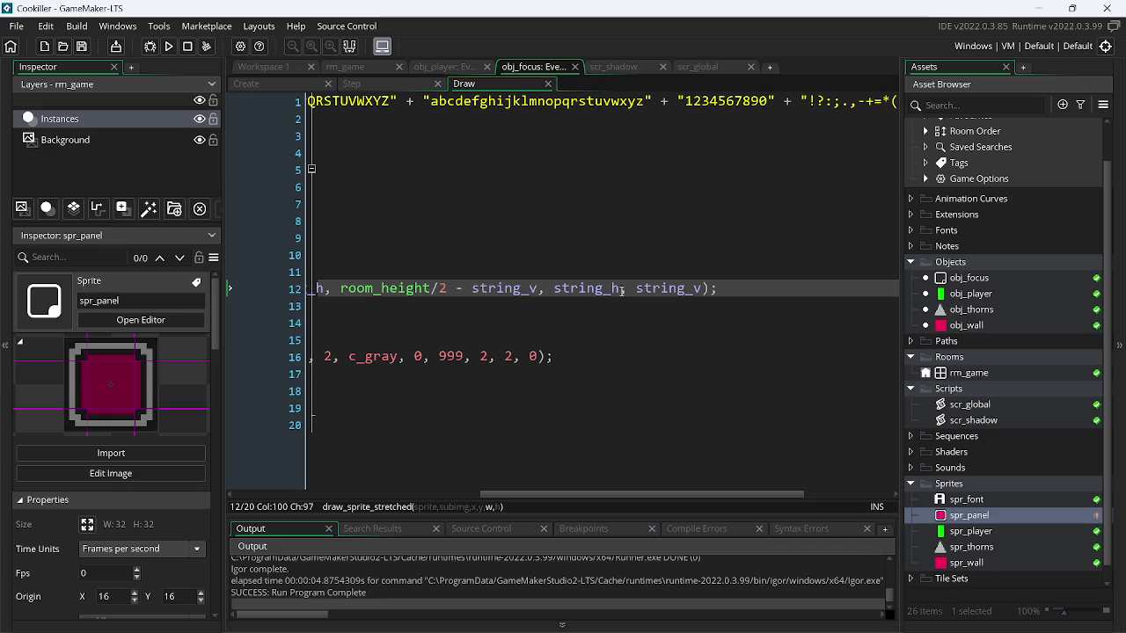
text(*2)
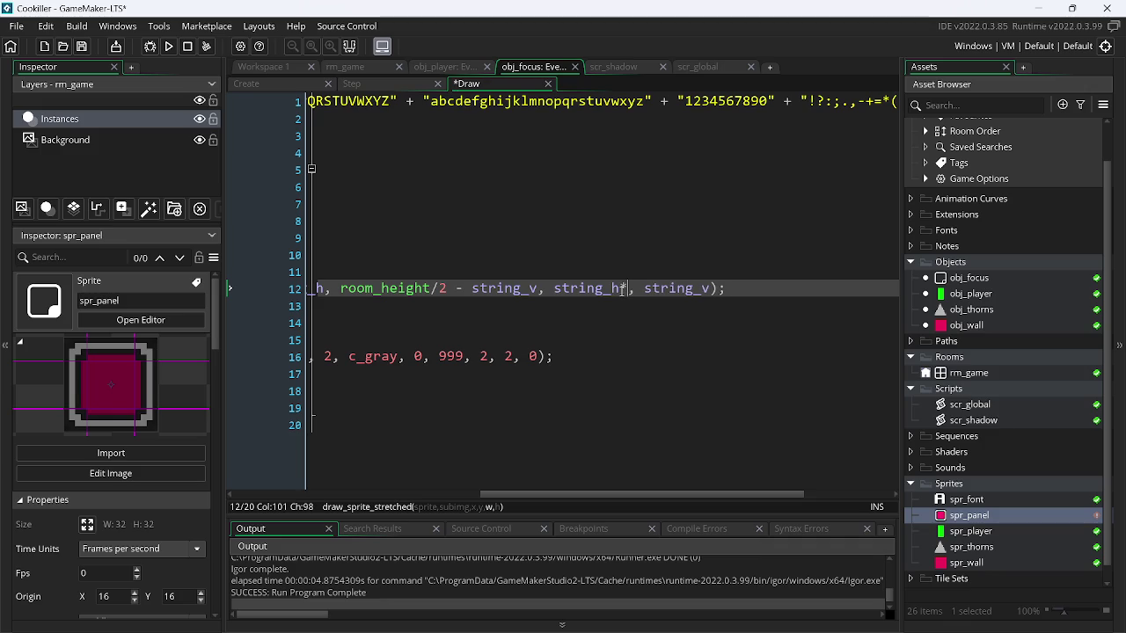
key(Right)
key(Right)
key(Right)
text(*2)
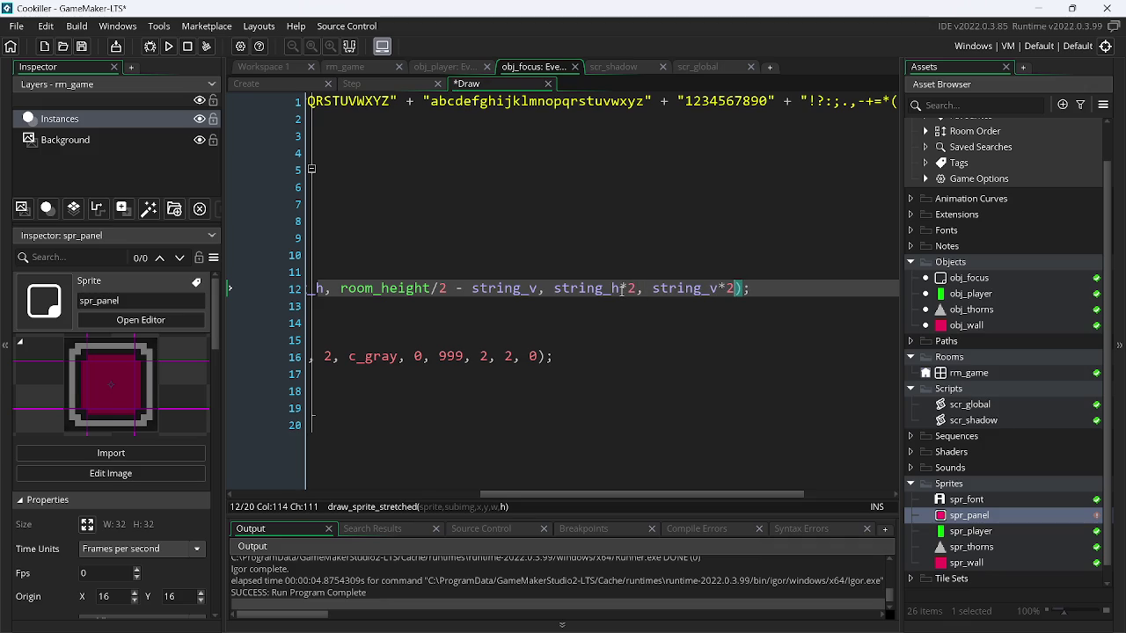
click(170, 46)
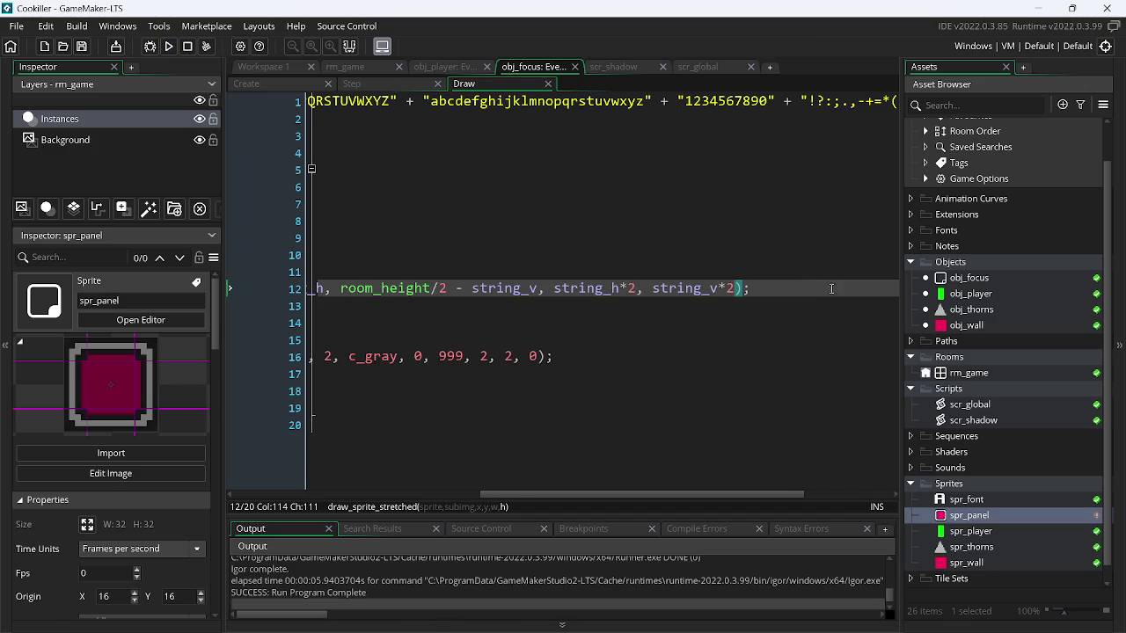
- Test subtracting string_h from the width, then change the width to string_h*3
key(Down)
scroll(505, 478, right, 5)
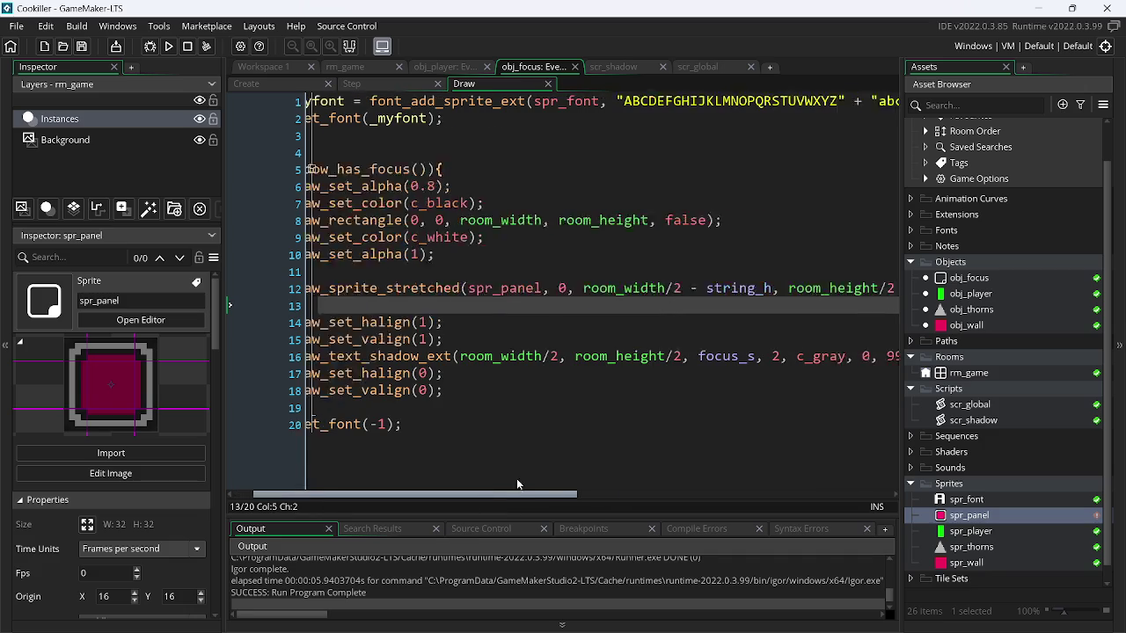
click(792, 288)
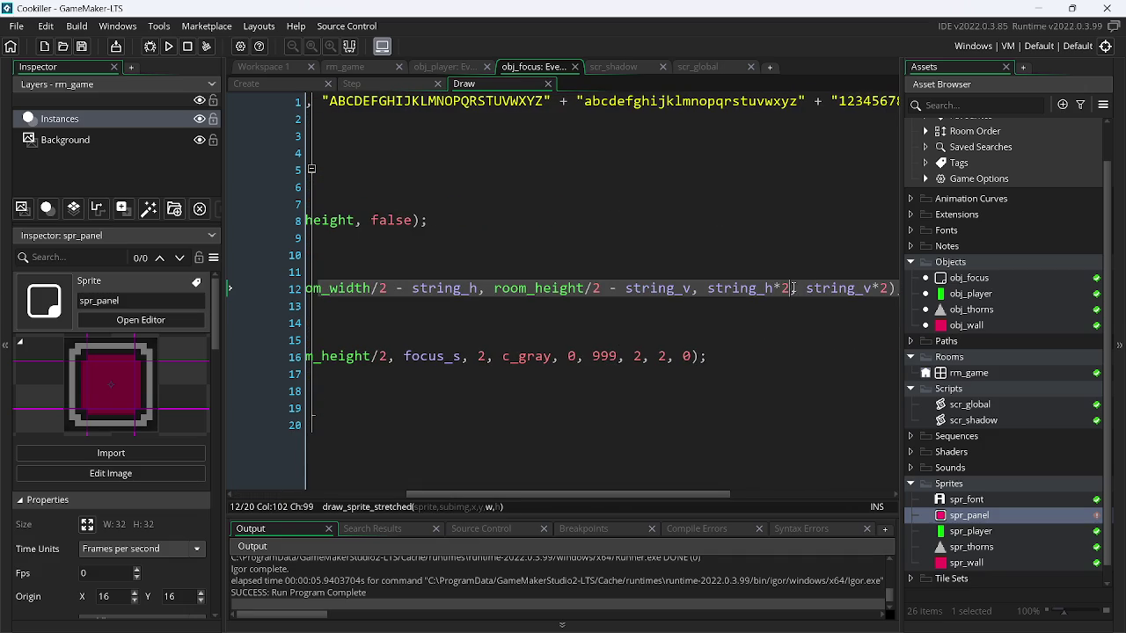
text(- )
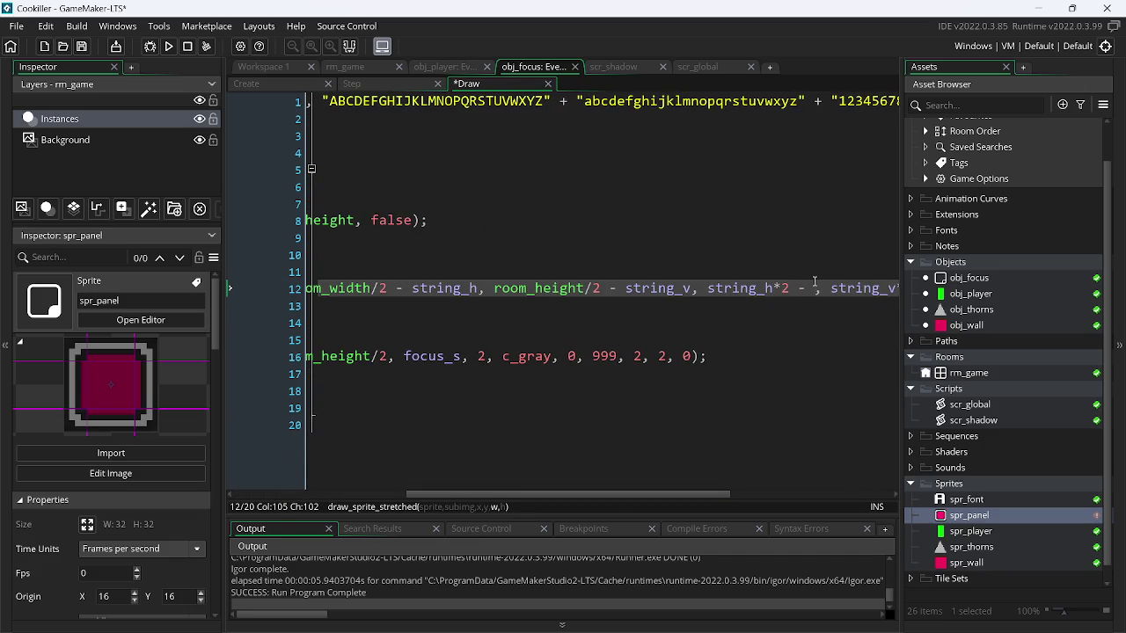
text(string_h, s)
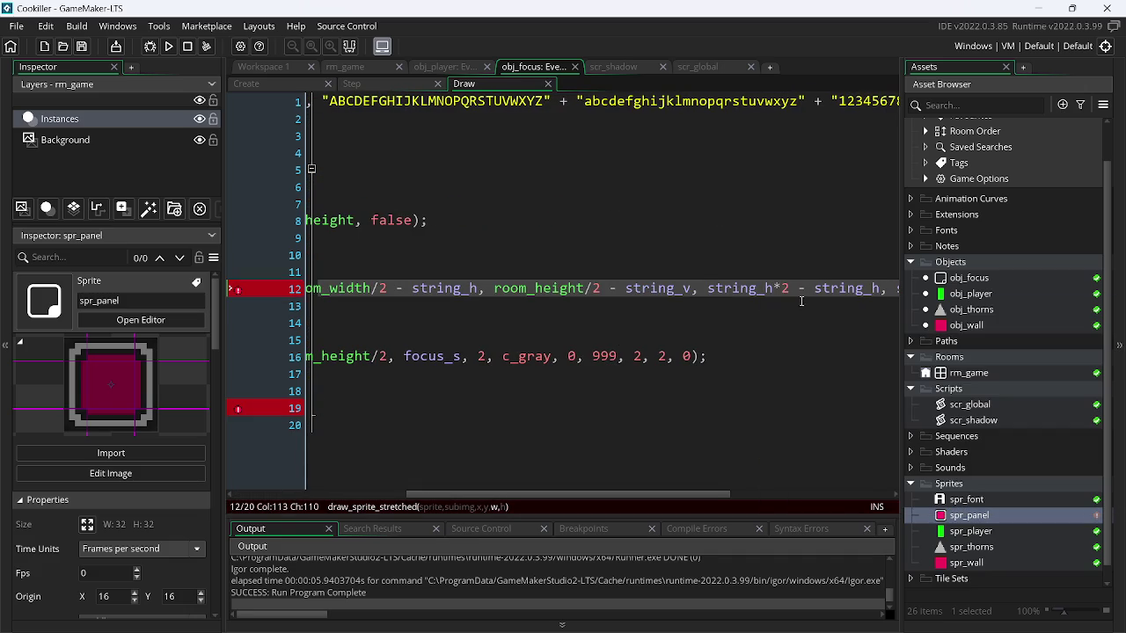
click(169, 48)
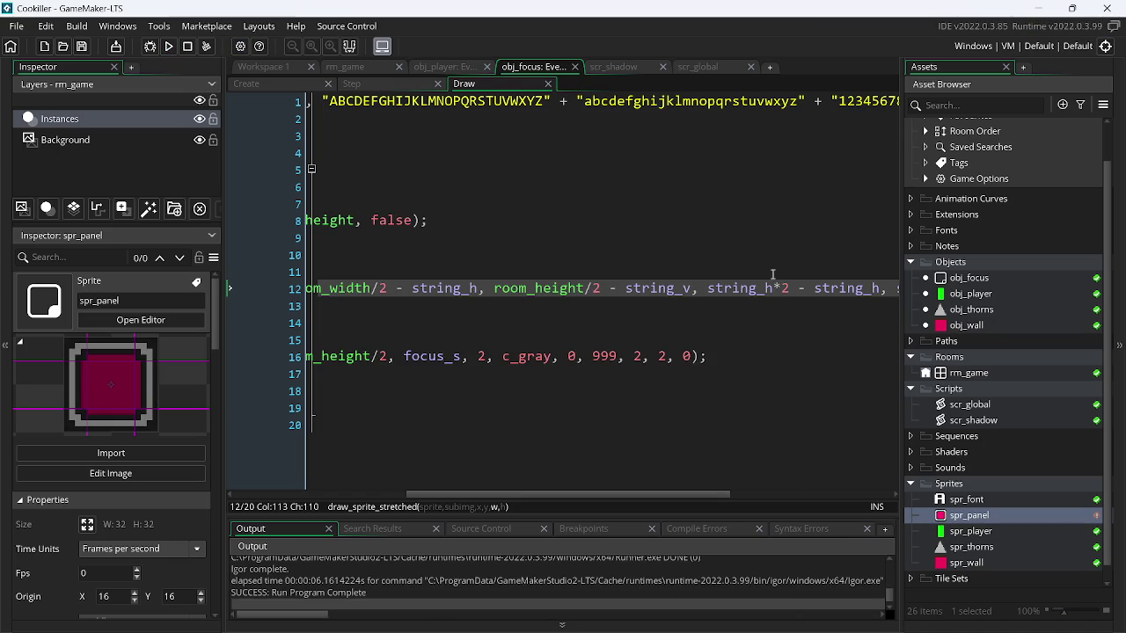
key(BackSpace)
key(BackSpace)
key(BackSpace)
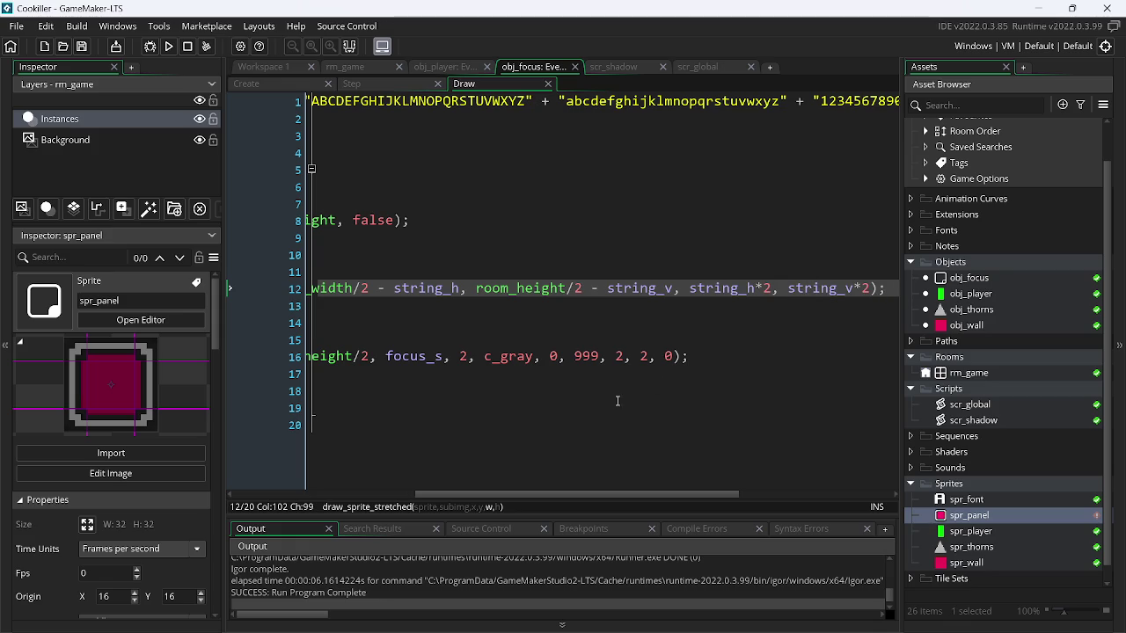
key(BackSpace)
text(3)
drag(653, 490, 491, 509)
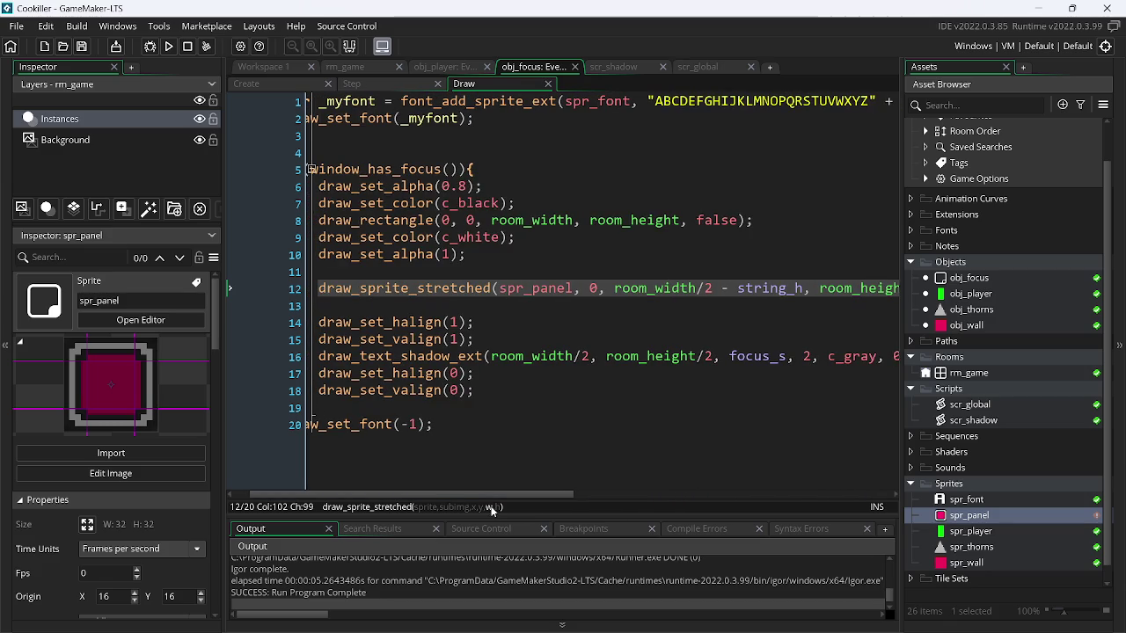
- Remove the string_h and string_v offsets so the panel sits at room_width/2, room_height/2, then test-run
click(634, 289)
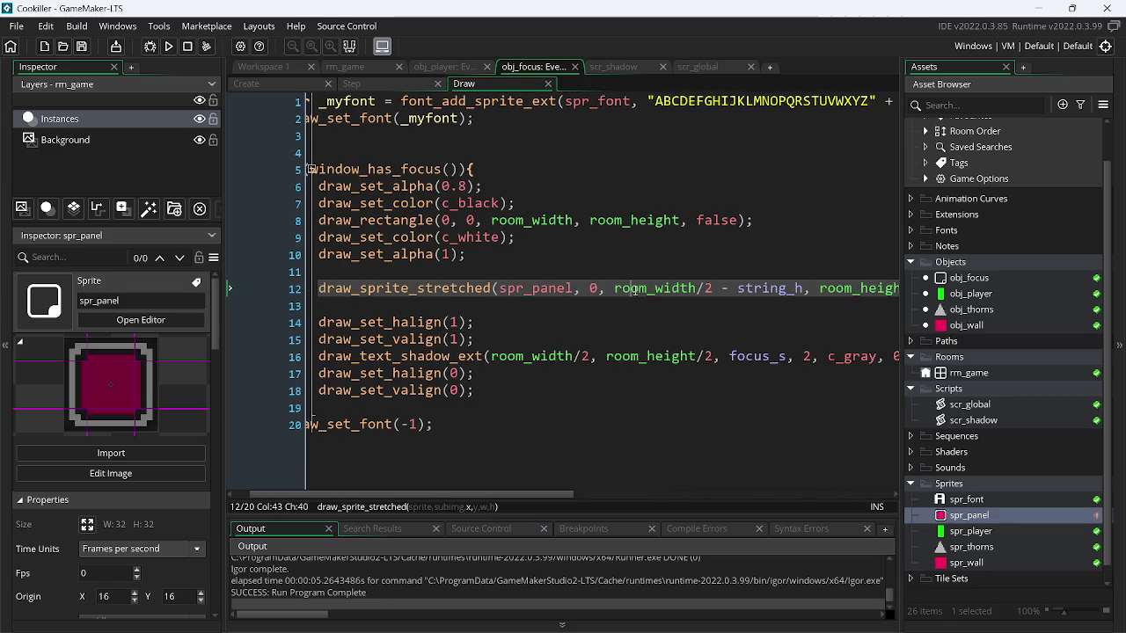
double_click(746, 290)
key(BackSpace)
key(BackSpace)
key(BackSpace)
key(BackSpace)
key(ctrl+s)
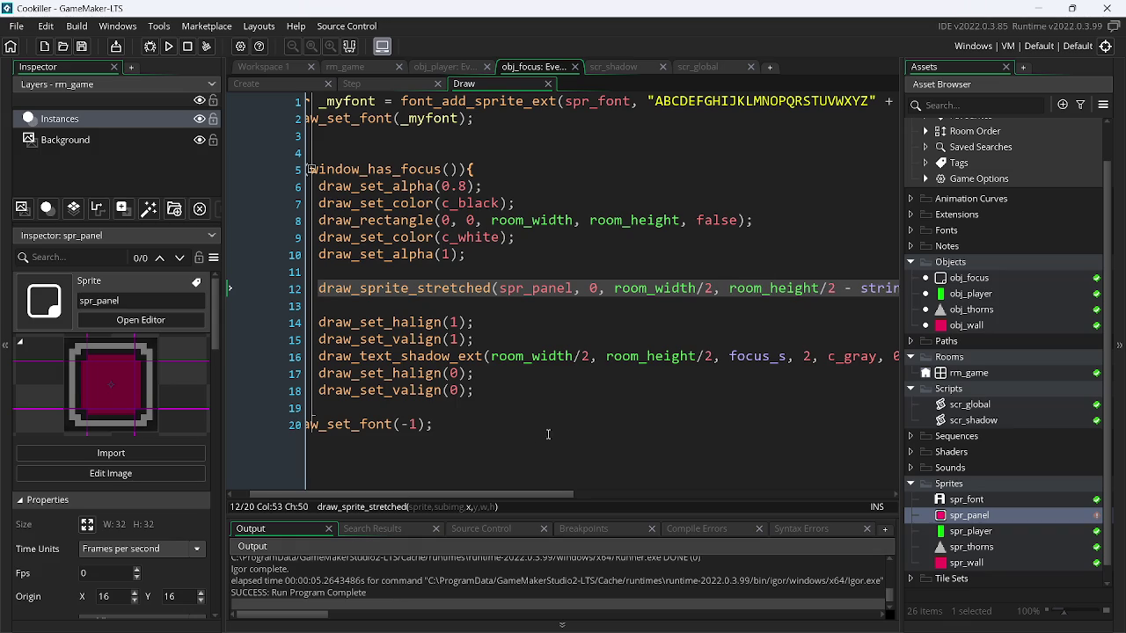
drag(521, 496, 641, 496)
click(666, 288)
double_click(666, 287)
key(BackSpace)
key(BackSpace)
key(BackSpace)
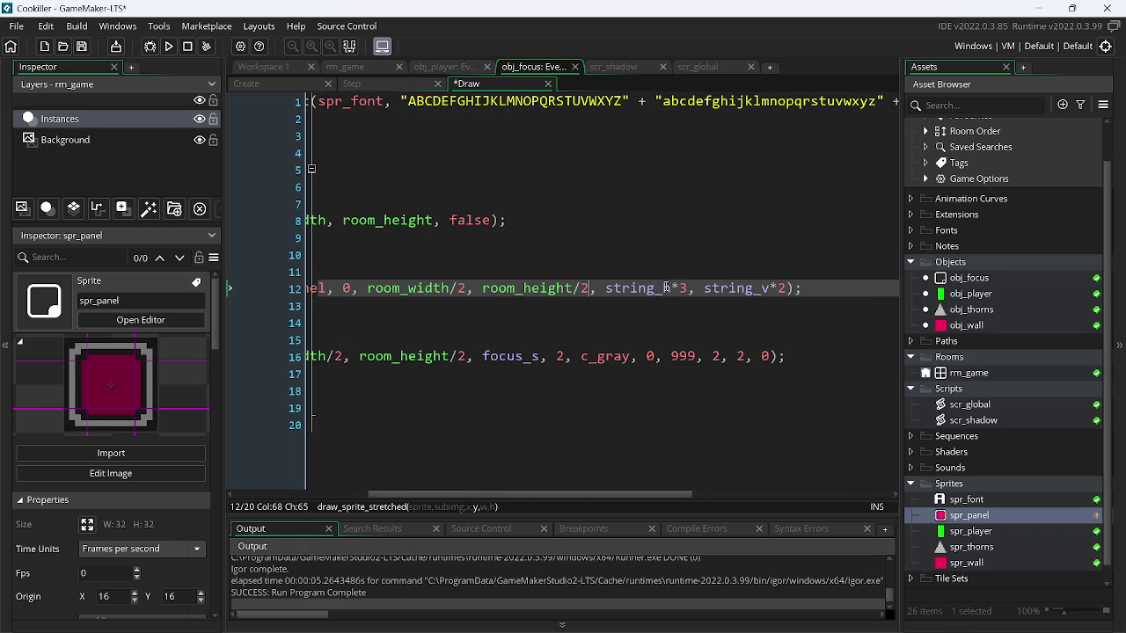
click(168, 46)
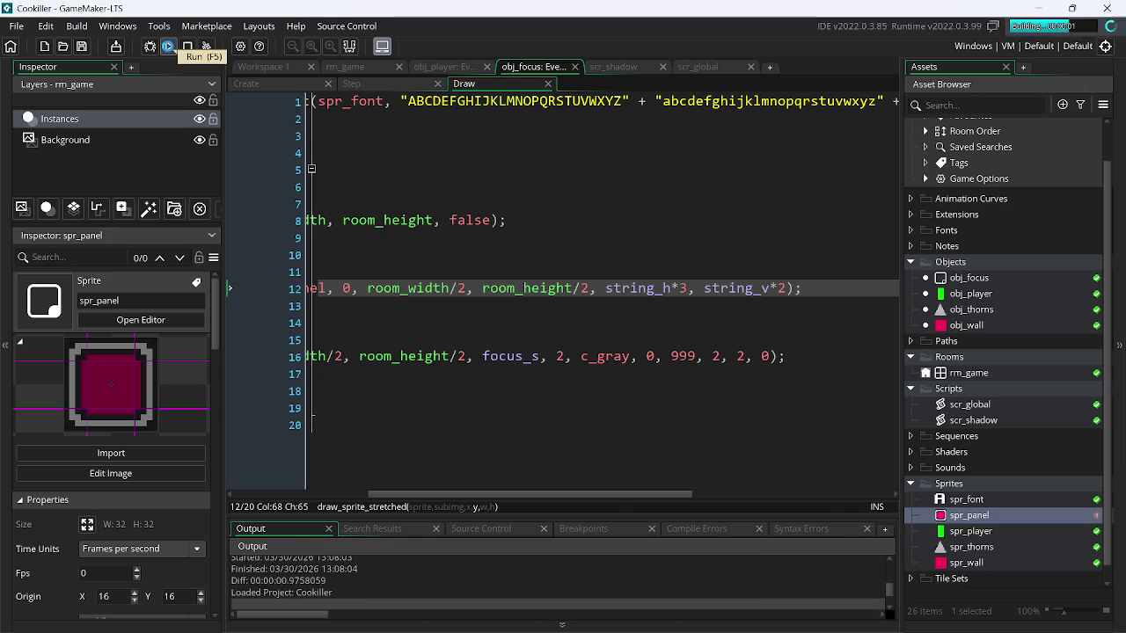
key(Escape)
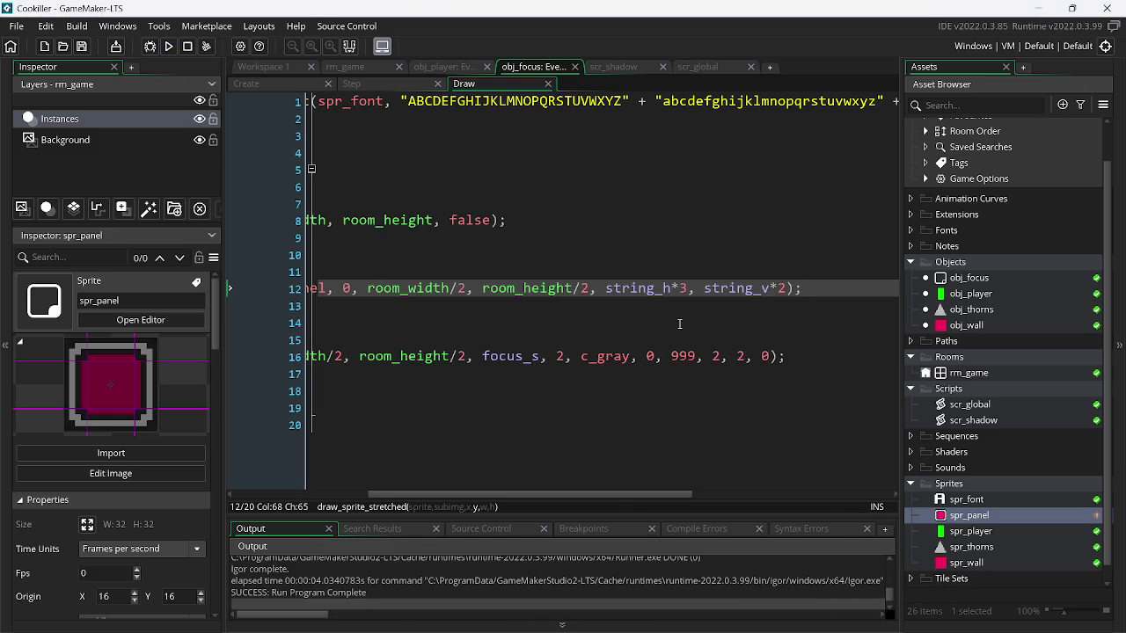
- Set the panel's width and height arguments to 16, 16 and test-run
drag(690, 287, 662, 287)
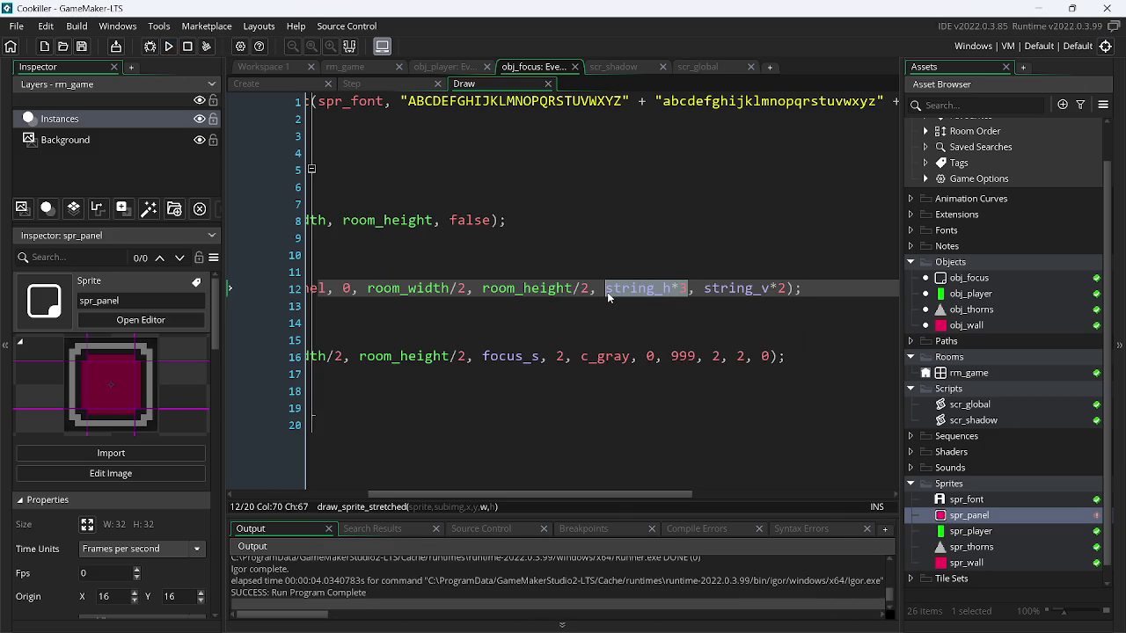
text(16)
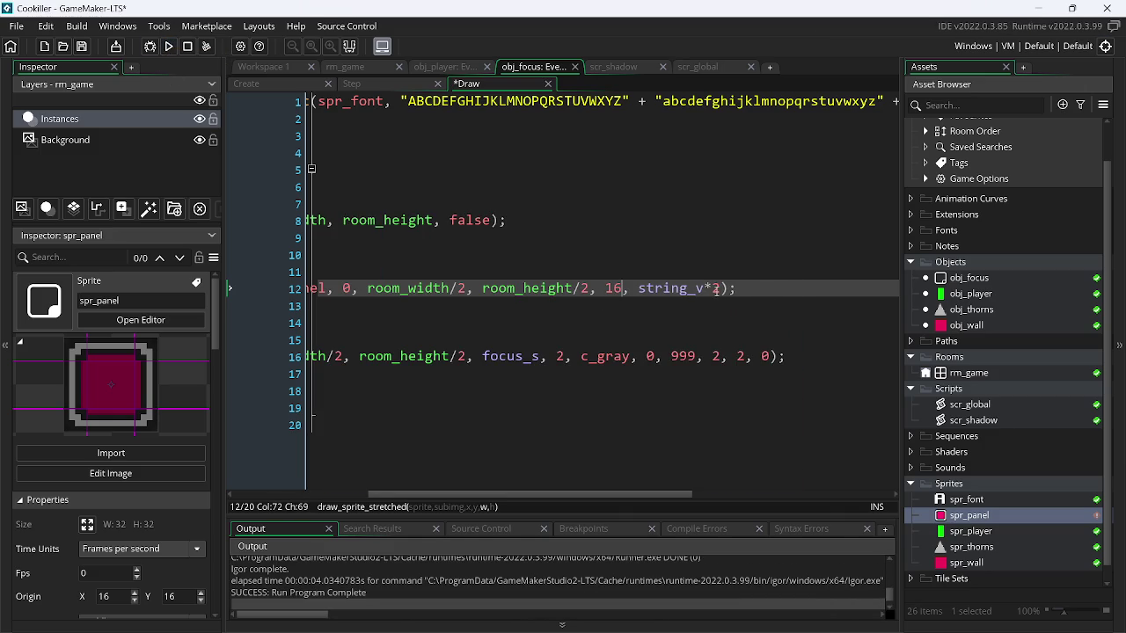
drag(723, 292, 639, 290)
text(16)
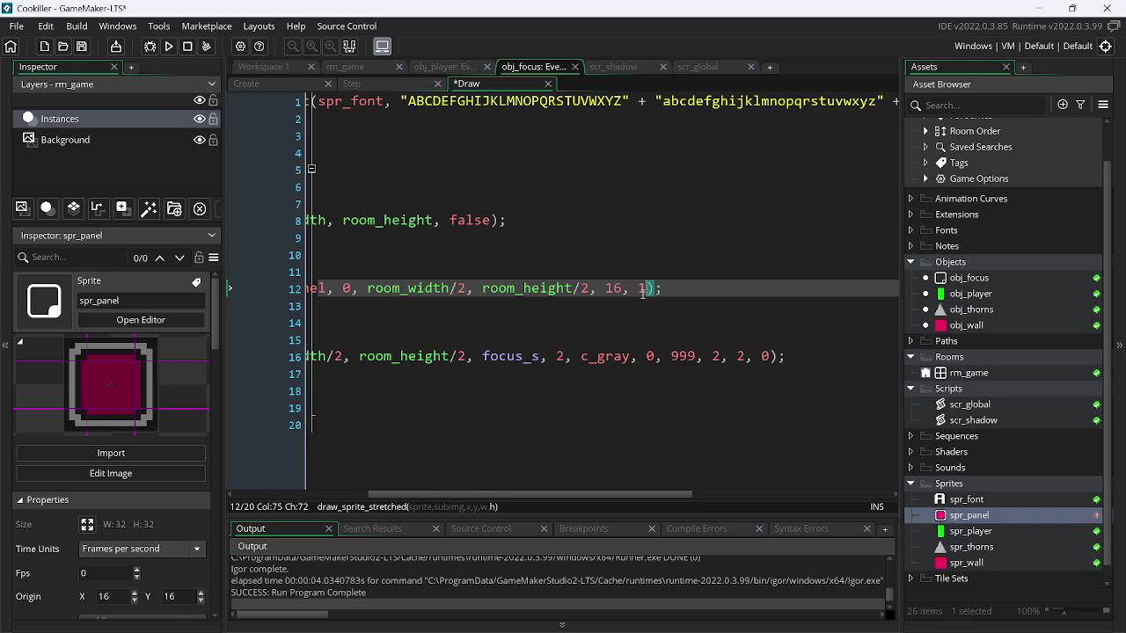
click(169, 45)
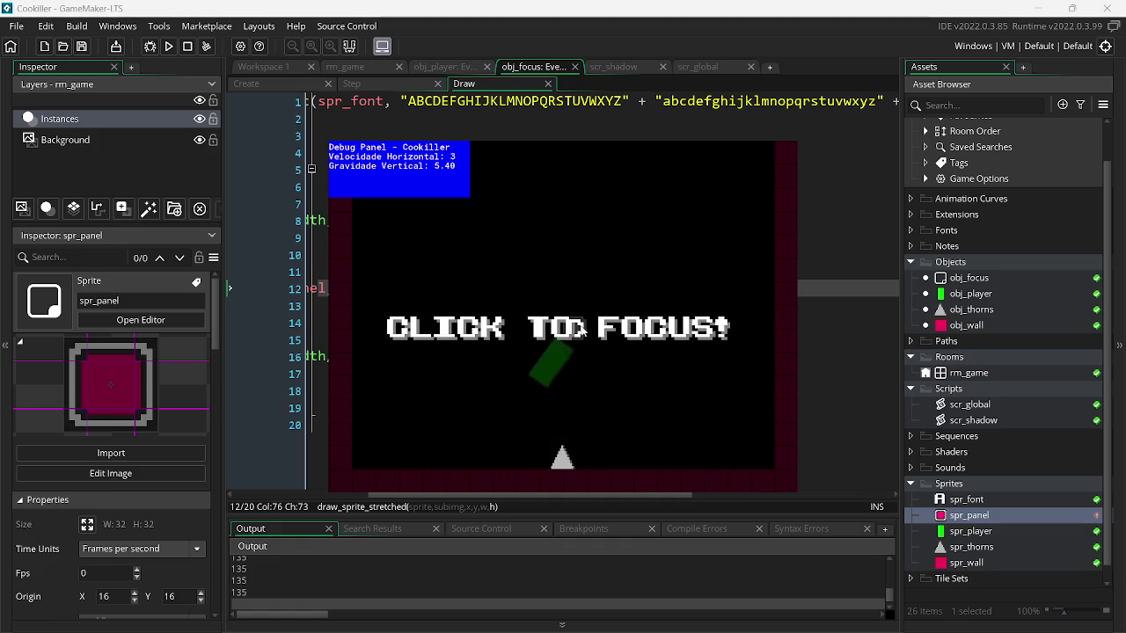
key(Escape)
- Set spr_panel's origin to Top Left, test-run, and return to the focus object's Draw code
double_click(985, 513)
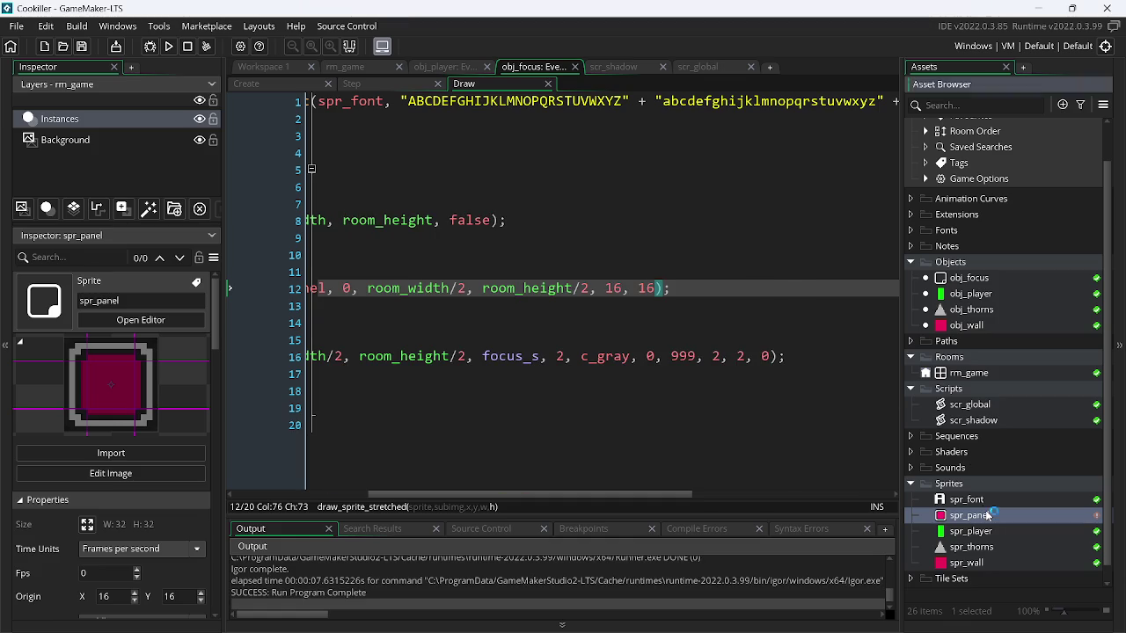
click(897, 108)
click(906, 118)
click(170, 46)
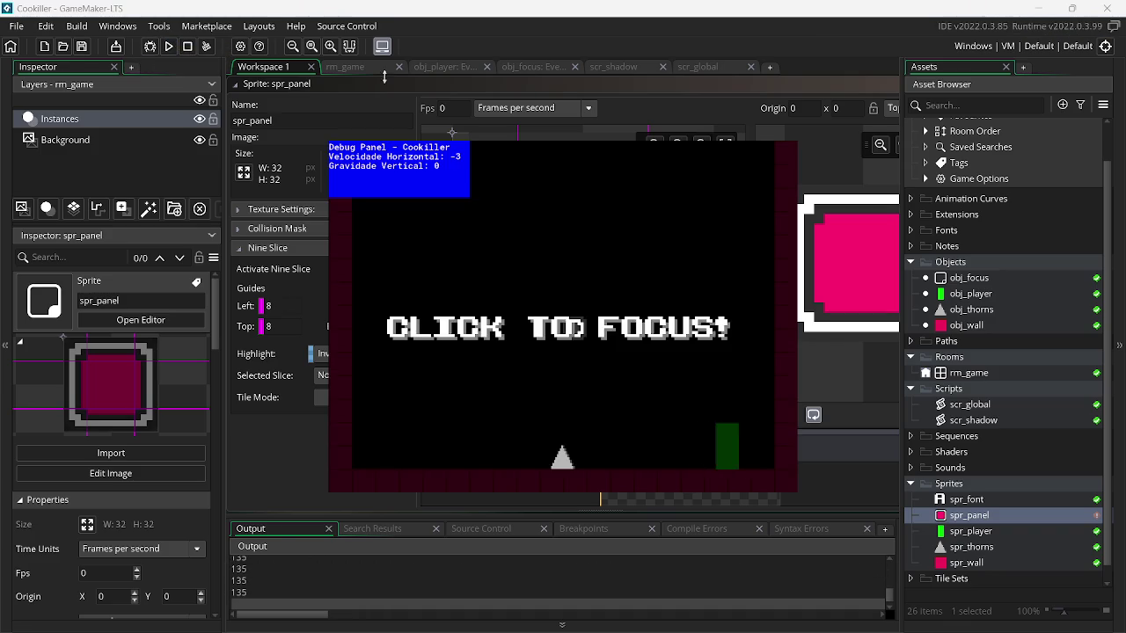
click(722, 74)
click(627, 74)
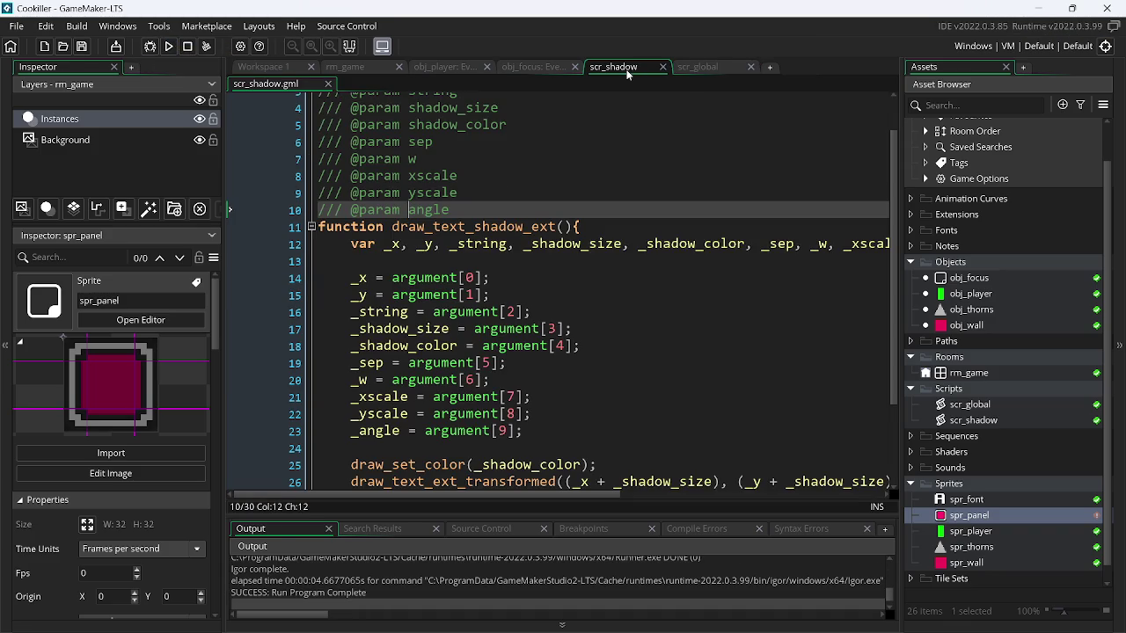
click(528, 67)
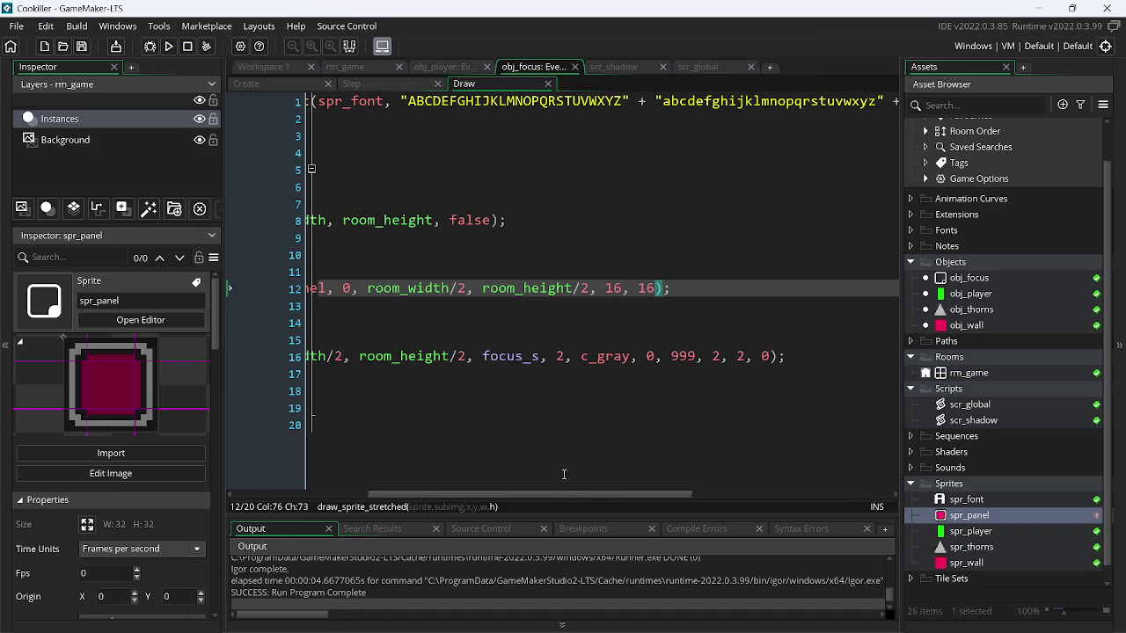
scroll(564, 493, left, 5)
click(439, 266)
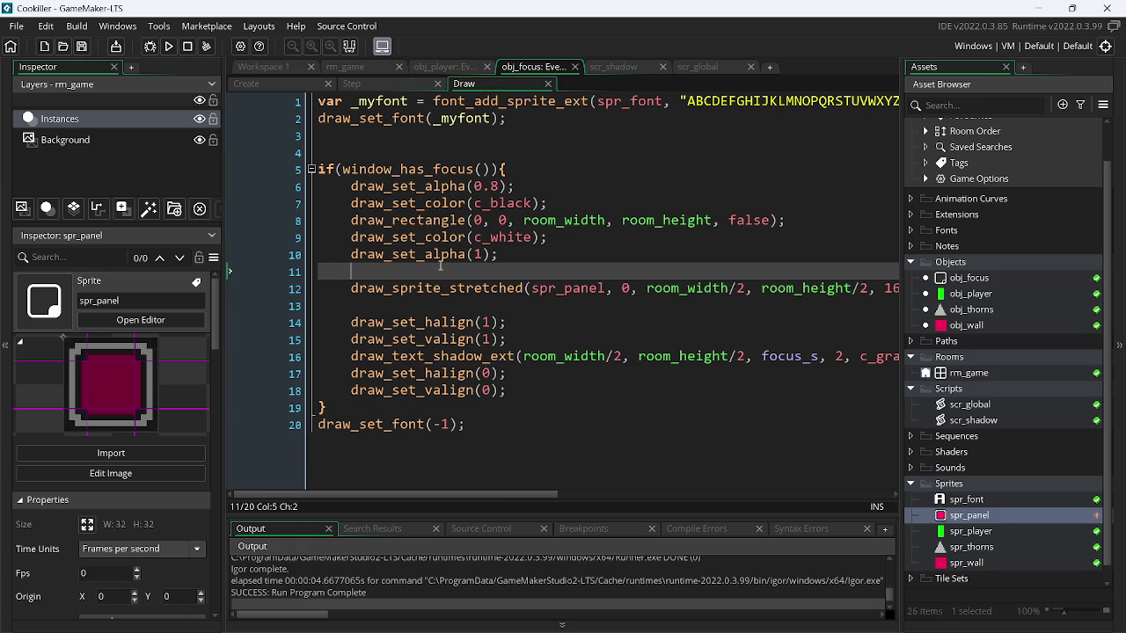
- Add draw_set_halign(1); and draw_set_valign(1); above the draw_sprite_stretched call
key(Return)
key(Return)
text(draw)
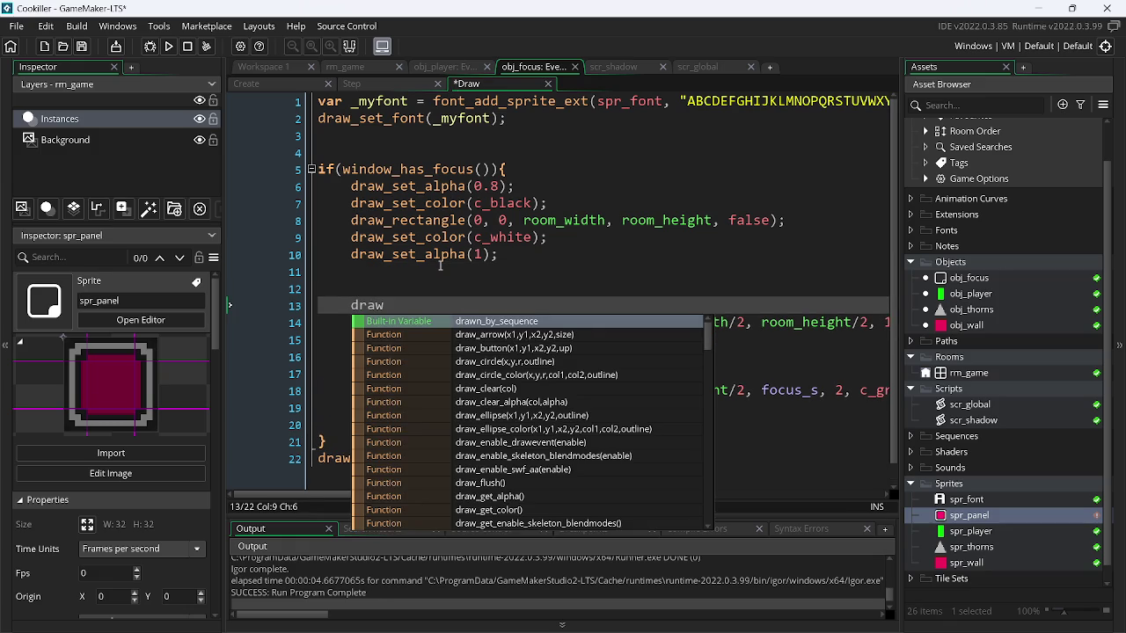
text(_set)
key(Down)
key(Down)
key(Down)
key(Down)
key(Return)
text(1))
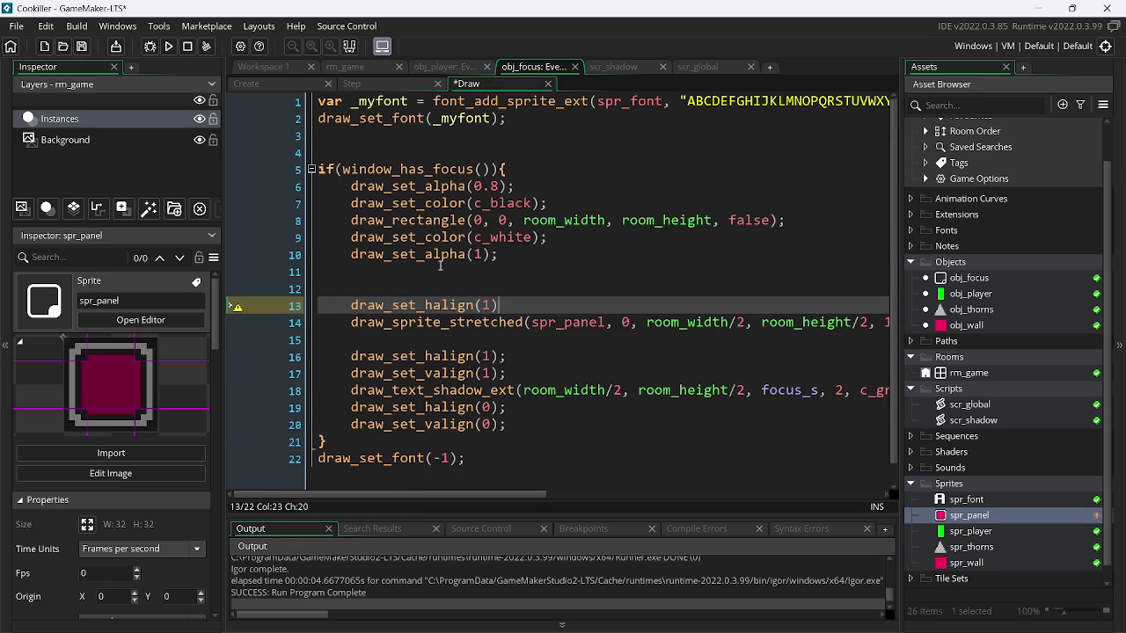
text(;)
key(ctrl+d)
key(Left)
key(Left)
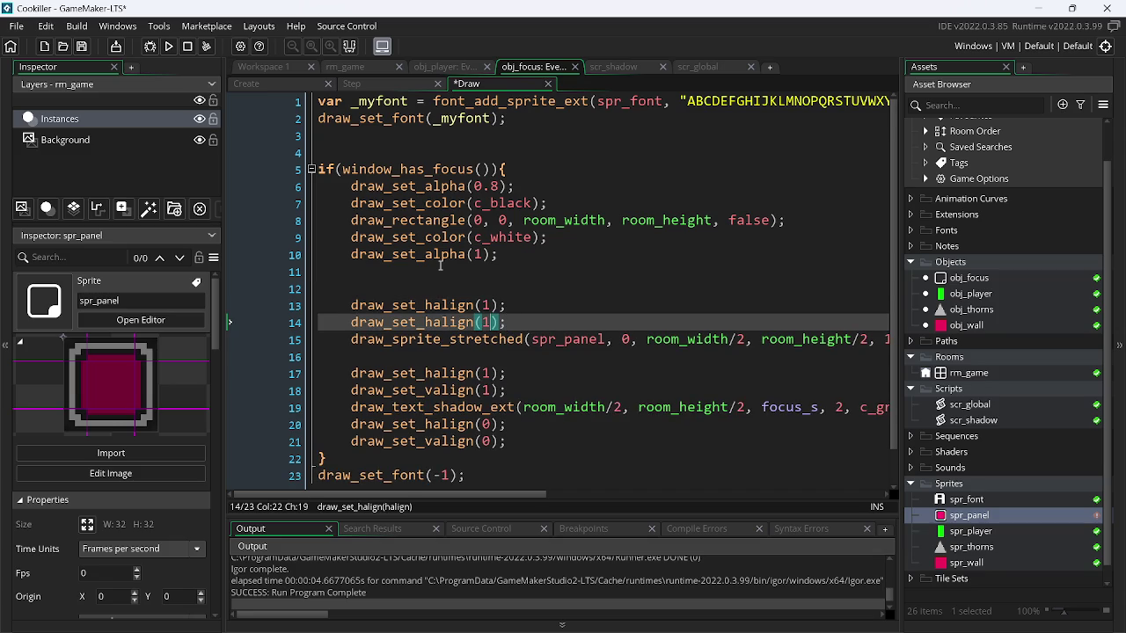
key(Left)
key(Left)
key(Left)
key(BackSpace)
text(v)
- Paste both alignment lines after the draw_sprite_stretched call, fix indentation, and test-run
drag(568, 318, 334, 309)
key(ctrl+c)
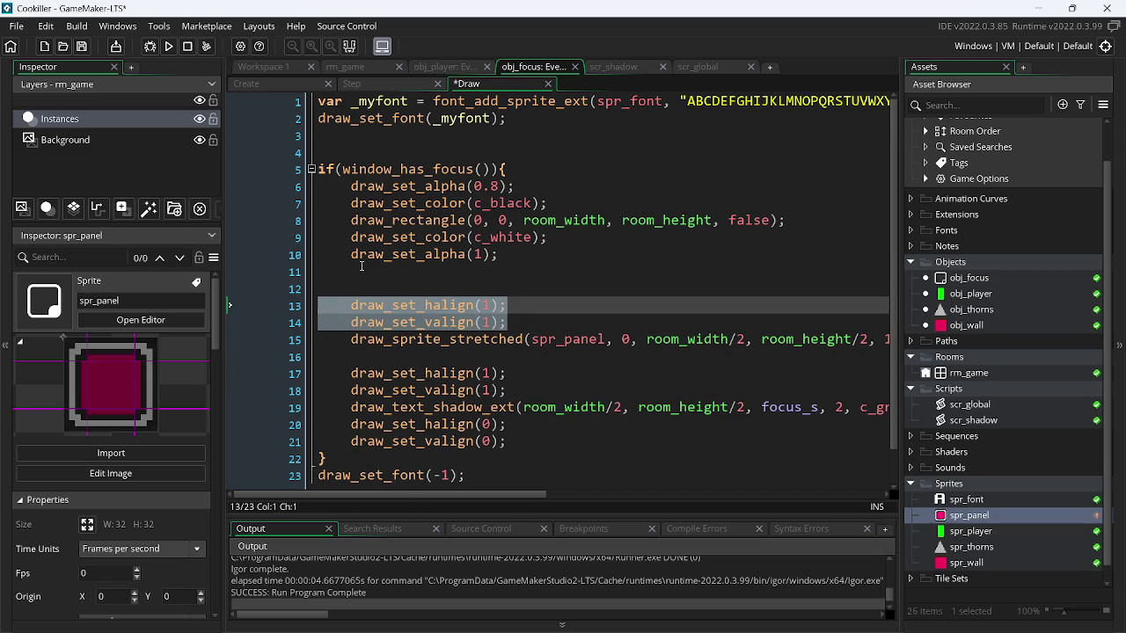
click(355, 278)
key(BackSpace)
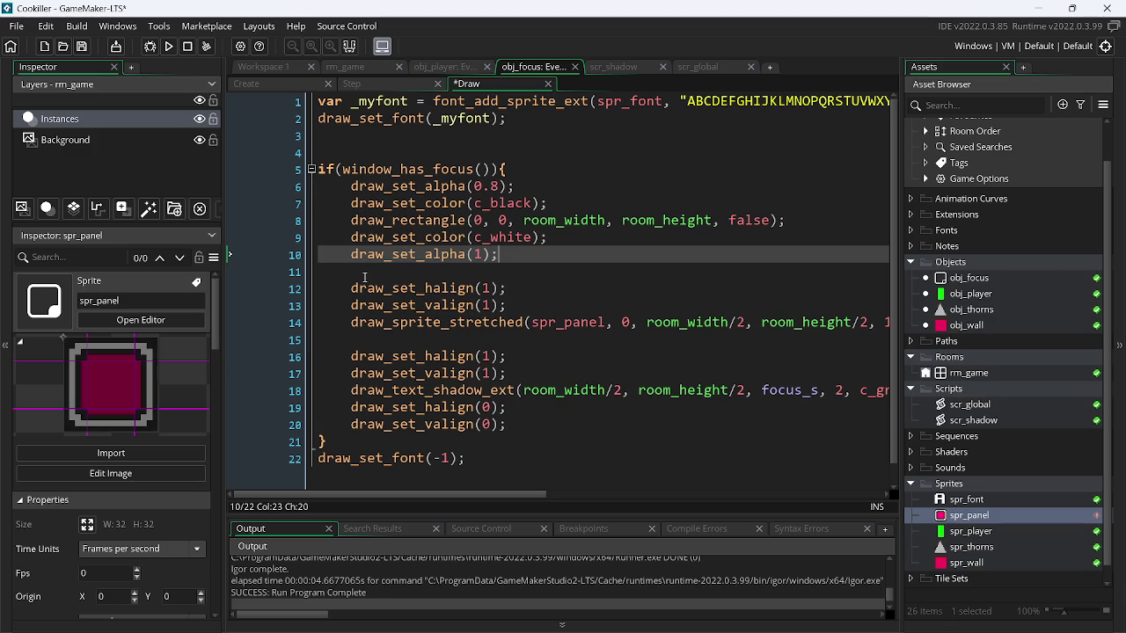
click(389, 333)
key(Return)
key(Return)
key(Up)
key(Up)
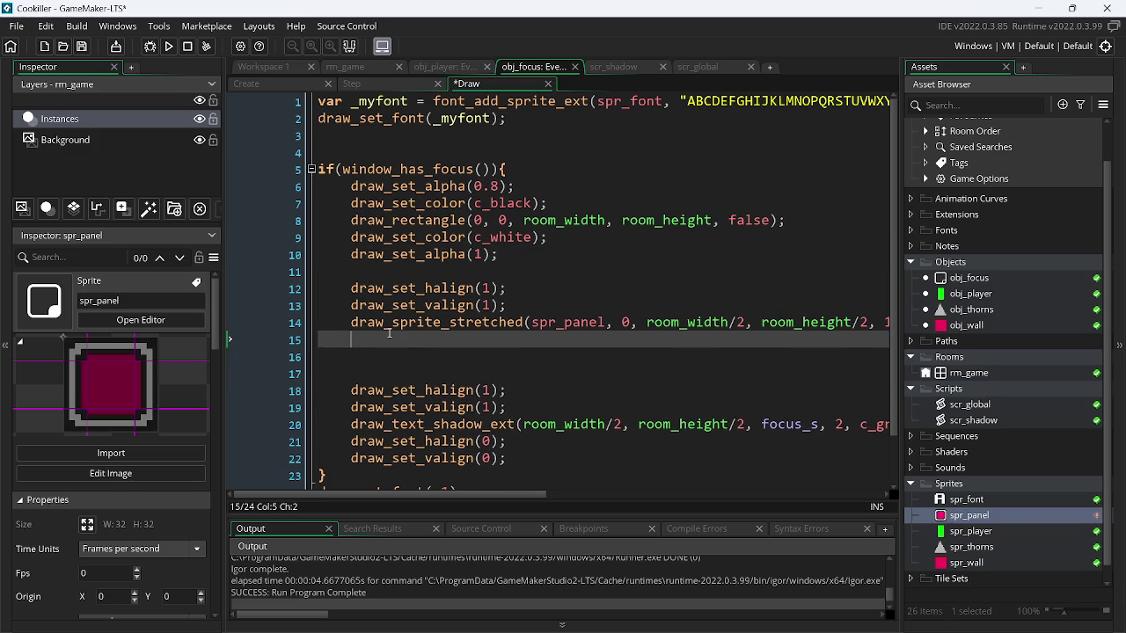
key(ctrl+v)
click(387, 338)
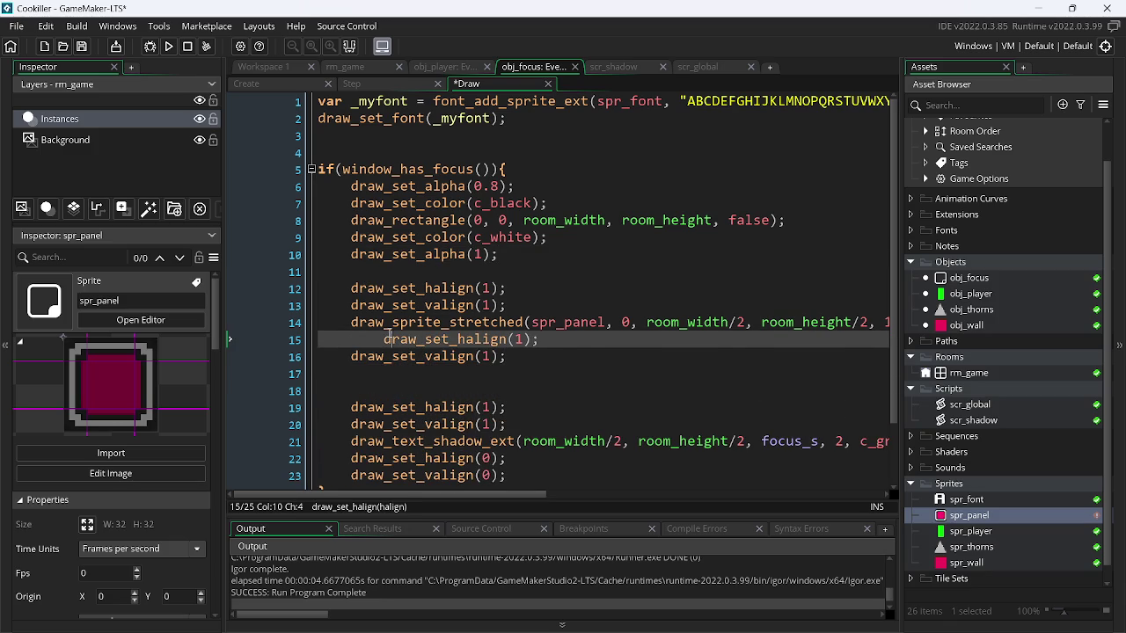
key(BackSpace)
key(BackSpace)
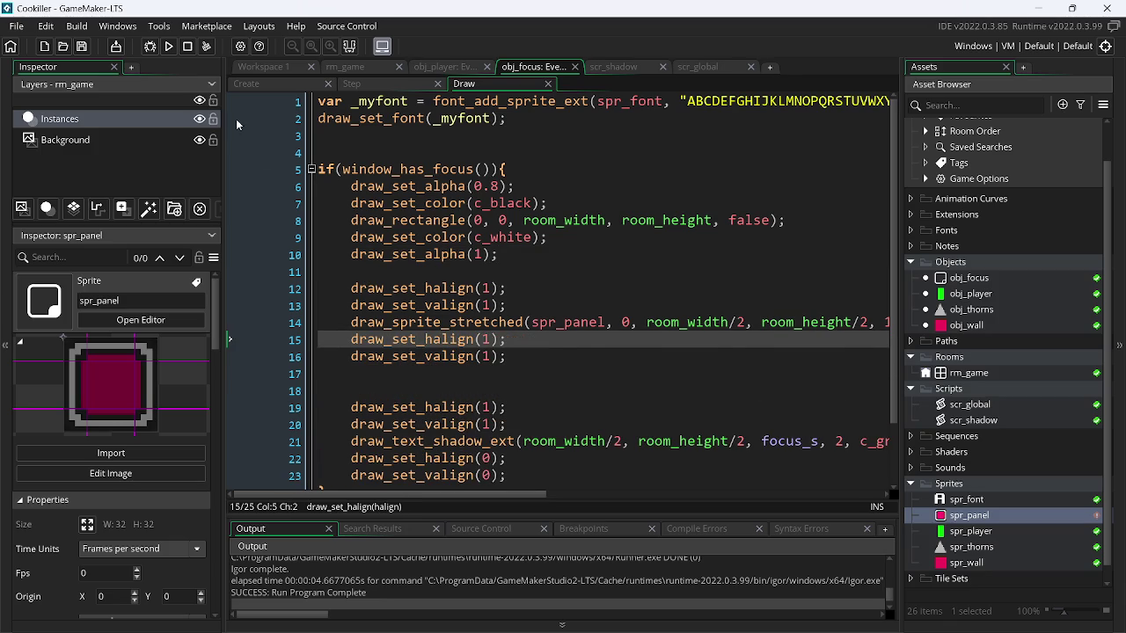
click(168, 48)
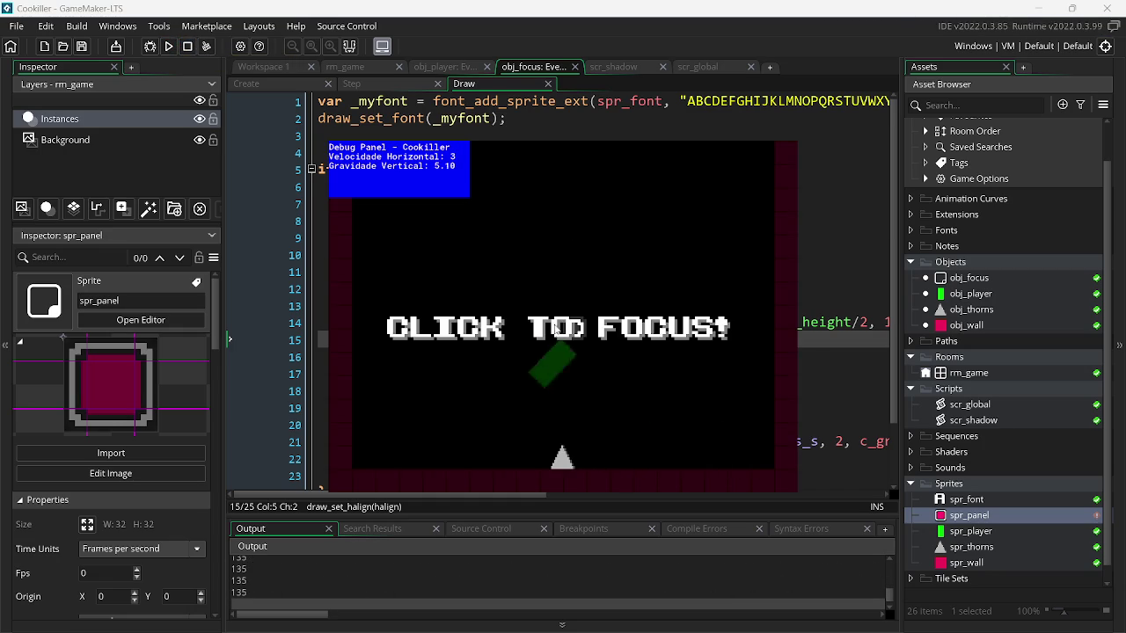
key(Escape)
- Replace room_width with string_h in the panel's x argument and test-run
drag(488, 494, 569, 494)
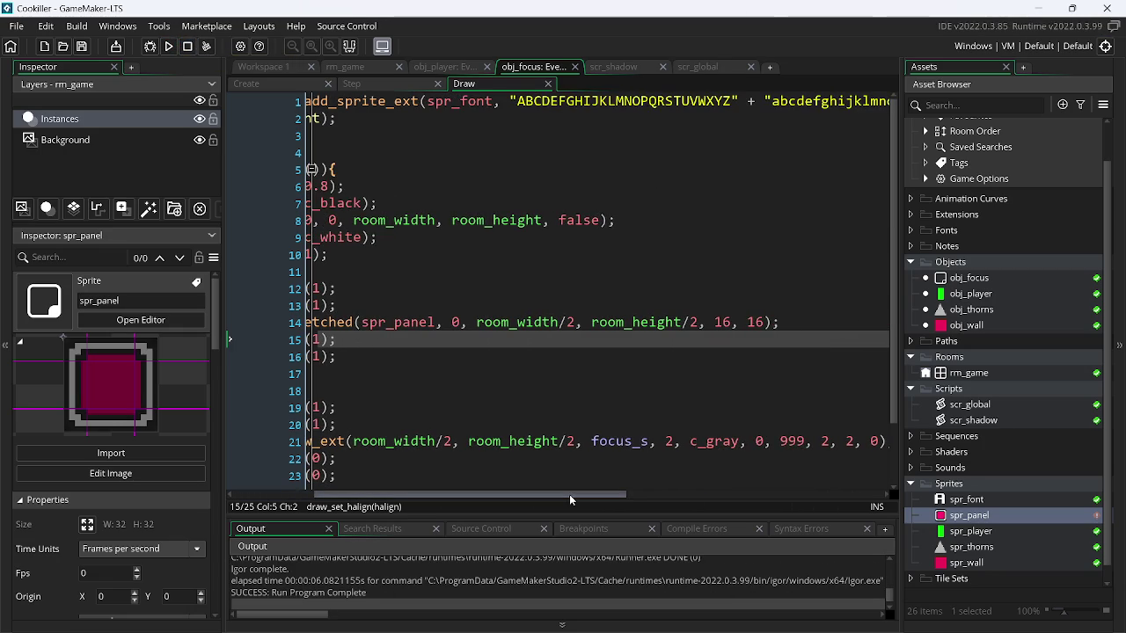
click(516, 322)
double_click(516, 321)
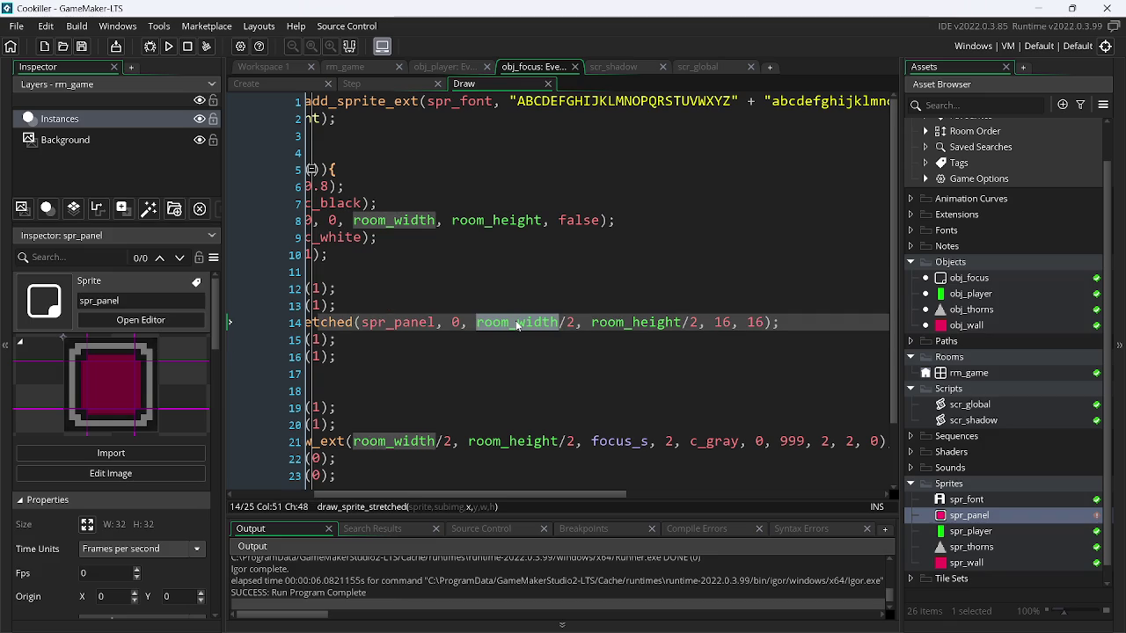
text(stri)
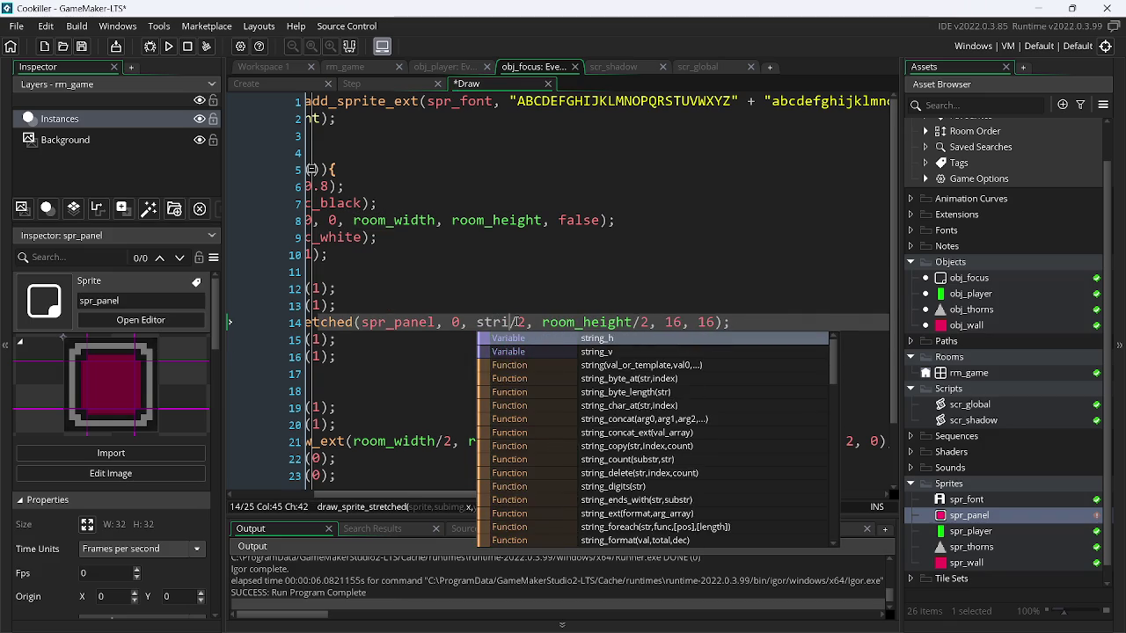
key(Return)
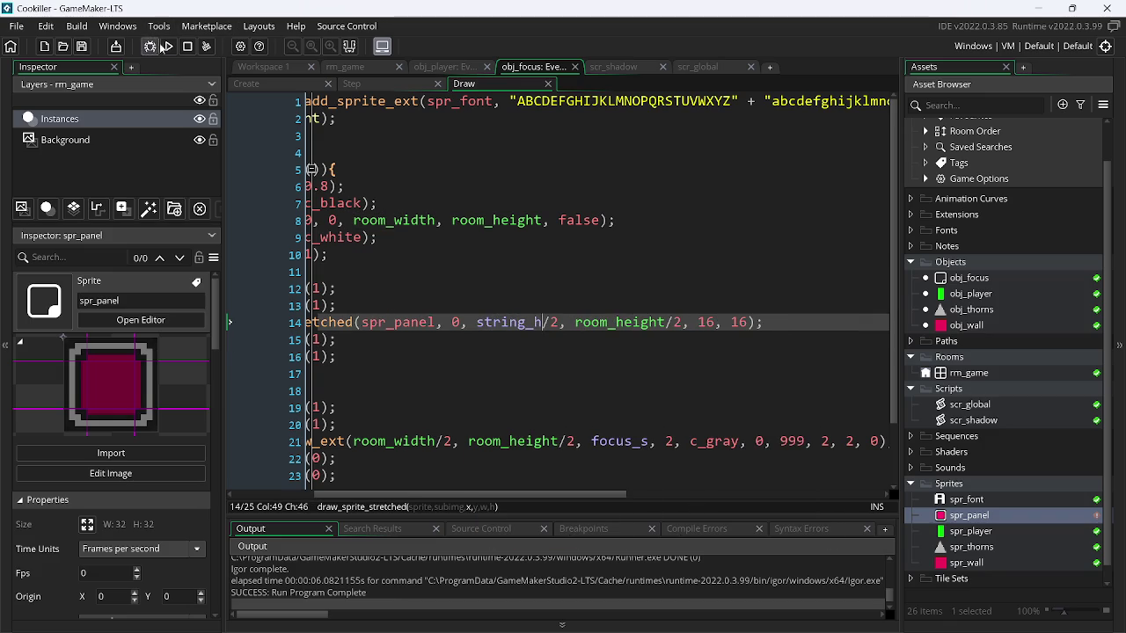
click(168, 47)
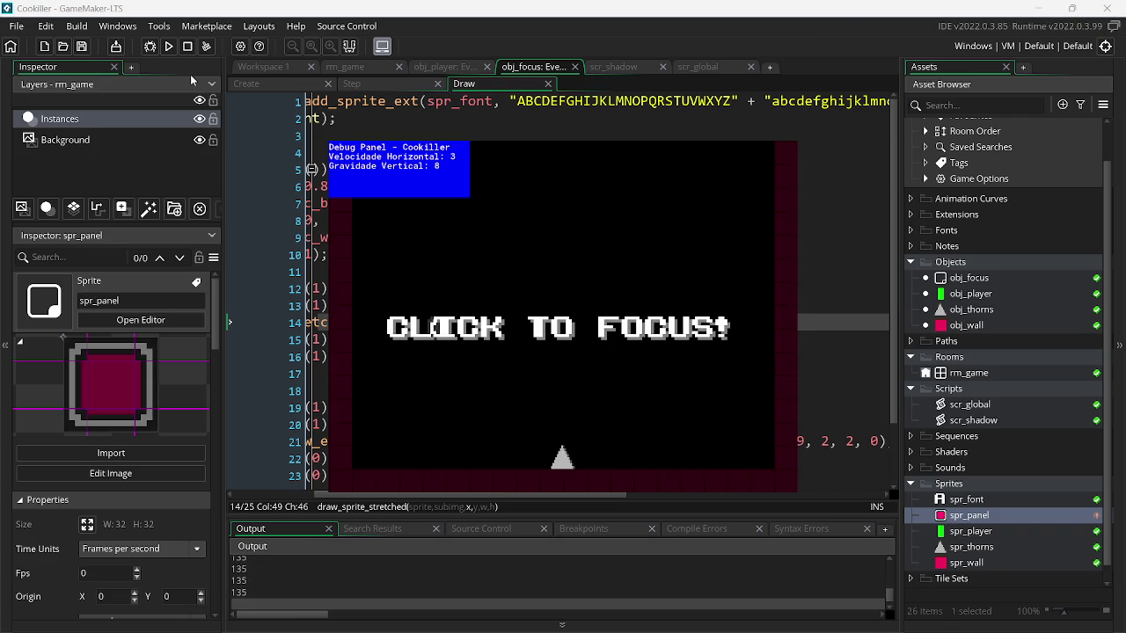
click(187, 45)
- Replace room_height with string_v in the panel's y argument and test-run
double_click(587, 321)
text(string_h/2, stri/2, 16, 16);)
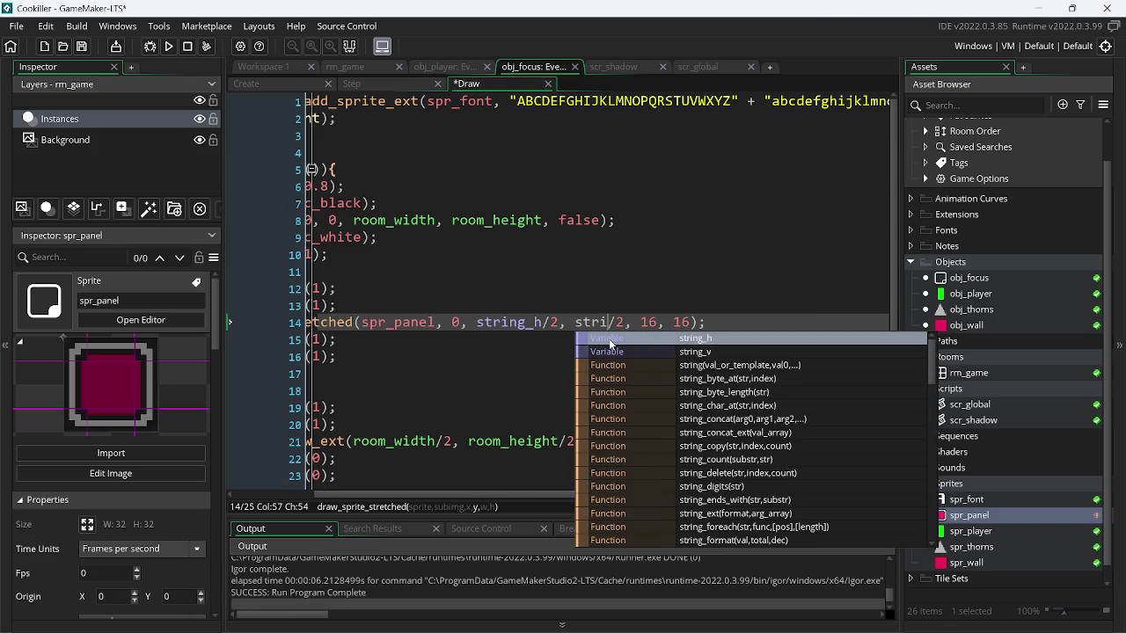
key(Down)
key(Return)
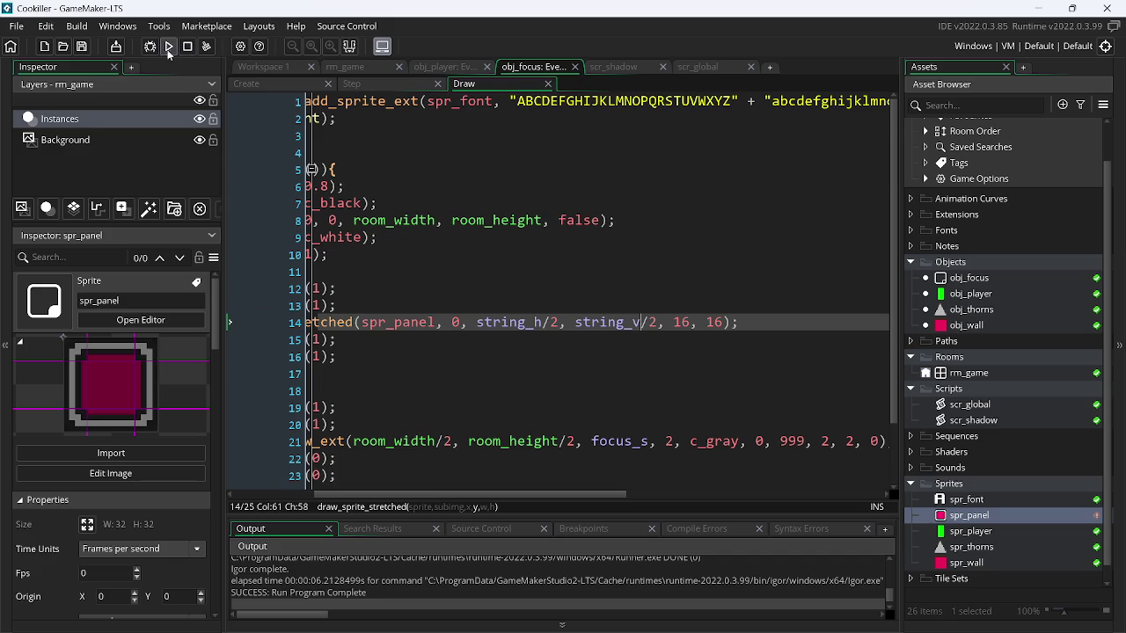
click(167, 47)
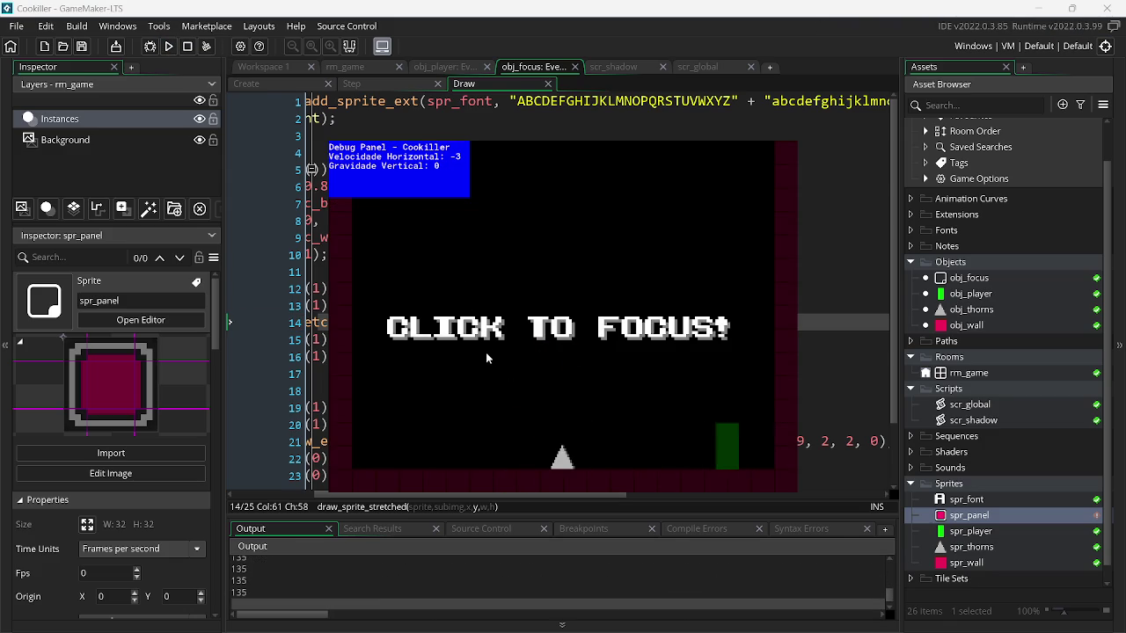
click(687, 322)
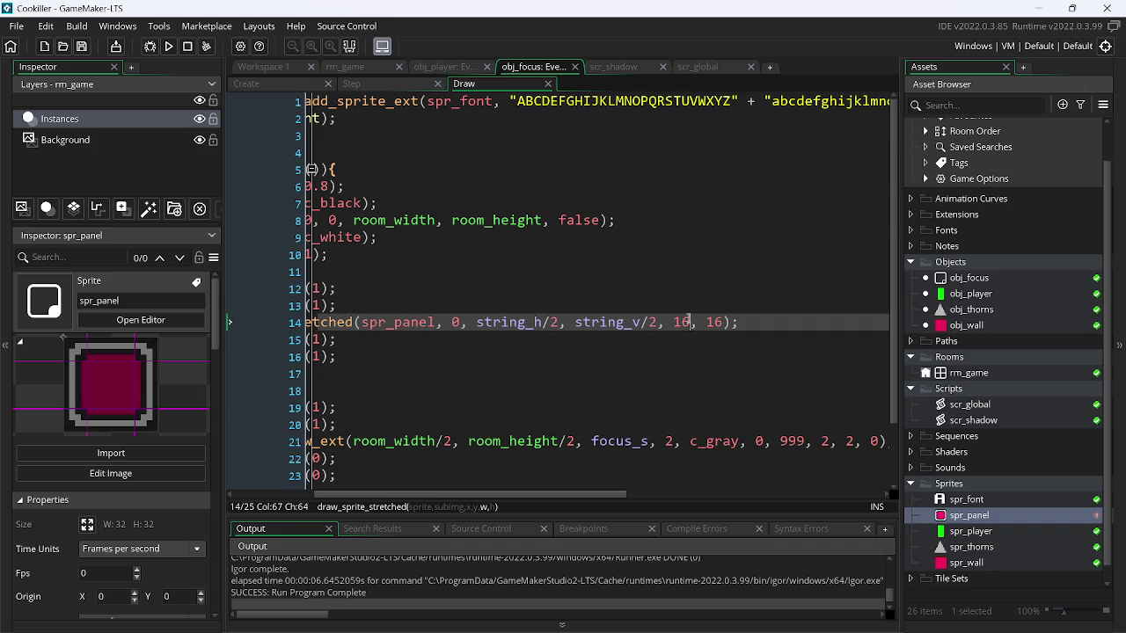
- Change the panel width from 16 to string_h, save, and test-run
key(BackSpace)
key(BackSpace)
text(st)
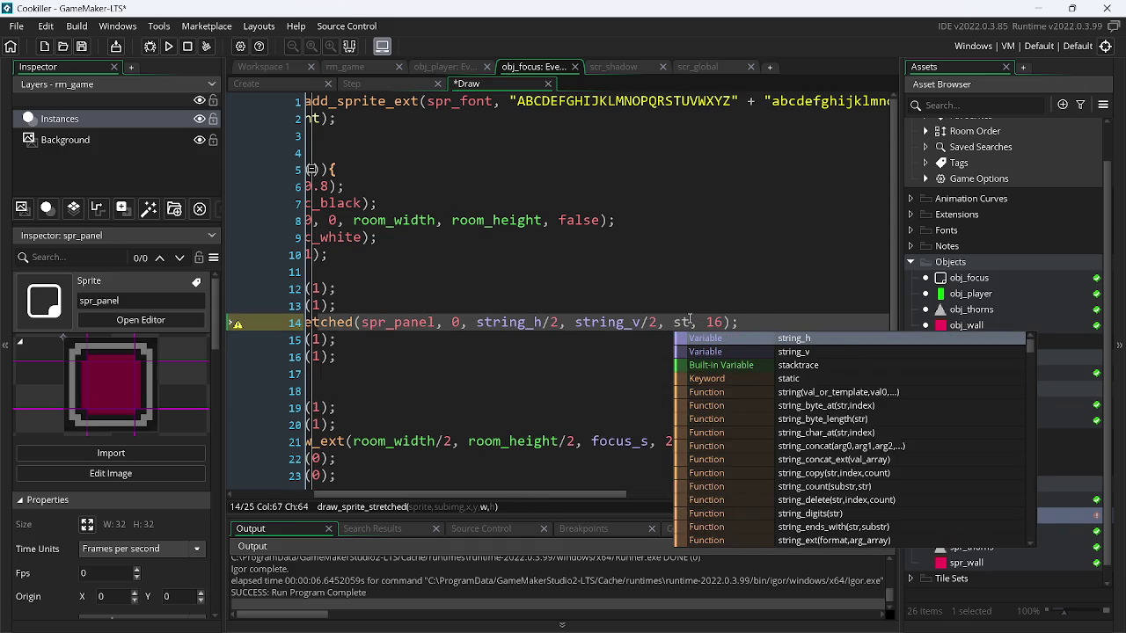
key(Return)
key(ctrl+s)
click(167, 47)
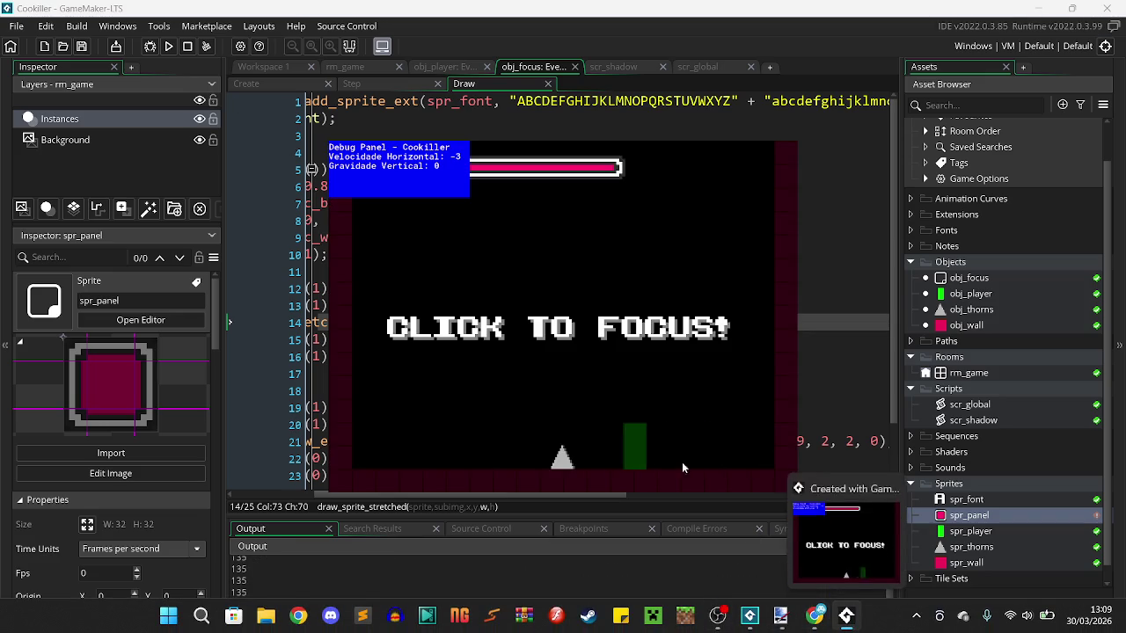
key(Escape)
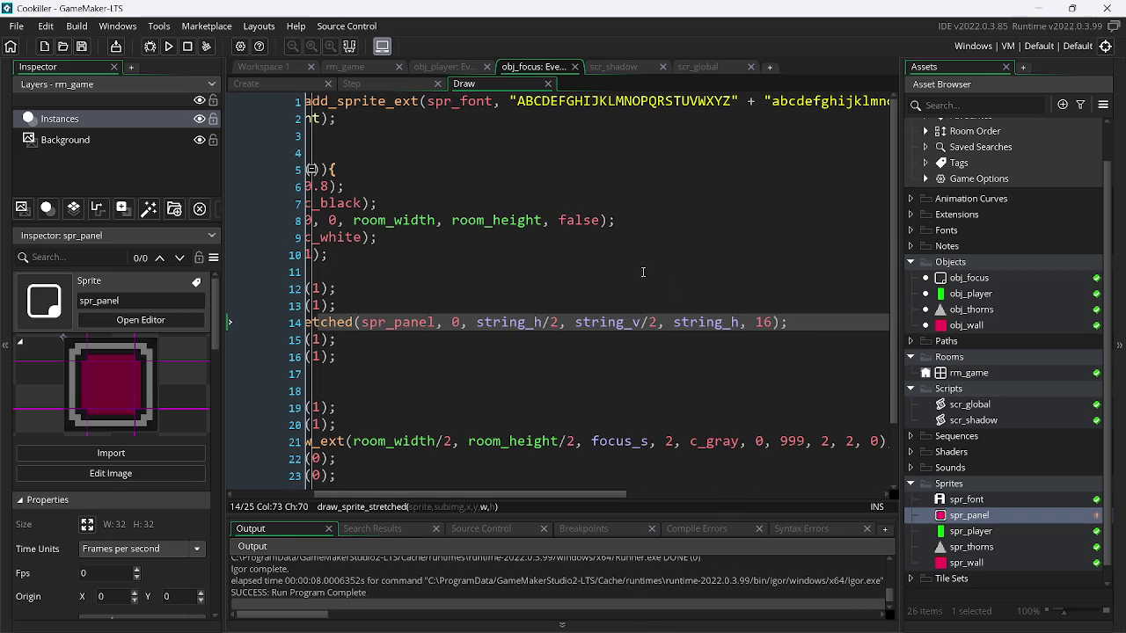
- Replace string_v in the y argument with window_get_height()
double_click(622, 323)
text(room)
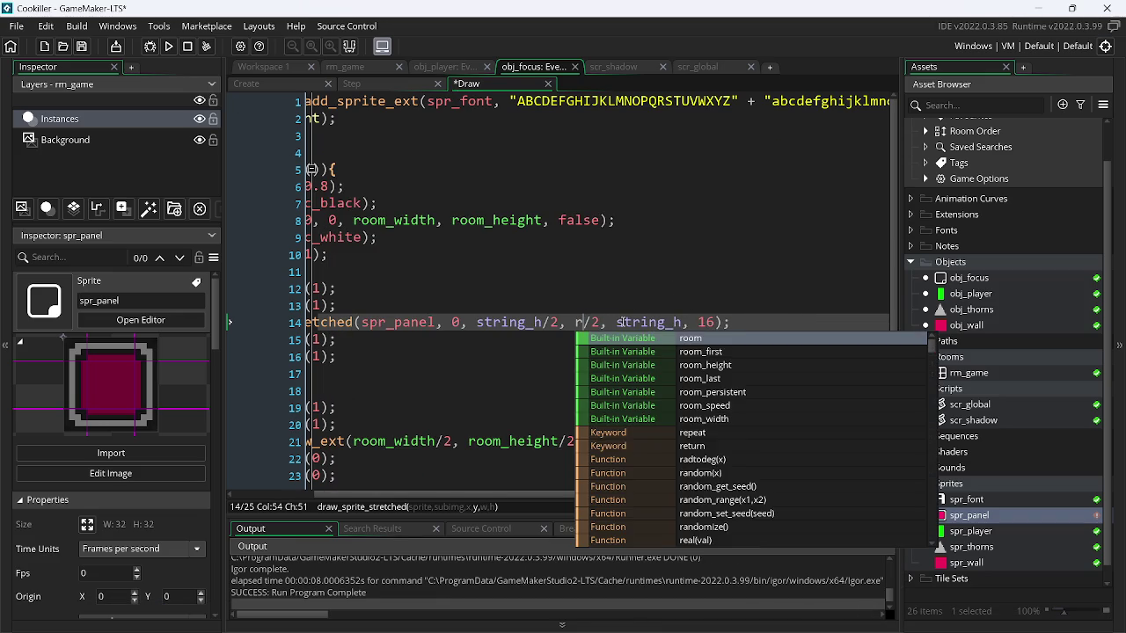
key(BackSpace)
key(BackSpace)
key(BackSpace)
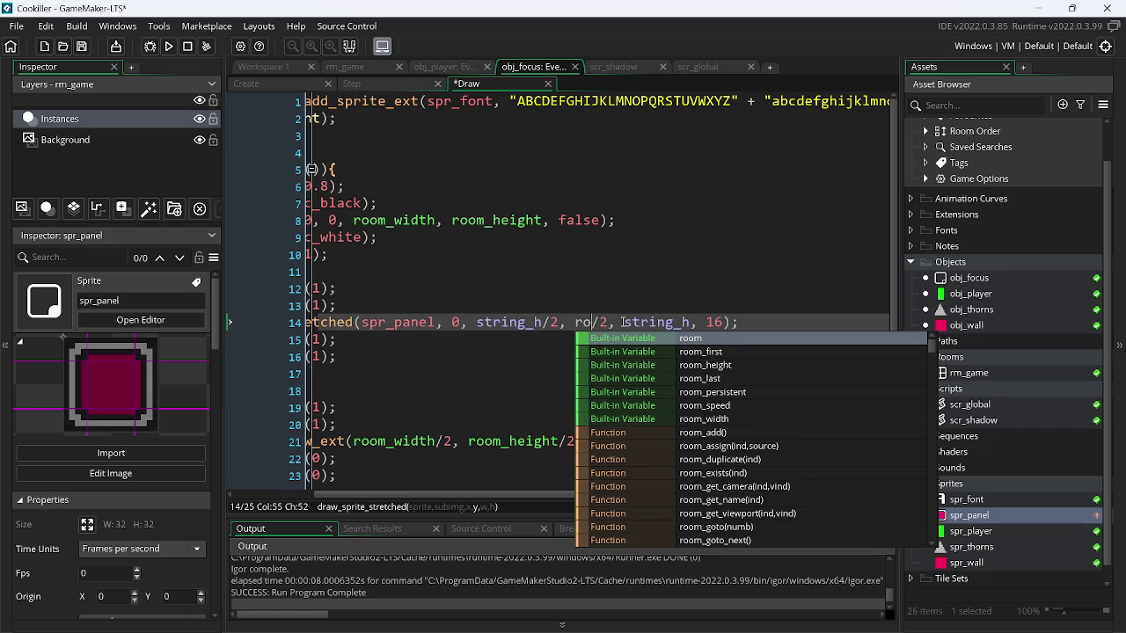
key(BackSpace)
text(w)
key(Down)
key(Down)
key(Down)
key(Return)
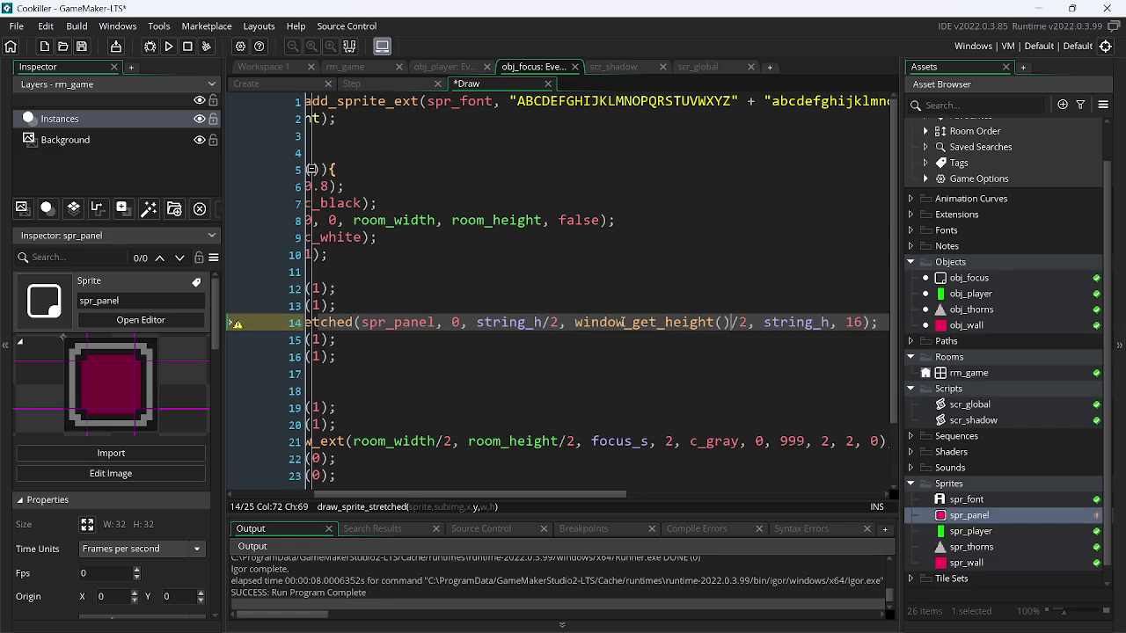
- Paste window_get_height() over string_h in the x argument so both coordinates use it, testing with runs
click(169, 47)
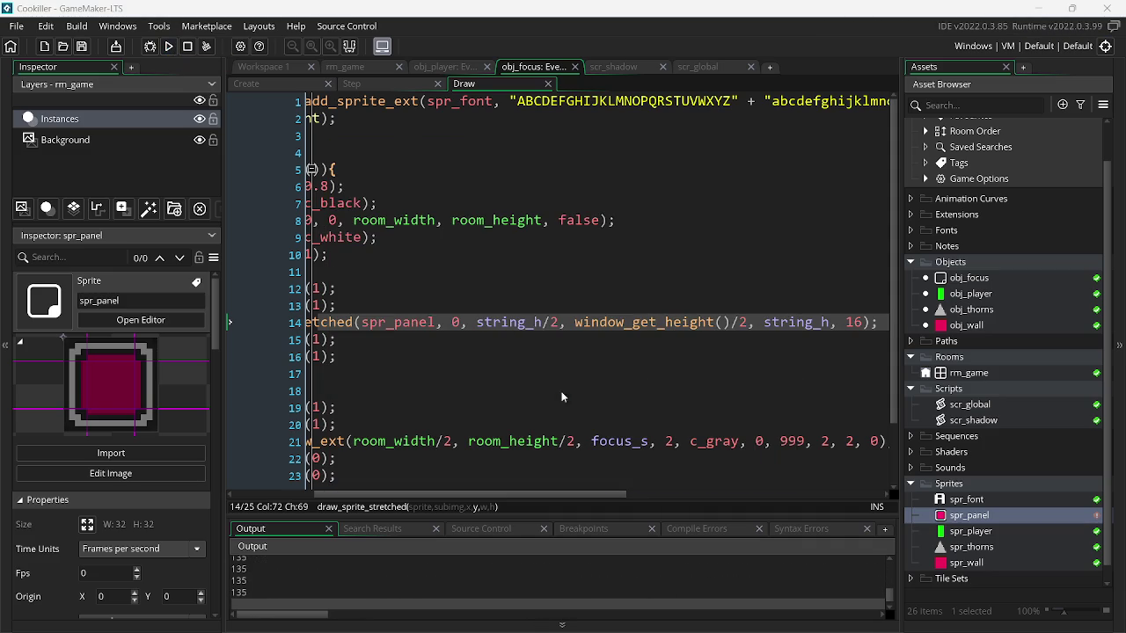
drag(728, 323, 564, 327)
key(ctrl+c)
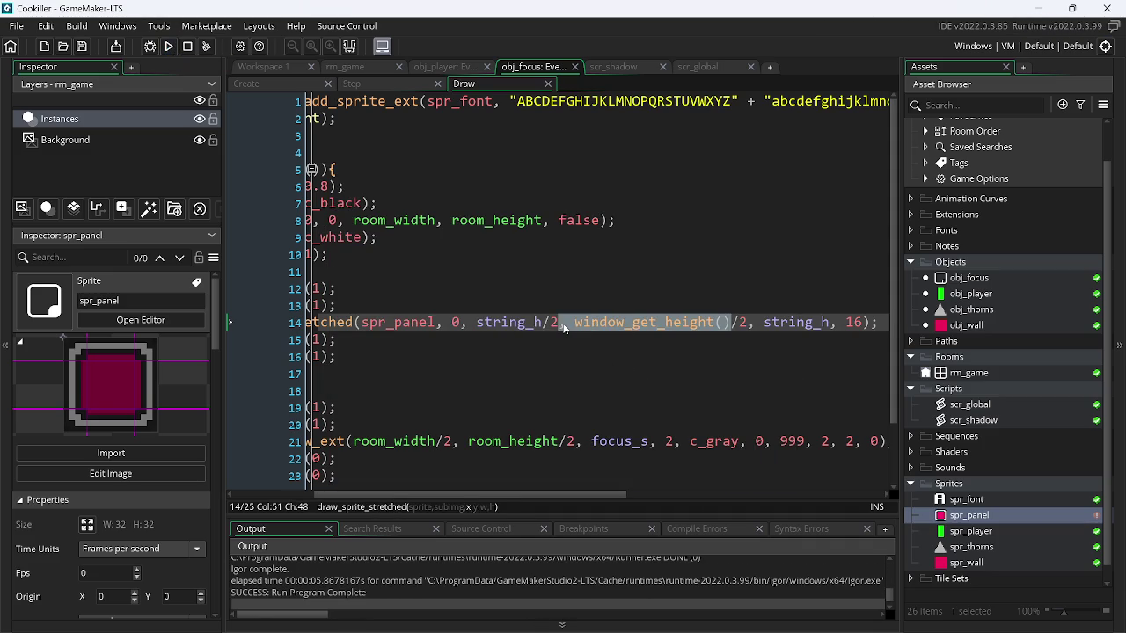
click(516, 326)
double_click(516, 325)
key(ctrl+v)
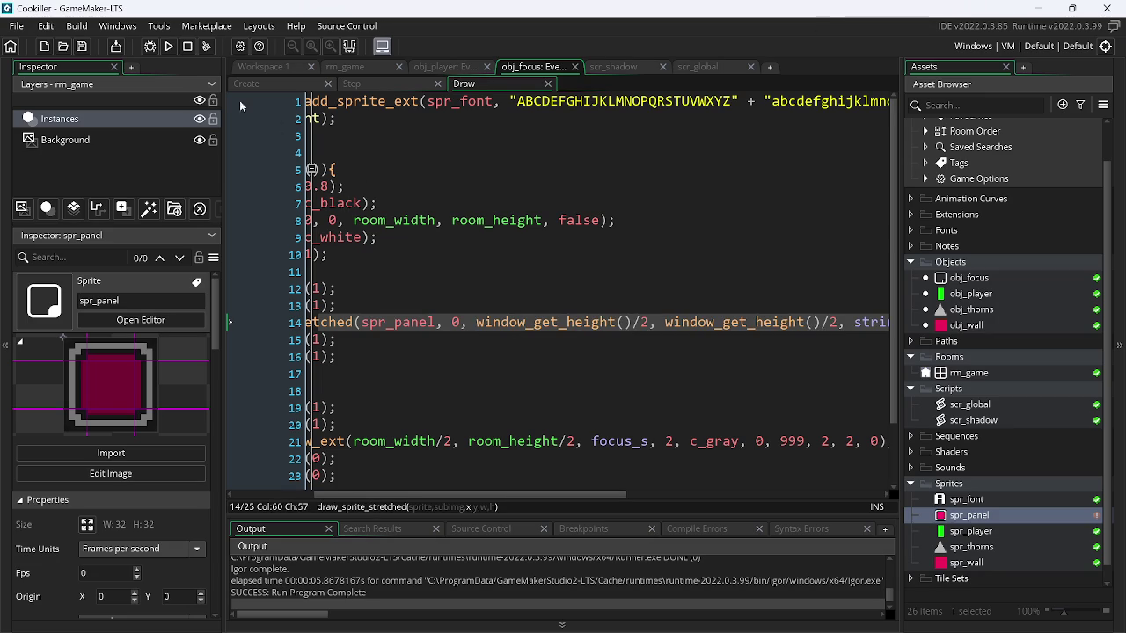
click(166, 49)
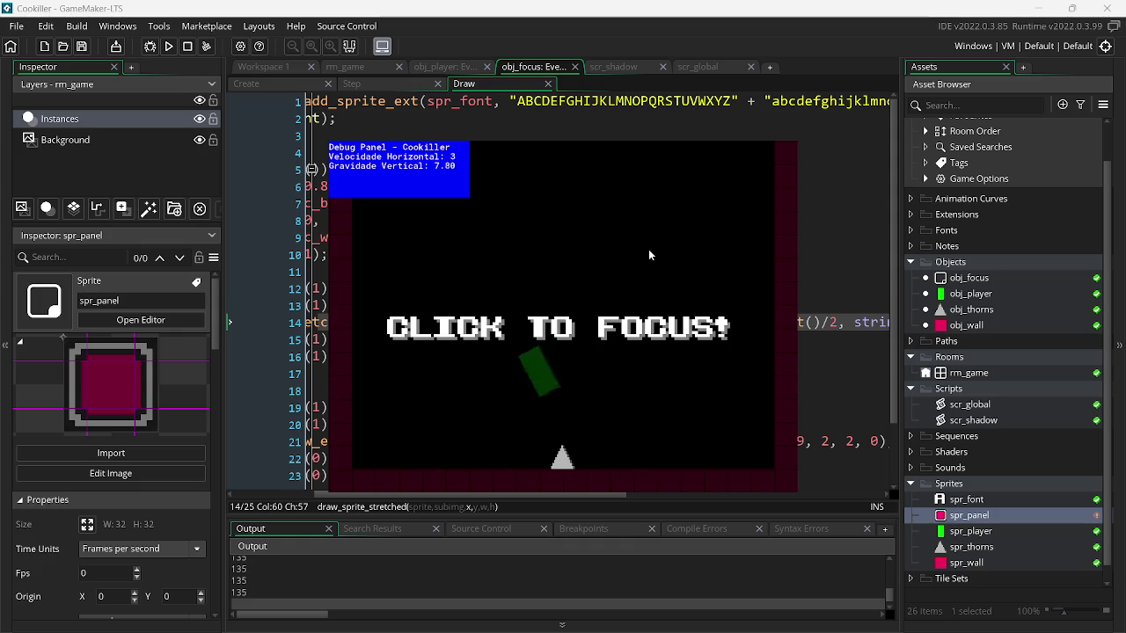
key(Escape)
text(string_h)
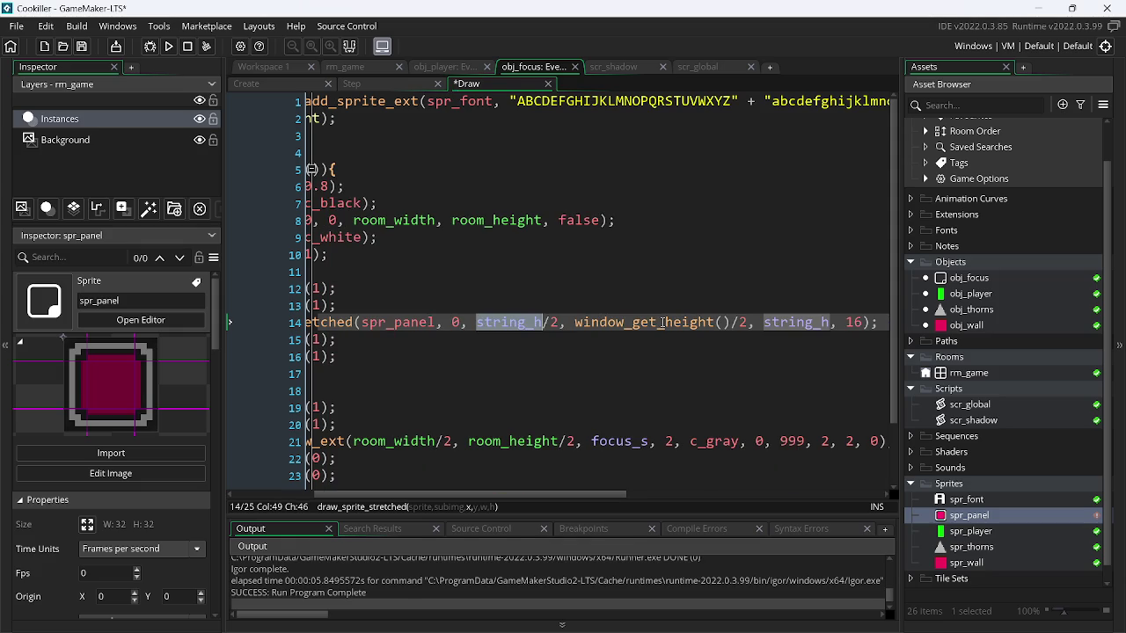
key(ctrl+z)
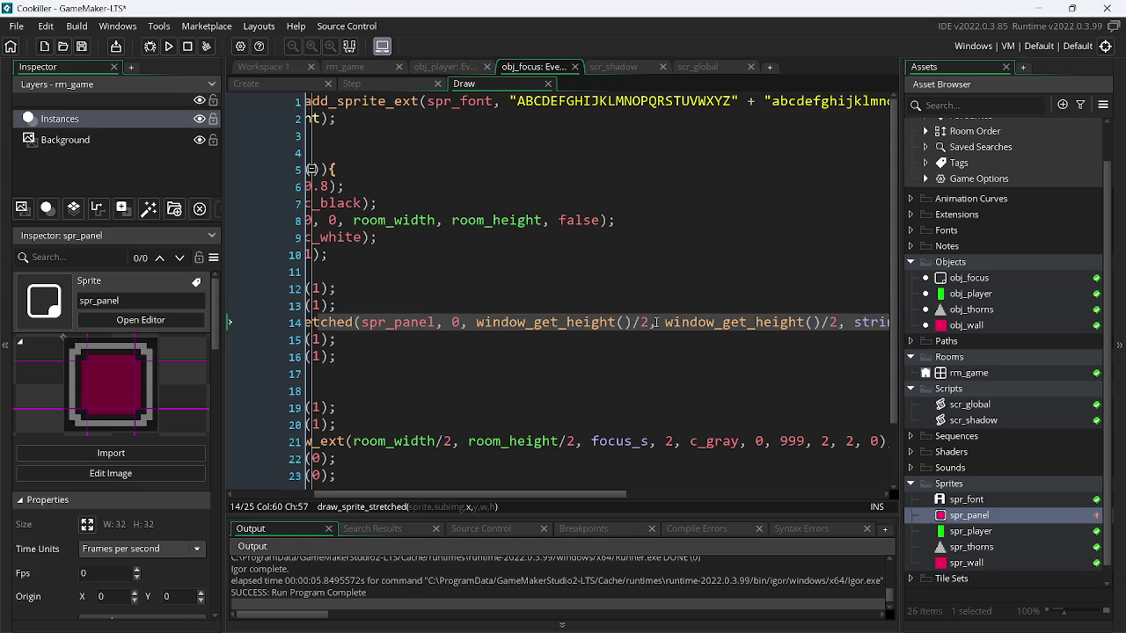
key(alt+Tab)
key(alt+Tab)
key(alt+Tab)
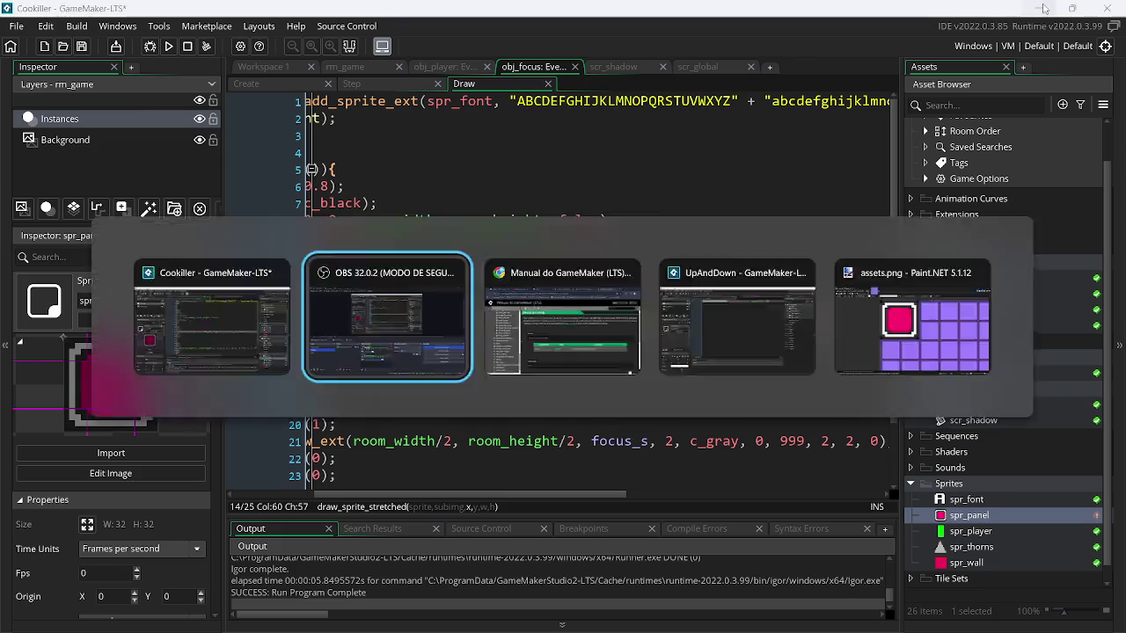
key(alt+Tab)
key(alt+Tab)
key(alt+Tab)
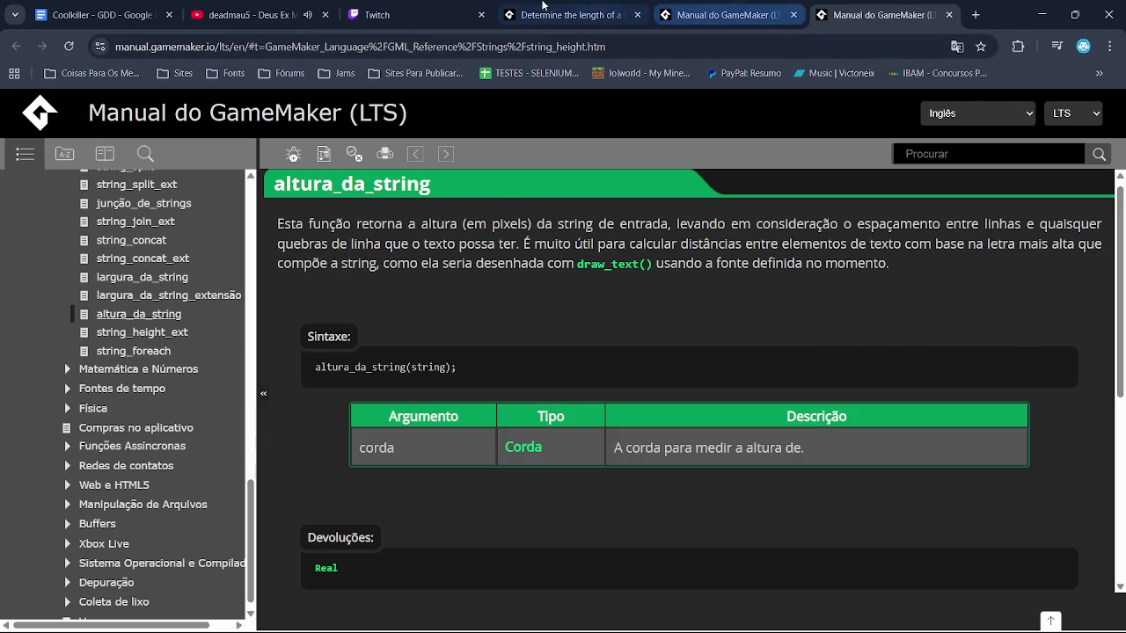
click(441, 17)
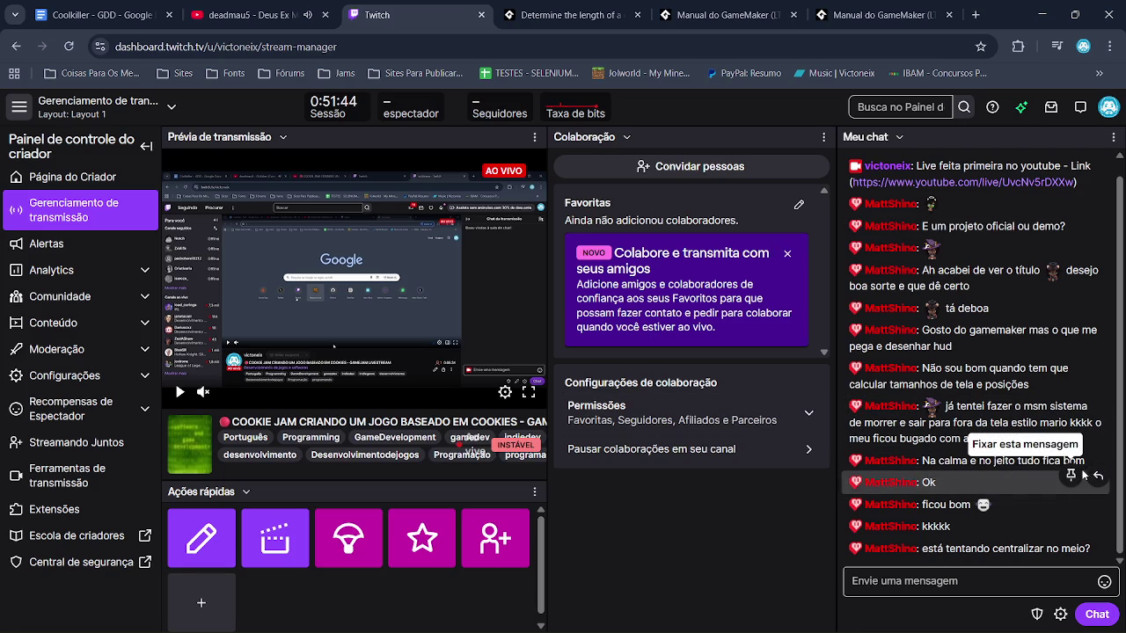
key(alt+Tab)
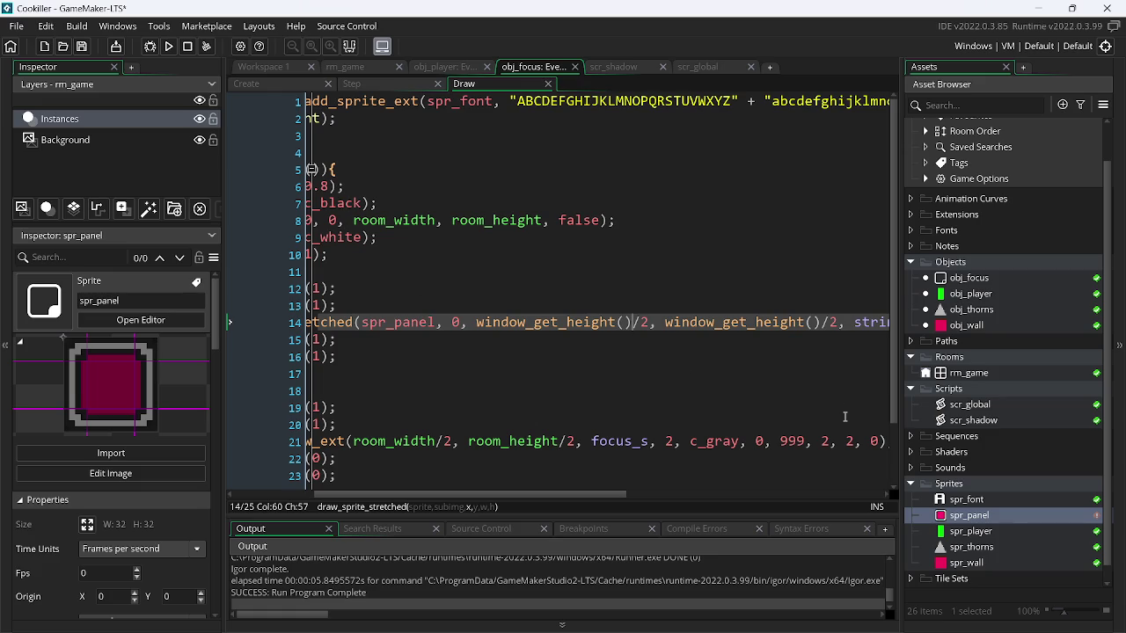
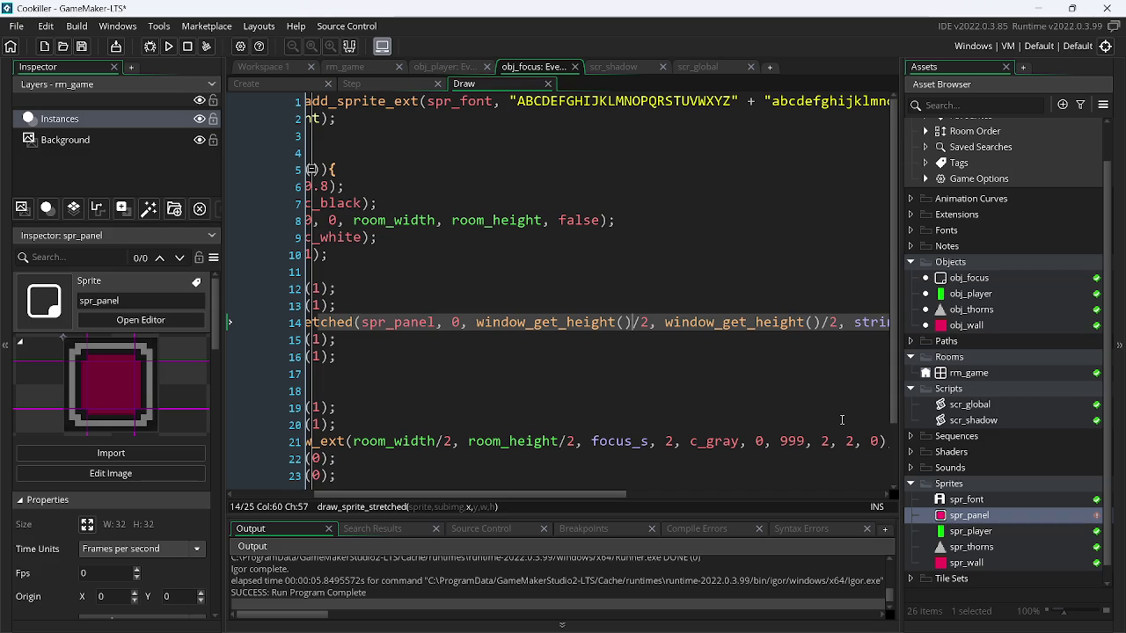
- Open the manual page for window_get_height from line 14 with F1
scroll(841, 419, right, 3)
scroll(626, 291, left, 3)
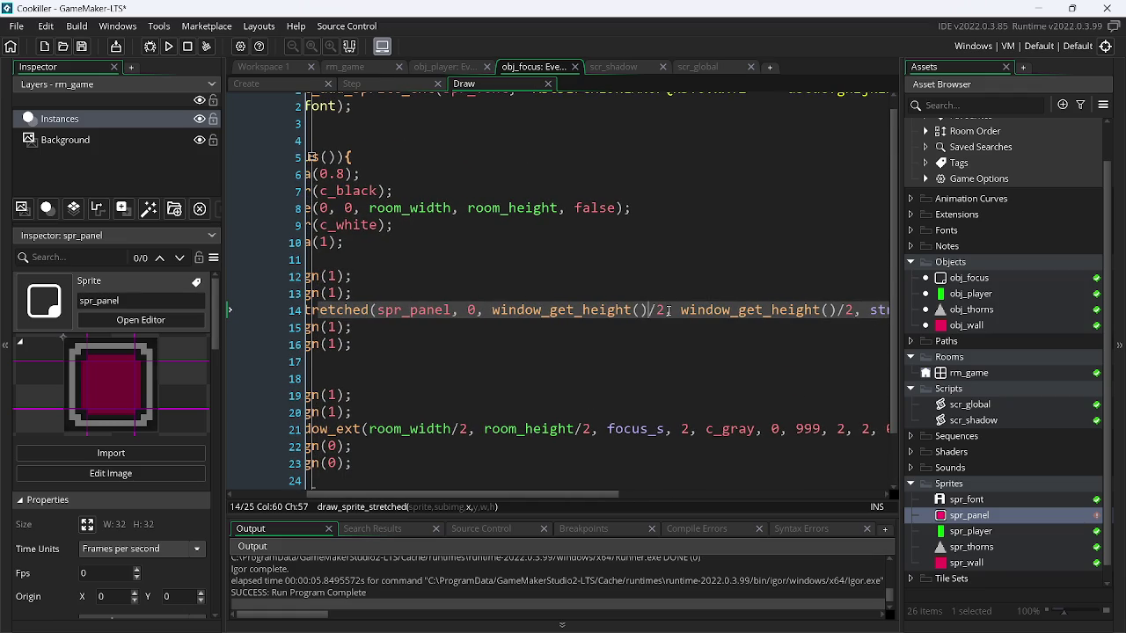
drag(650, 310, 568, 317)
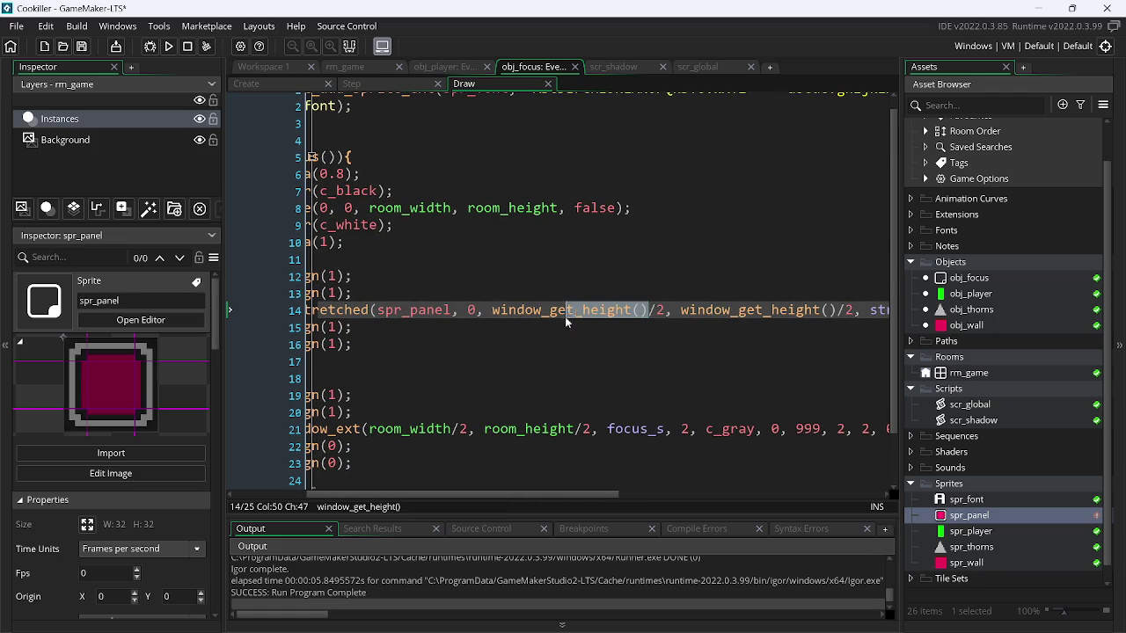
click(552, 317)
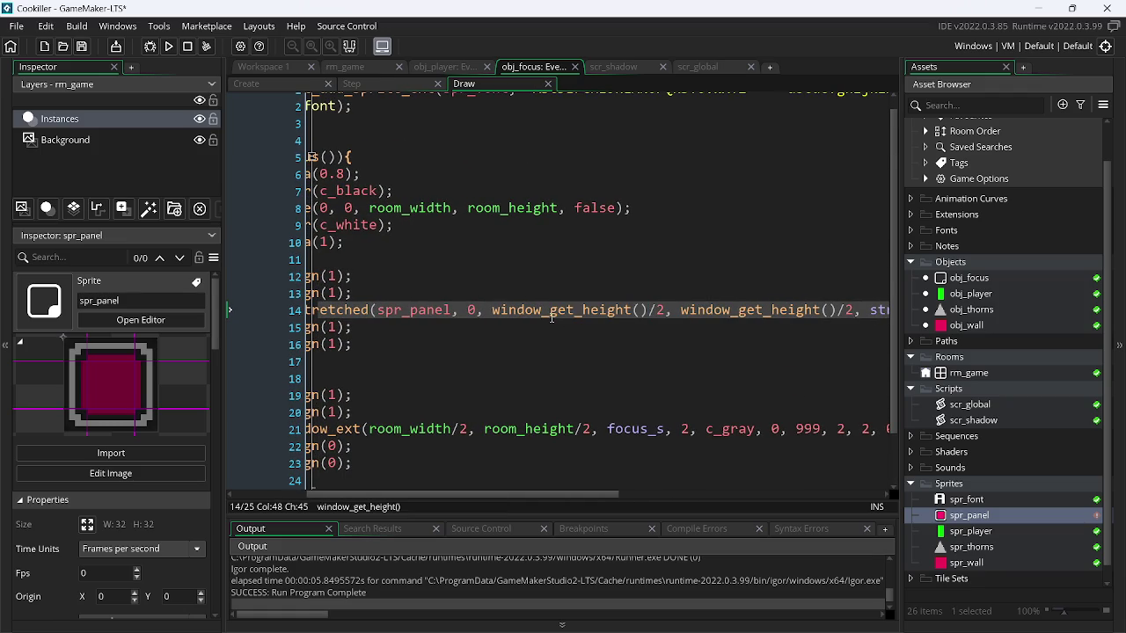
key(F1)
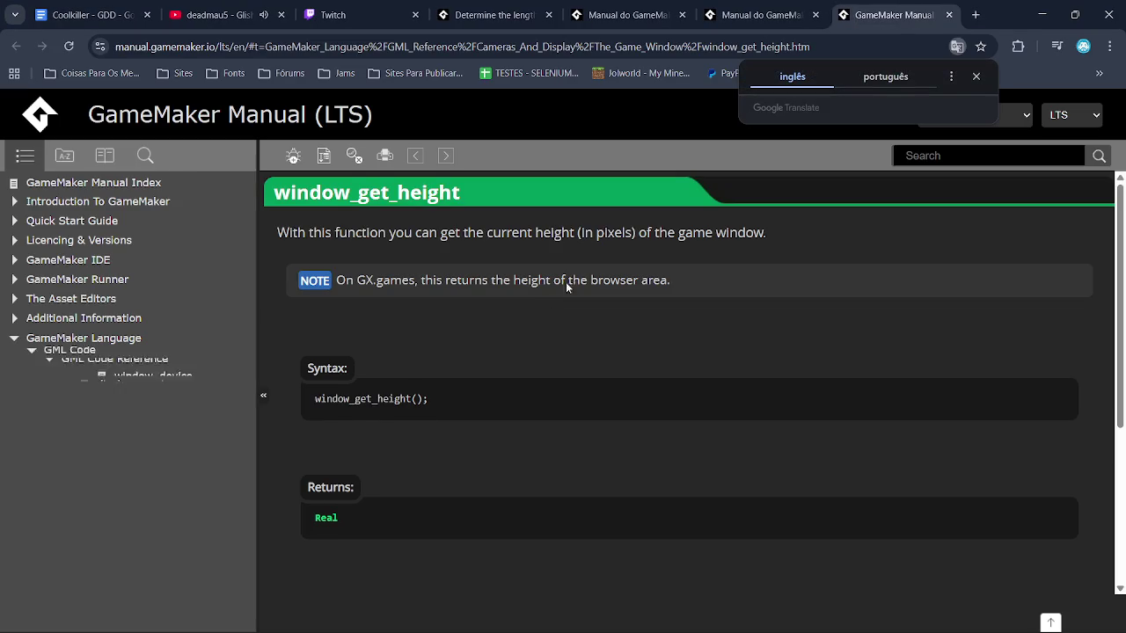
- Read the window_get_height manual page translated into Portuguese, then return to GameMaker
click(885, 79)
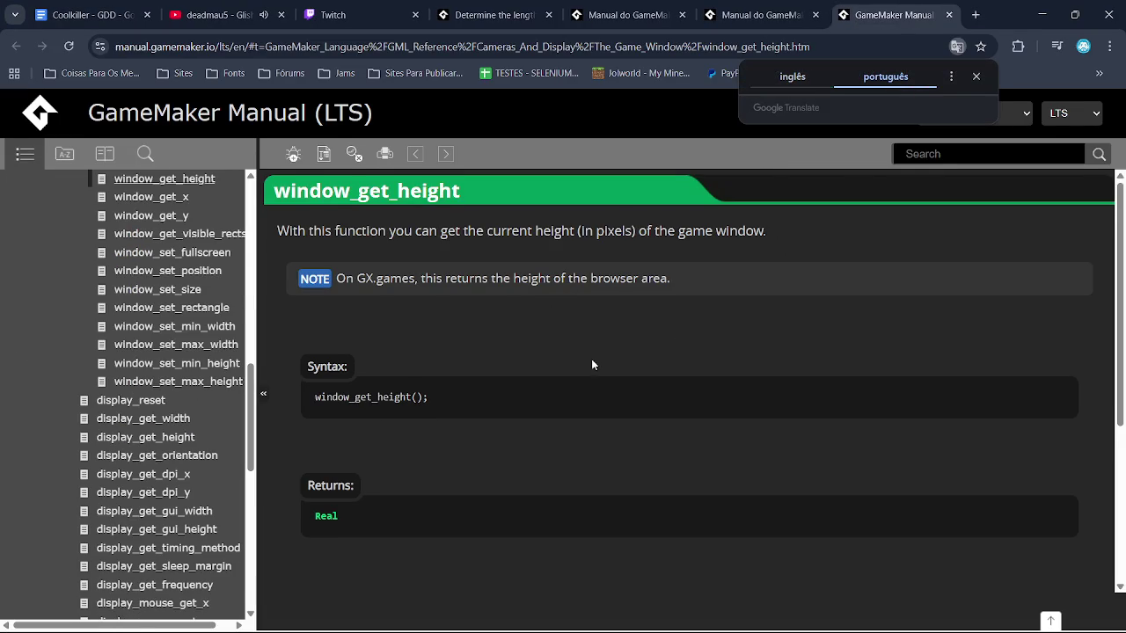
right_click(434, 336)
click(415, 316)
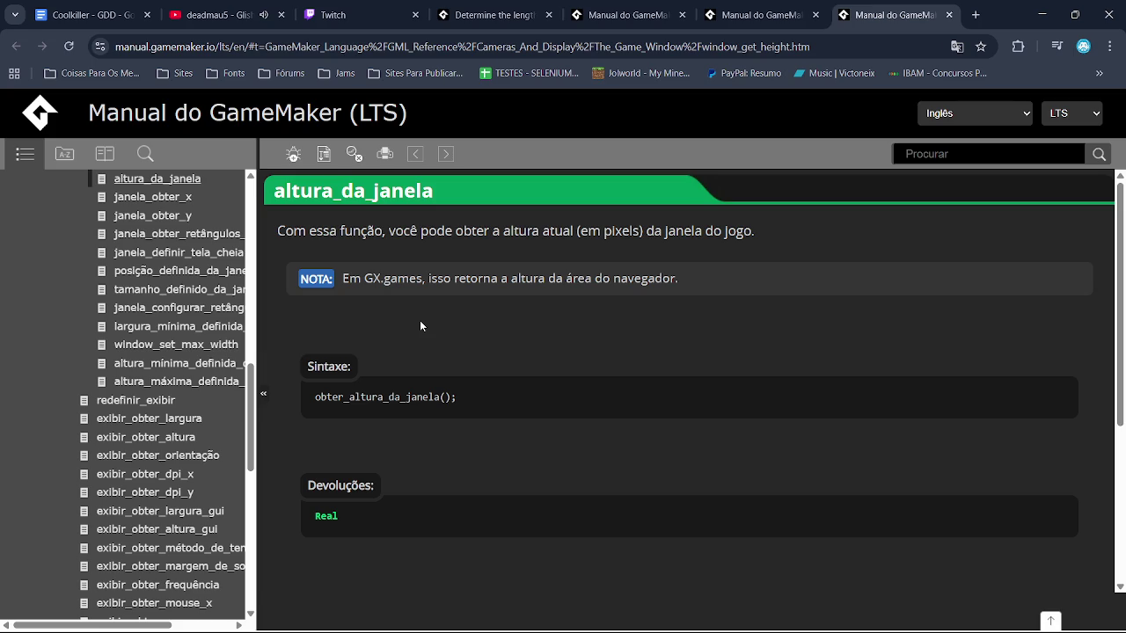
key(alt+Tab)
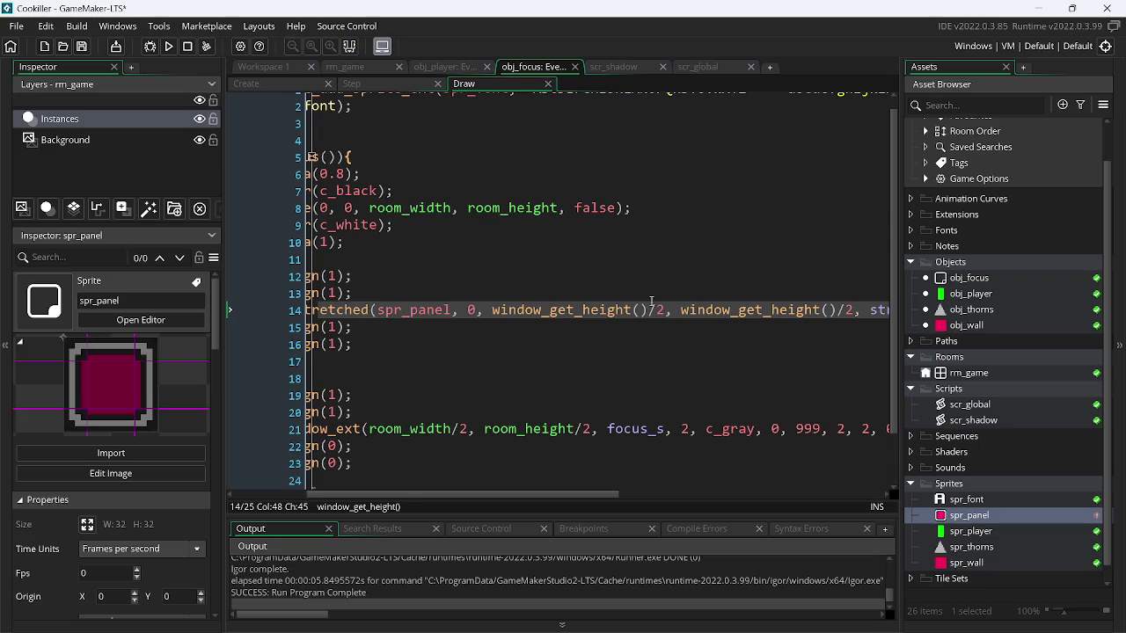
- Replace both window_get_height() calls on line 14 with room_width and room_height, then run
drag(649, 309, 598, 313)
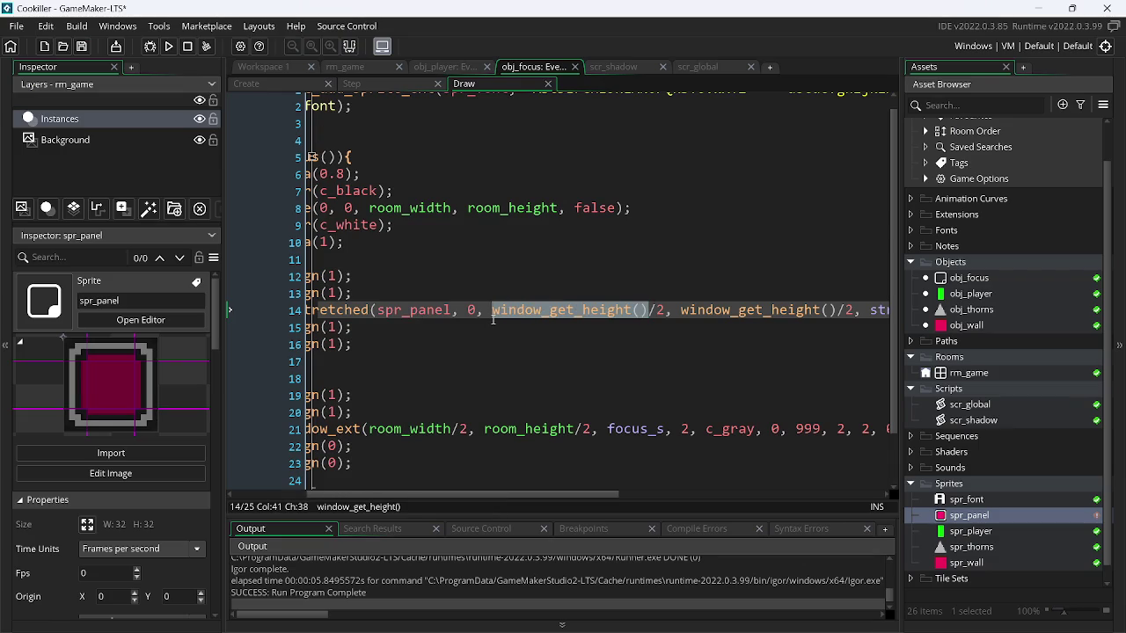
text(roo)
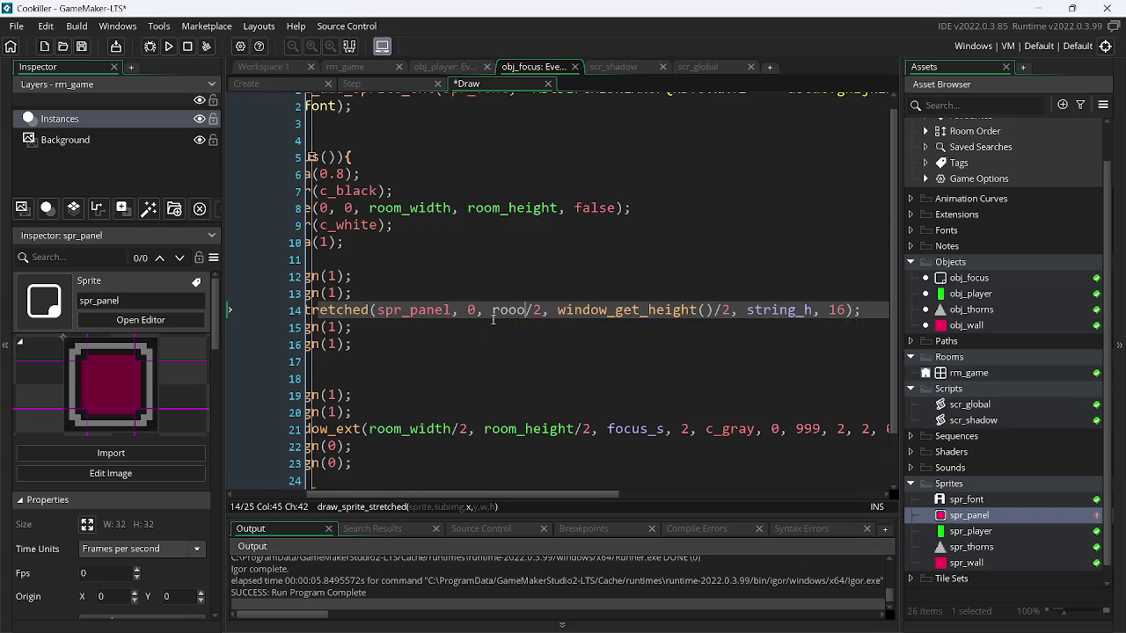
text(m_w)
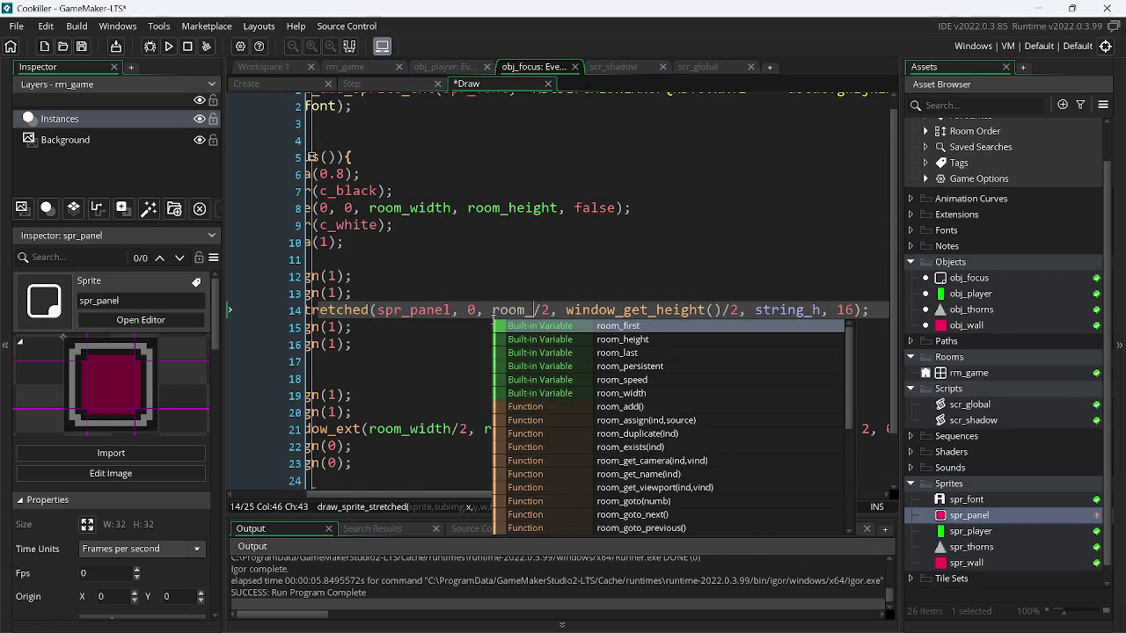
key(Return)
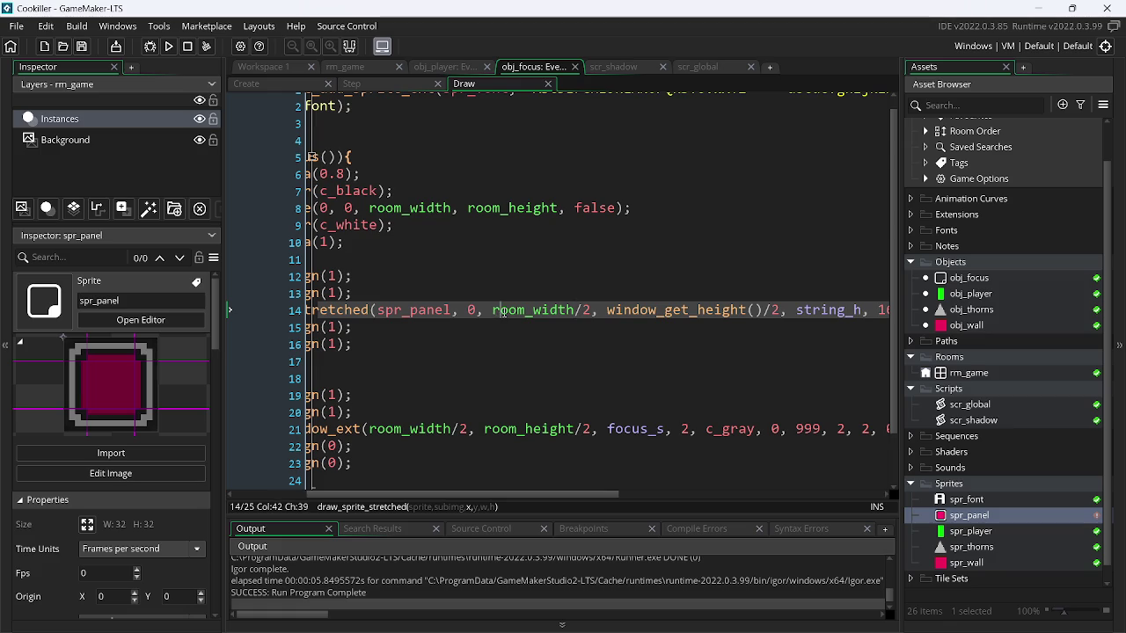
drag(605, 310, 757, 310)
text(room_width)
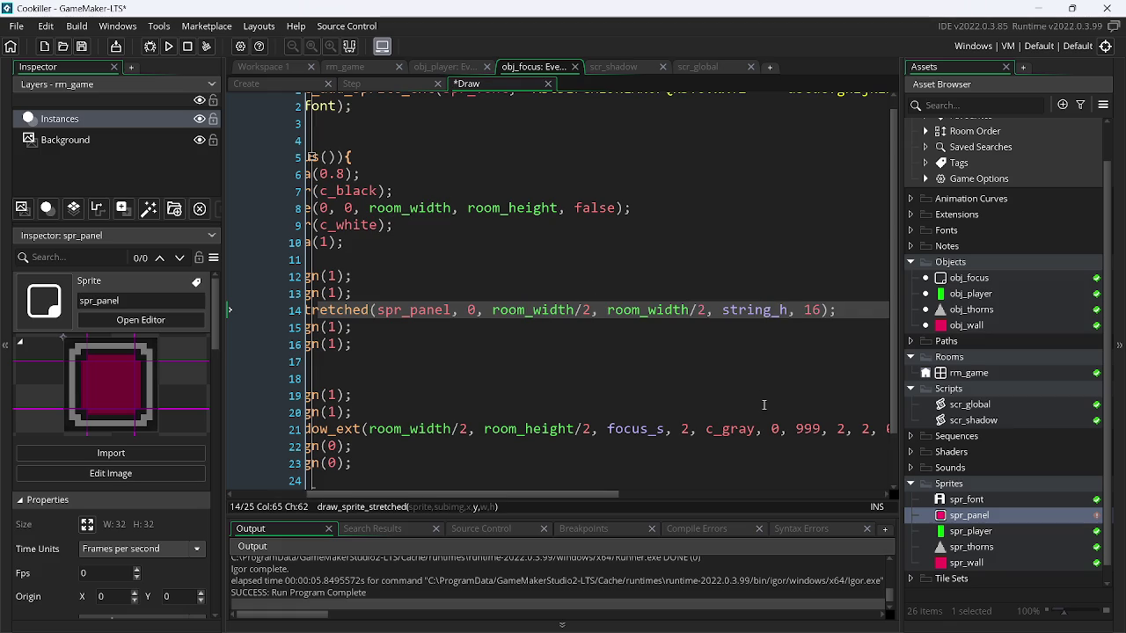
key(BackSpace)
key(BackSpace)
key(BackSpace)
text(height)
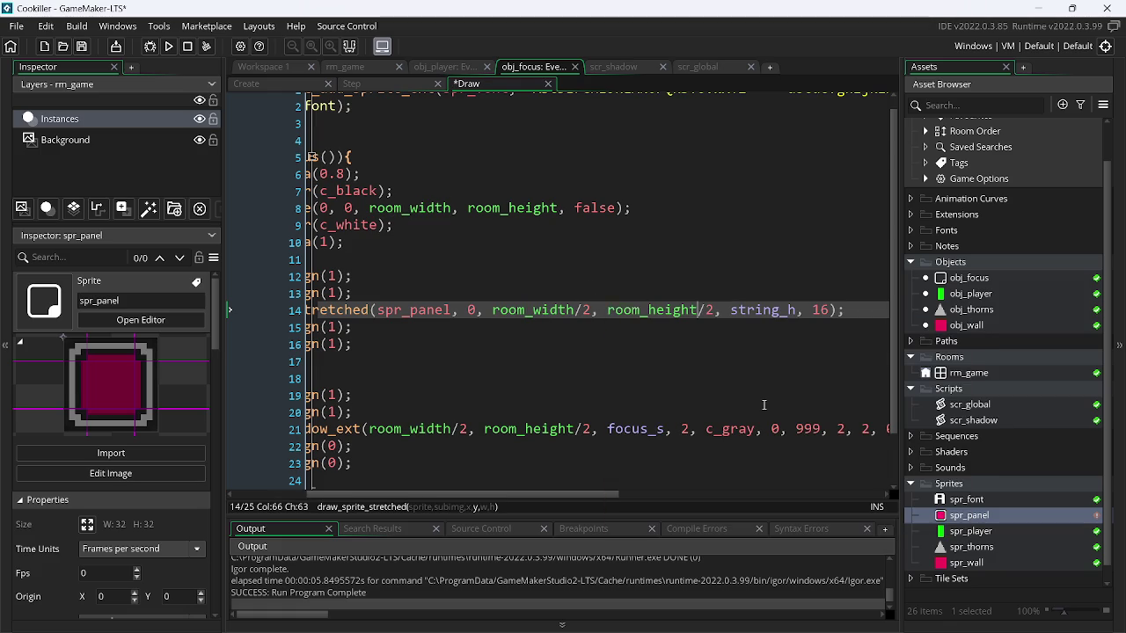
key(F5)
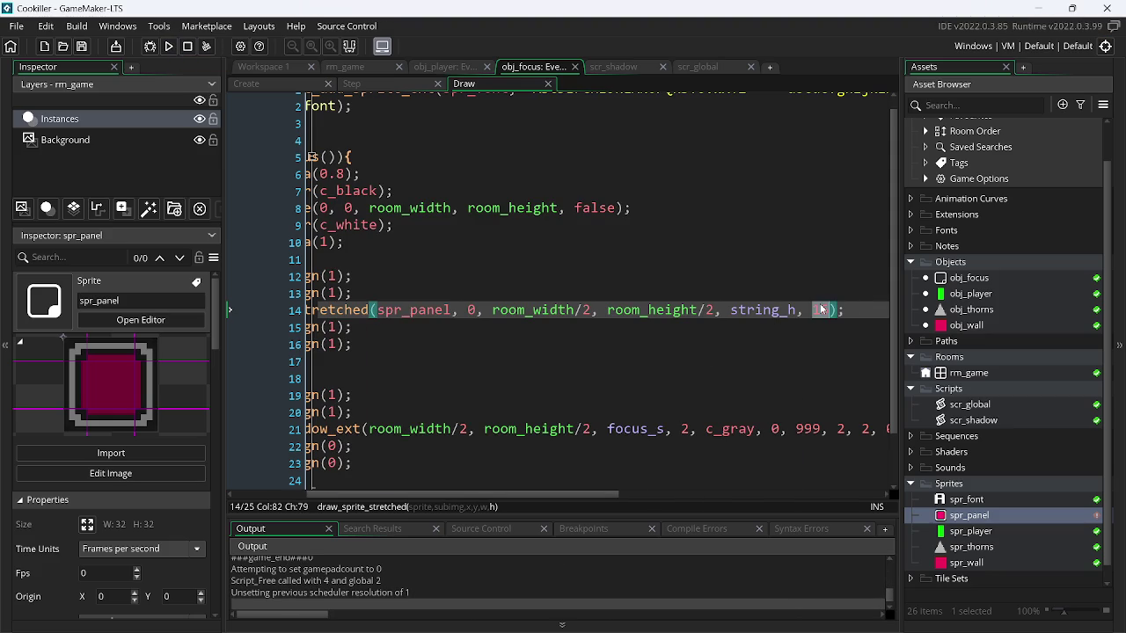
- Replace the panel height 16 with string_v and run the game again
double_click(820, 310)
text(st)
key(Down)
key(Return)
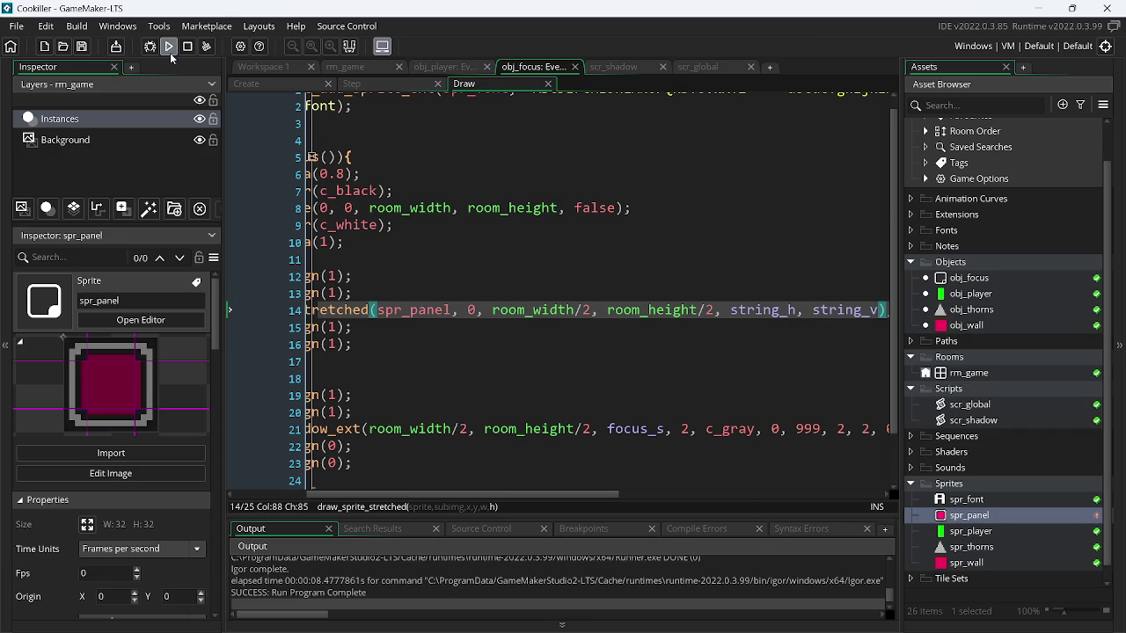
click(170, 46)
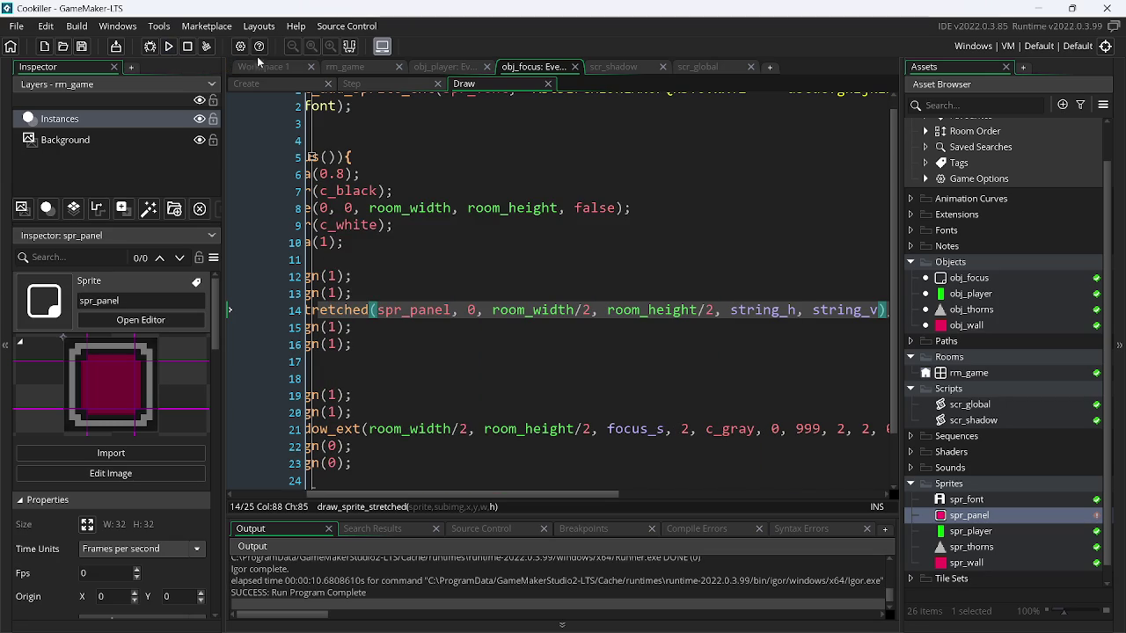
- Subtract string_h from room_width/2 in the panel's x position and test-run
click(594, 309)
text(- st)
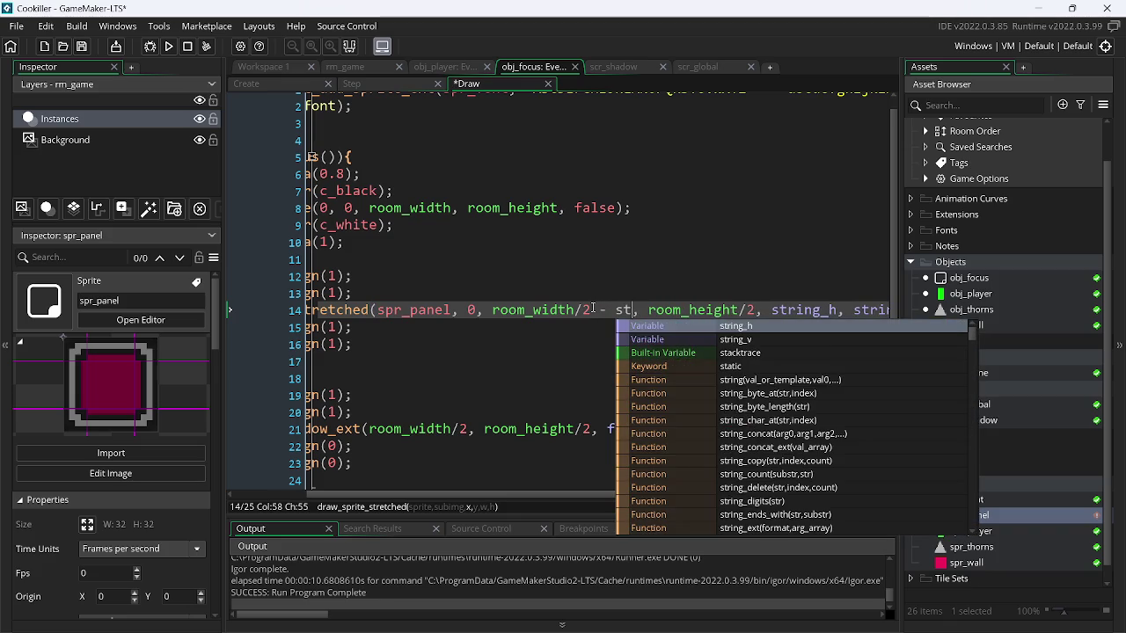
key(Down)
key(F5)
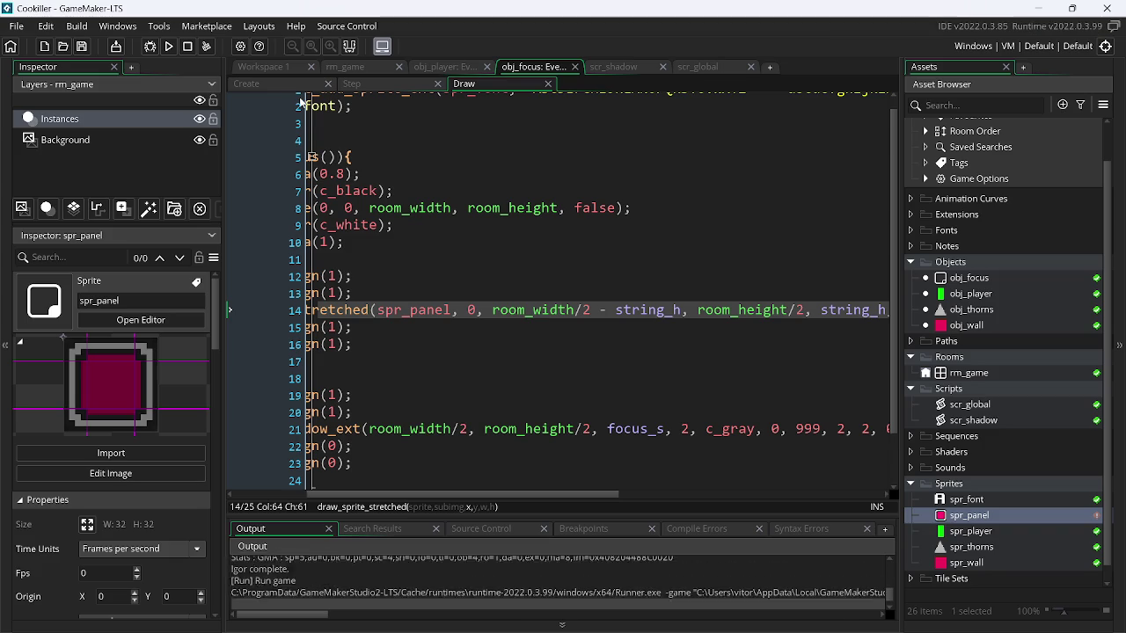
key(Escape)
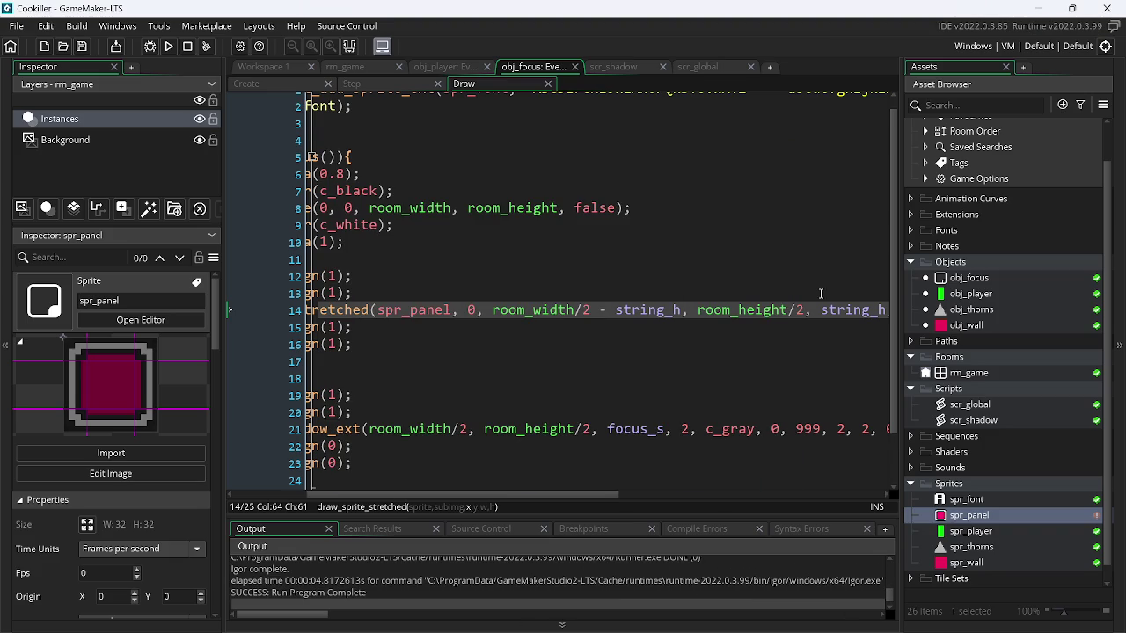
- Try subtracting string_v from room_height/2 for the y position and run the game
click(803, 311)
text(- st)
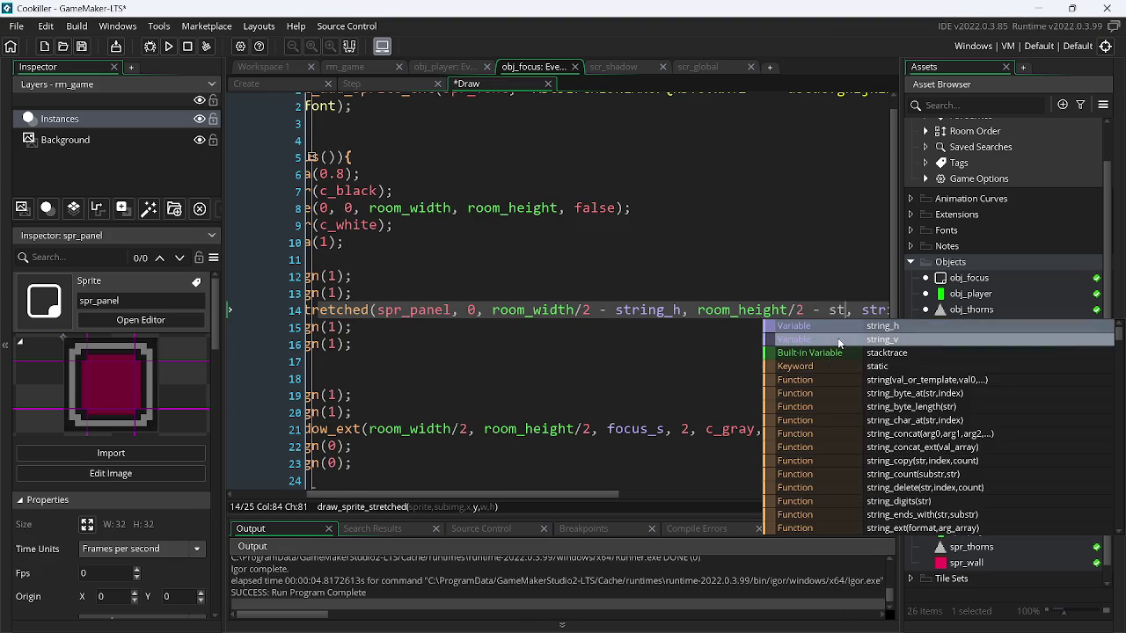
click(838, 339)
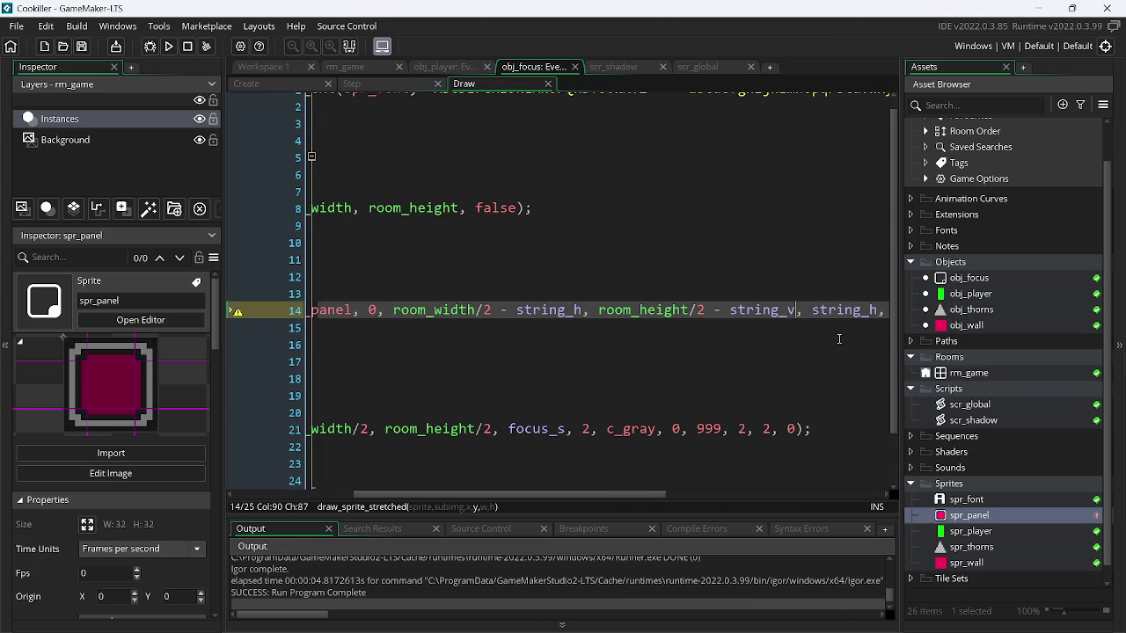
click(172, 47)
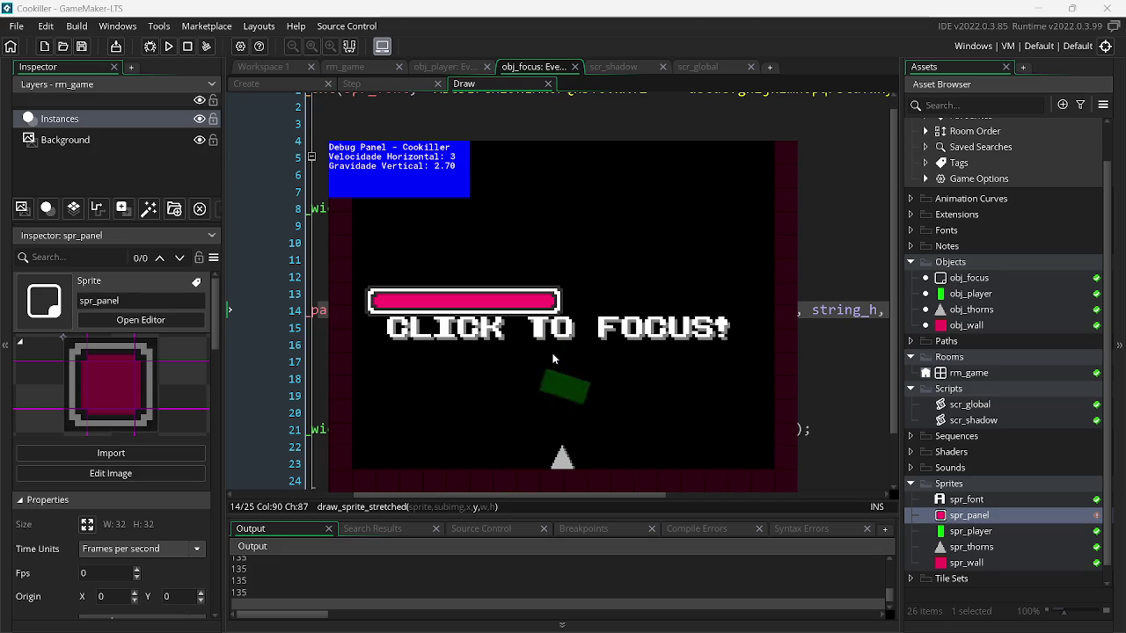
key(Escape)
- Remove the string_v y offset, save, rerun, and bring GameMaker back in front
key(Right)
key(Right)
key(Right)
key(Delete)
key(Delete)
key(Delete)
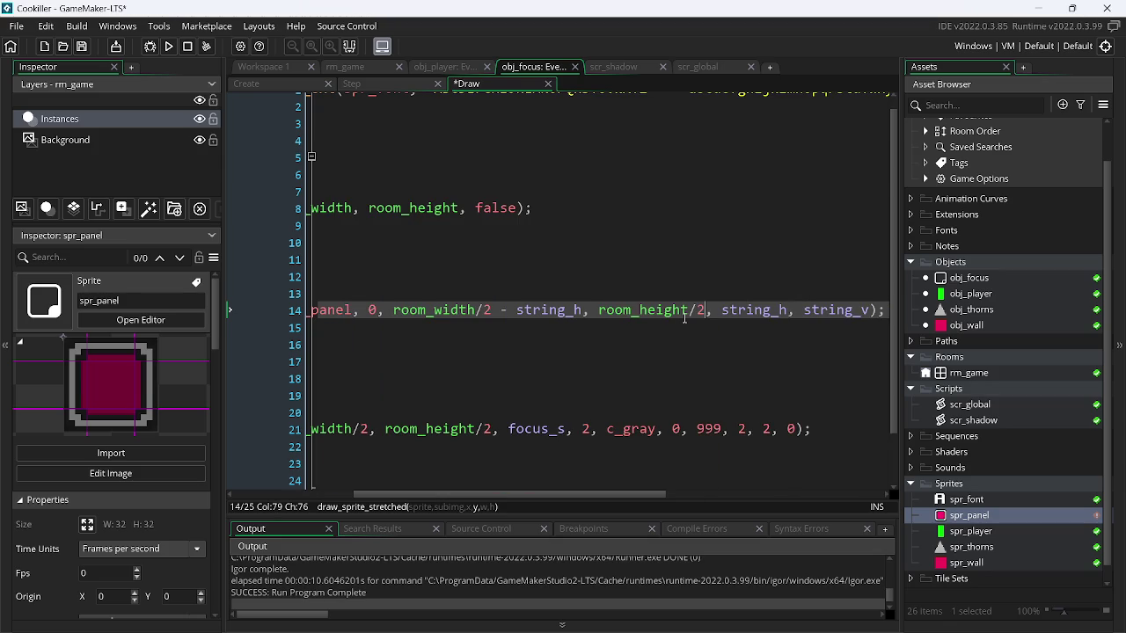
key(ctrl+s)
click(169, 46)
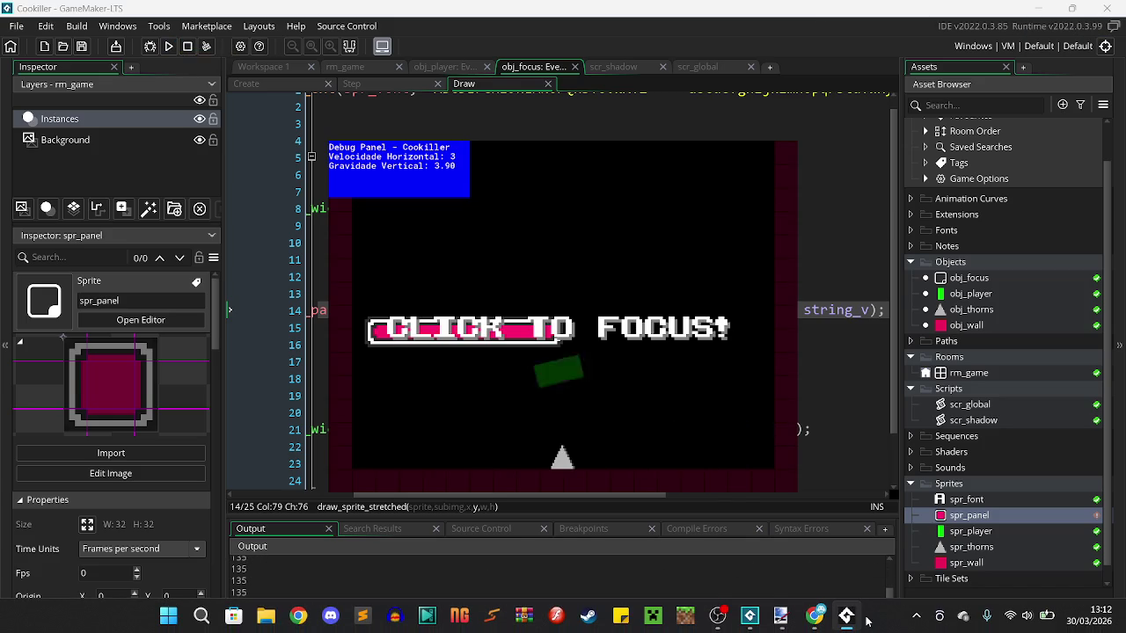
mouse_move(845, 617)
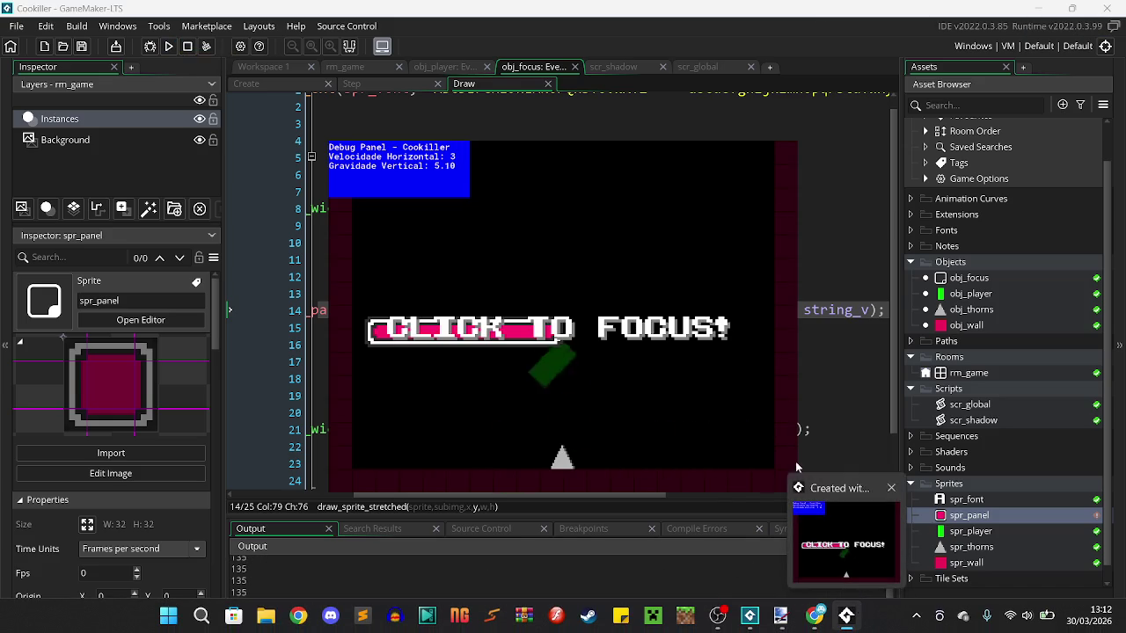
click(808, 319)
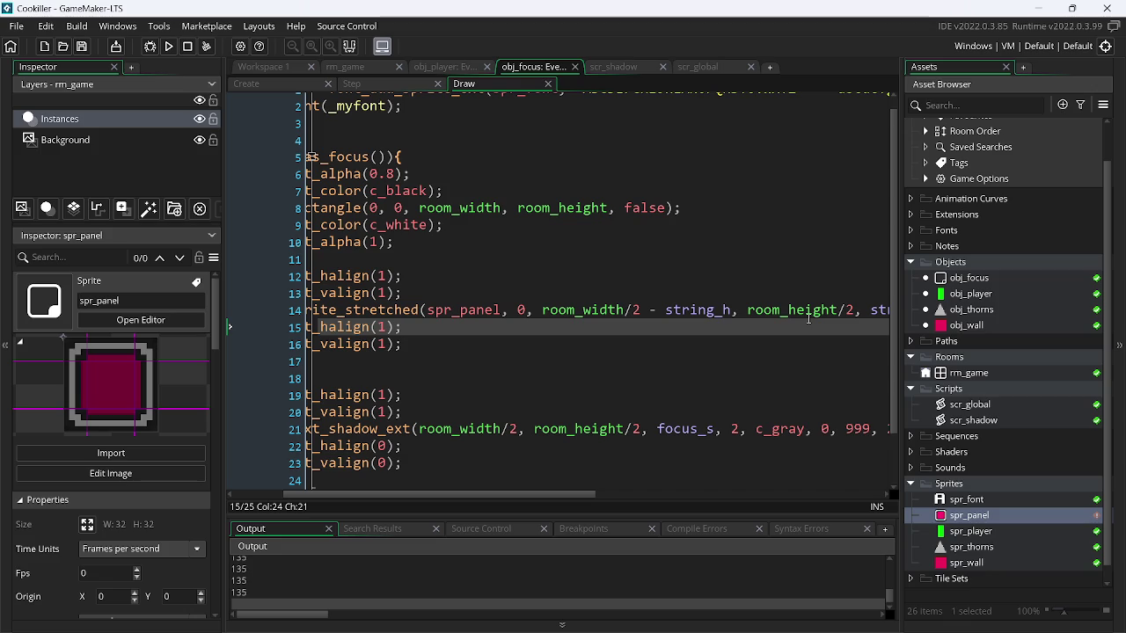
- Test 'Click to focus!' without spaces in the Create event, then restore and save it
click(289, 83)
click(434, 102)
key(Delete)
key(BackSpace)
key(F5)
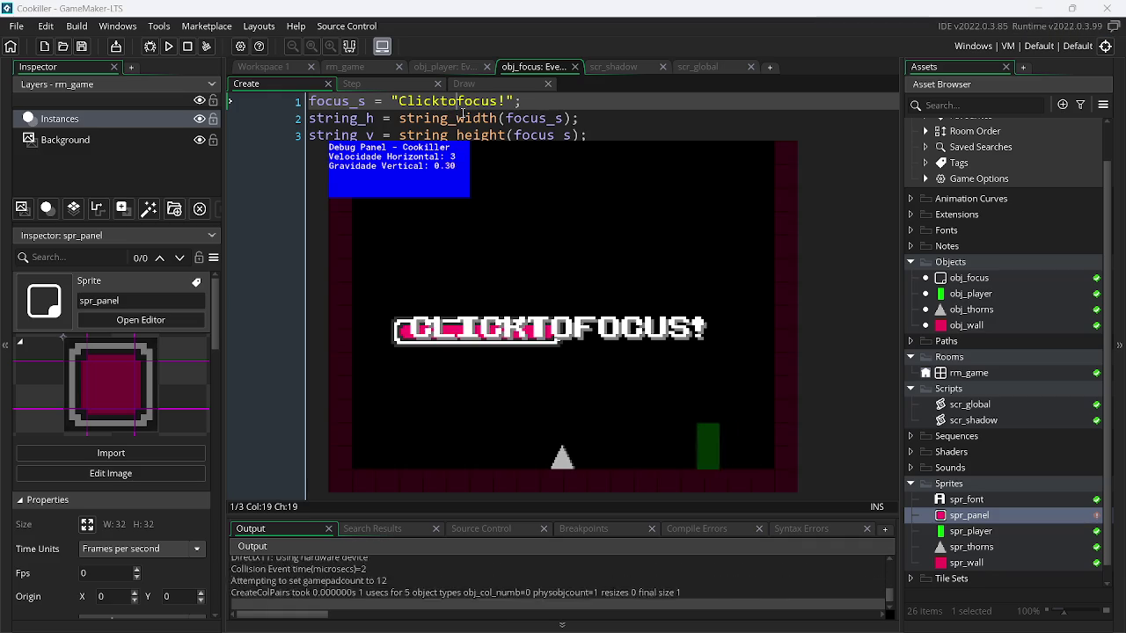
key(Left)
key(Left)
key(Left)
key(ctrl+s)
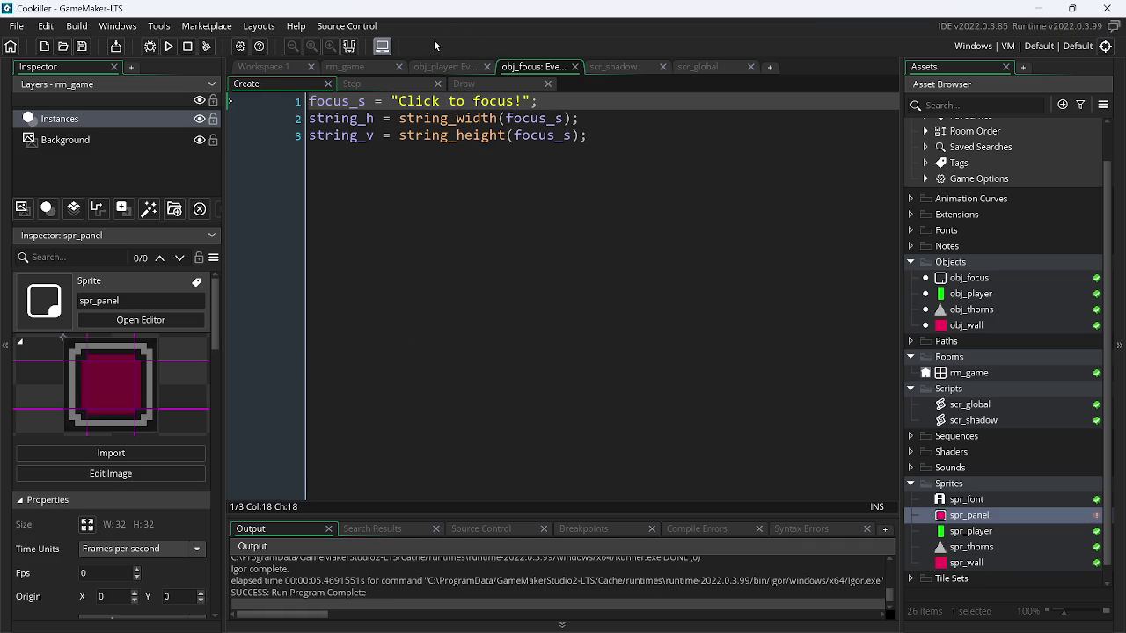
- Review the Step, Draw and Create code, highlighting the 'Click to focus!' string
click(395, 88)
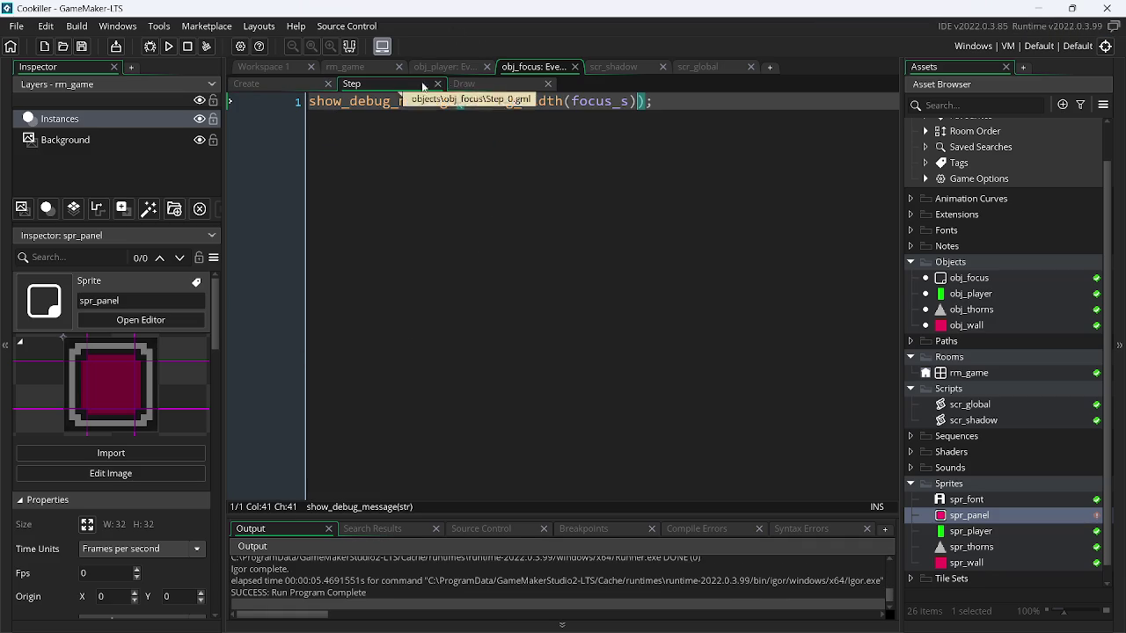
click(474, 84)
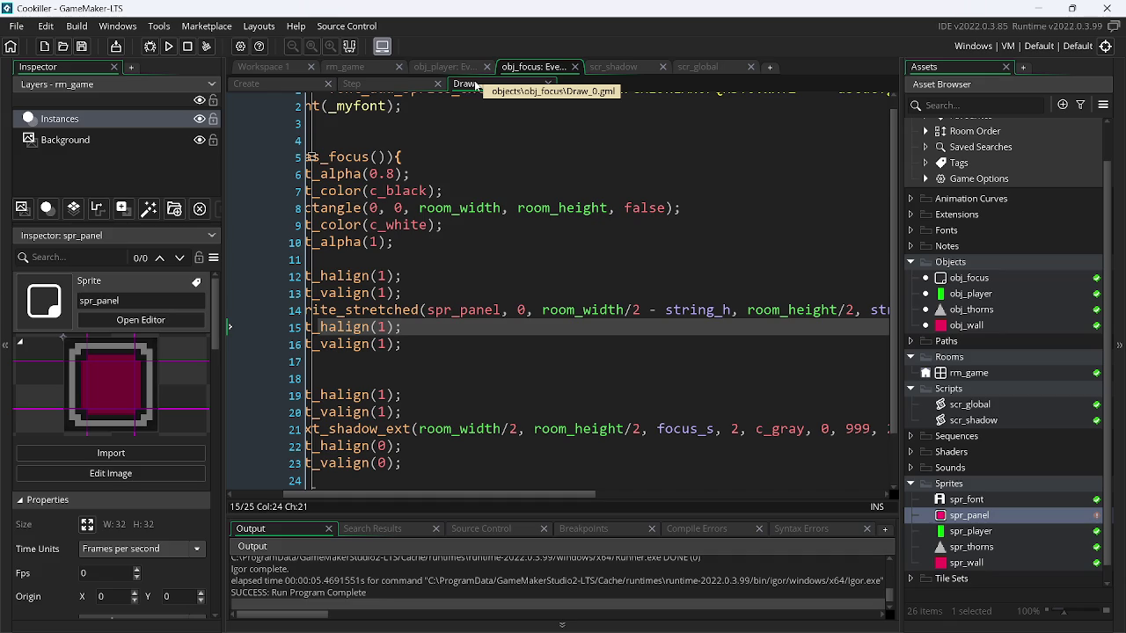
click(356, 84)
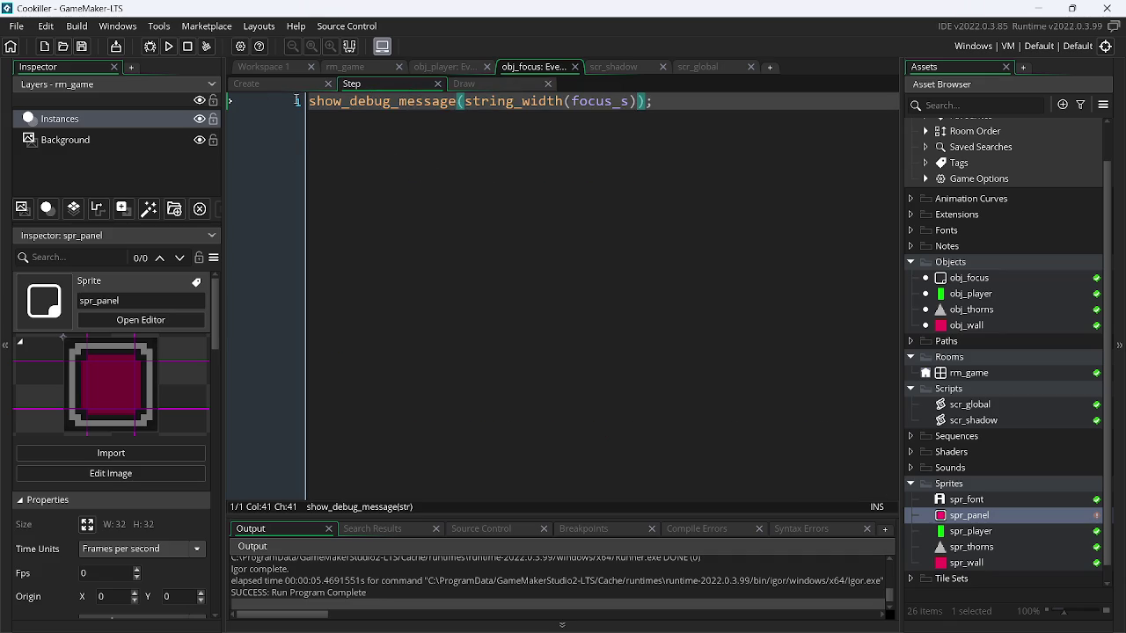
click(264, 84)
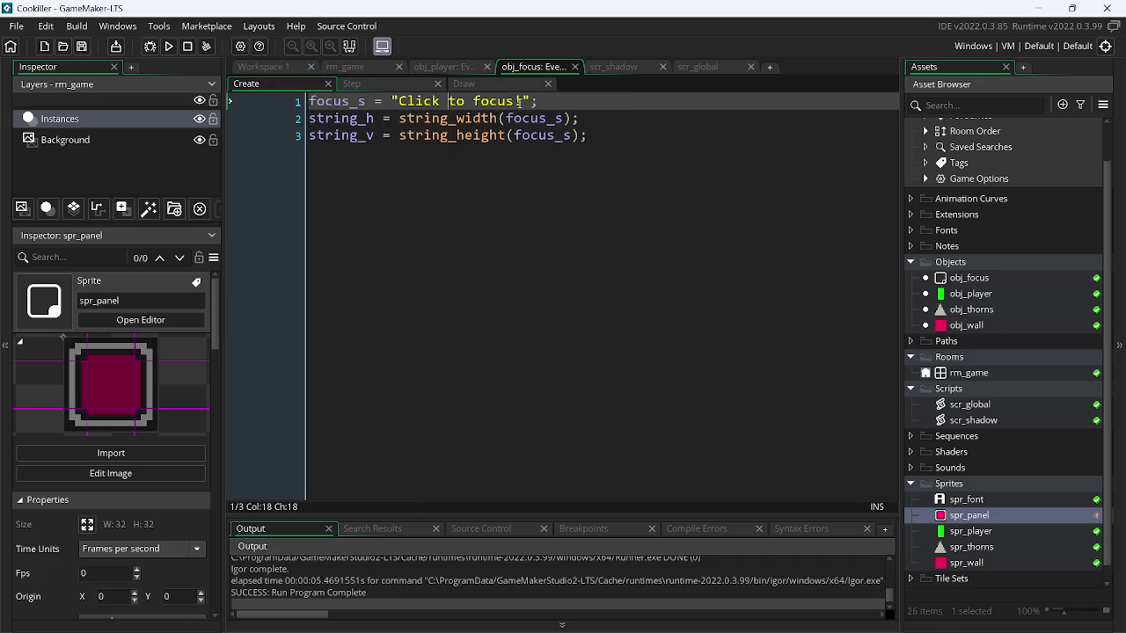
mouse_move(524, 102)
mouse_down()
mouse_move(398, 102)
mouse_move(399, 115)
mouse_up()
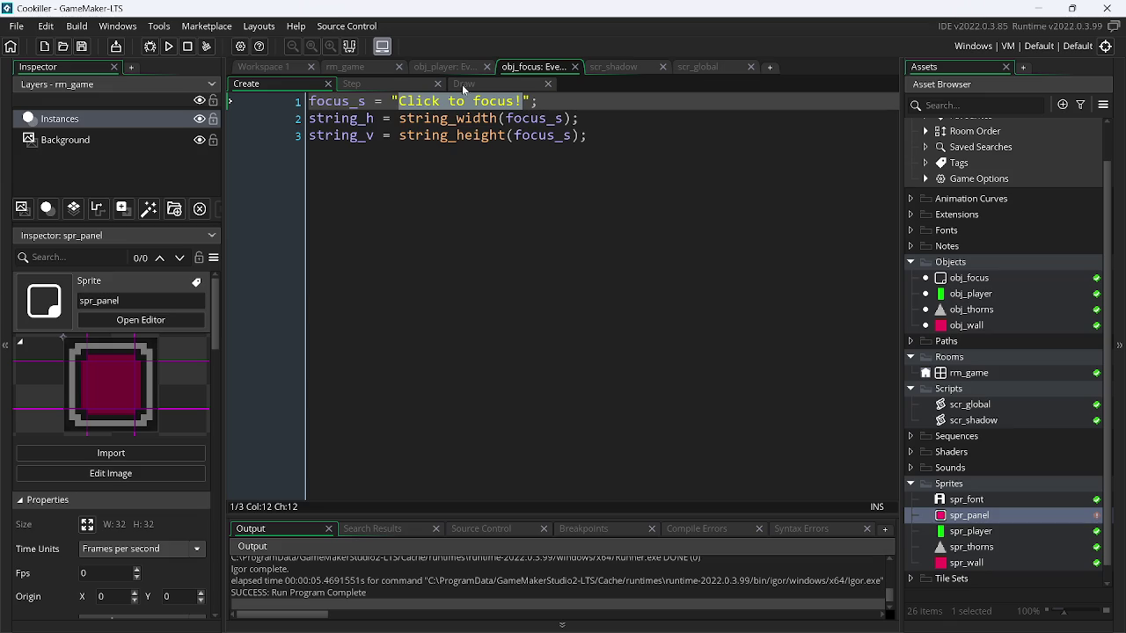
- Replace string_h with 135 in the panel's x position and run the game
click(463, 84)
double_click(693, 309)
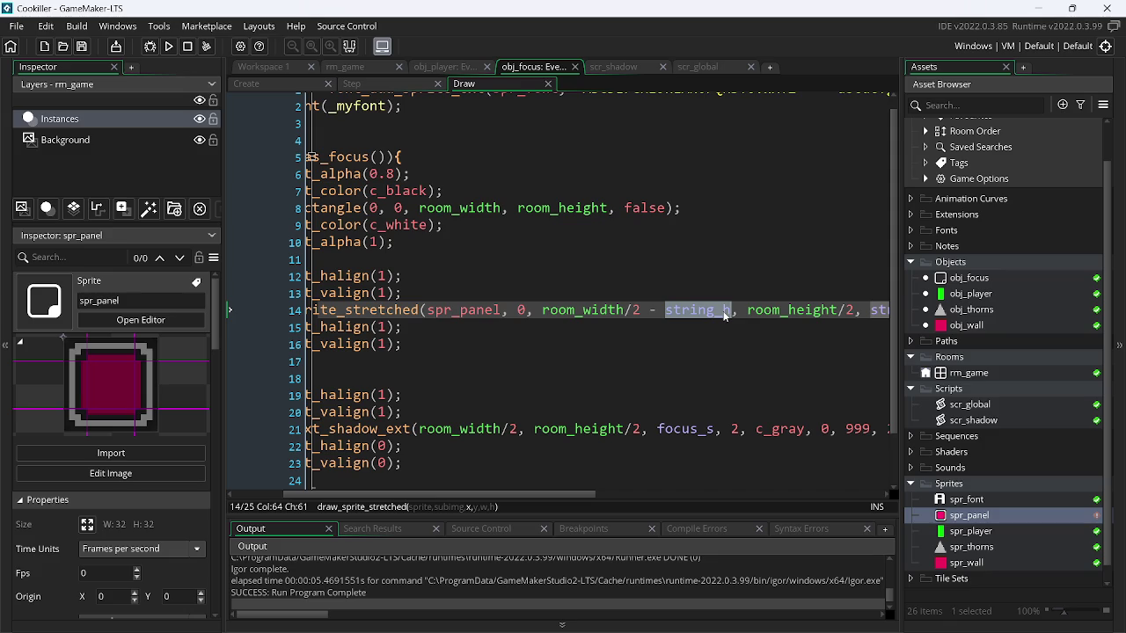
key(ctrl+x)
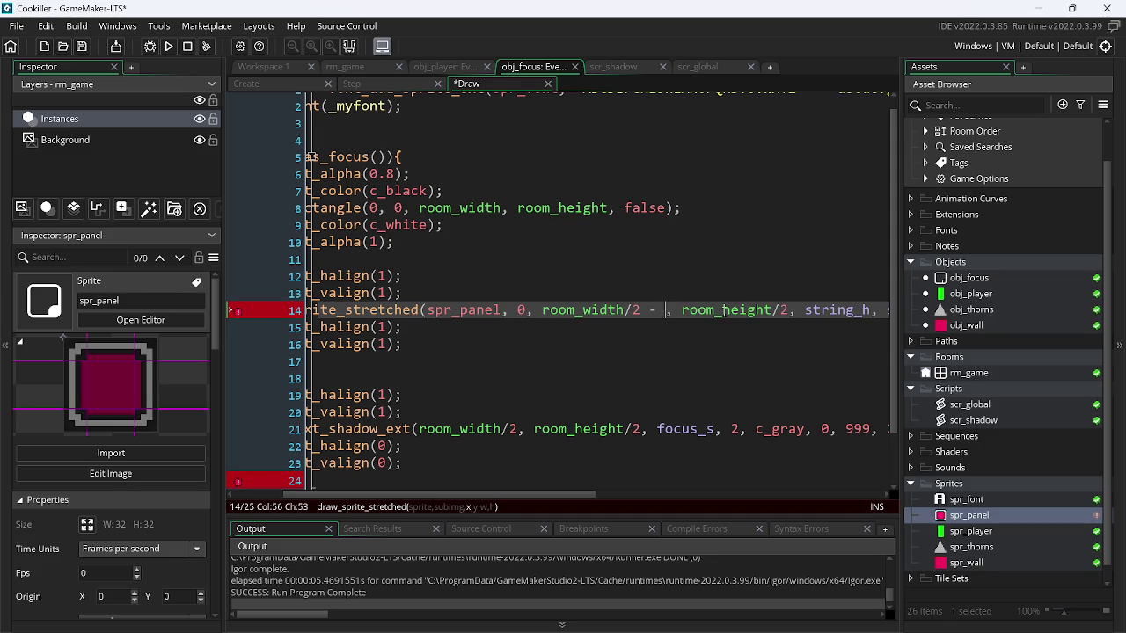
text(13)
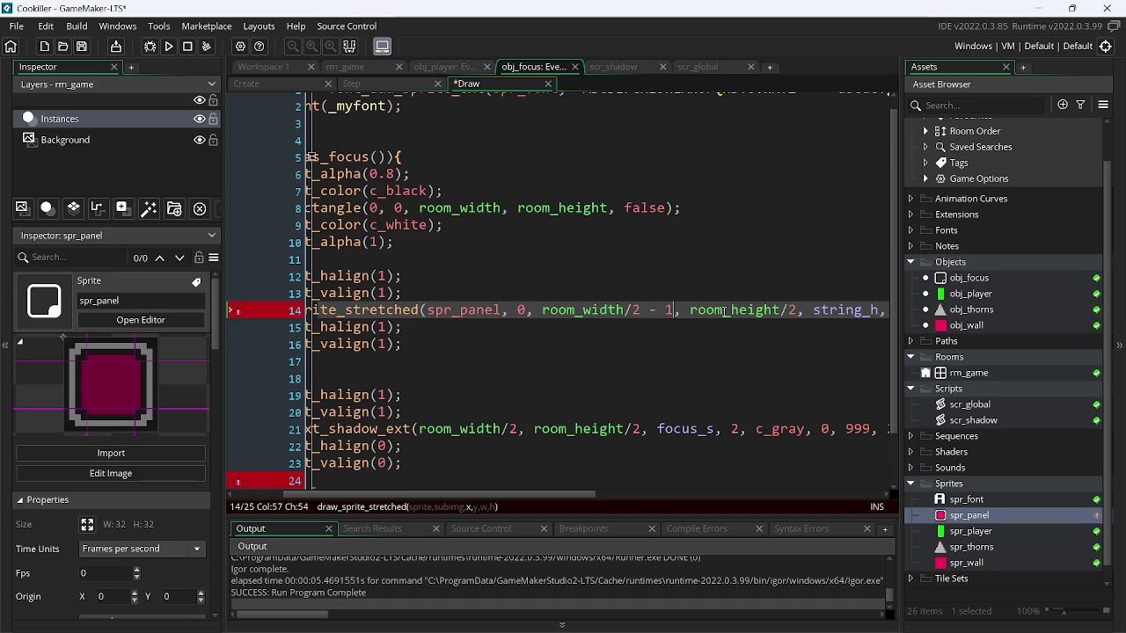
text(5)
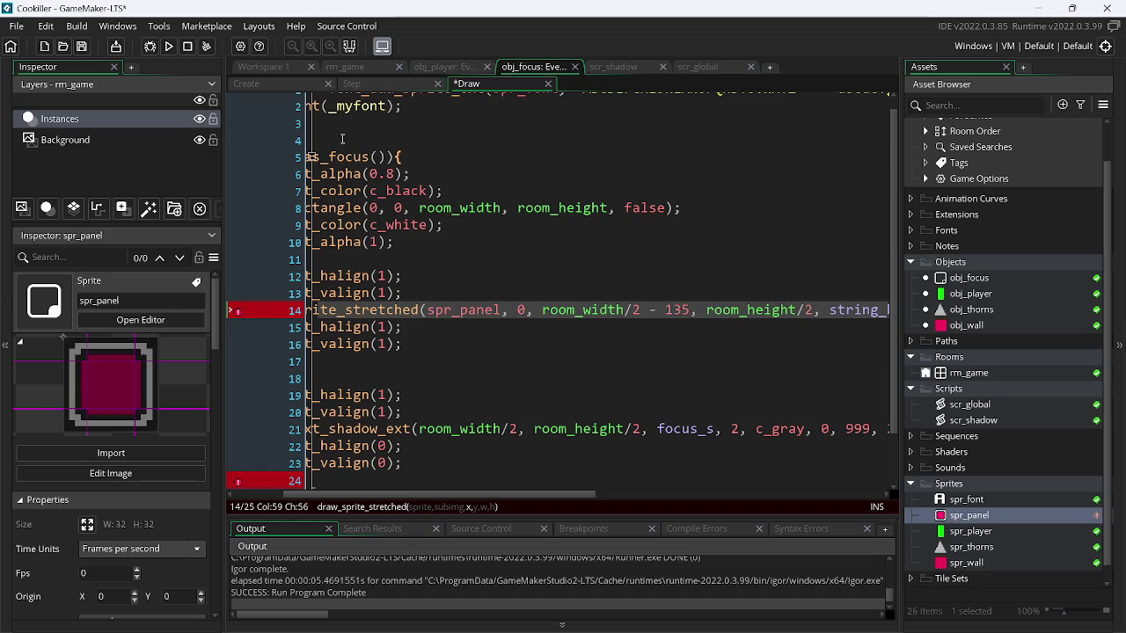
click(167, 47)
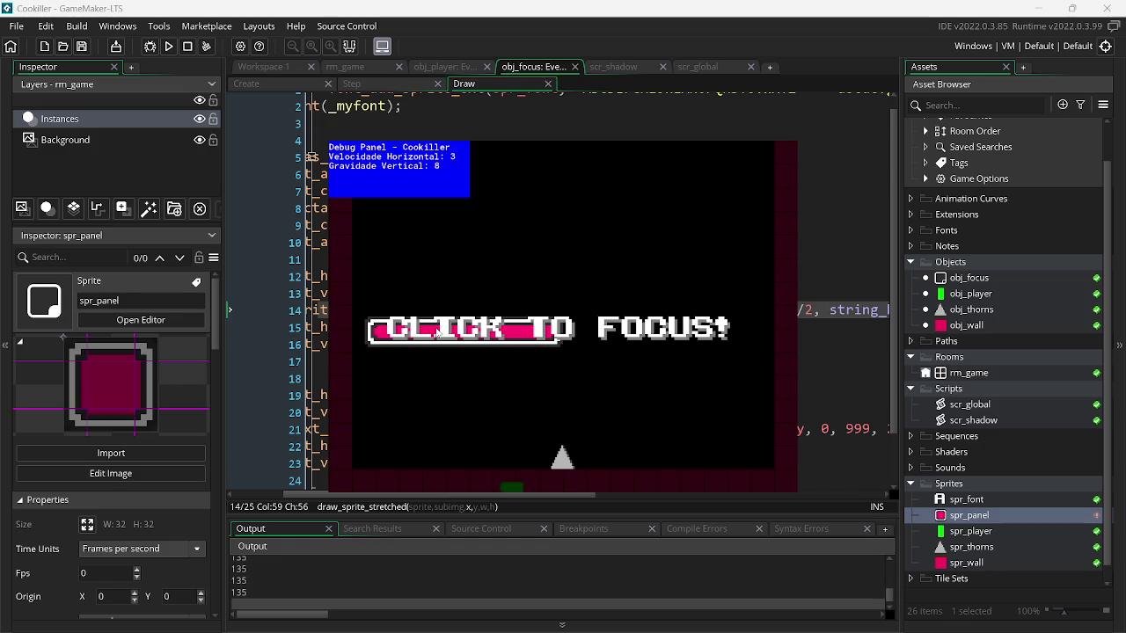
- Make the Step debug message print string_height(focus_s) and run the game
click(391, 84)
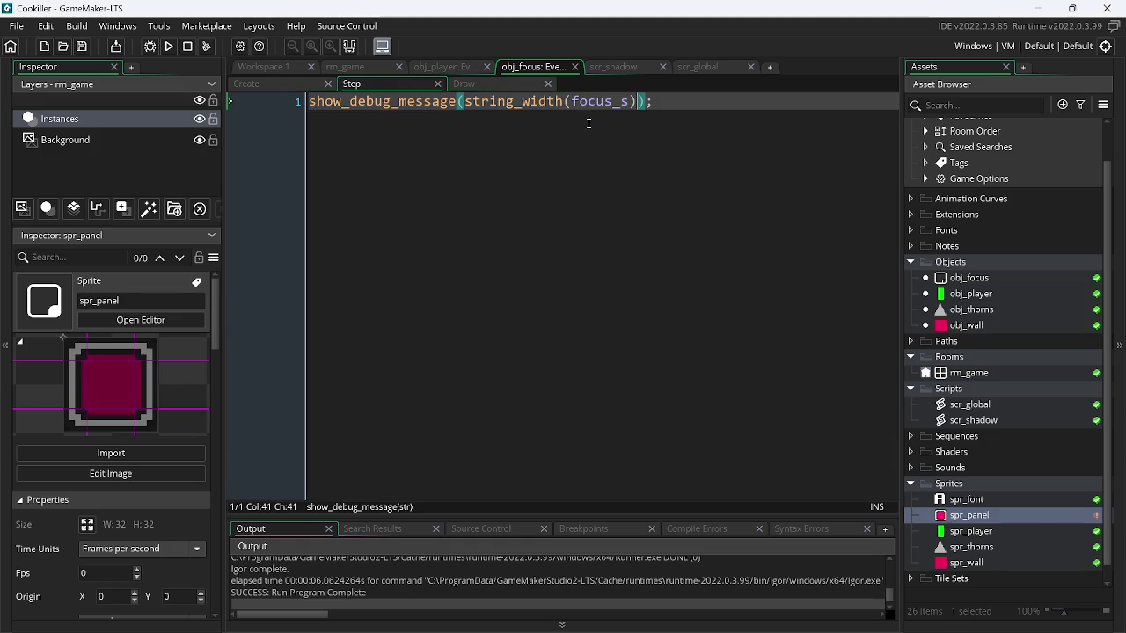
click(552, 101)
click(524, 101)
key(BackSpace)
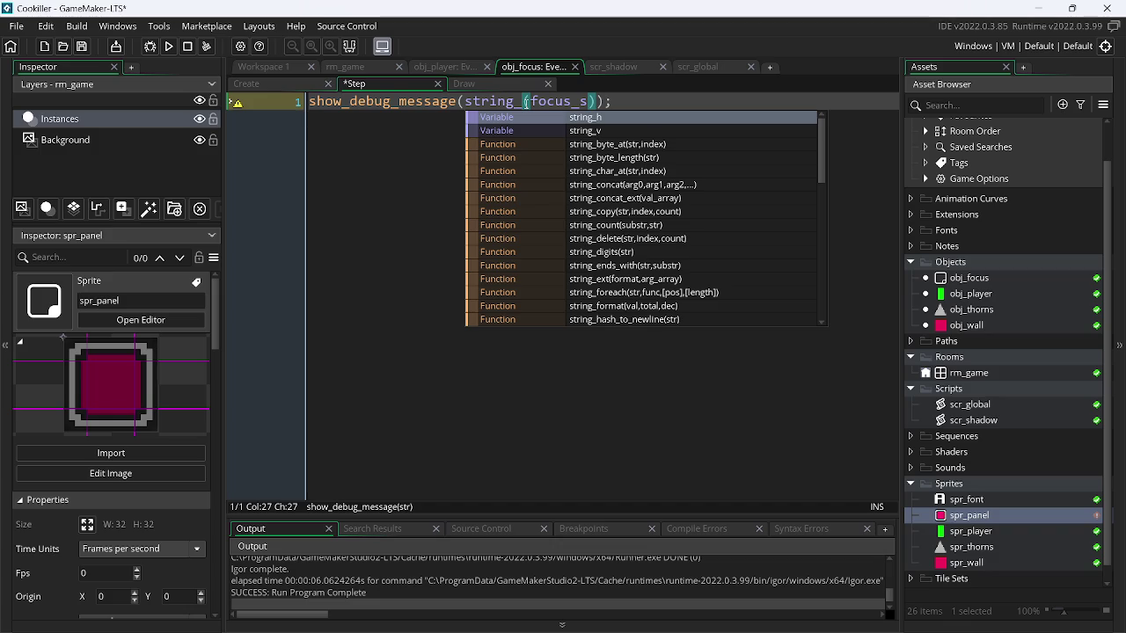
text(height)
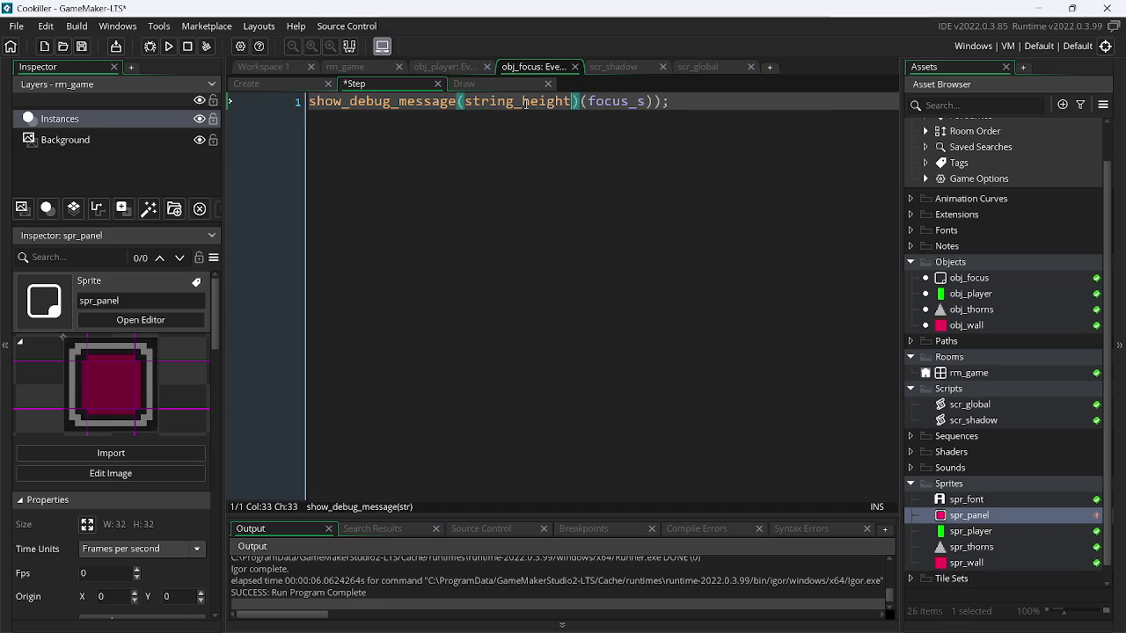
key(F5)
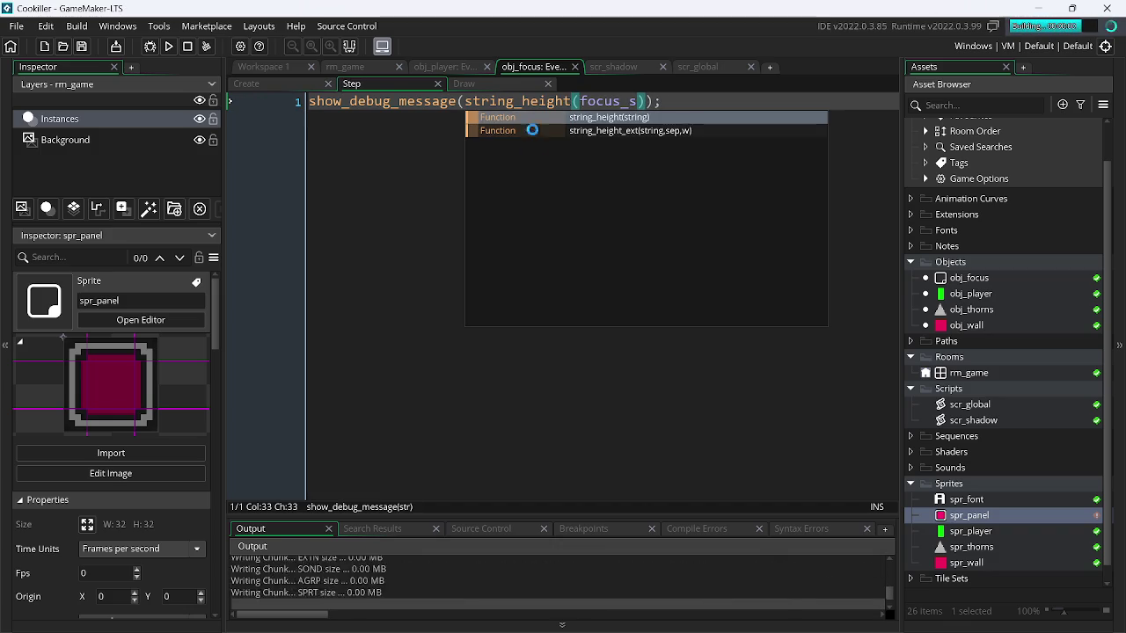
click(491, 85)
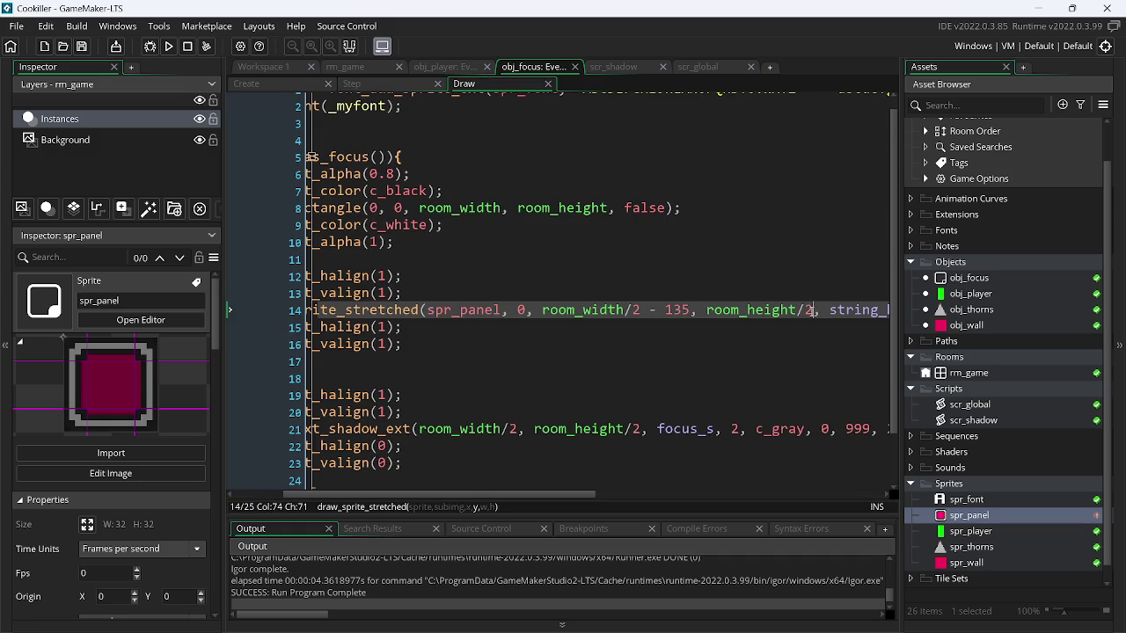
- Test the panel's y offset as room_height/2 - 21, then + 21
text(- 21)
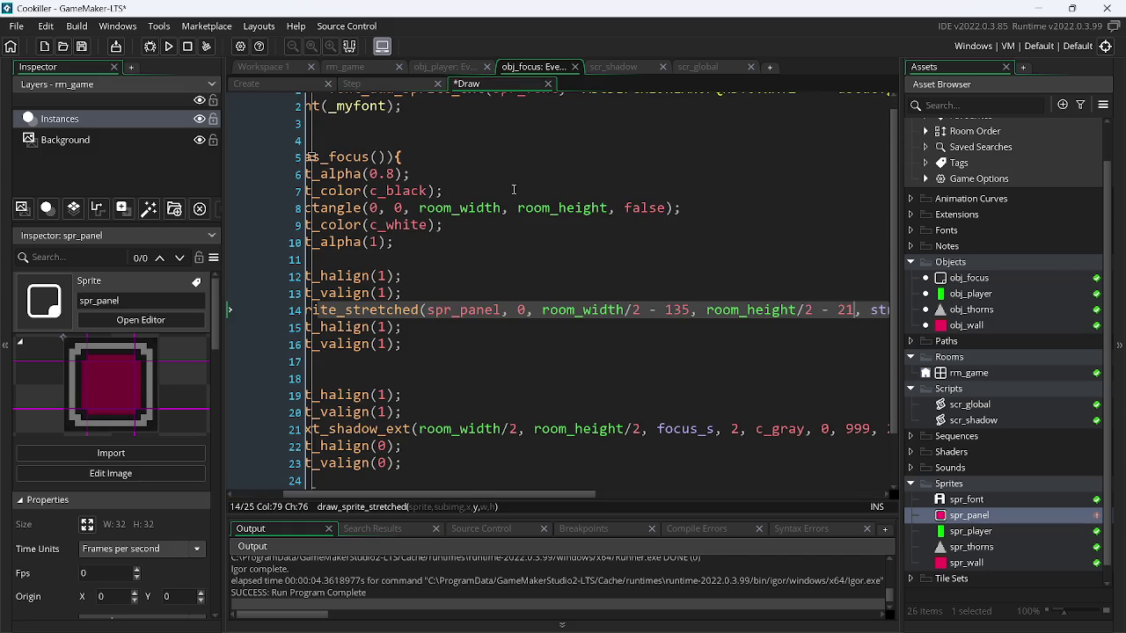
click(168, 45)
key(BackSpace)
text(+)
click(169, 46)
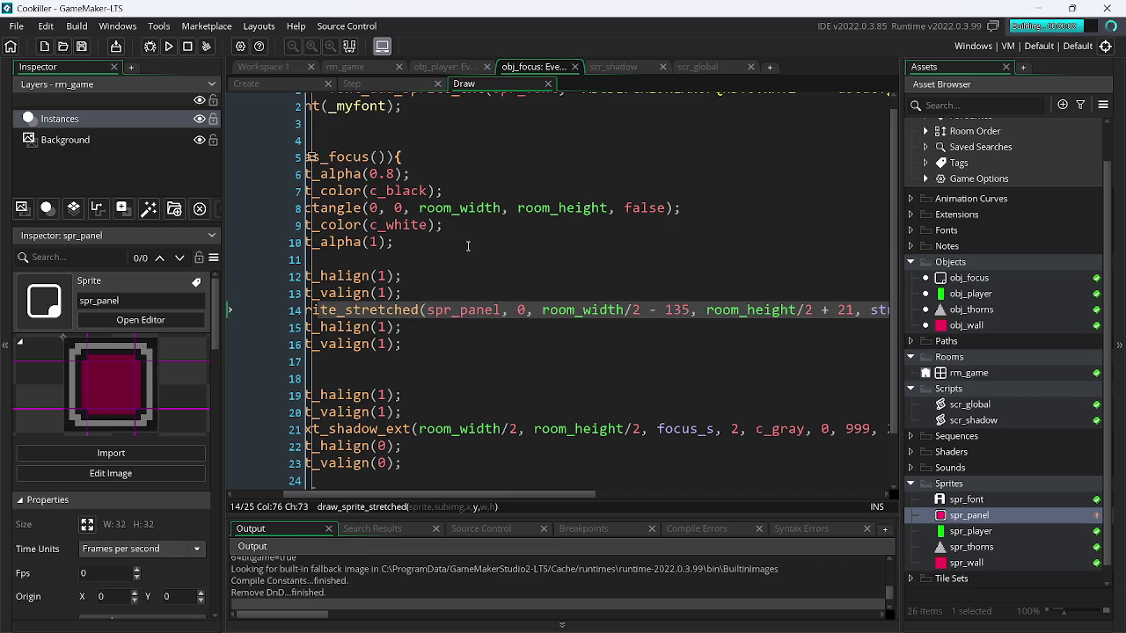
key(Escape)
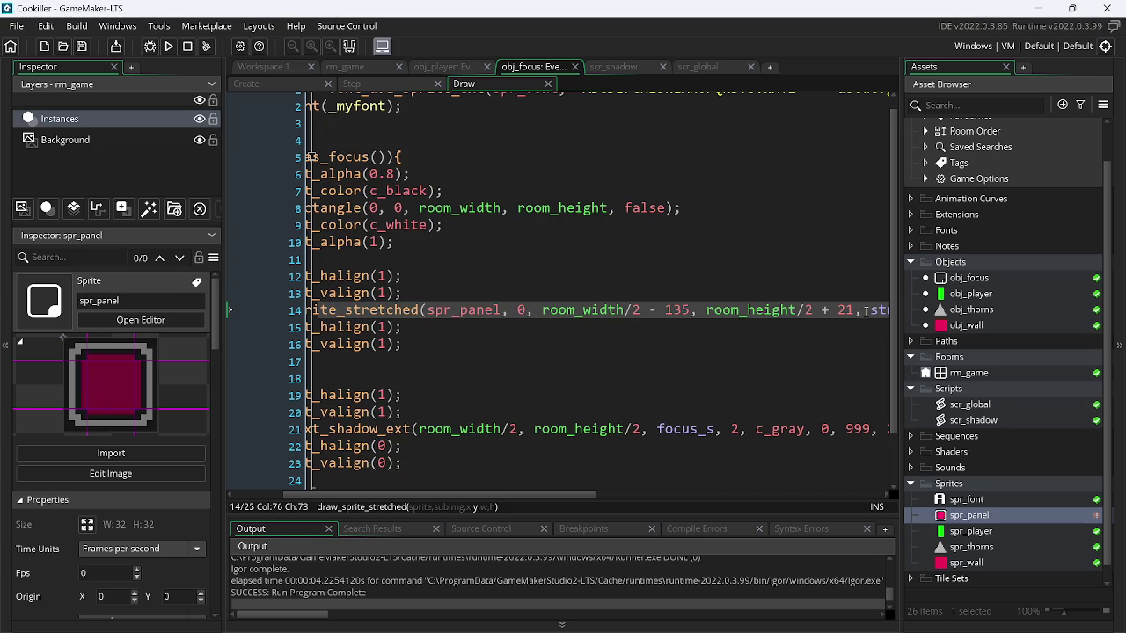
- Set the y offset back to room_height/2 - 21 and launch the Calculator
key(BackSpace)
text(-)
key(super+r)
key(Escape)
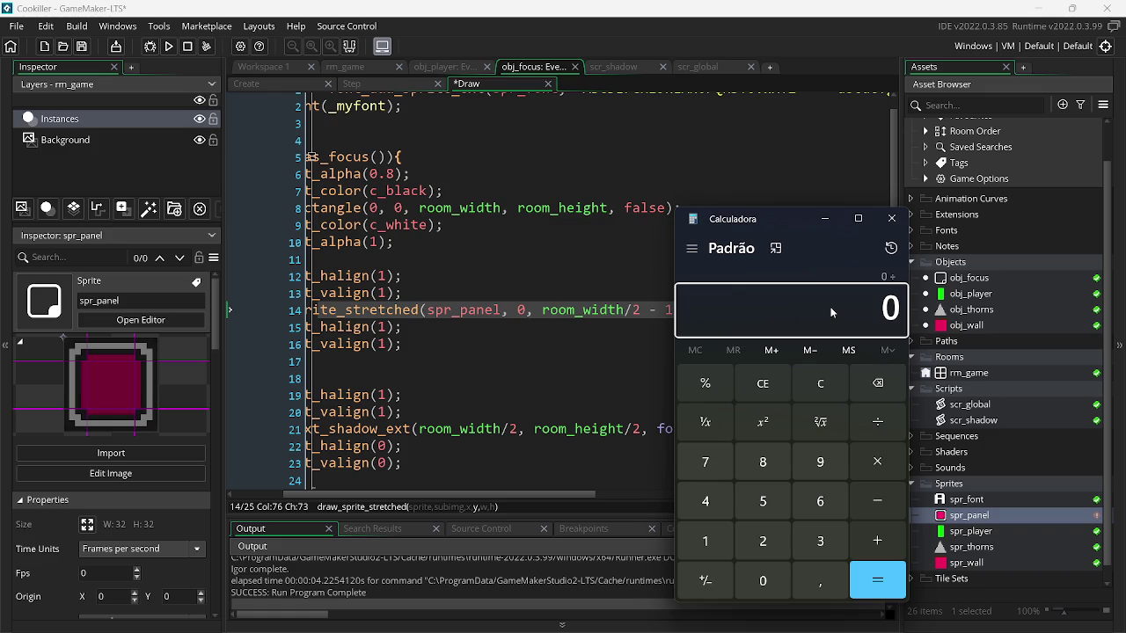
- Compute 21/2 = 10,5 in Calculator, close it, and change the y offset to 10
click(820, 384)
text(21)
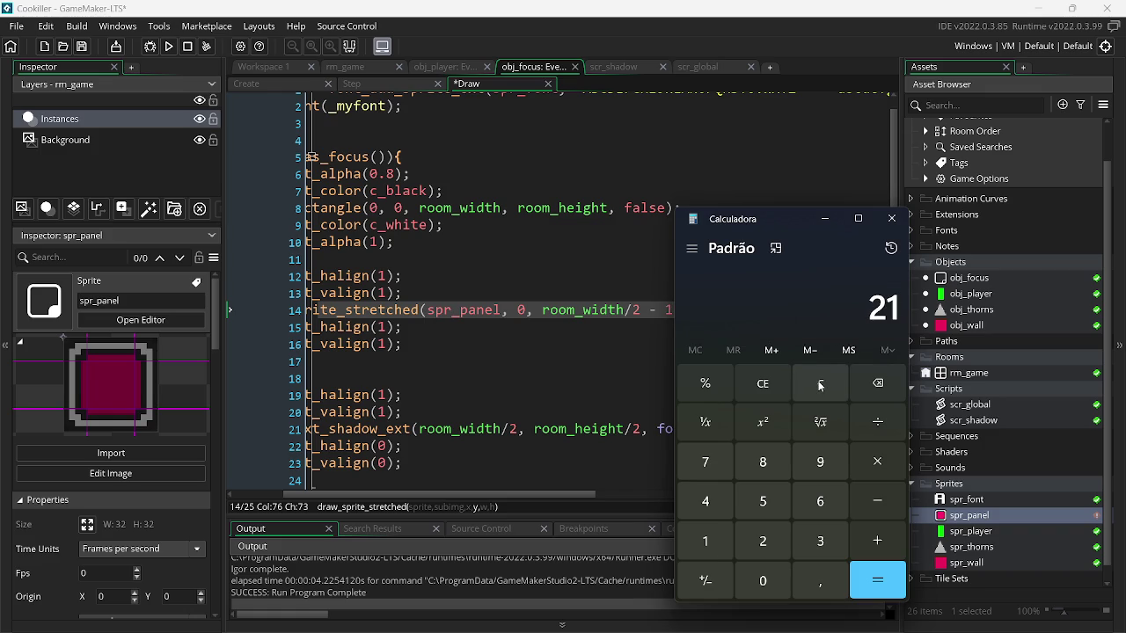
text(/2)
key(Return)
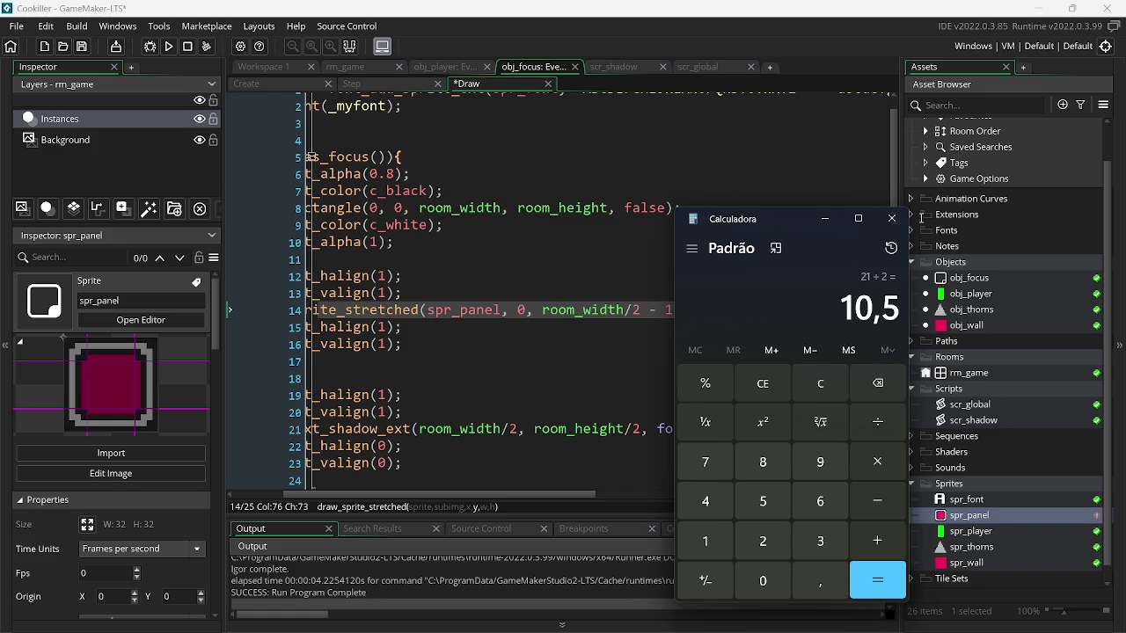
click(897, 205)
key(alt+Tab)
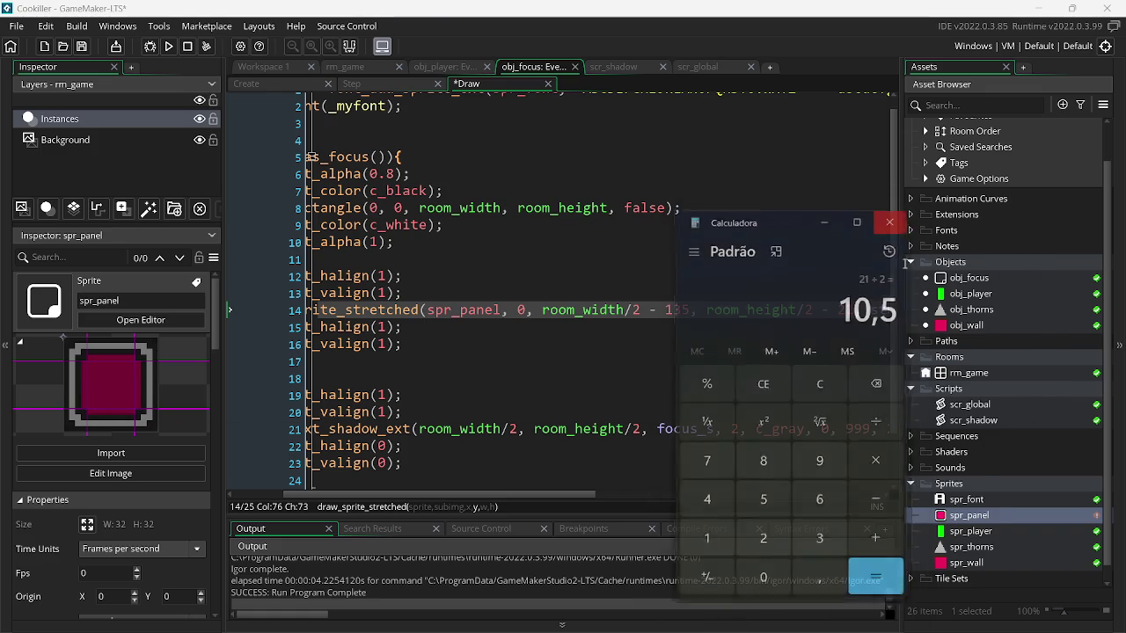
click(891, 218)
double_click(846, 312)
text(10, st)
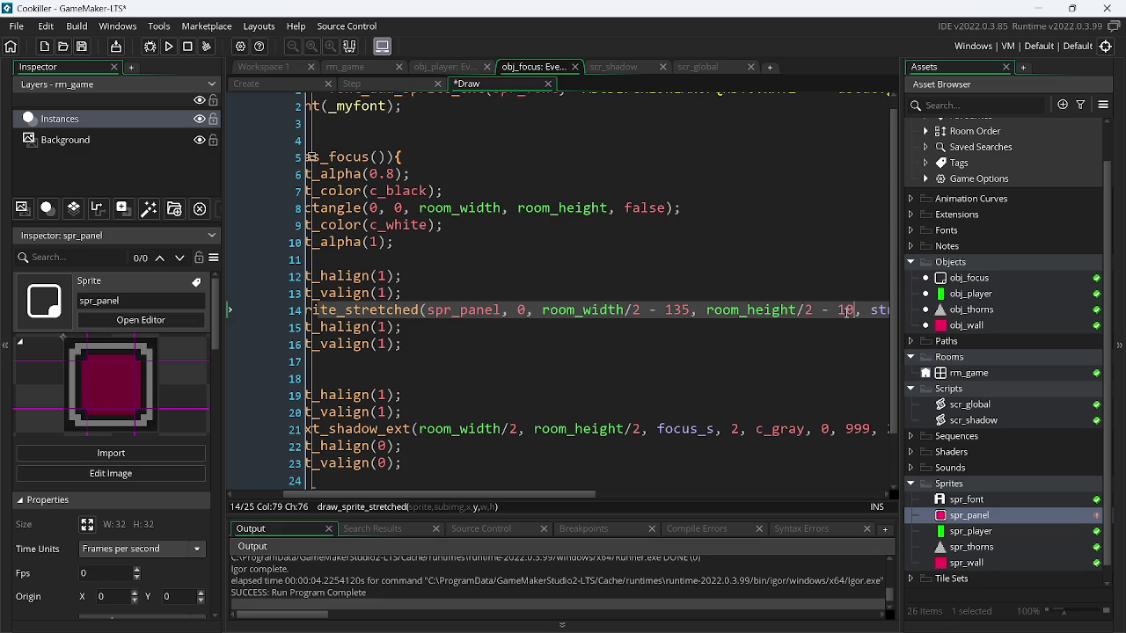
- Test the - 10 offset, then change it to room_height/2 - 5 and run again
click(169, 46)
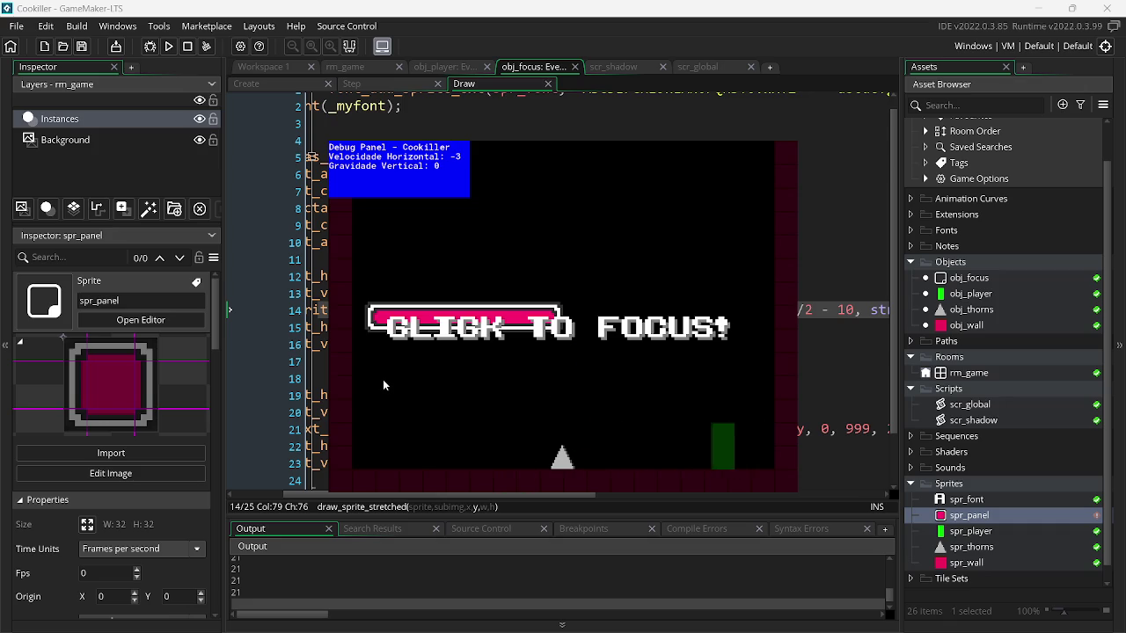
click(848, 310)
double_click(847, 309)
text(5)
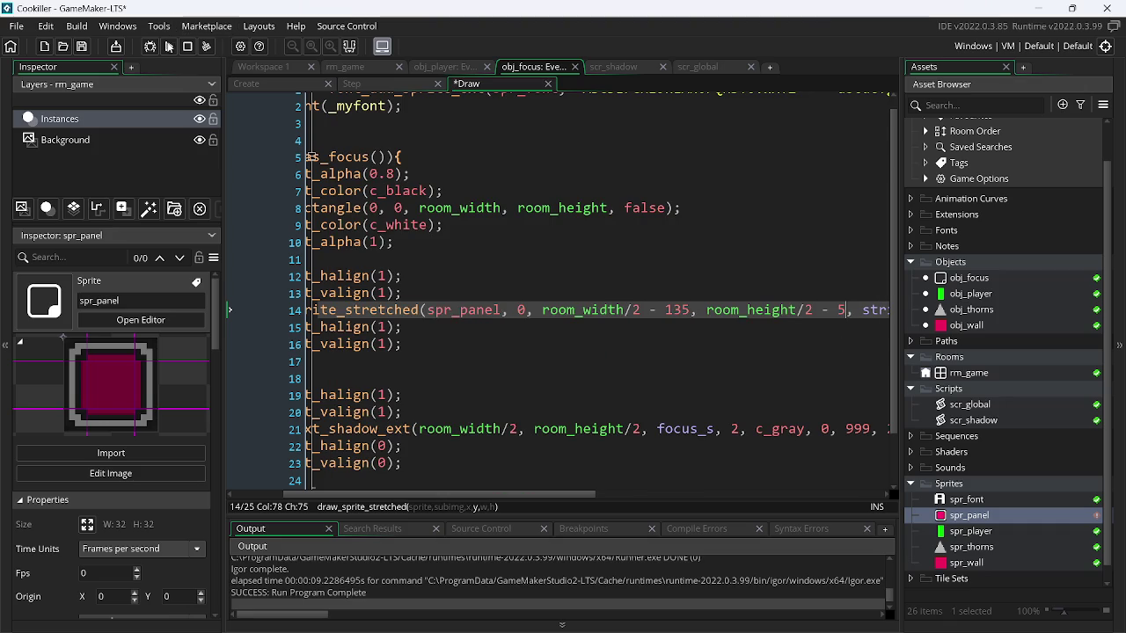
click(169, 46)
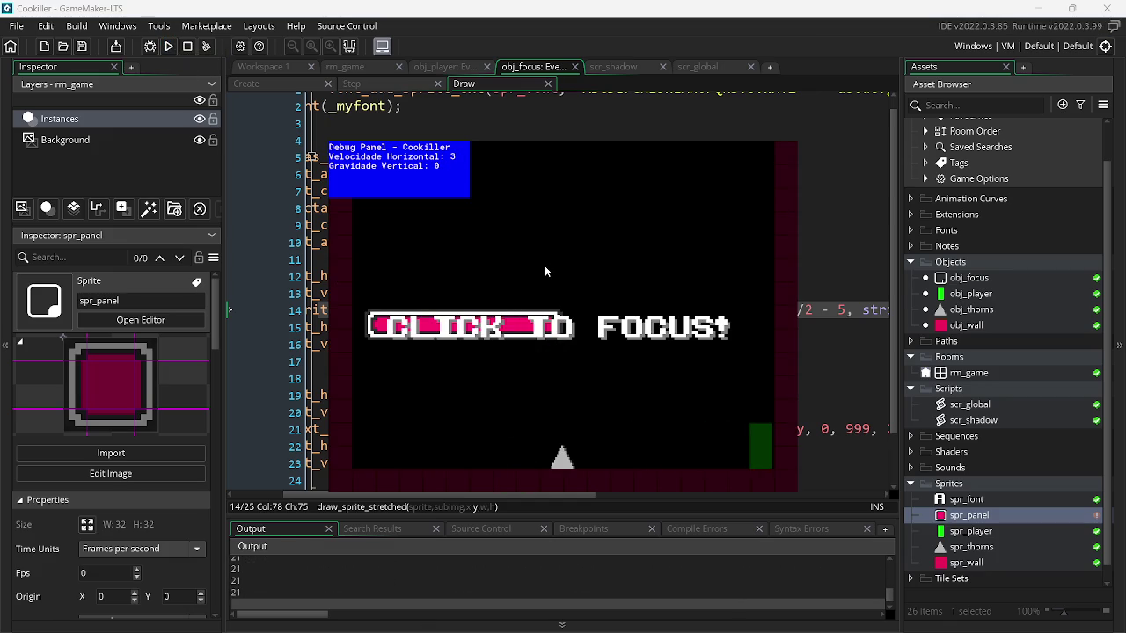
key(Escape)
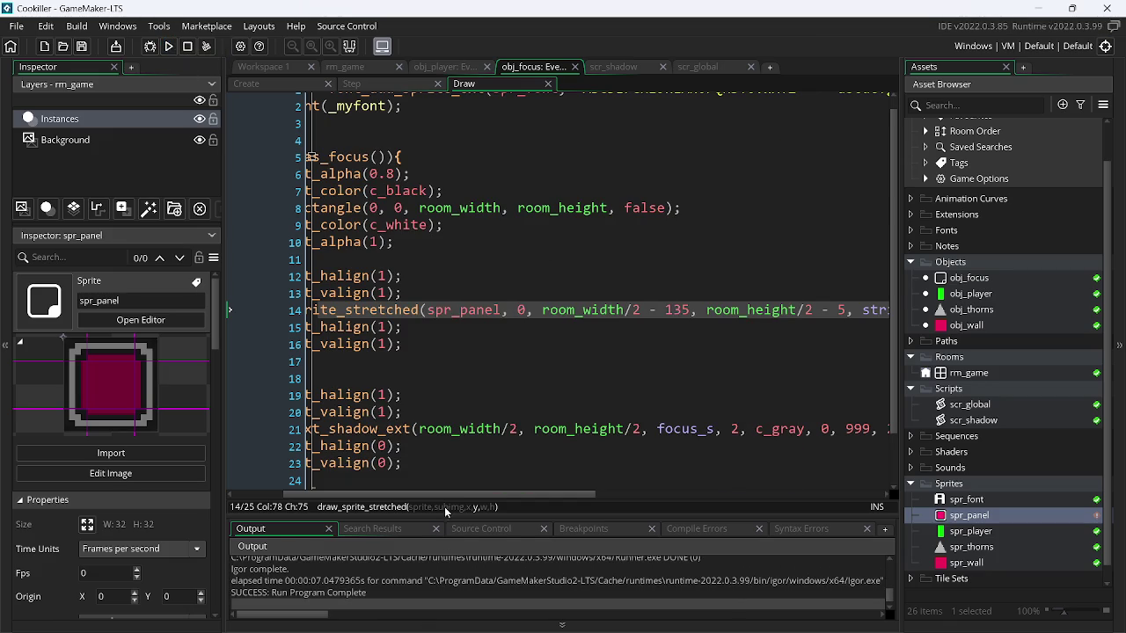
mouse_move(480, 493)
mouse_down()
mouse_move(627, 494)
mouse_move(636, 299)
mouse_up()
- Enlarge the panel to string_h + 135 by string_v + 21 and test-run
click(616, 312)
text(+)
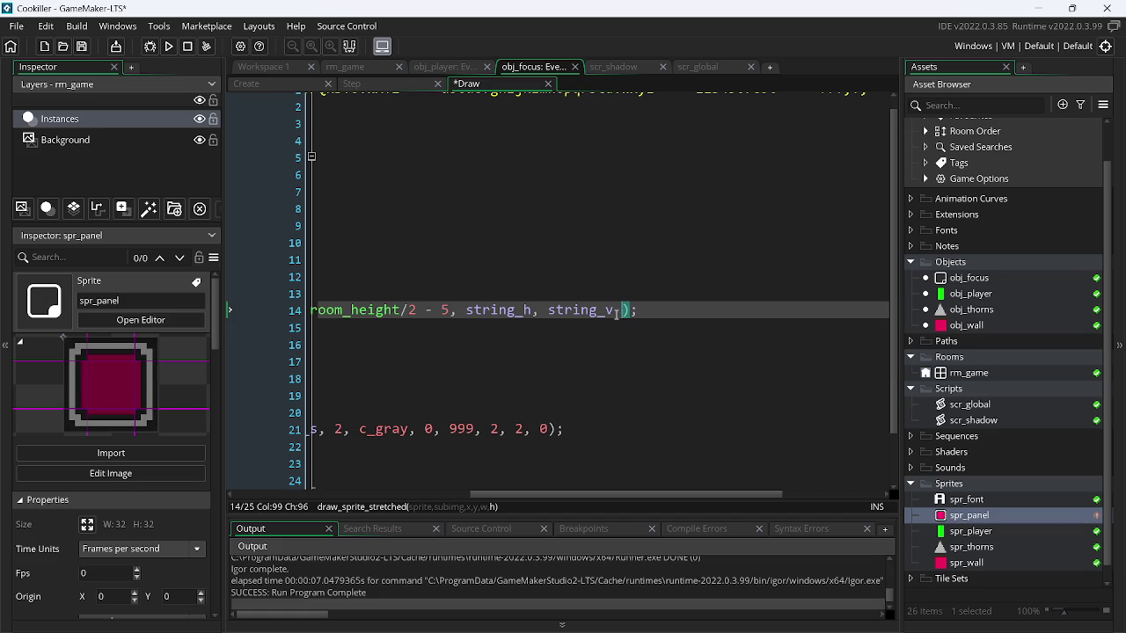
text( 21)
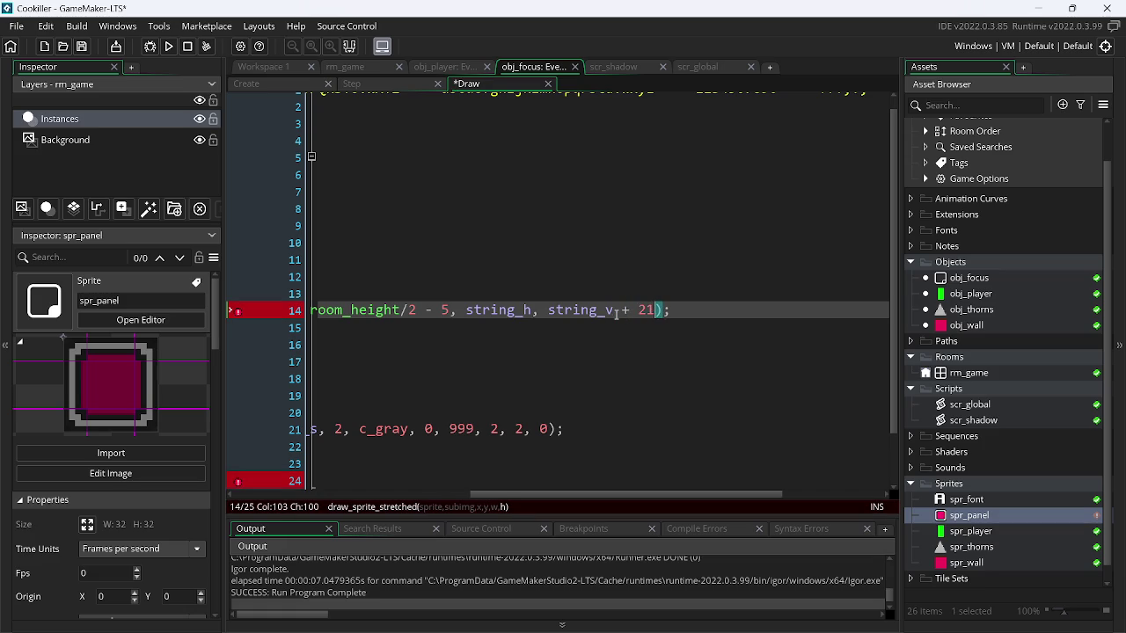
click(533, 311)
text(+)
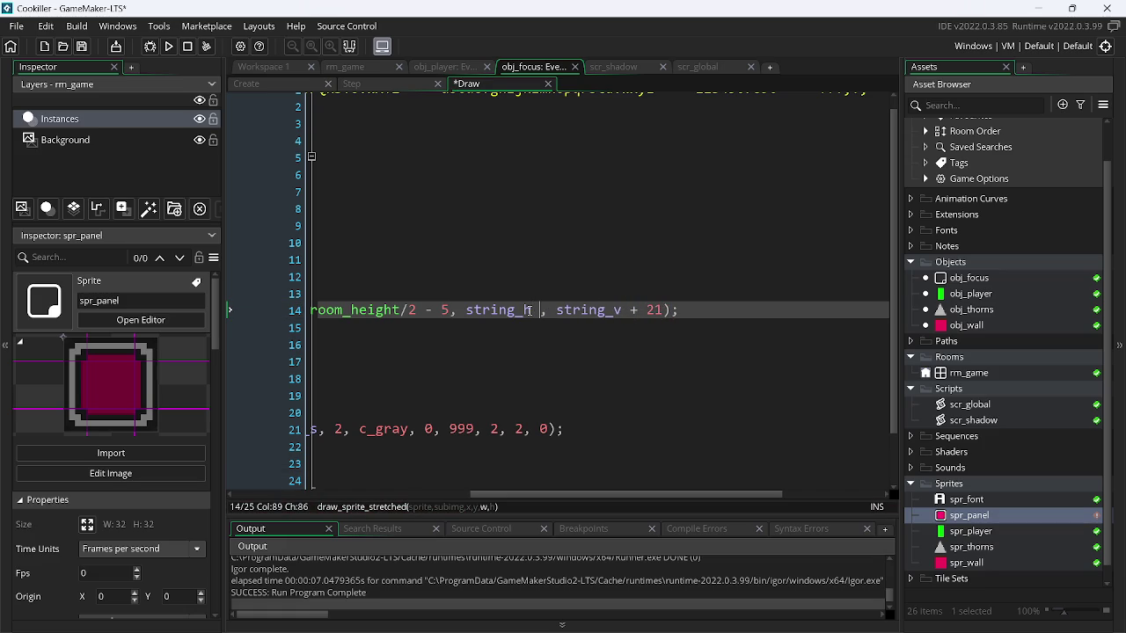
text( 135)
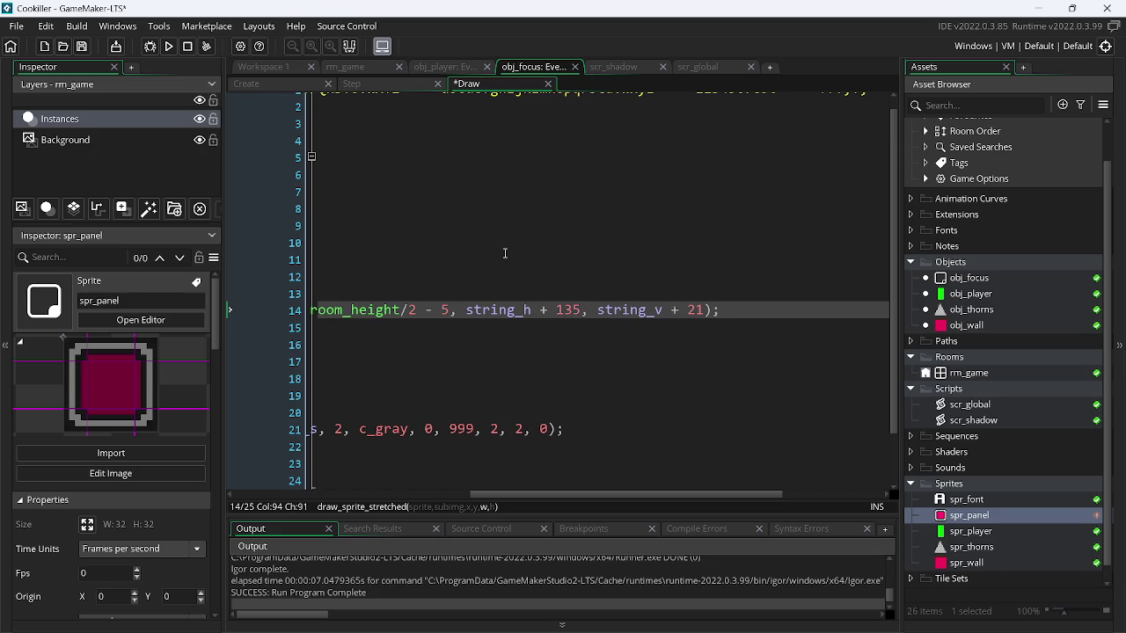
click(167, 46)
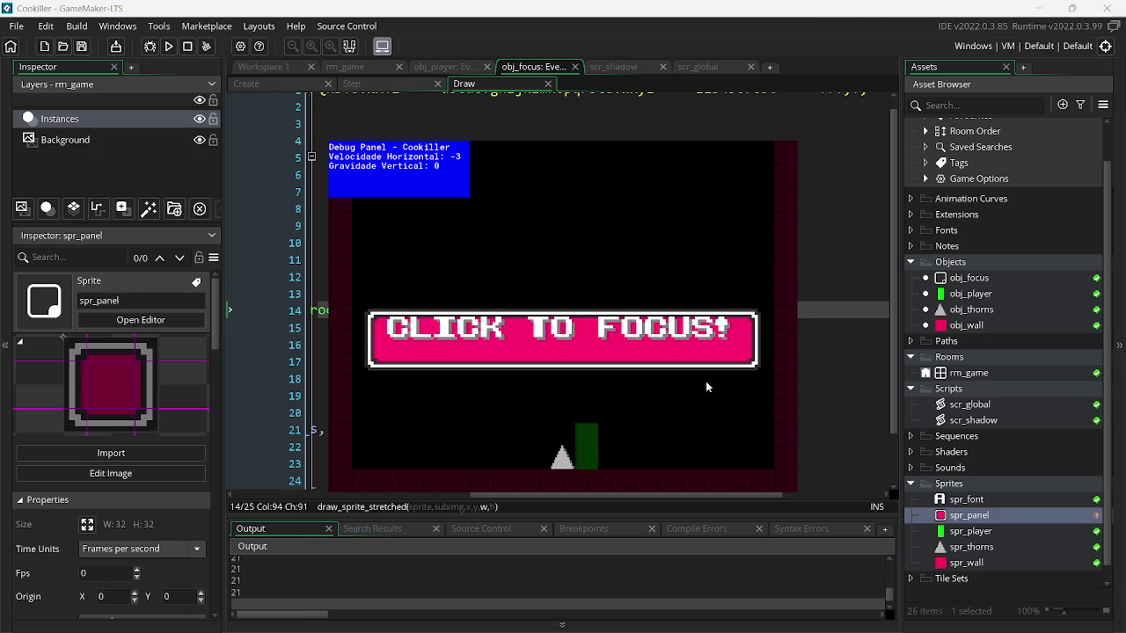
key(Escape)
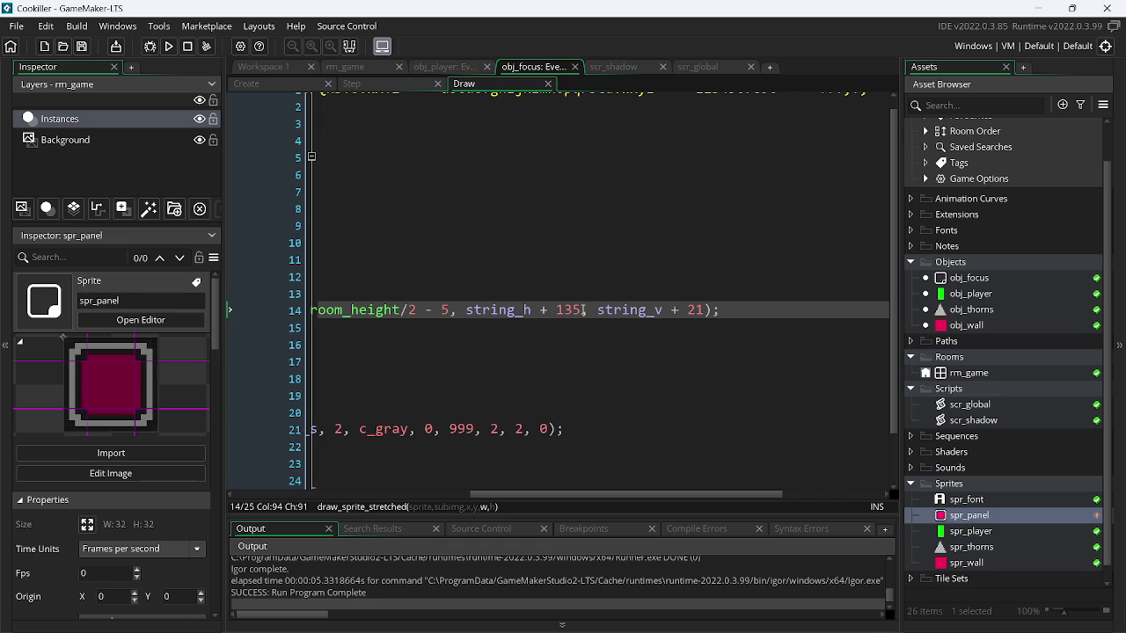
- Reduce the height padding from 21 to 10 and run the game to check
double_click(697, 310)
text(10)
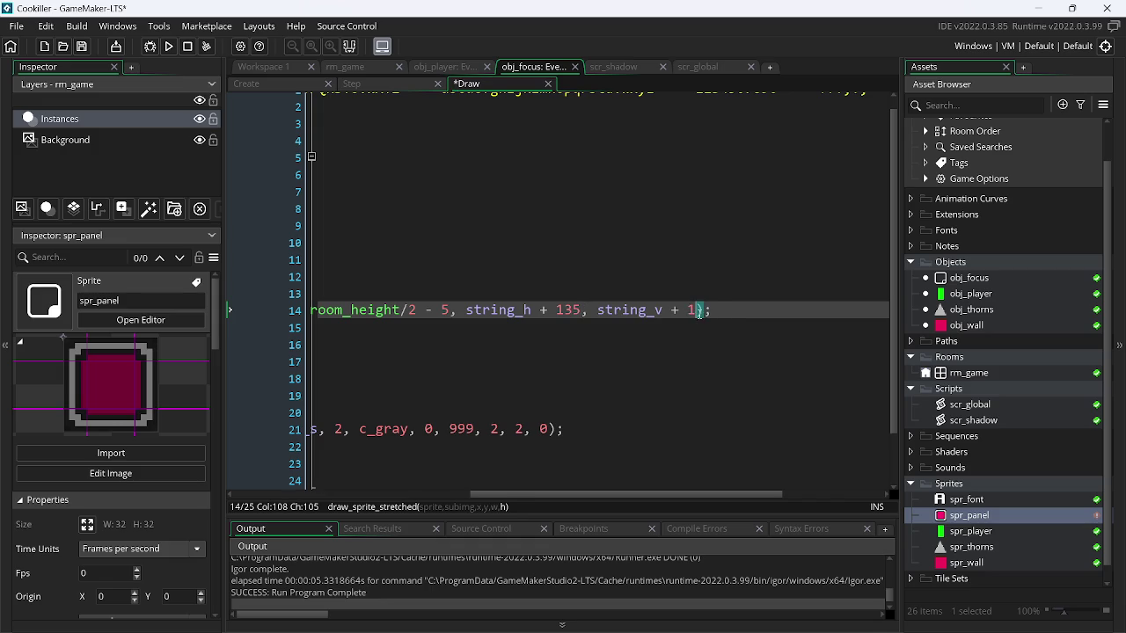
click(164, 47)
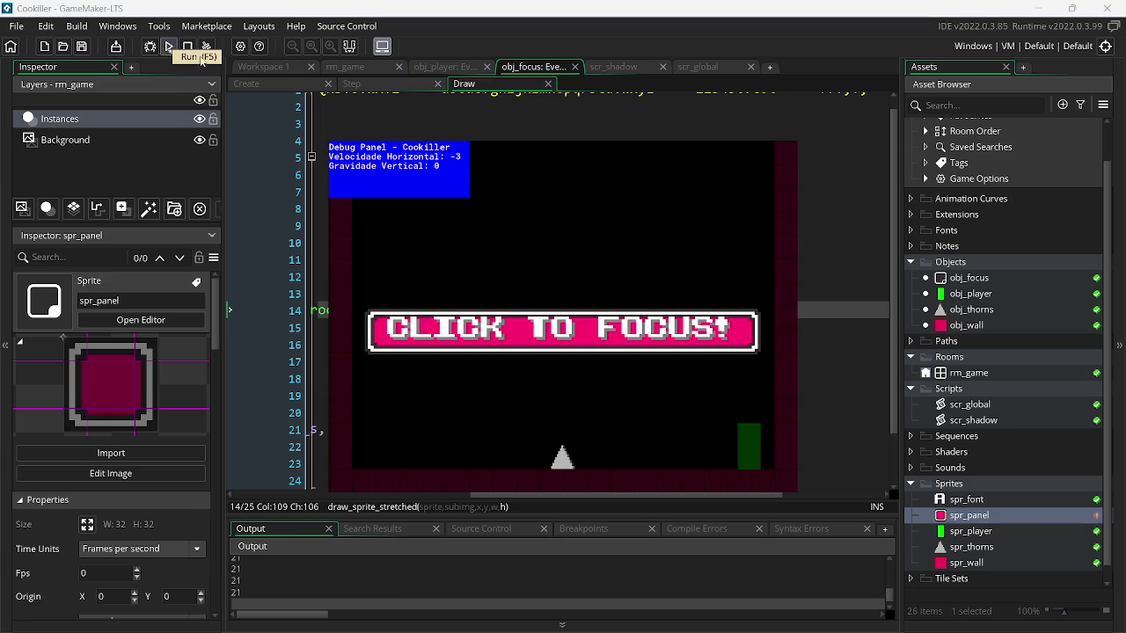
key(Escape)
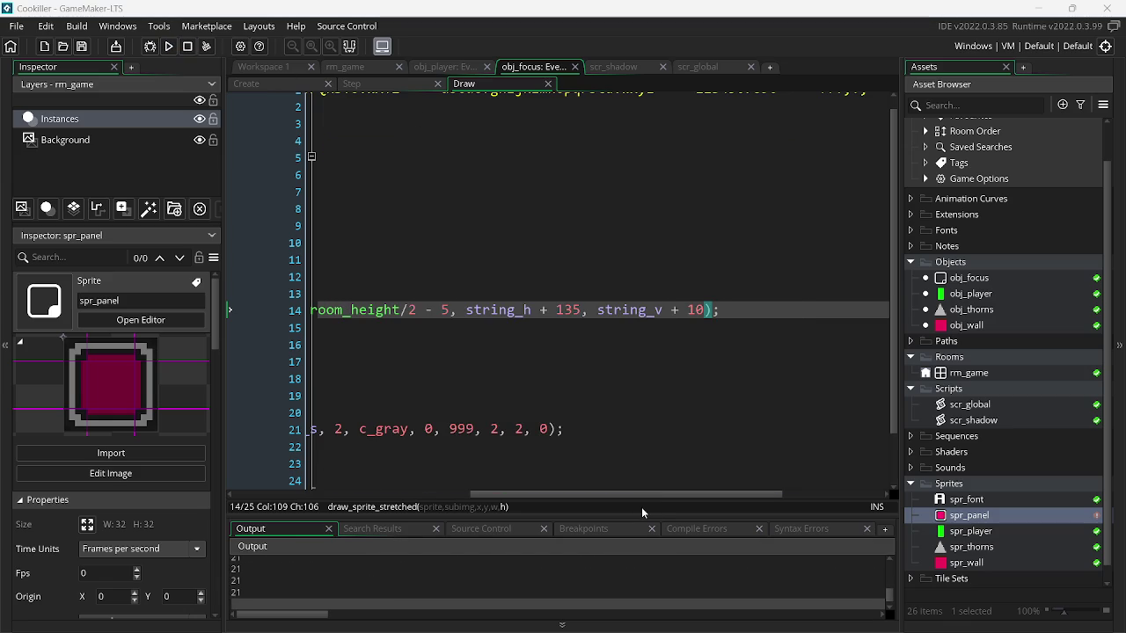
drag(627, 501, 590, 500)
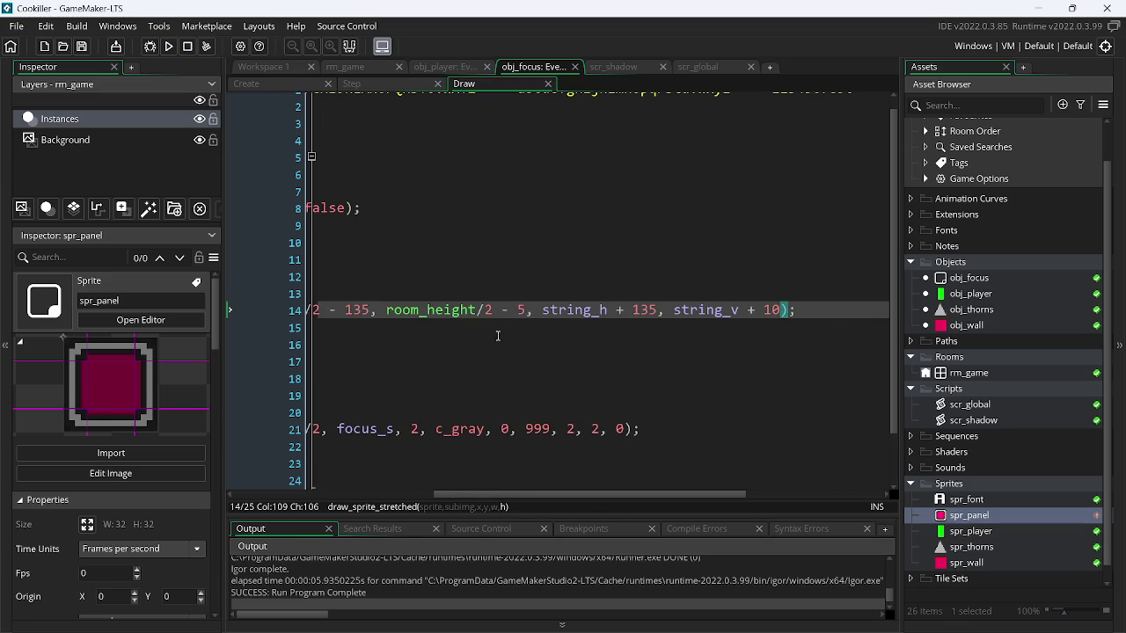
- Test-run the panel with height padding string_v + 5, then restore it to 10
click(520, 308)
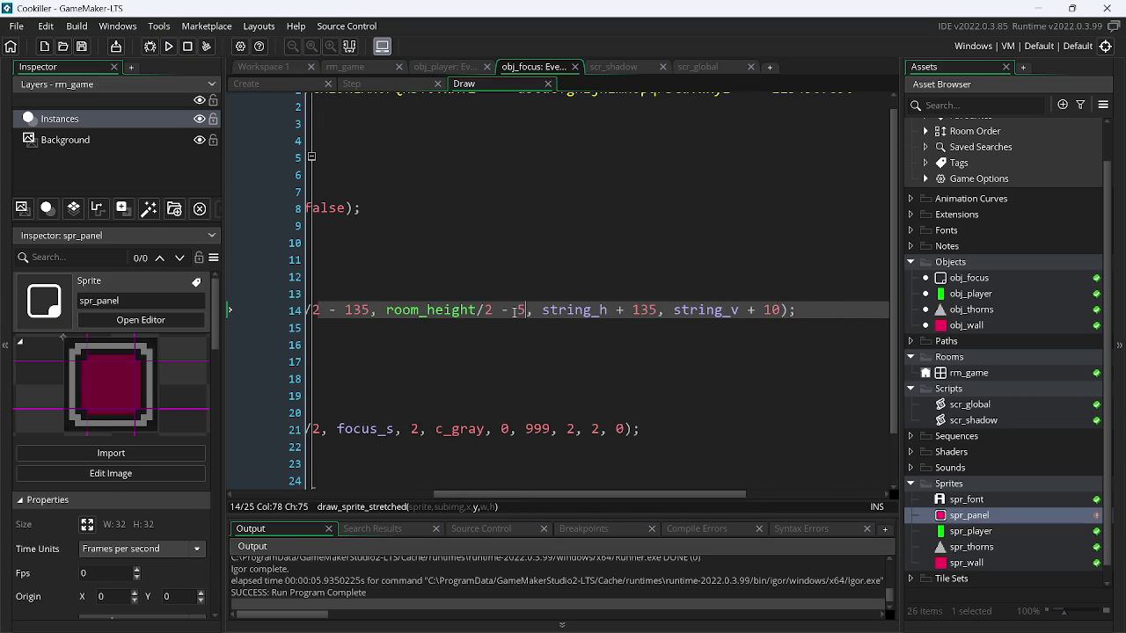
double_click(769, 312)
text(5)
click(167, 47)
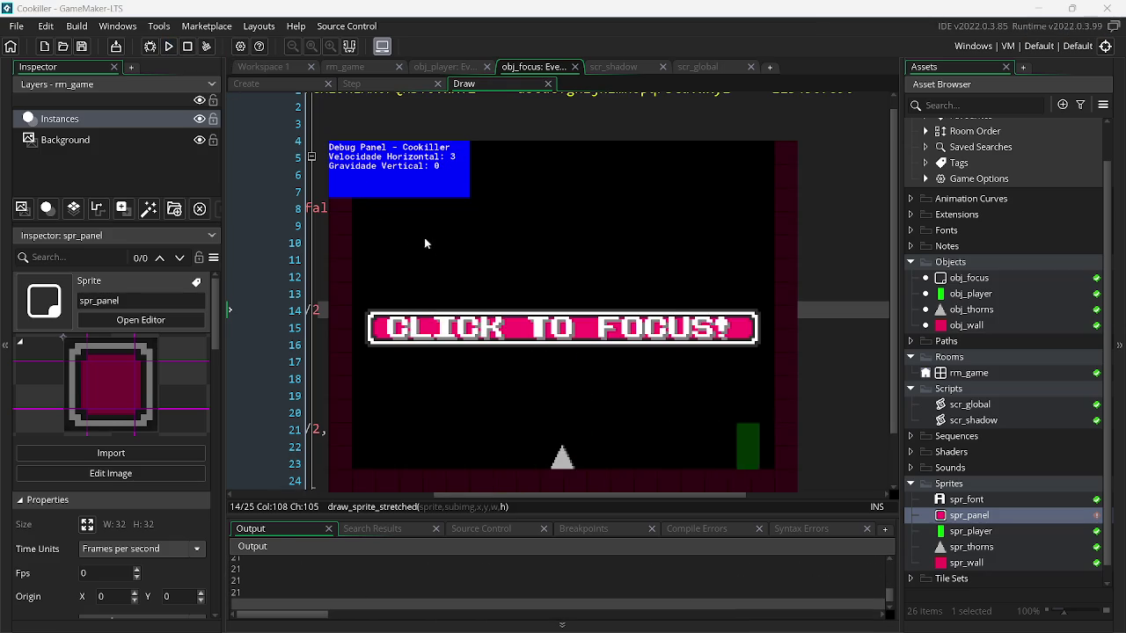
key(Escape)
key(BackSpace)
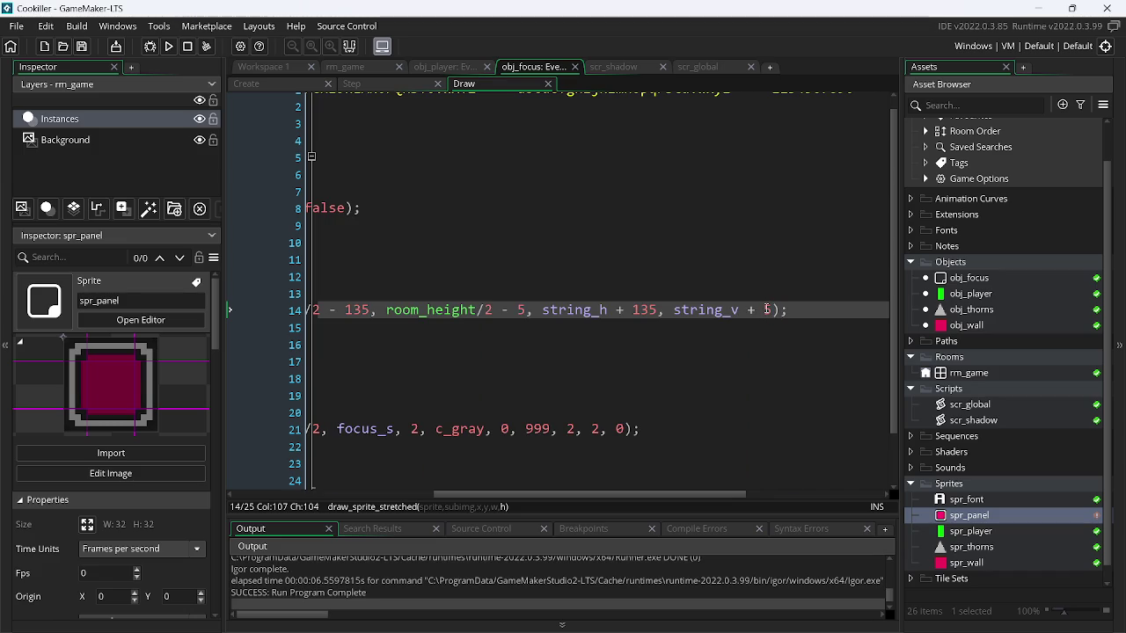
text(10)
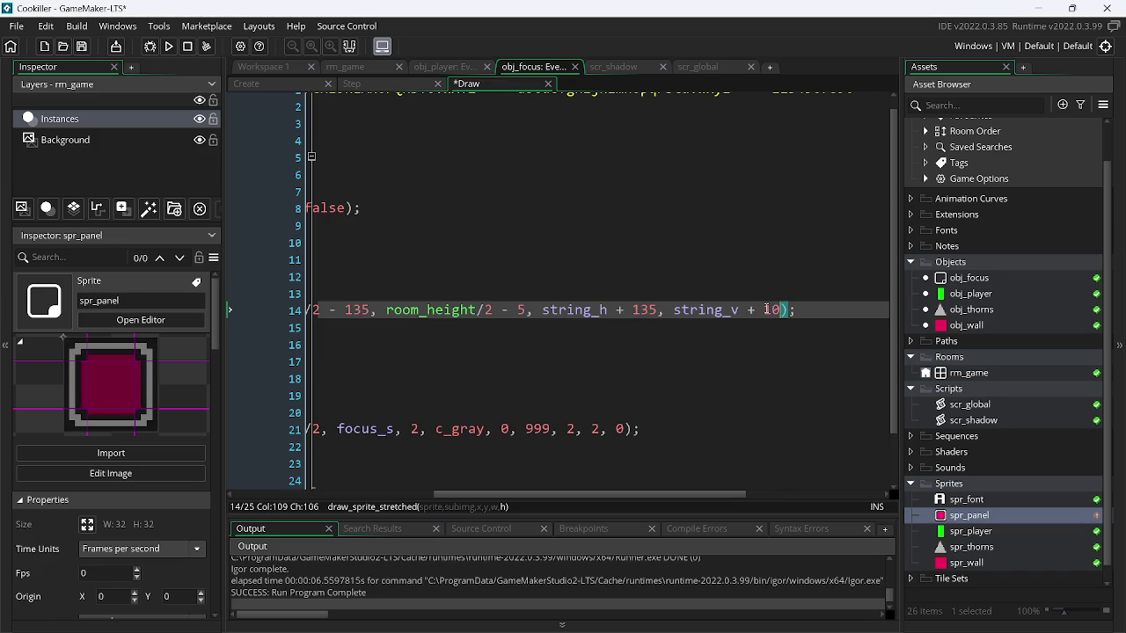
- Change the panel's vertical offset to room_height/2 - 10, save, and test-run
click(525, 309)
key(BackSpace)
text(10)
key(ctrl+s)
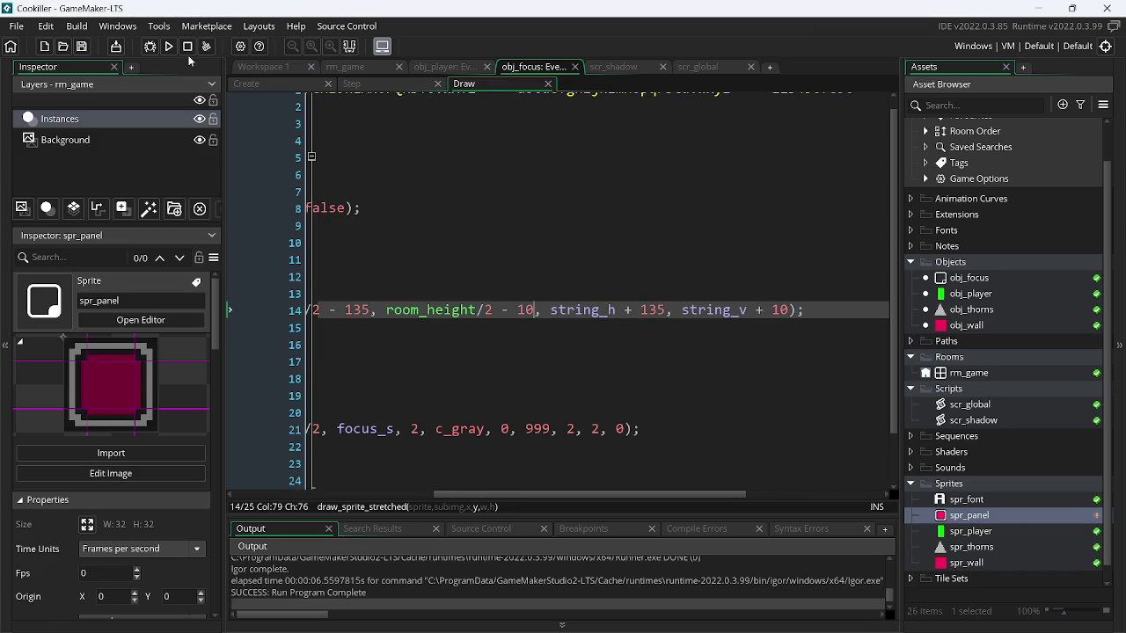
click(169, 46)
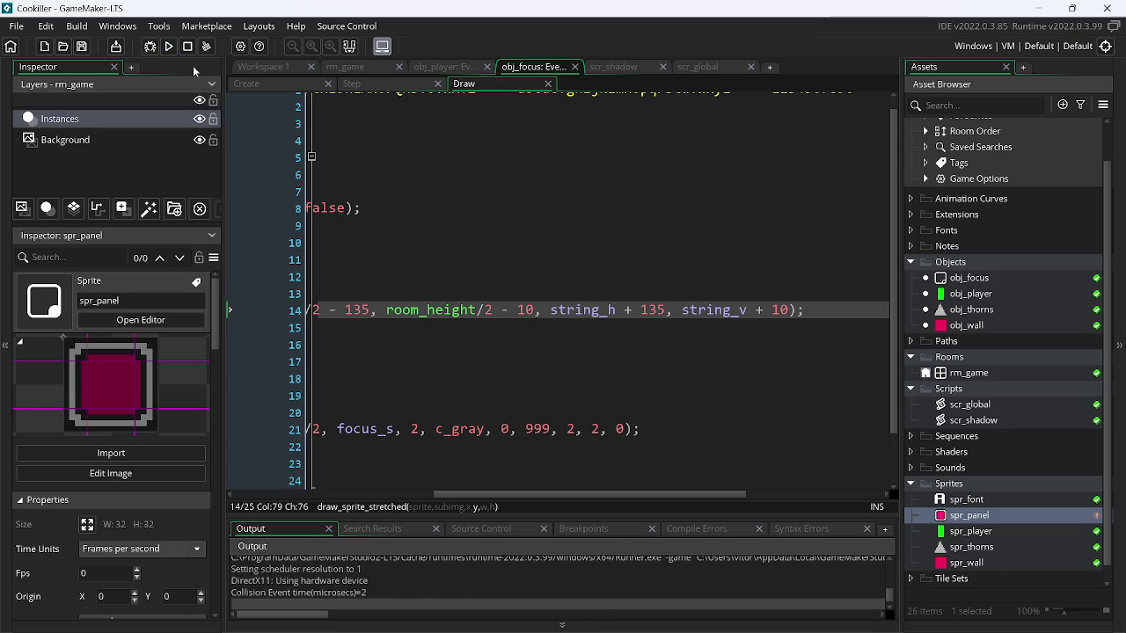
key(Escape)
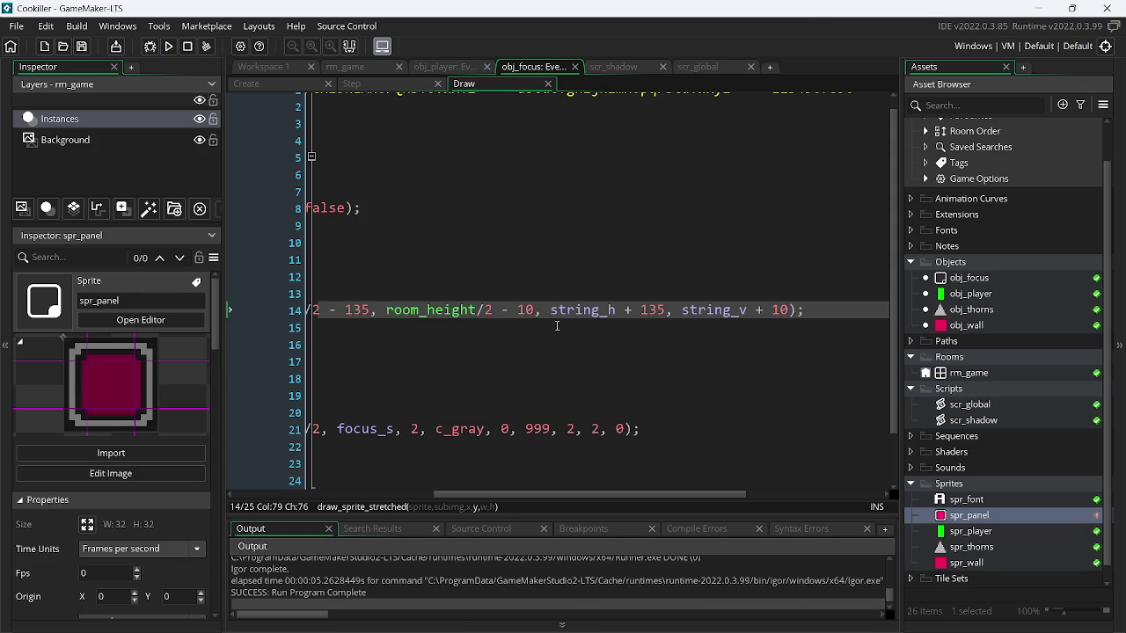
- Try a vertical offset of 7 in a test run, then settle on room_height/2 - 6
key(BackSpace)
key(BackSpace)
text(5)
key(BackSpace)
text(7)
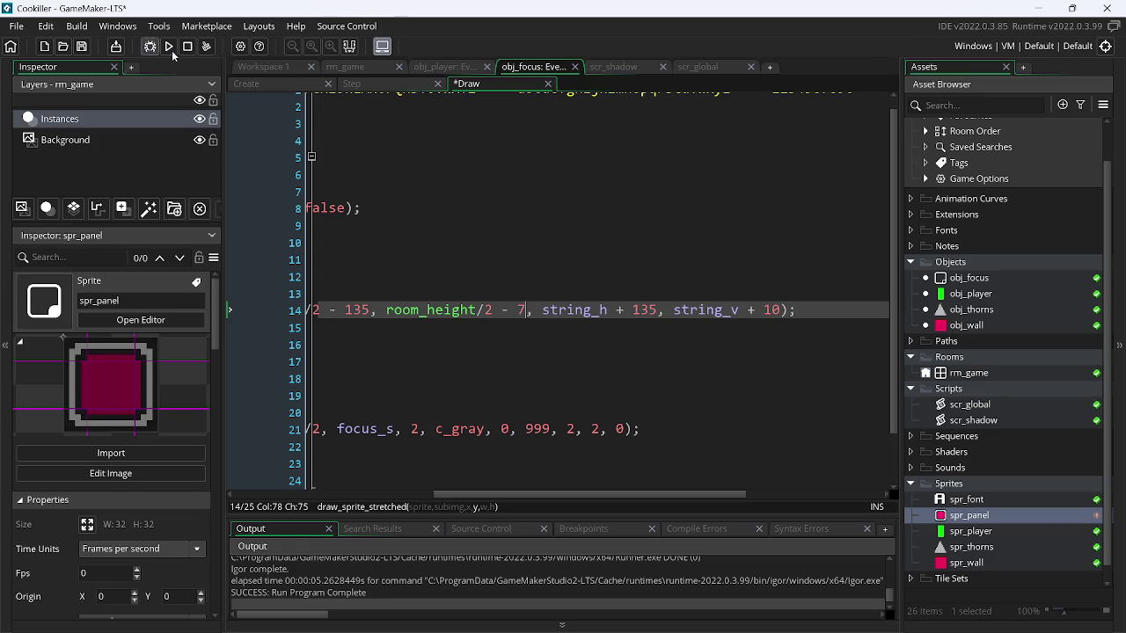
click(169, 46)
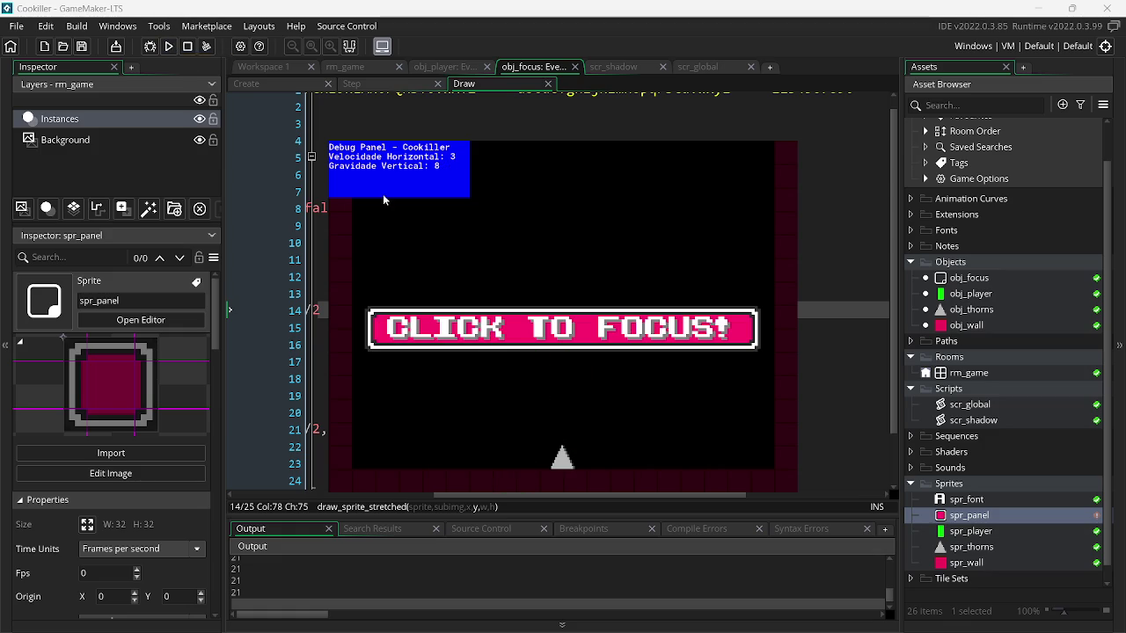
key(Escape)
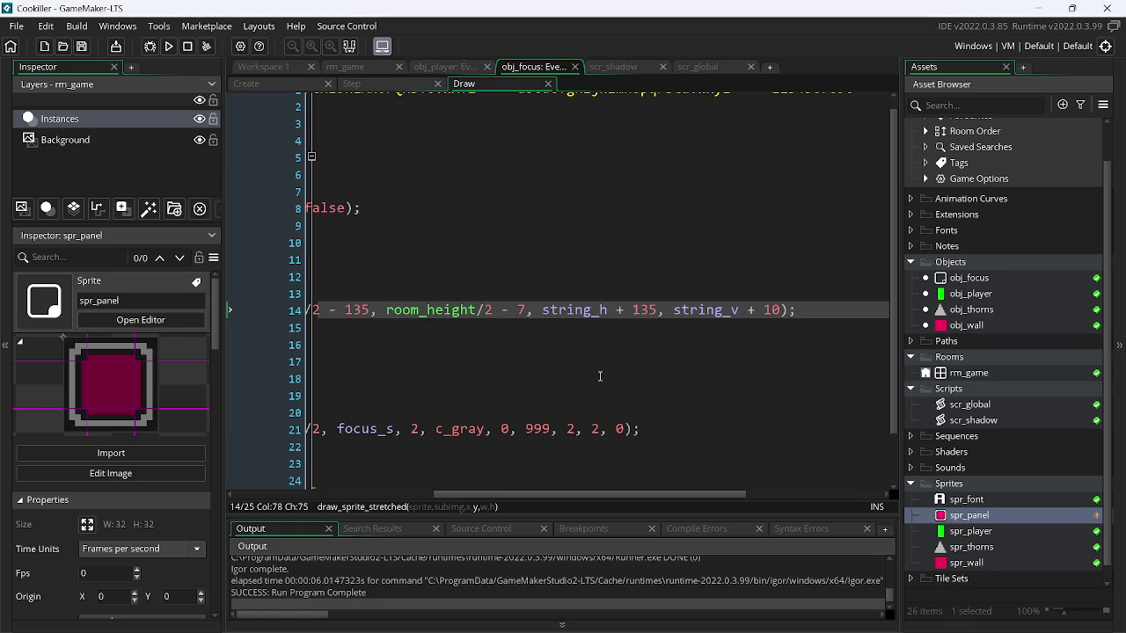
key(BackSpace)
text(6)
key(super+r)
- Calculate 135 ÷ 2 (67.5) in Windows Calculator, then close it
key(Return)
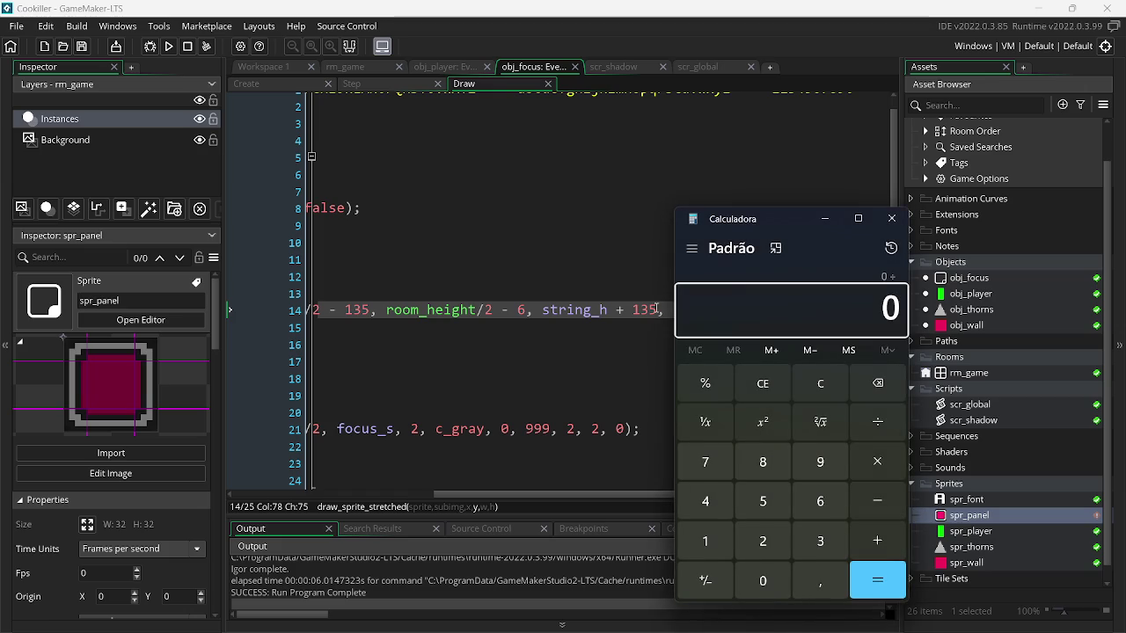
click(837, 385)
text(1)
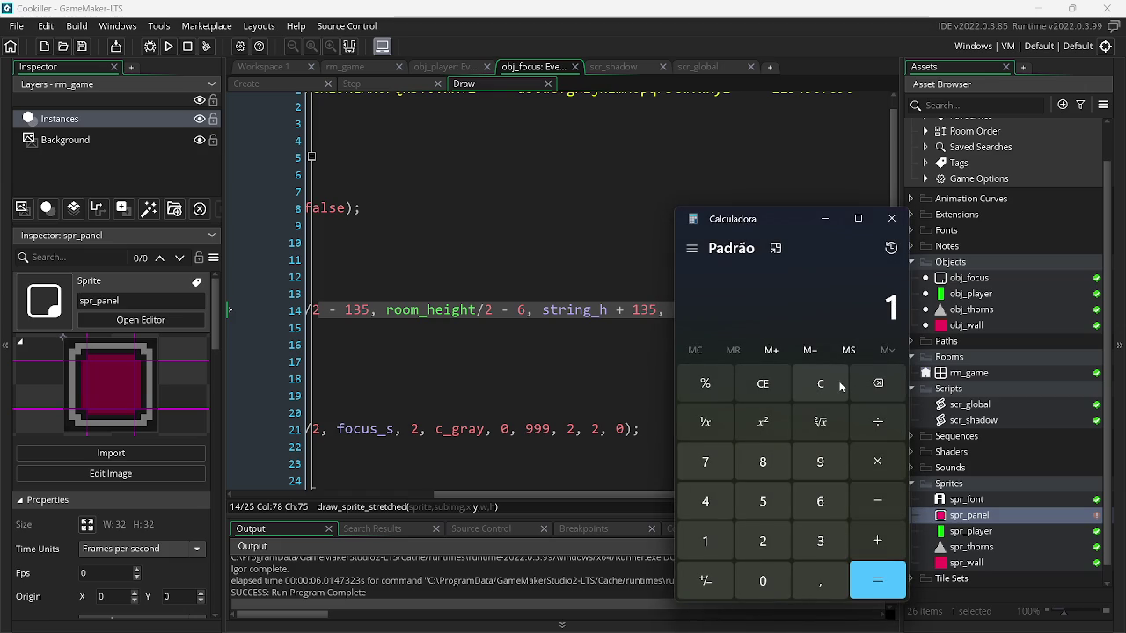
text(3)
text(5/2)
key(Return)
click(891, 219)
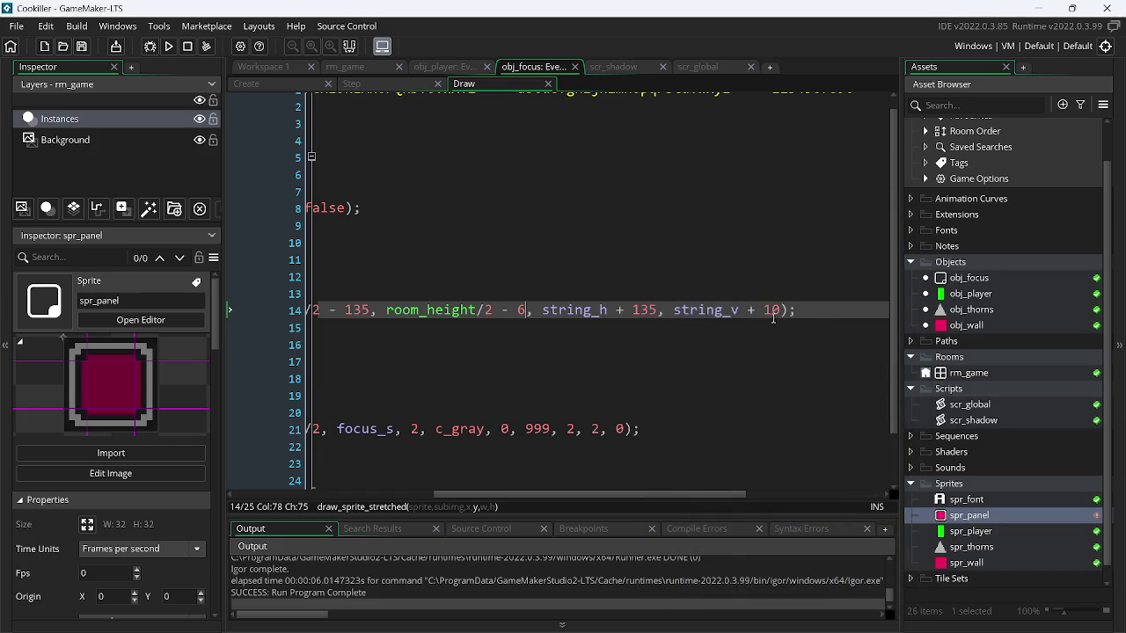
- Change the panel's width padding from 135 to string_h + 67, save, and test-run
double_click(646, 311)
text(+67)
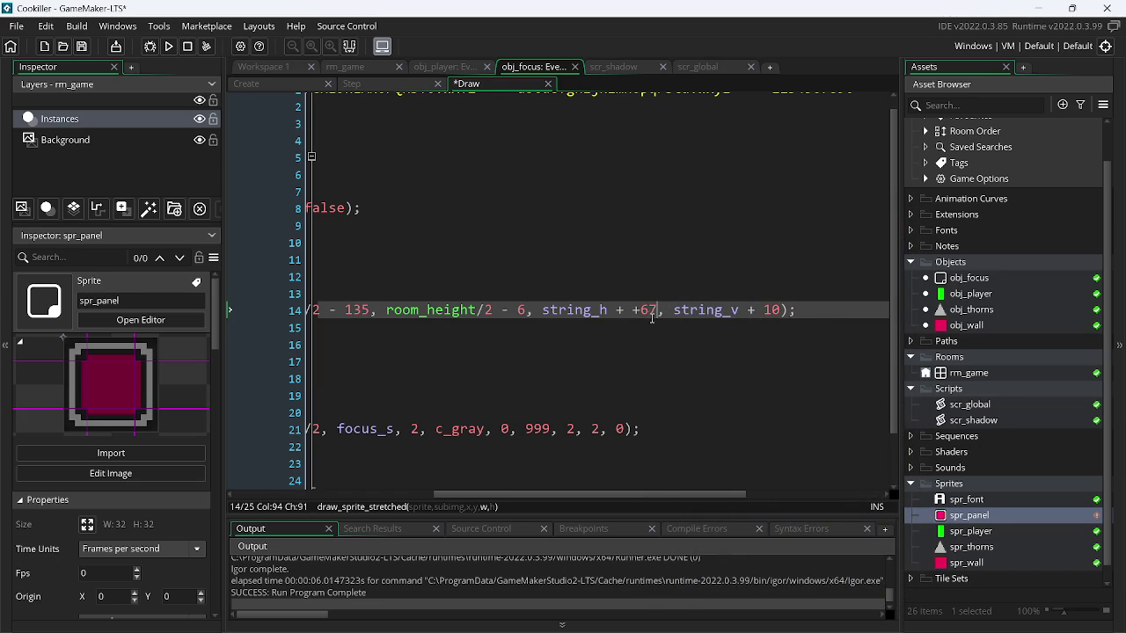
key(BackSpace)
key(ctrl+s)
click(167, 46)
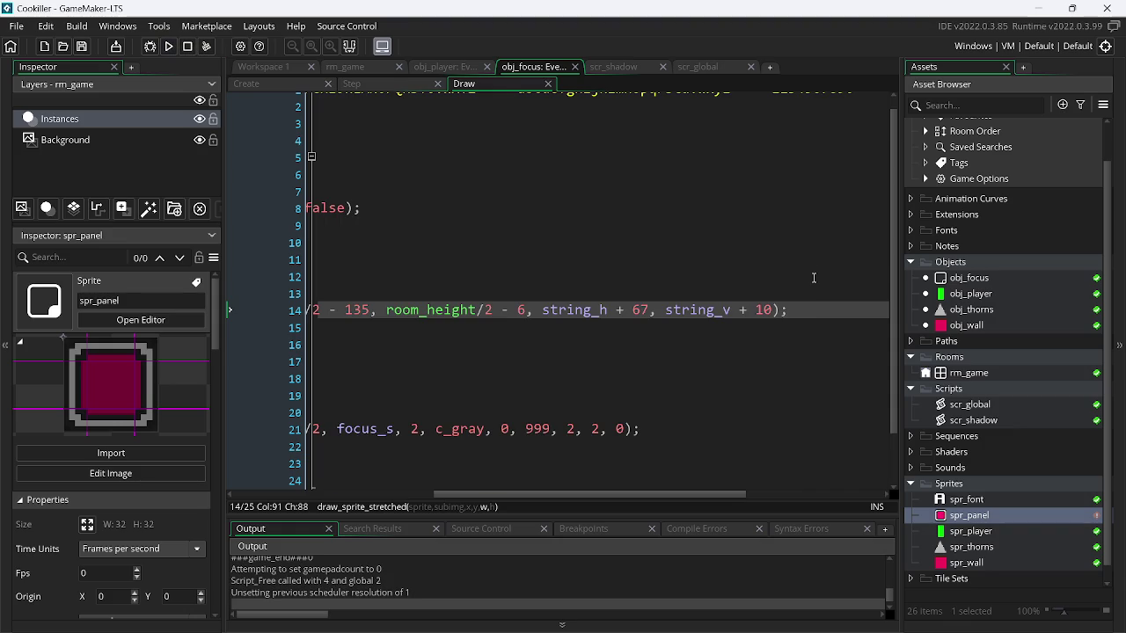
- Go to the Twitch stream manager tab in Chrome
mouse_move(807, 311)
mouse_down()
mouse_move(205, 317)
mouse_move(339, 310)
mouse_move(351, 320)
mouse_up()
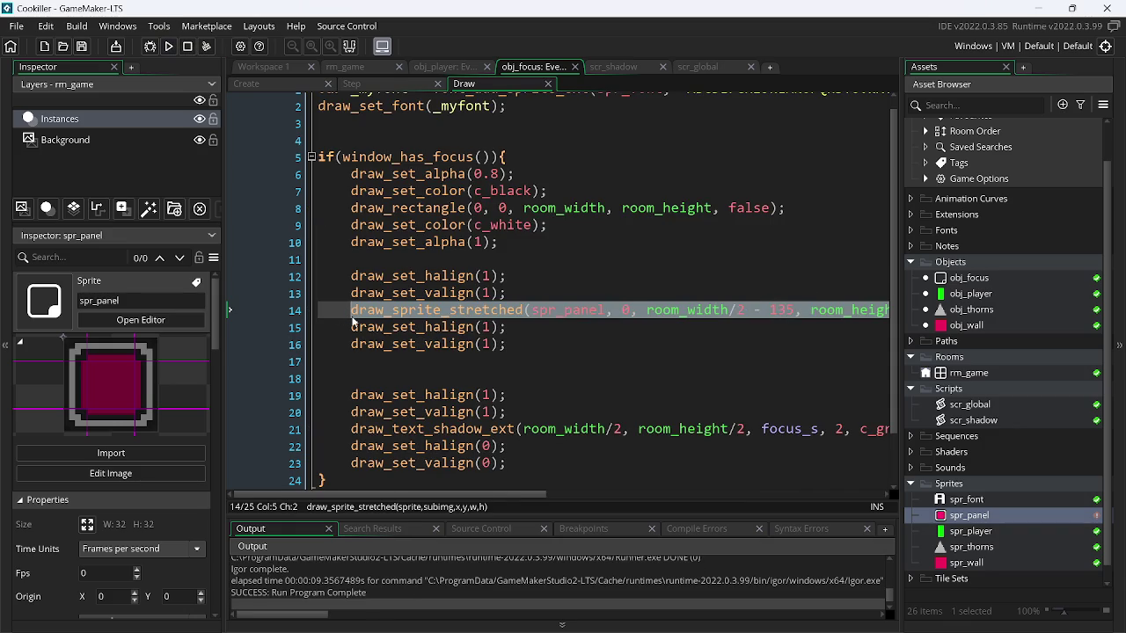
key(alt+Tab)
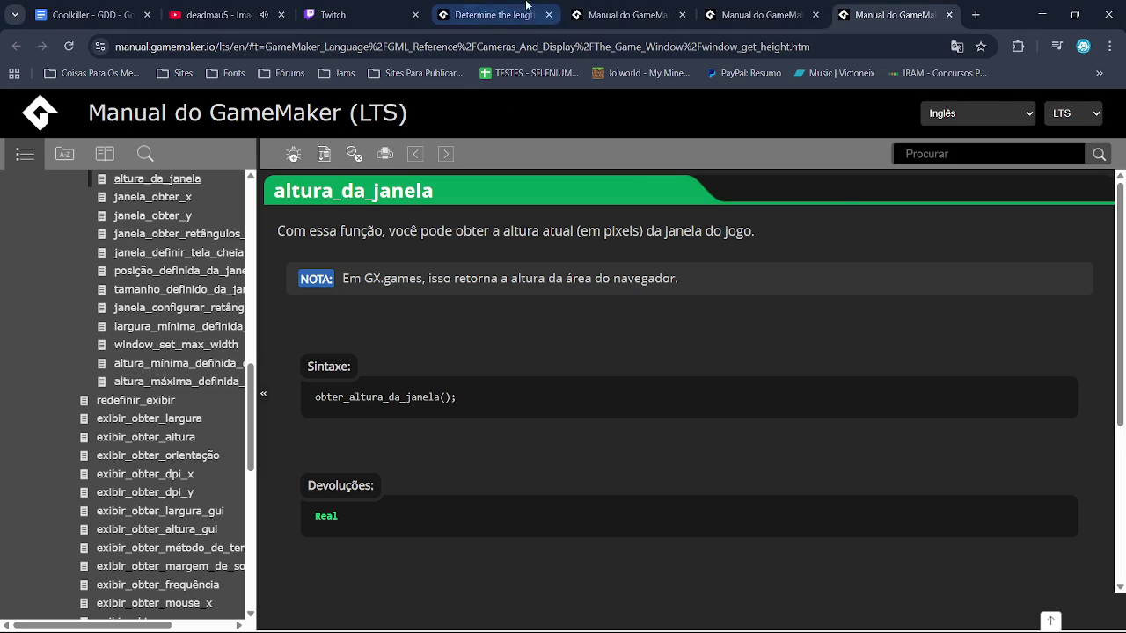
click(315, 6)
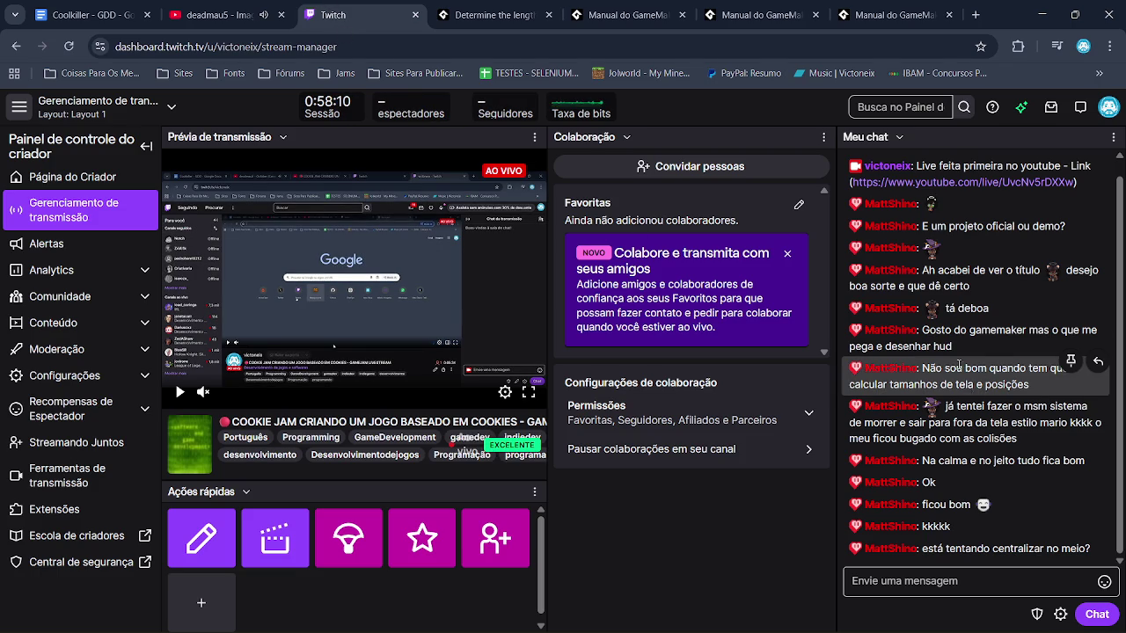
- Open a new Chrome tab and type 'g' into the Google search box
key(ctrl+t)
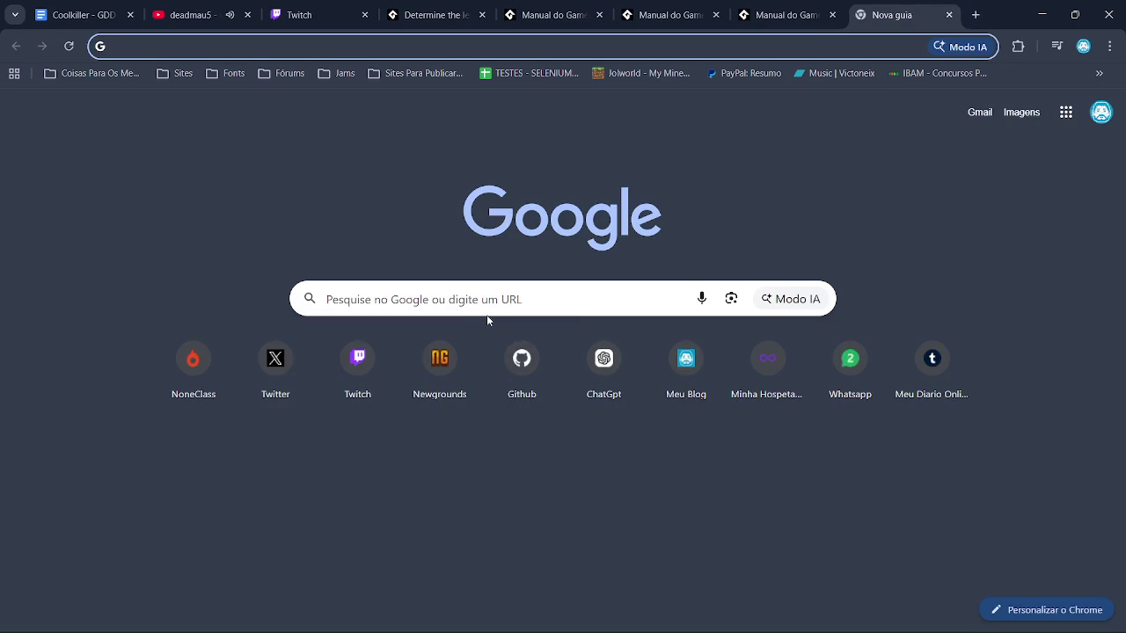
click(467, 295)
text(g)
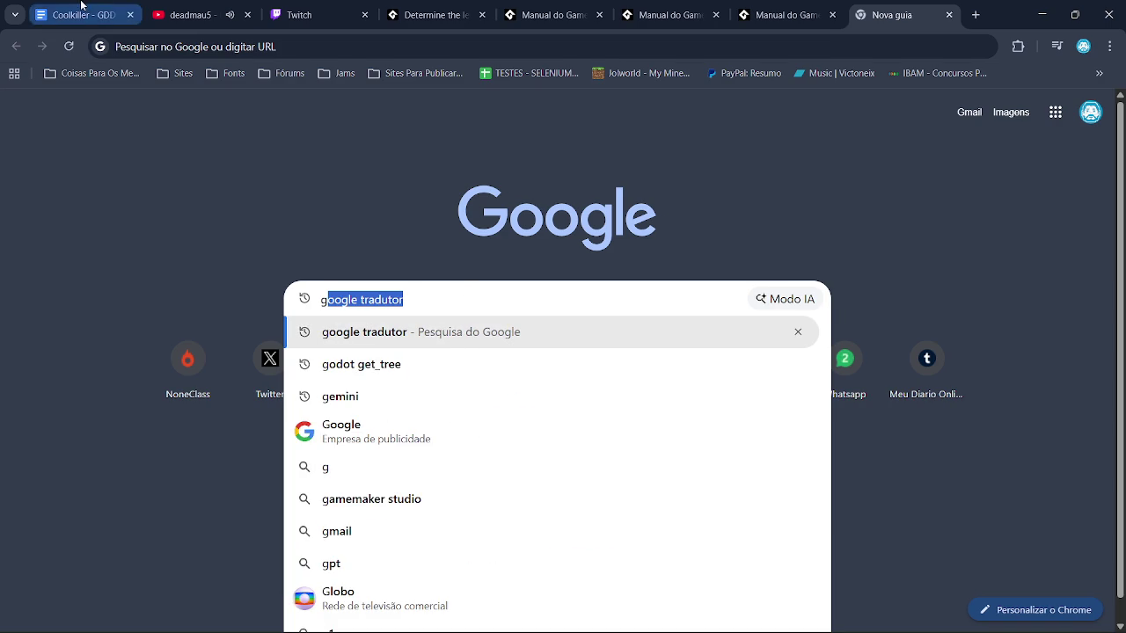
- Open the Cookie Jam #3 bookmark, scroll through its rules, and close the tab
click(975, 15)
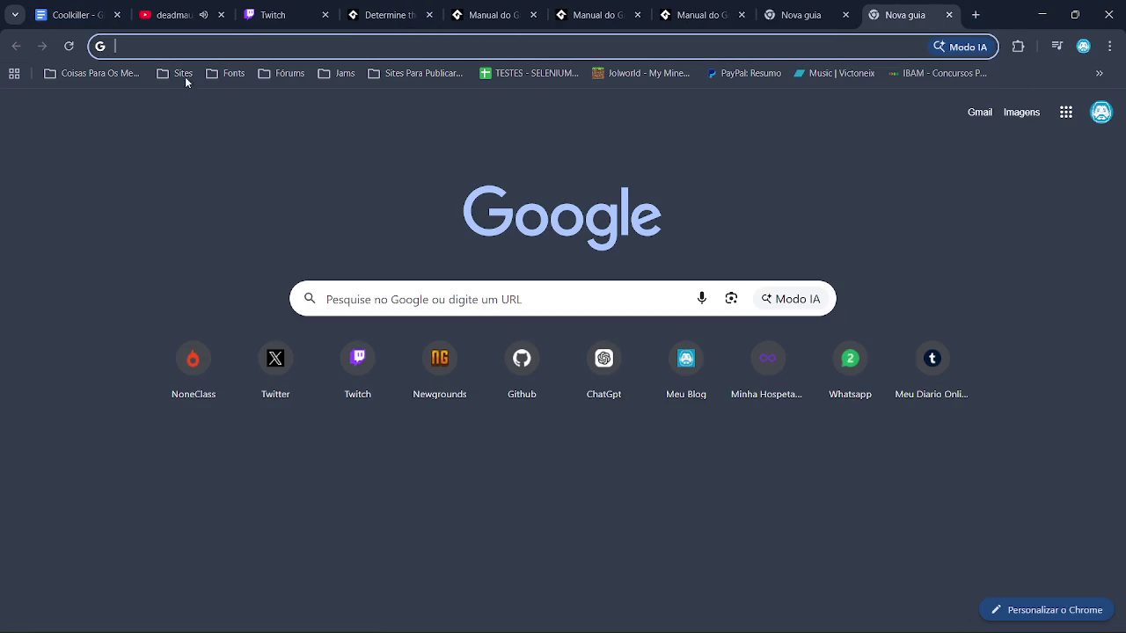
click(343, 75)
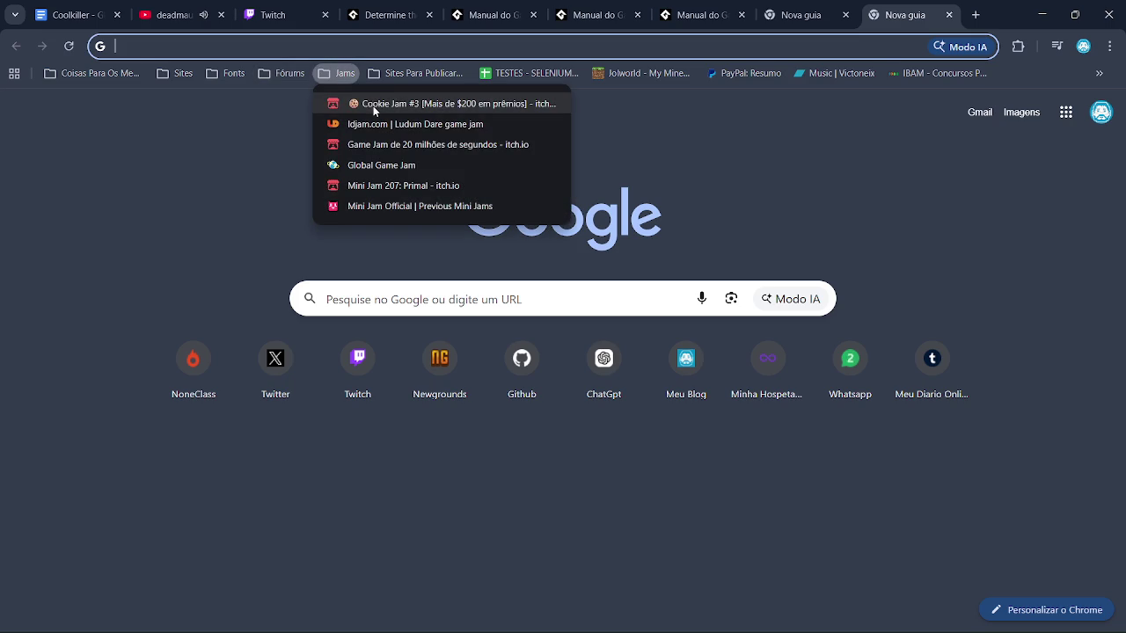
click(373, 104)
scroll(544, 387, down, 9)
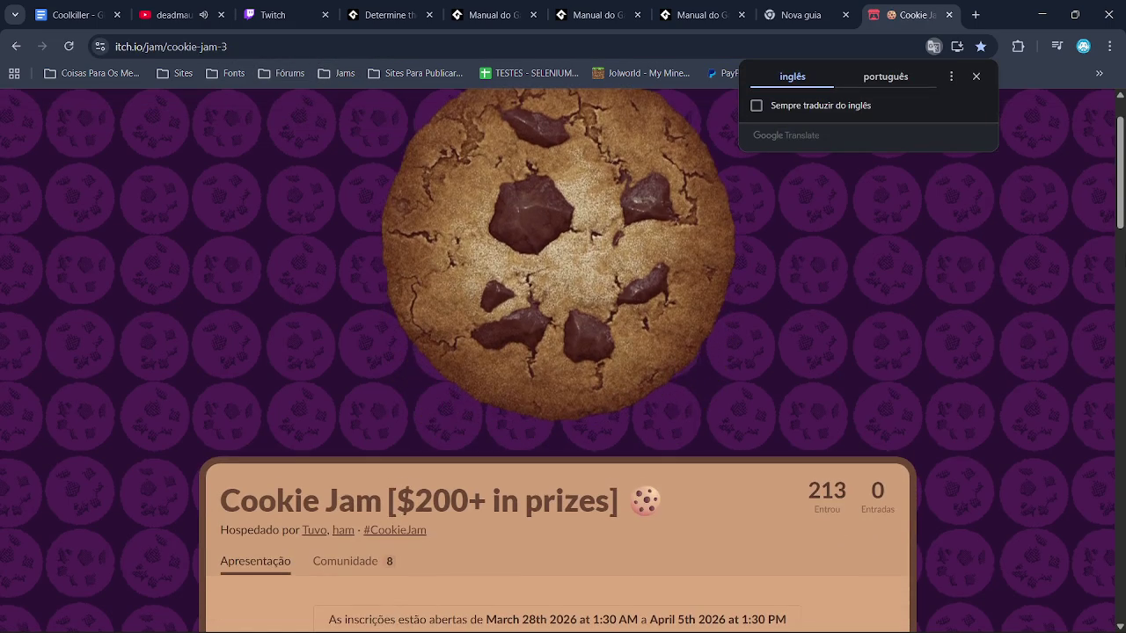
scroll(655, 399, down, 2)
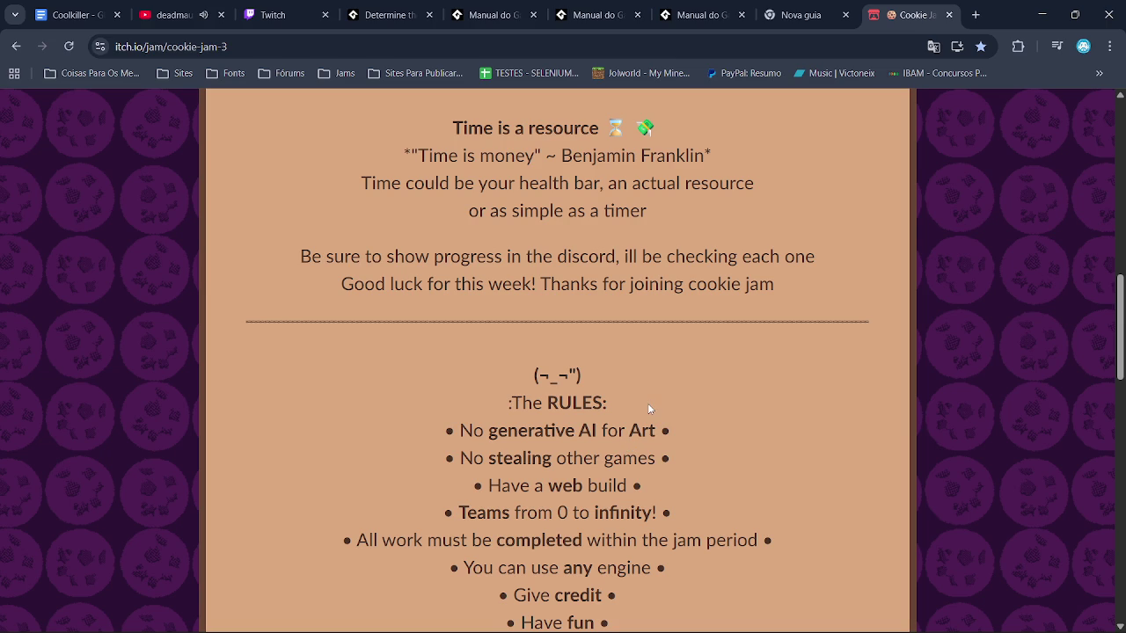
click(949, 15)
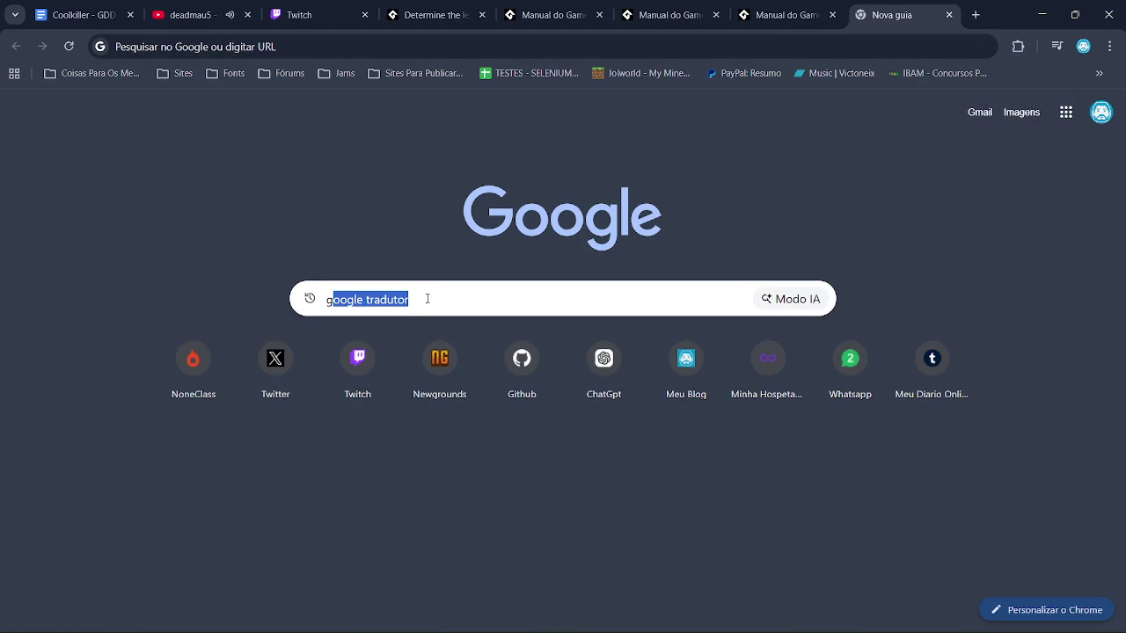
- Search Google for 'gemini' and open the Gemini app
text(gemini)
key(Return)
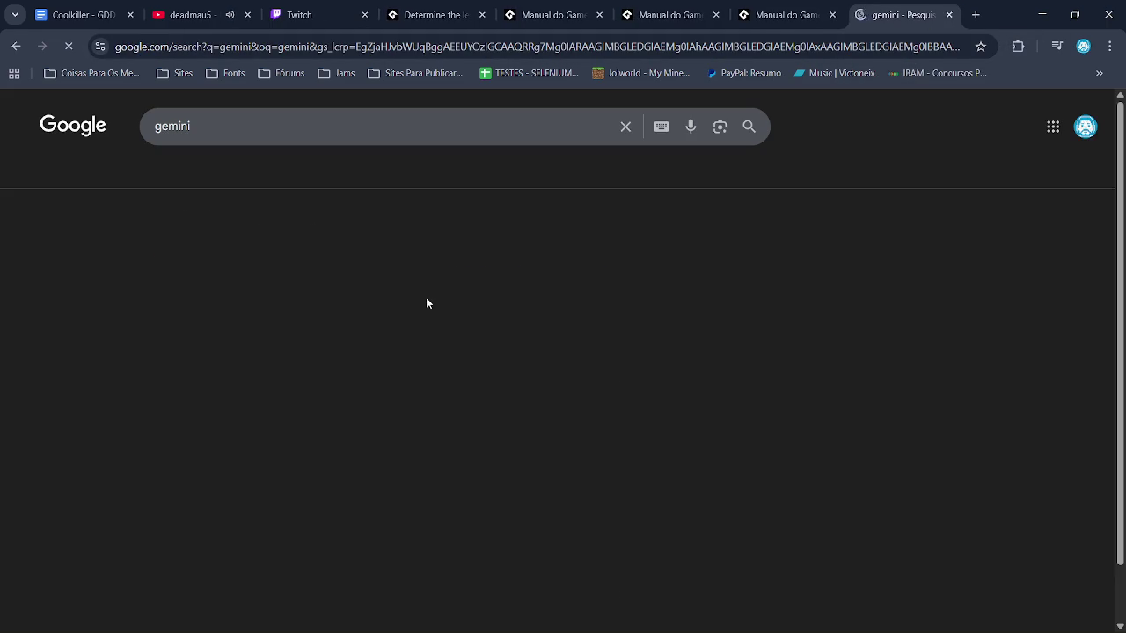
click(176, 252)
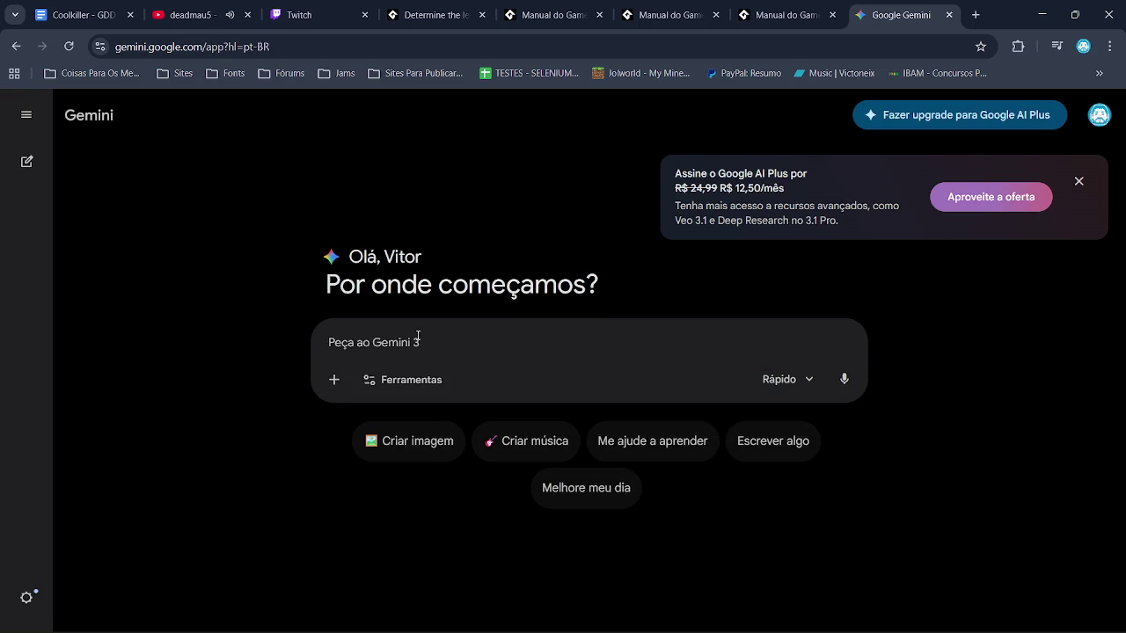
- Send Gemini a Portuguese question about sizing the sprite to the string in GameMaker, with the draw_sprite_stretched line
text(Comoeu devo q)
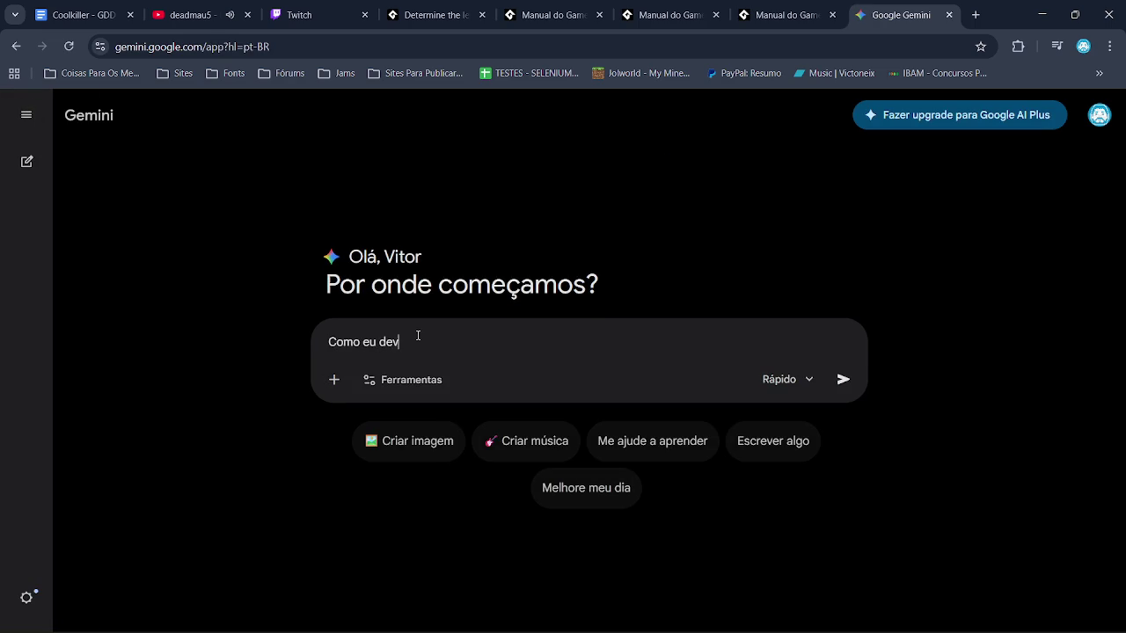
text(lcular a ar)
text(ia )
text(o)
text(sprite)
text(em )
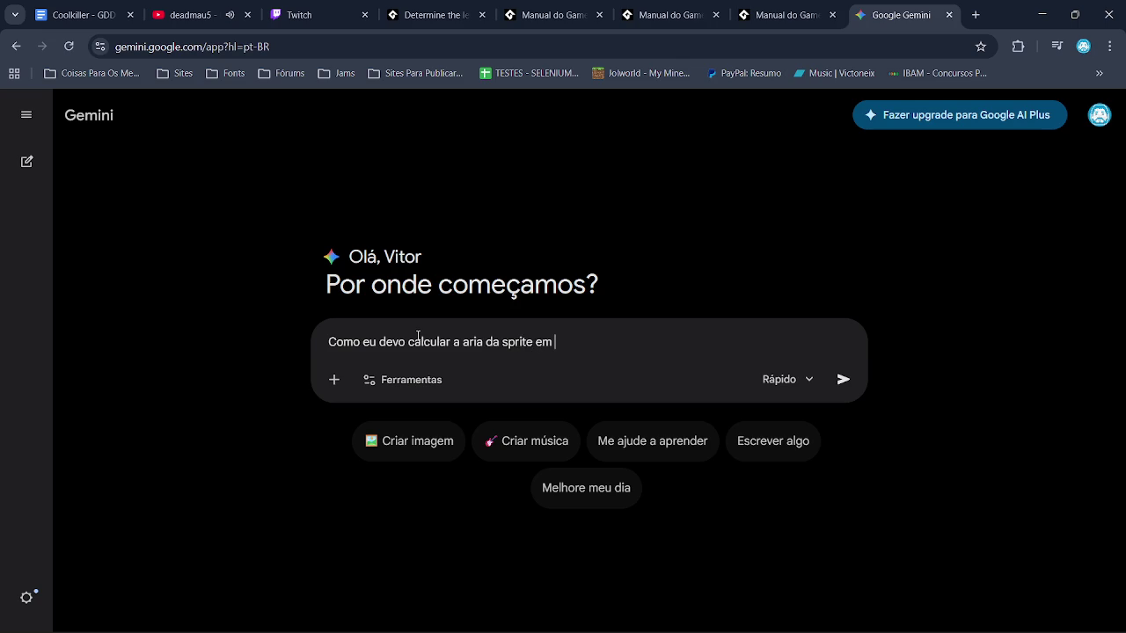
text(eçla)
key(BackSpace)
text(ação a)
text( stri)
text(ng)
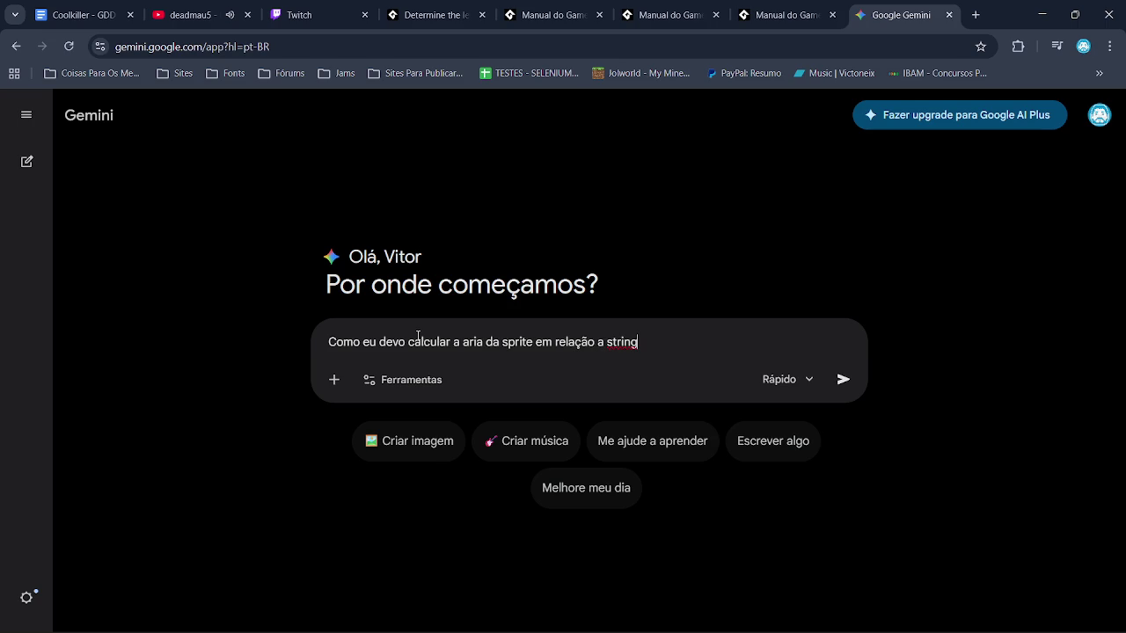
text(n)
text( no gamemakke)
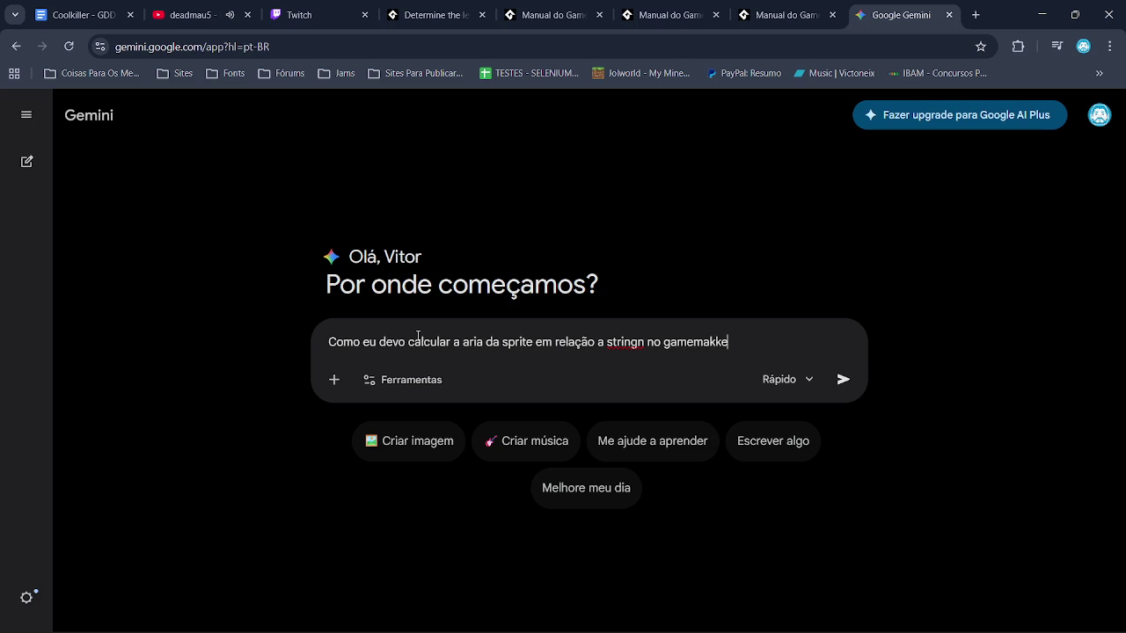
key(BackSpace)
key(BackSpace)
key(BackSpace)
key(BackSpace)
text(maker)
key(shift+Return)
key(shift+Return)
text(draw_sprite_stretched(spr_panel, 0, room_width/2 - 135, room_height/2 - 6, string_h + 67, string_v + 10);)
key(Return)
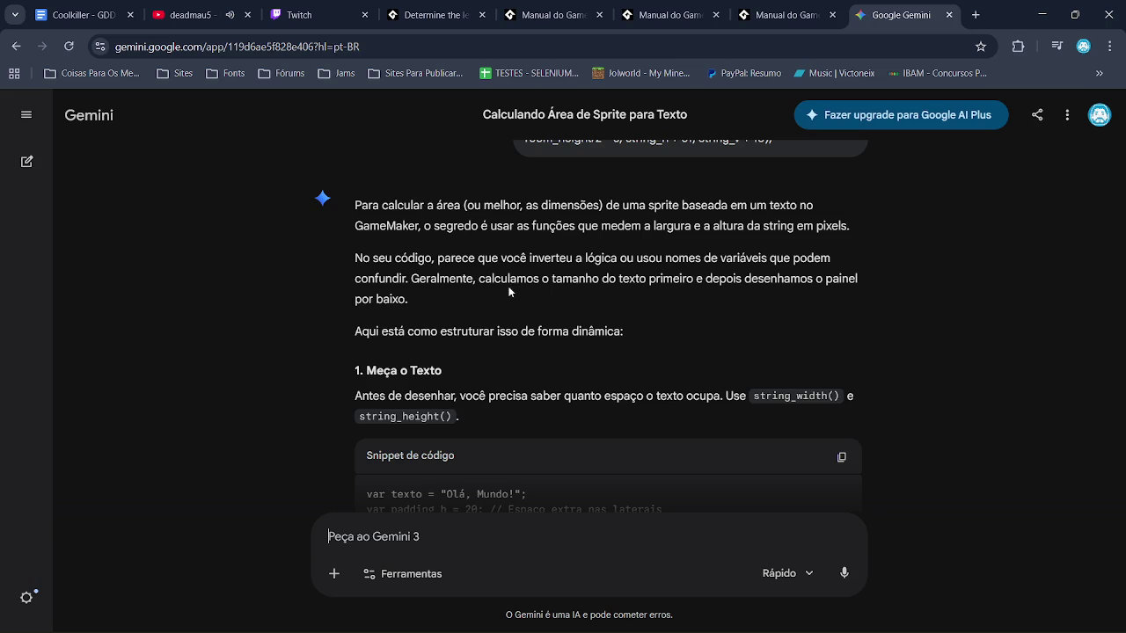
- Scroll through Gemini's reply to the 'Meça o Texto' step computing panel_w and panel_h
scroll(509, 291, down, 3)
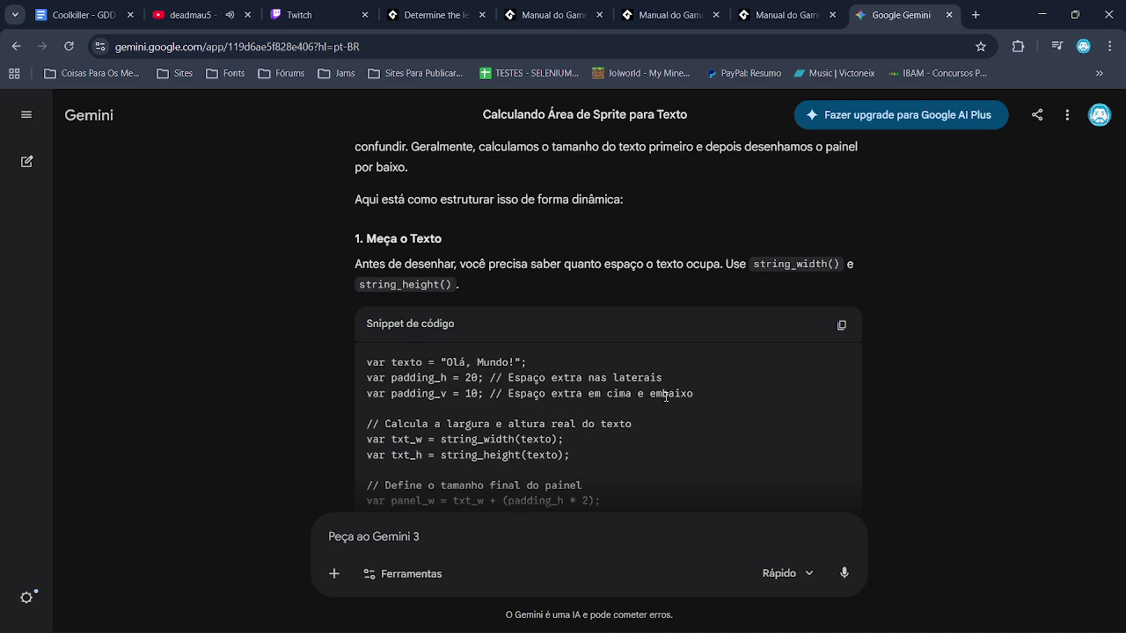
scroll(567, 299, down, 1)
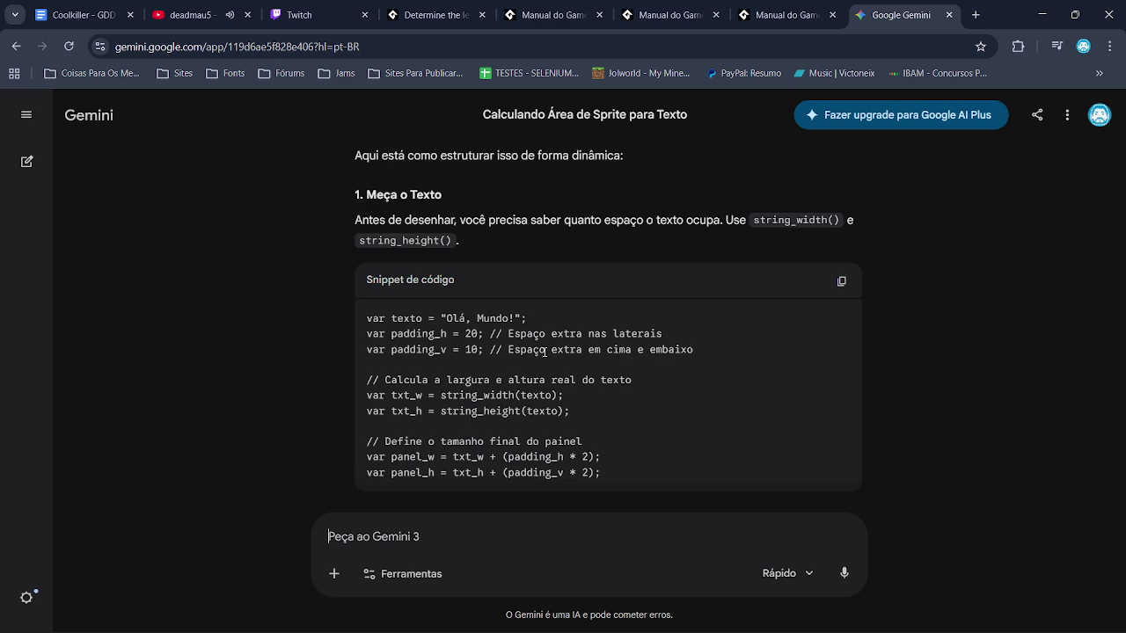
scroll(491, 349, down, 2)
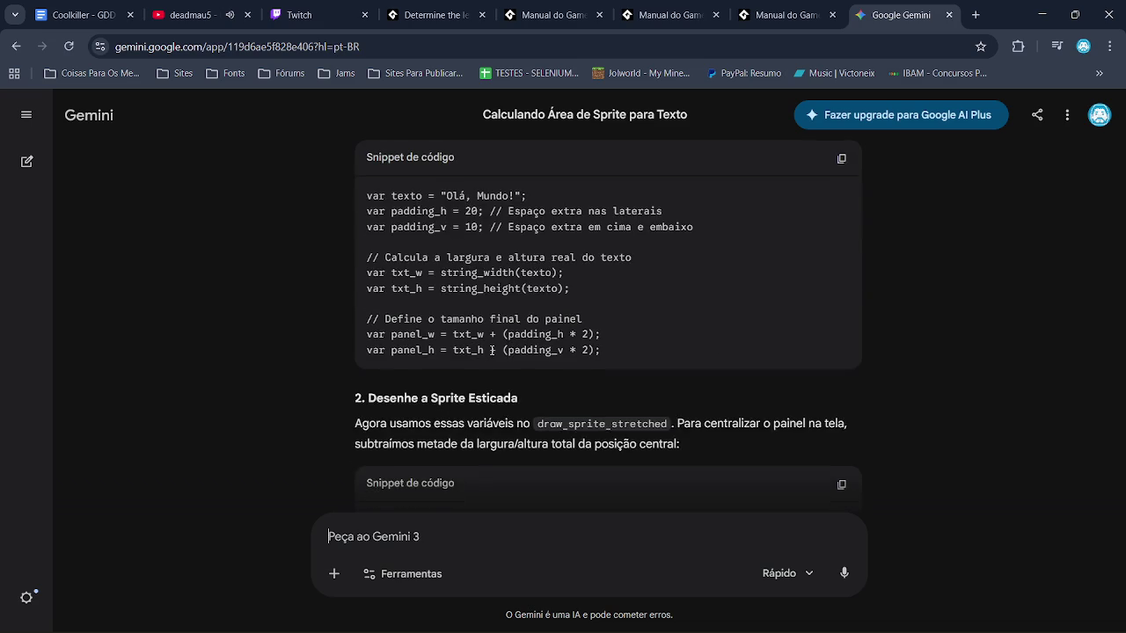
- Read the stretched-sprite and centred-text sections of Gemini's answer, then return to GameMaker
scroll(490, 354, down, 1)
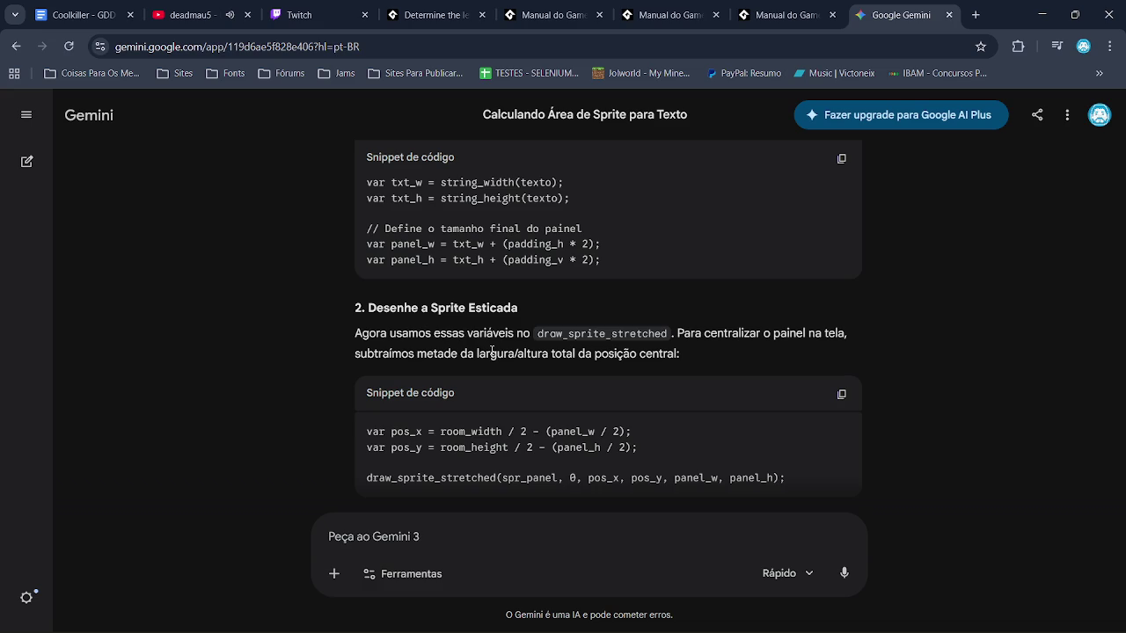
scroll(491, 352, down, 3)
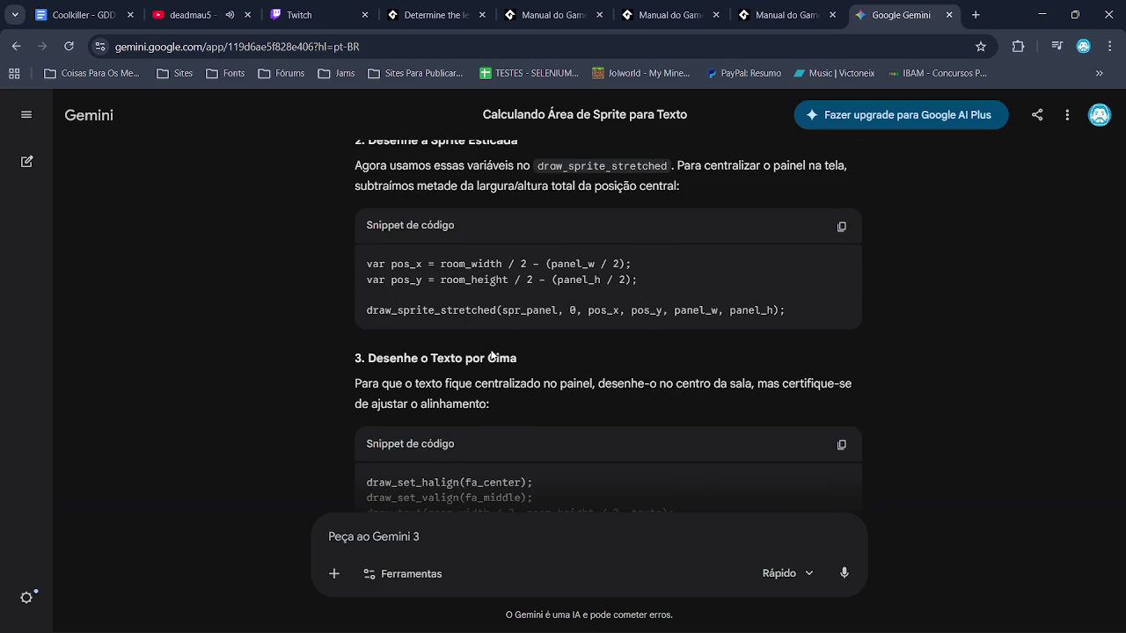
scroll(492, 353, down, 1)
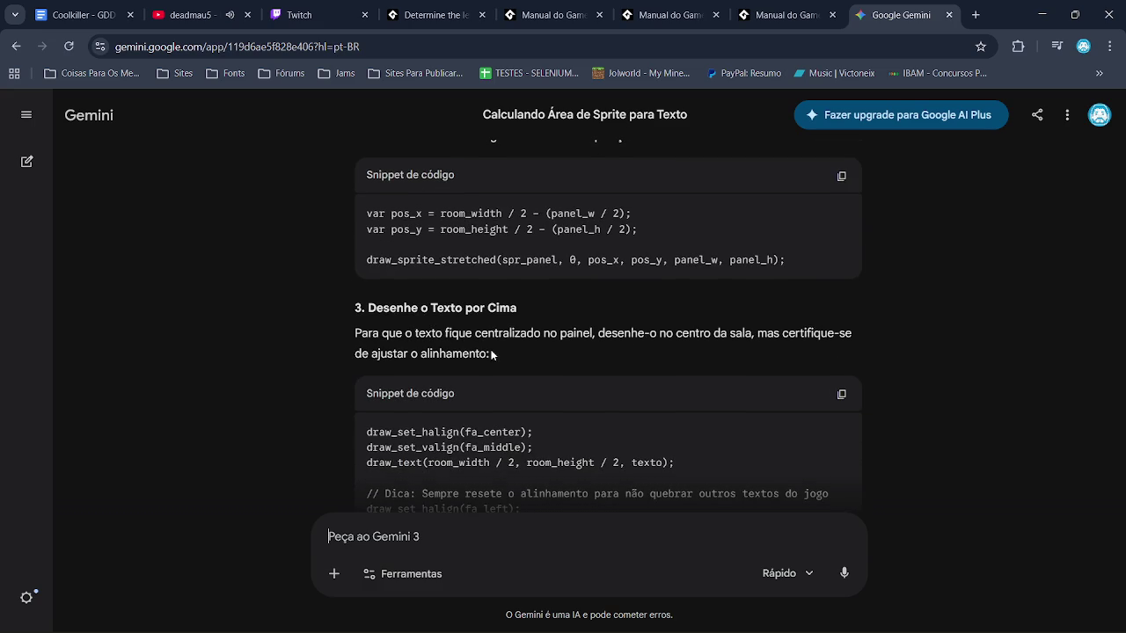
scroll(491, 354, down, 2)
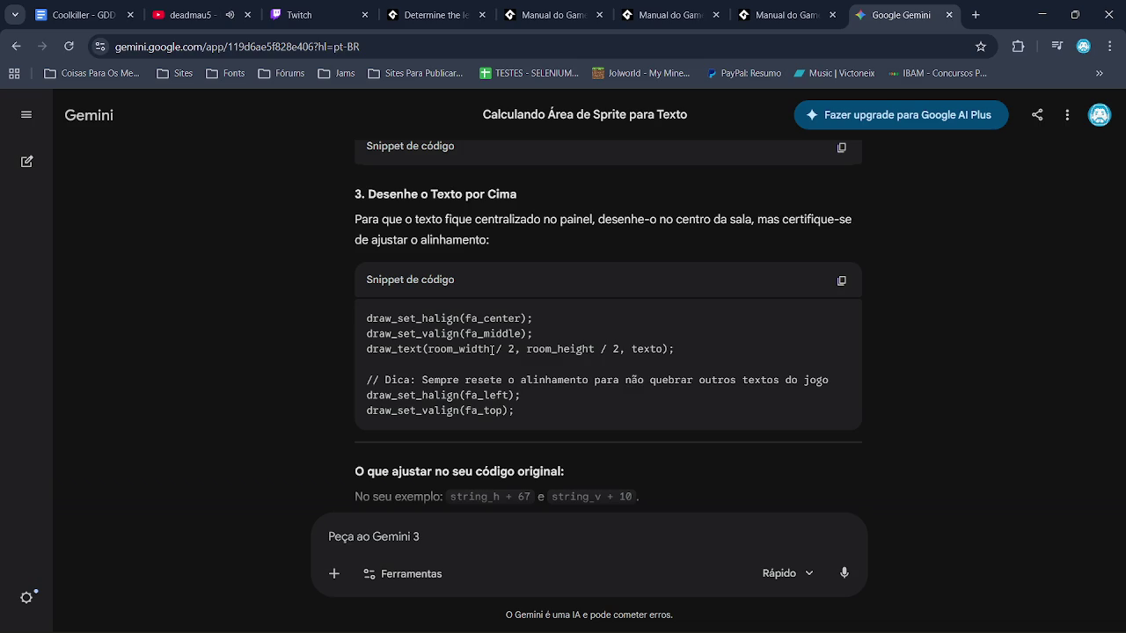
scroll(492, 349, down, 1)
scroll(491, 349, down, 1)
scroll(491, 351, up, 4)
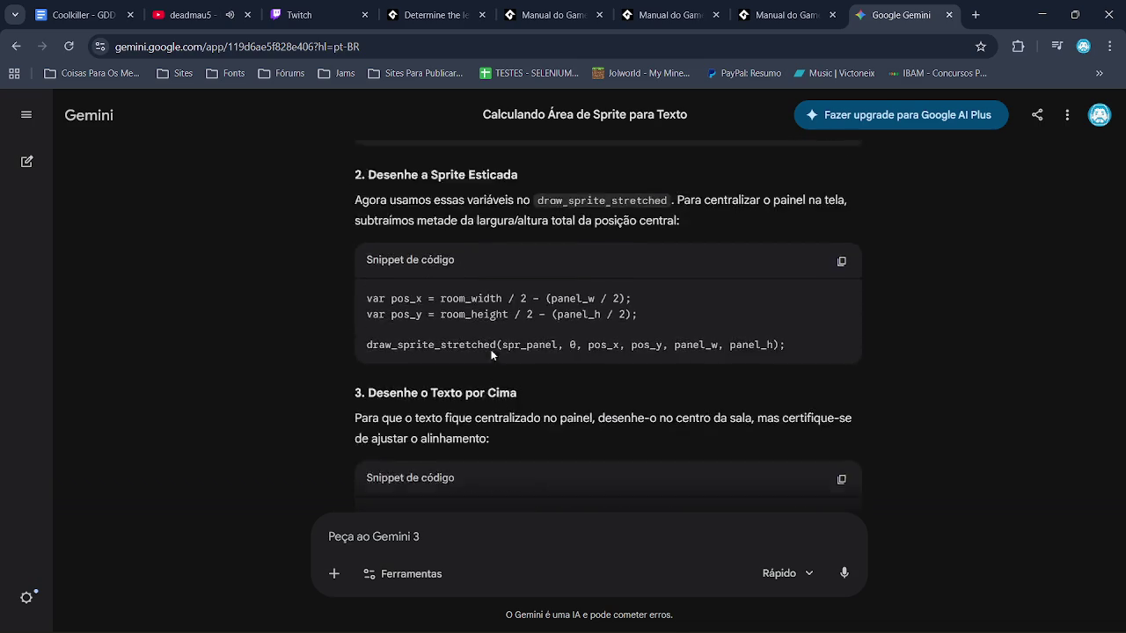
scroll(491, 354, up, 9)
scroll(492, 351, down, 5)
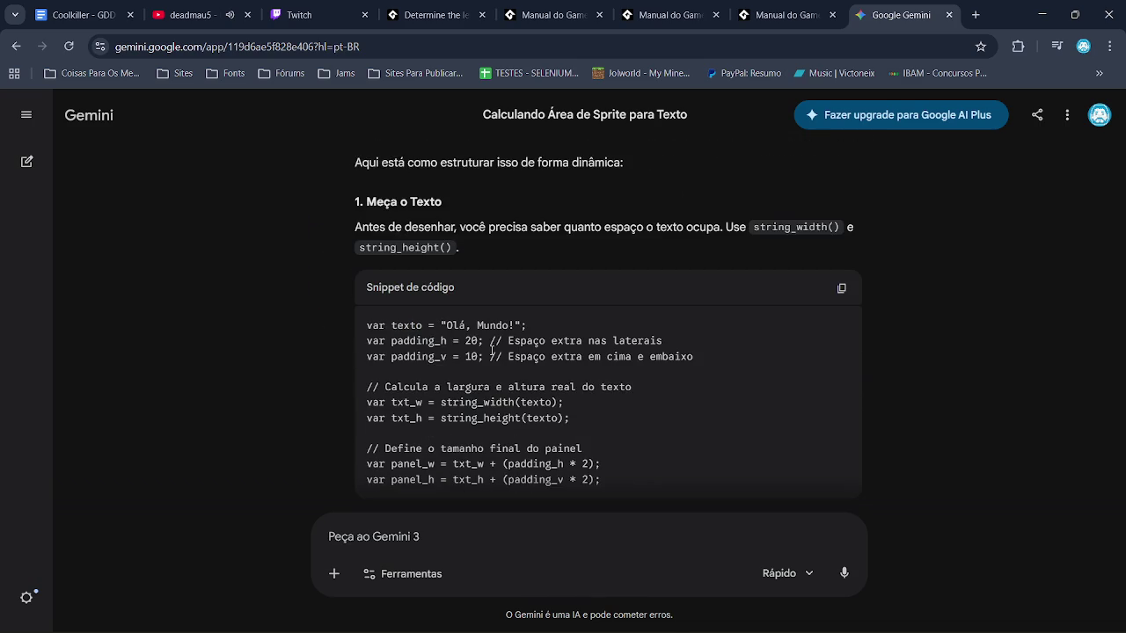
key(alt+Tab)
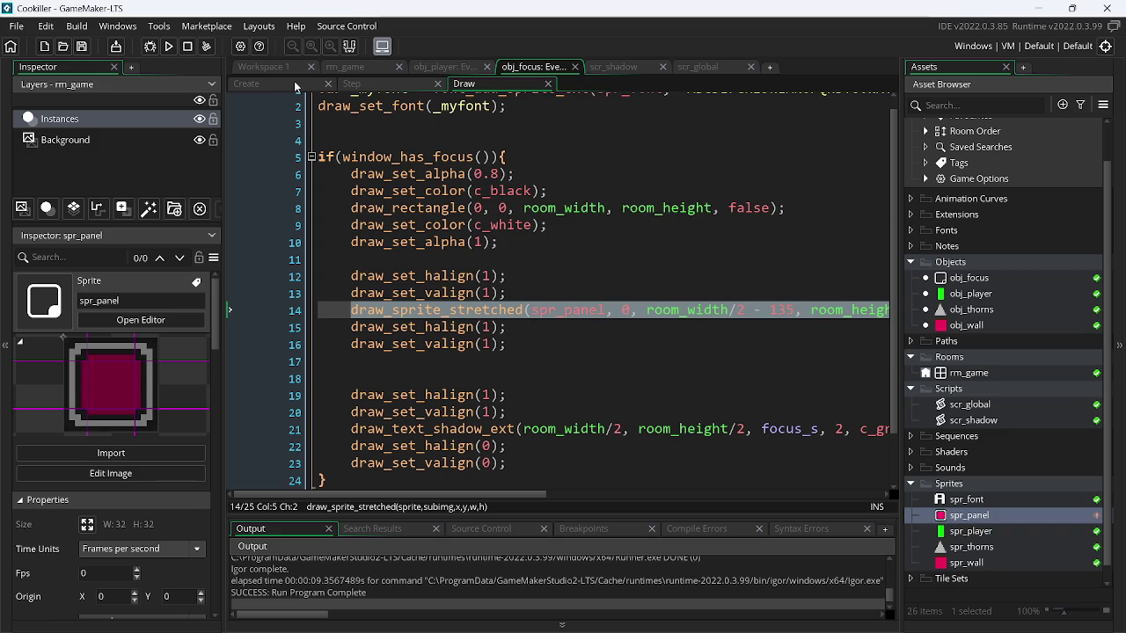
- Add margen_h = 5 and margen_v = 5 to obj_focus's Create event and save
click(284, 85)
click(609, 134)
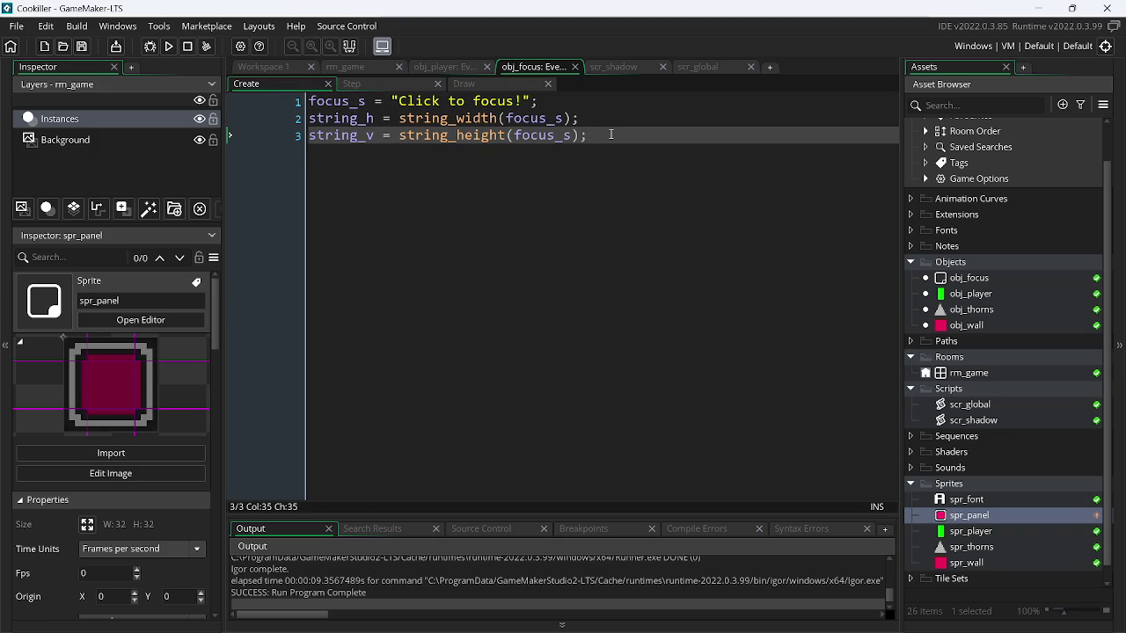
key(Return)
key(Return)
text(mar)
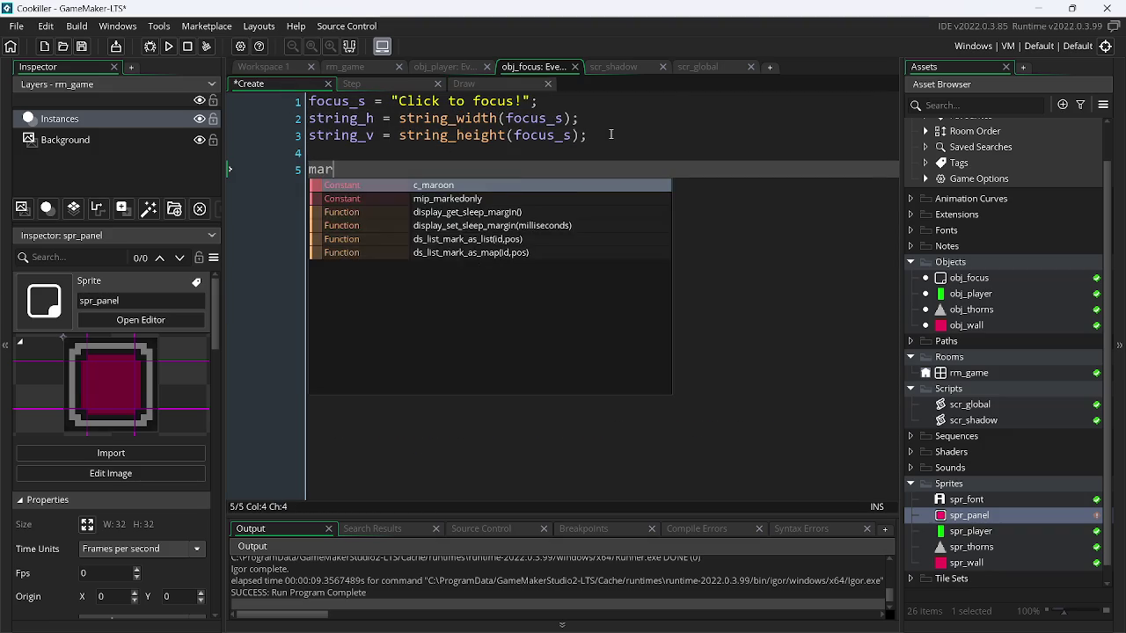
text(gen =)
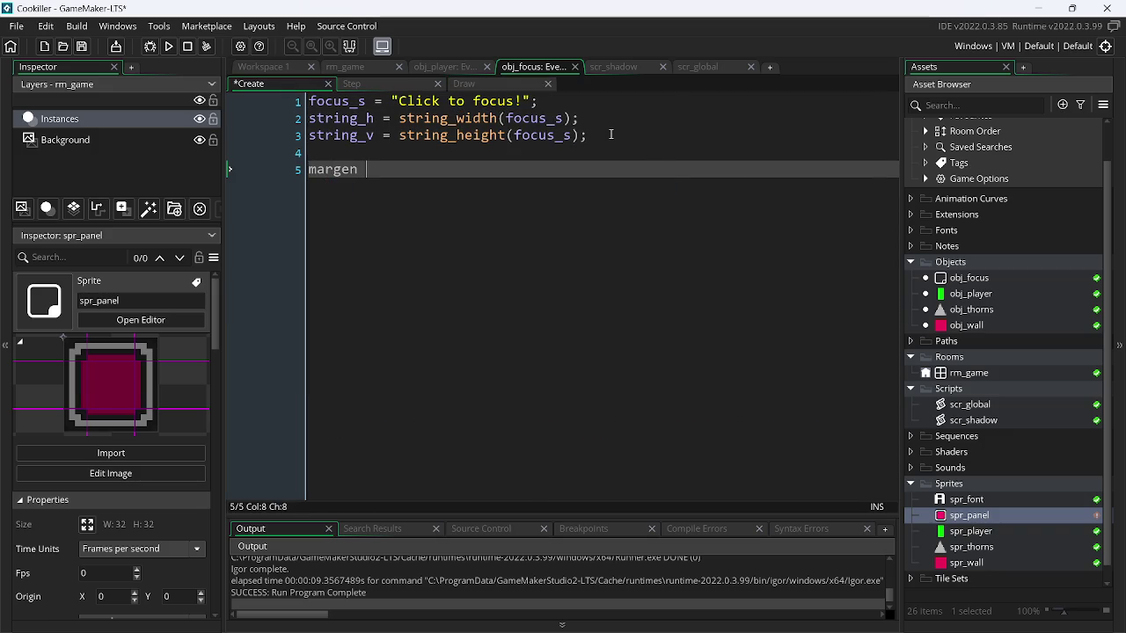
key(BackSpace)
key(BackSpace)
text(_)
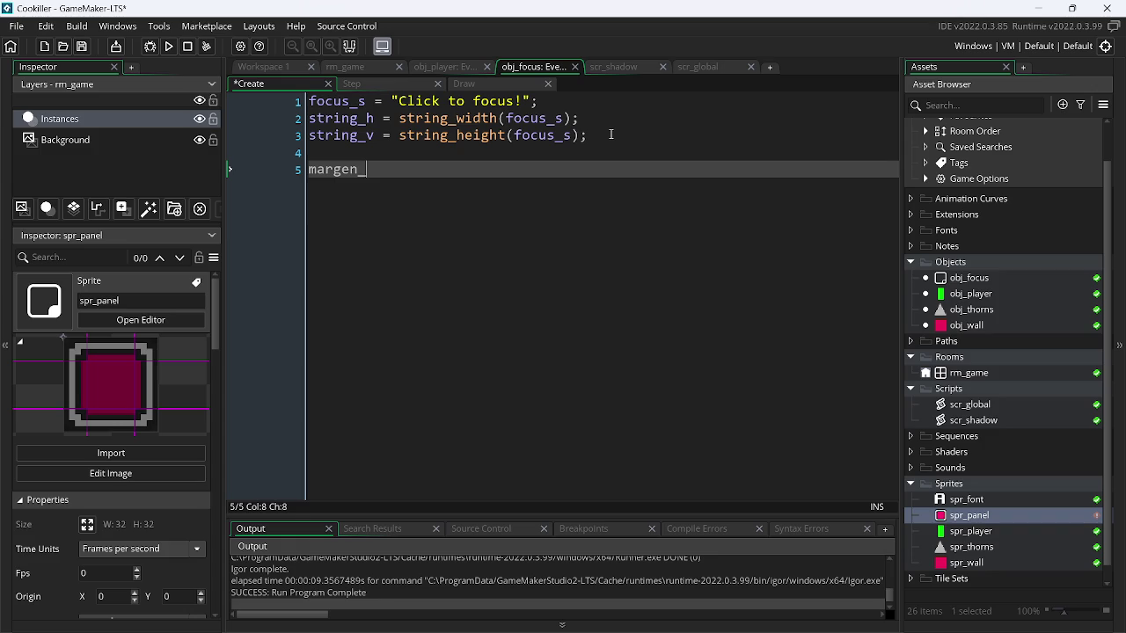
text(h = 10)
key(BackSpace)
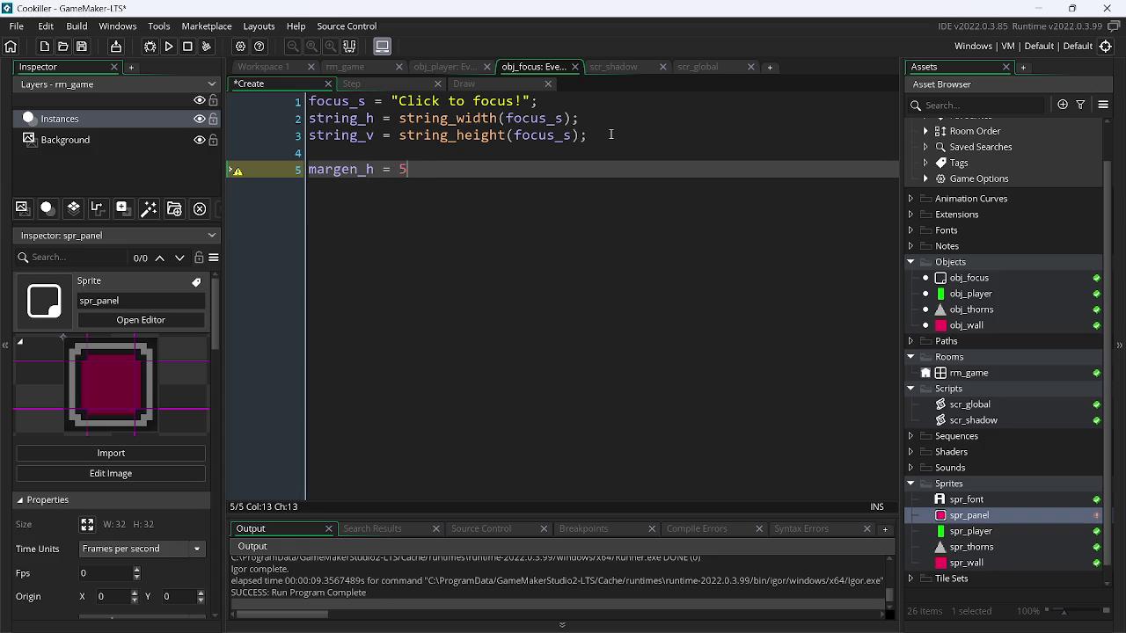
text(;)
key(ctrl+d)
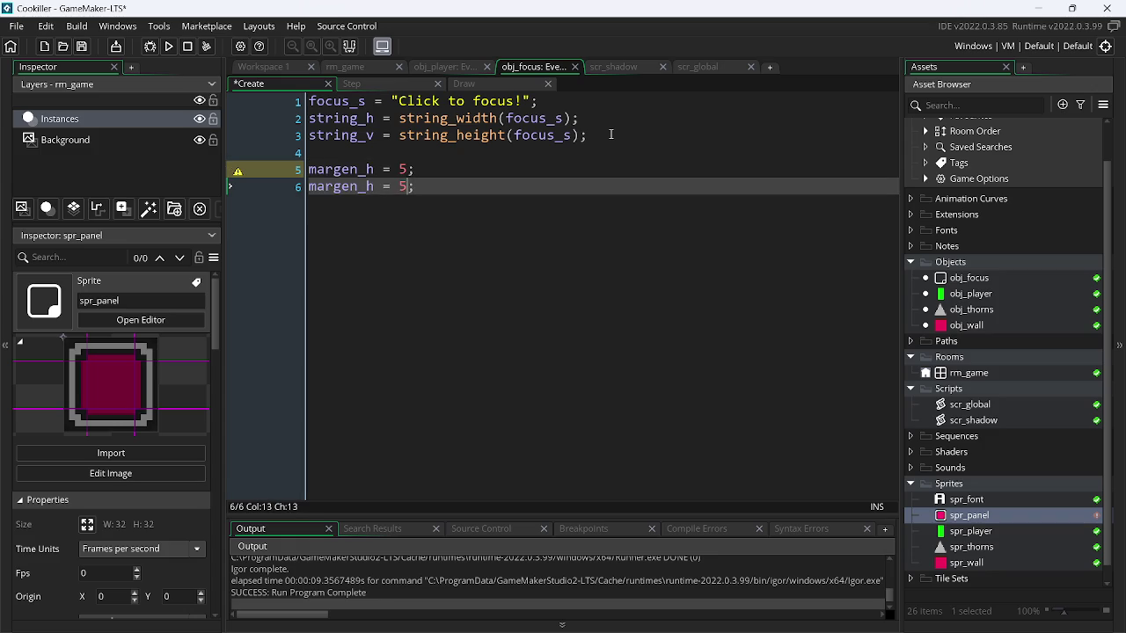
key(Left)
key(Left)
key(Left)
key(Left)
key(Left)
key(BackSpace)
text(v)
key(ctrl+s)
key(End)
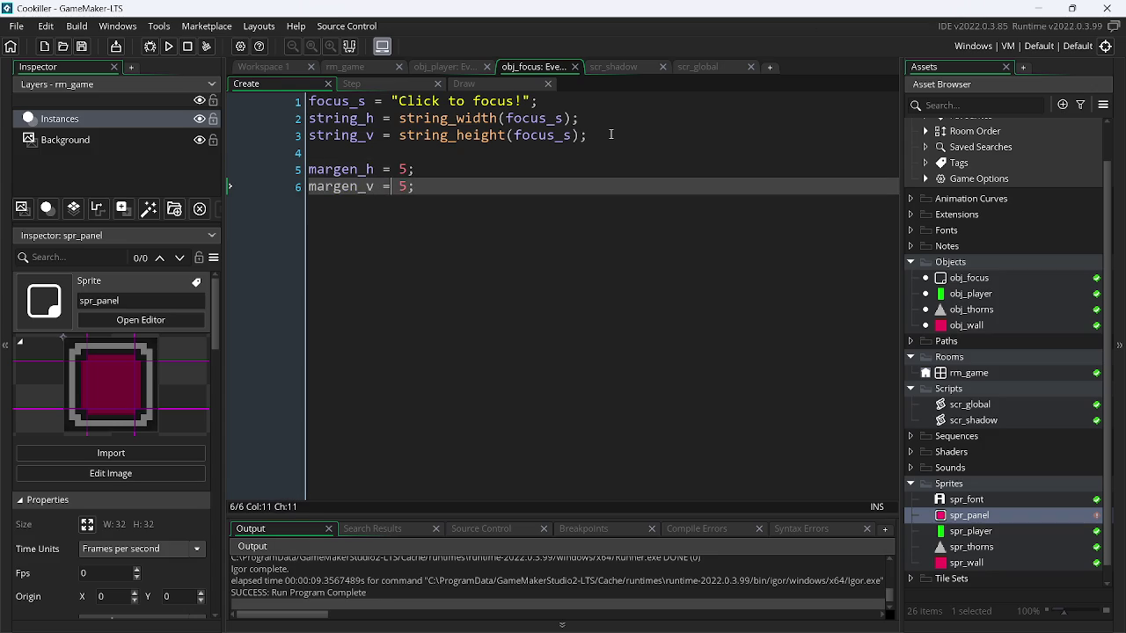
key(Return)
key(Return)
- Start line 8 as panel_h =, copying the panel_w name from Gemini's snippet
key(alt+Tab)
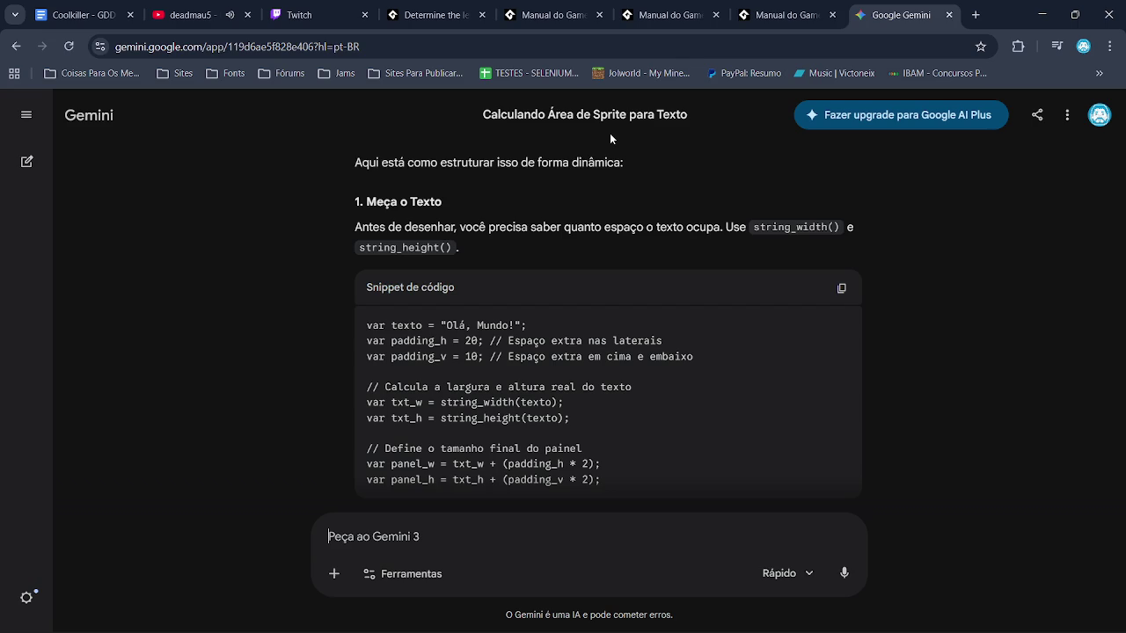
scroll(547, 257, down, 1)
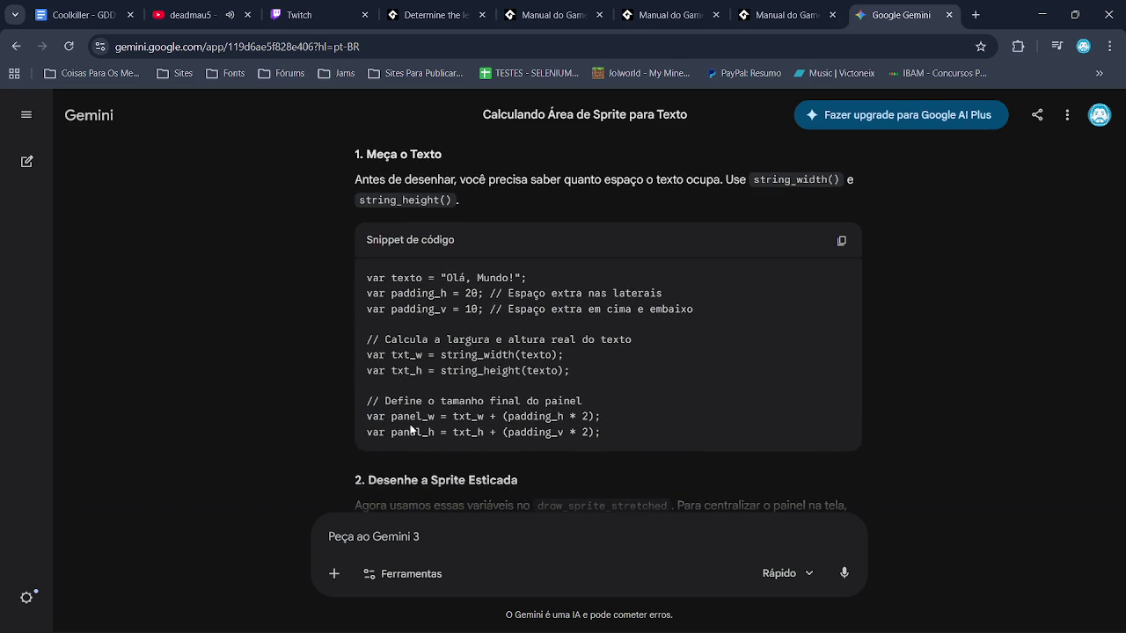
double_click(404, 416)
key(ctrl+c)
key(alt+Tab)
key(ctrl+v)
text(=)
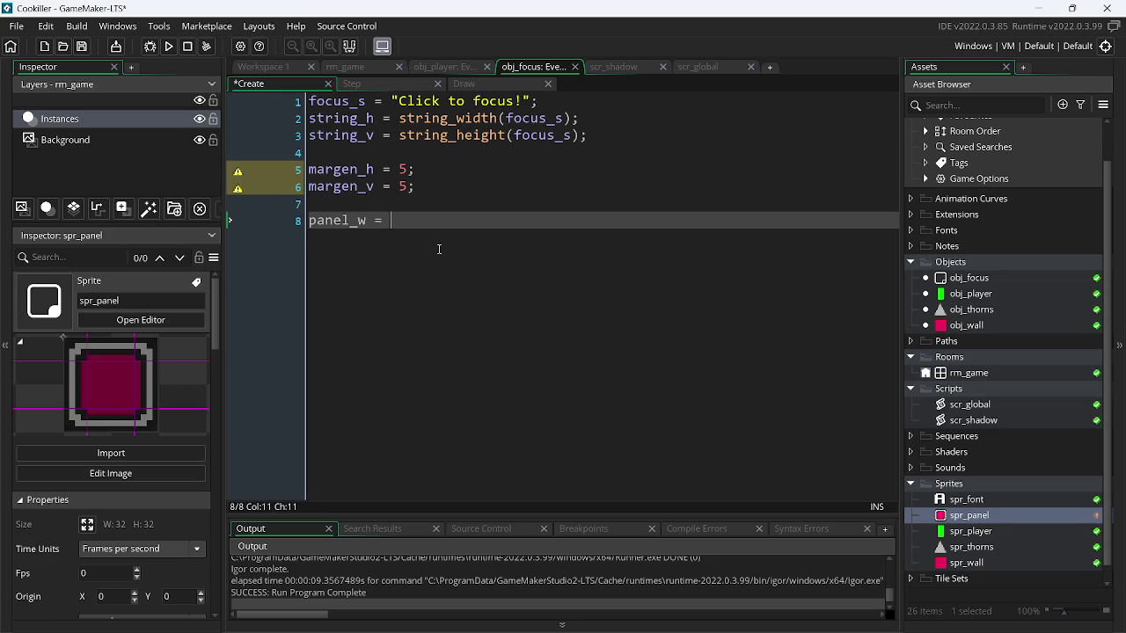
key(BackSpace)
key(Left)
key(Left)
key(BackSpace)
text(h)
key(End)
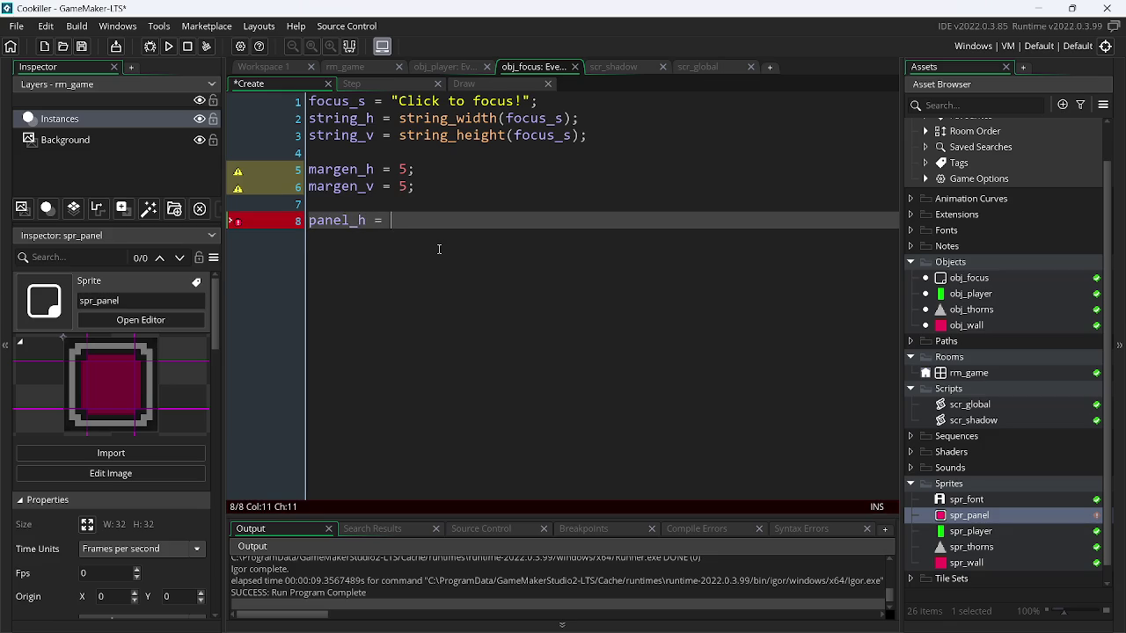
- Complete line 8 as panel_h = string_h + (margen_h *2);
key(alt+Tab)
key(alt+Tab)
text(string_h)
key(Escape)
text(+ ())
key(Left)
text(margen_h)
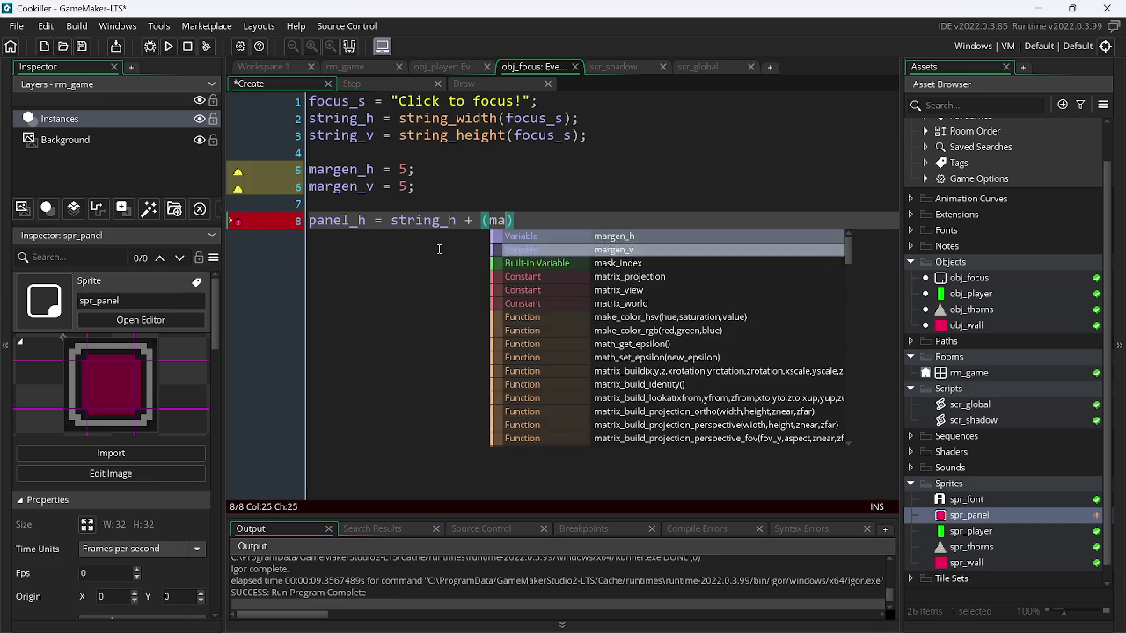
key(alt+Tab)
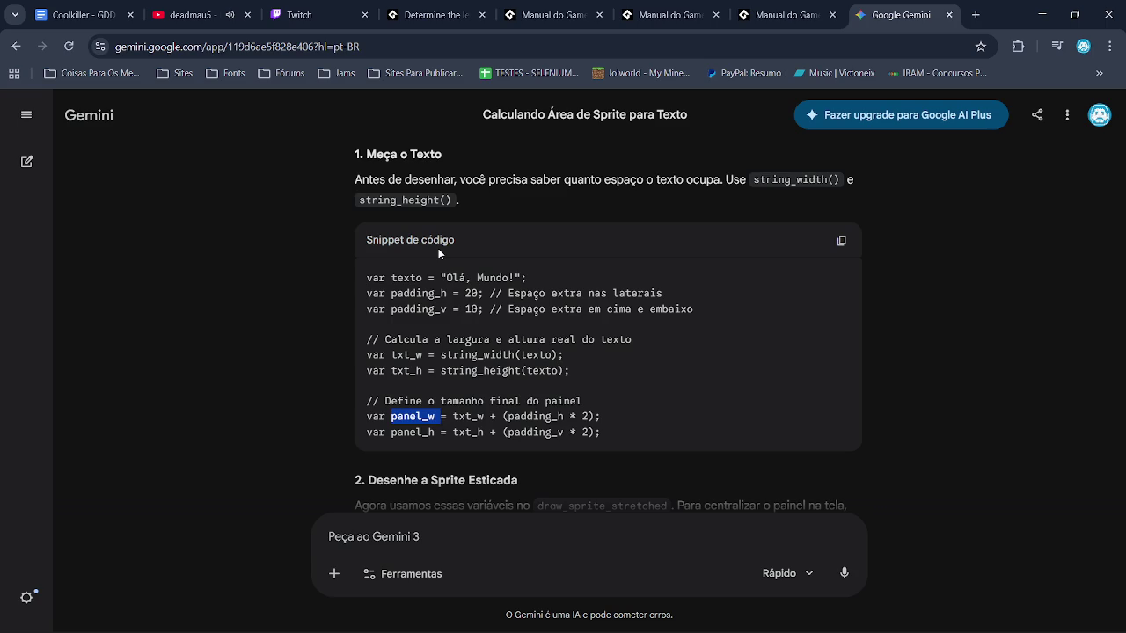
key(alt+Tab)
text(*2))
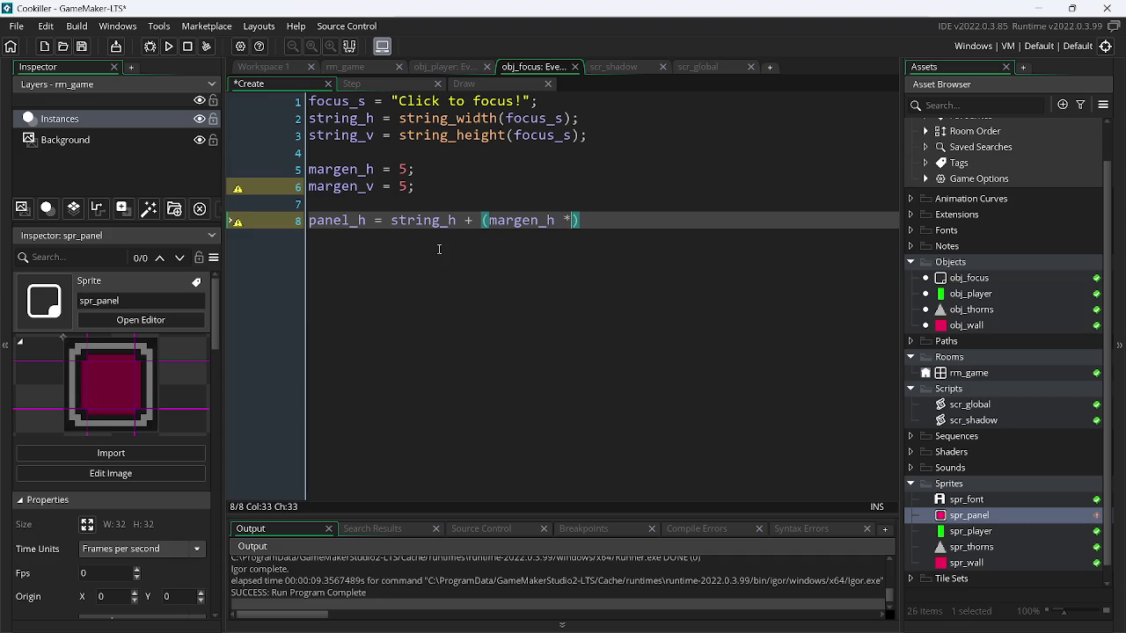
text(;)
- Duplicate the line as panel_v = string_v + (margen_v *2);, then look back at Gemini's answer
key(ctrl+d)
key(Left)
key(Left)
key(Left)
key(BackSpace)
text(v)
key(Left)
key(Left)
key(Left)
key(BackSpace)
text(v)
key(Left)
key(Left)
key(Left)
key(BackSpace)
text(v)
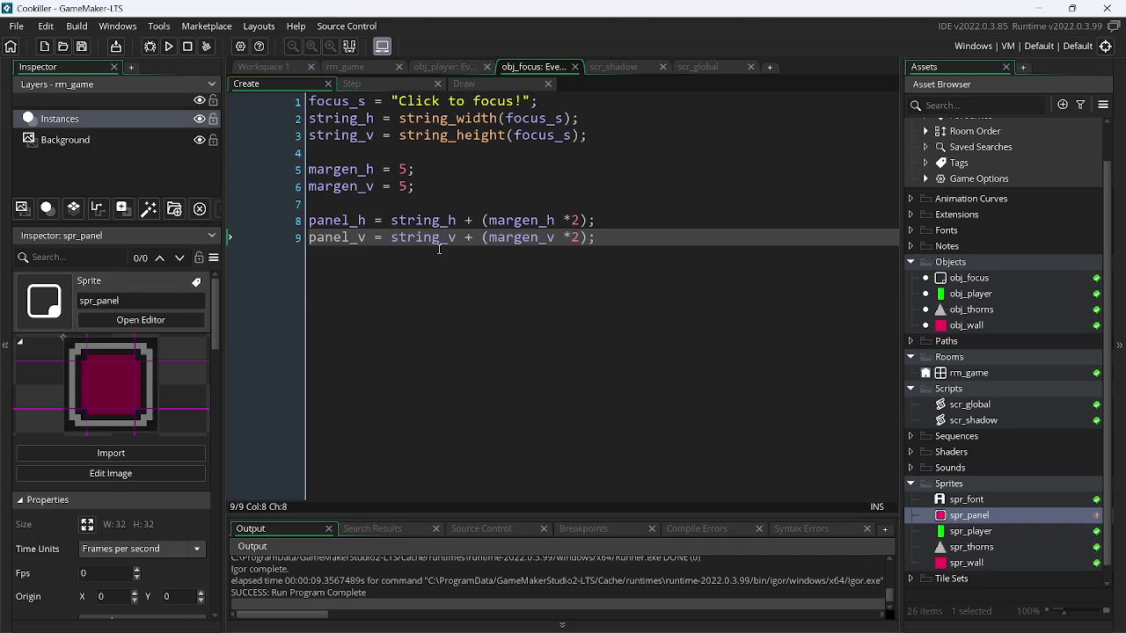
key(alt+Tab)
click(638, 327)
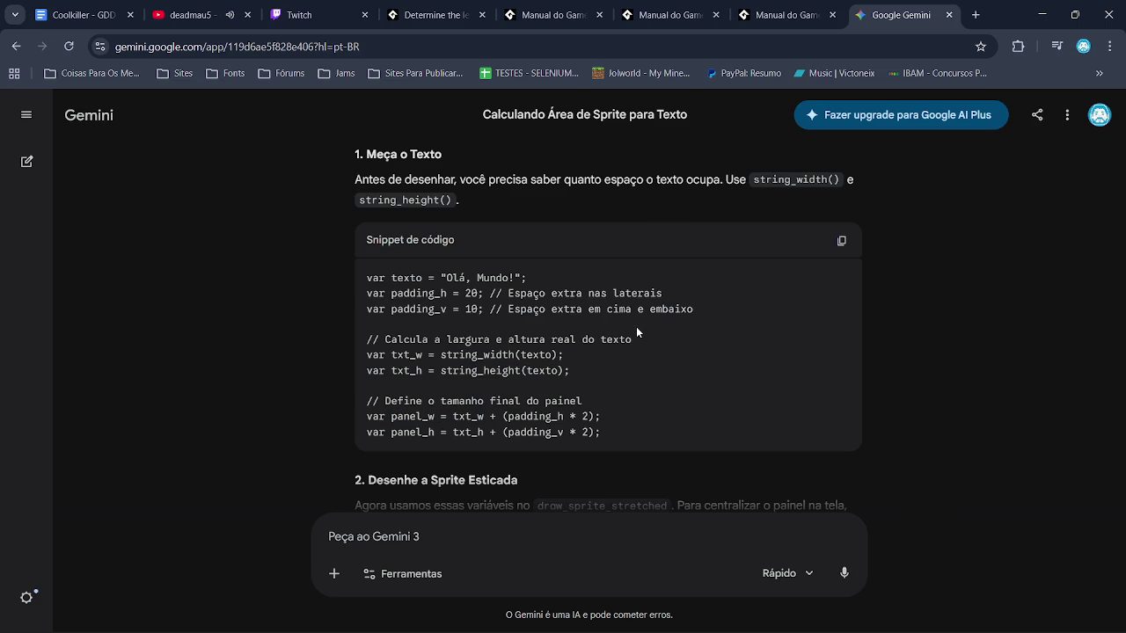
scroll(637, 332, down, 1)
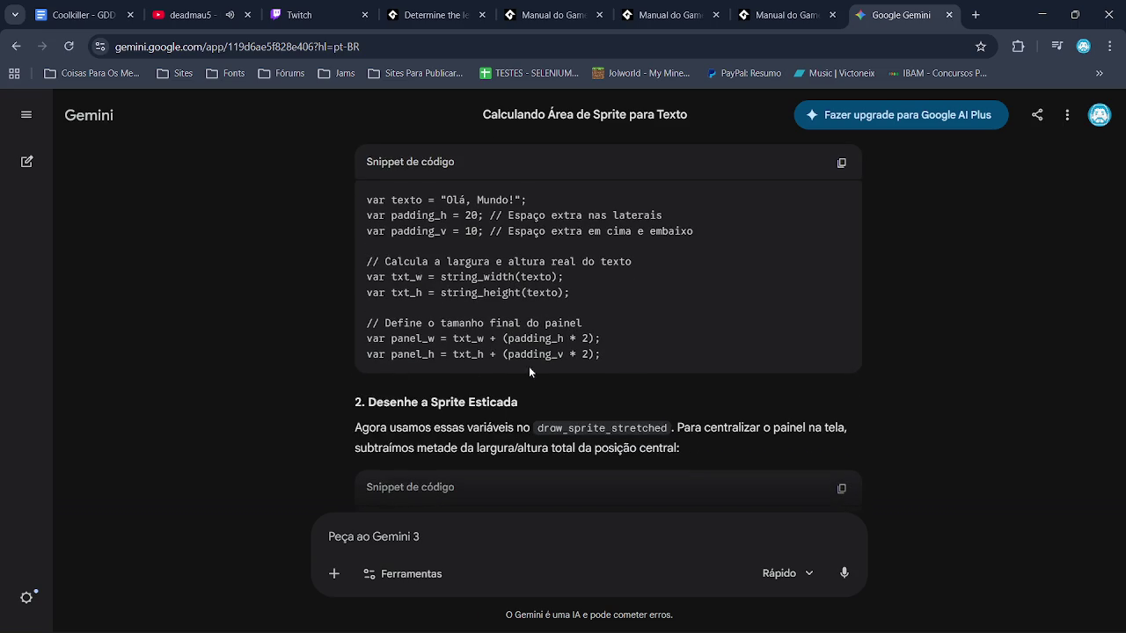
- Add pos_h = room_width / 2 - (panel_h / 2); below the panel size code
key(alt+Tab)
key(alt+Tab)
scroll(610, 301, down, 2)
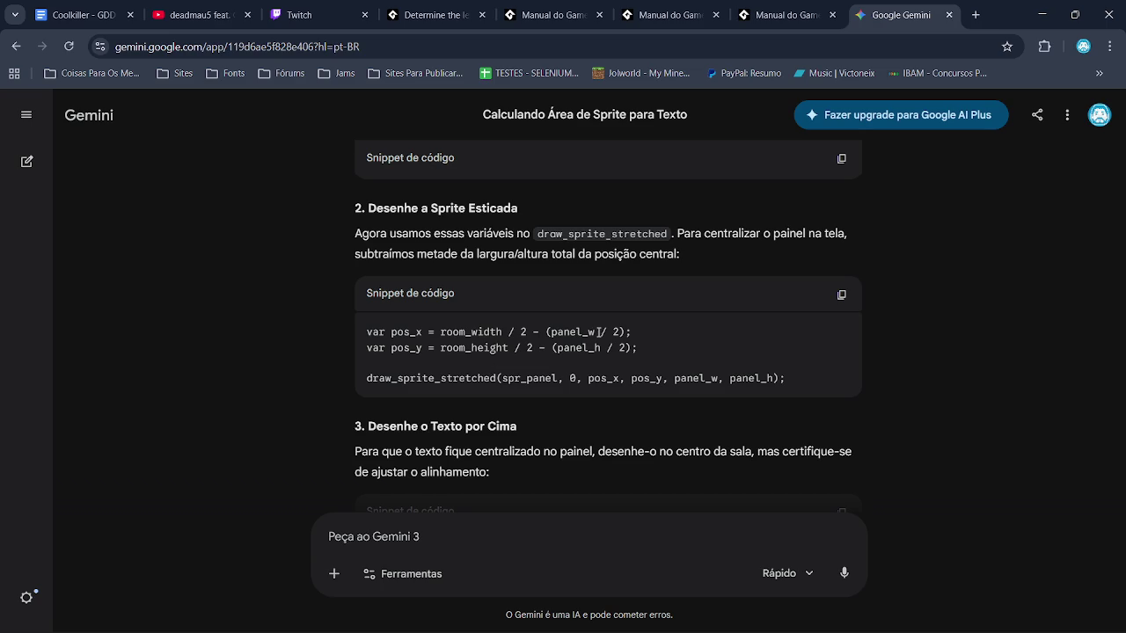
key(alt+Tab)
key(Return)
key(Return)
text(pos_h )
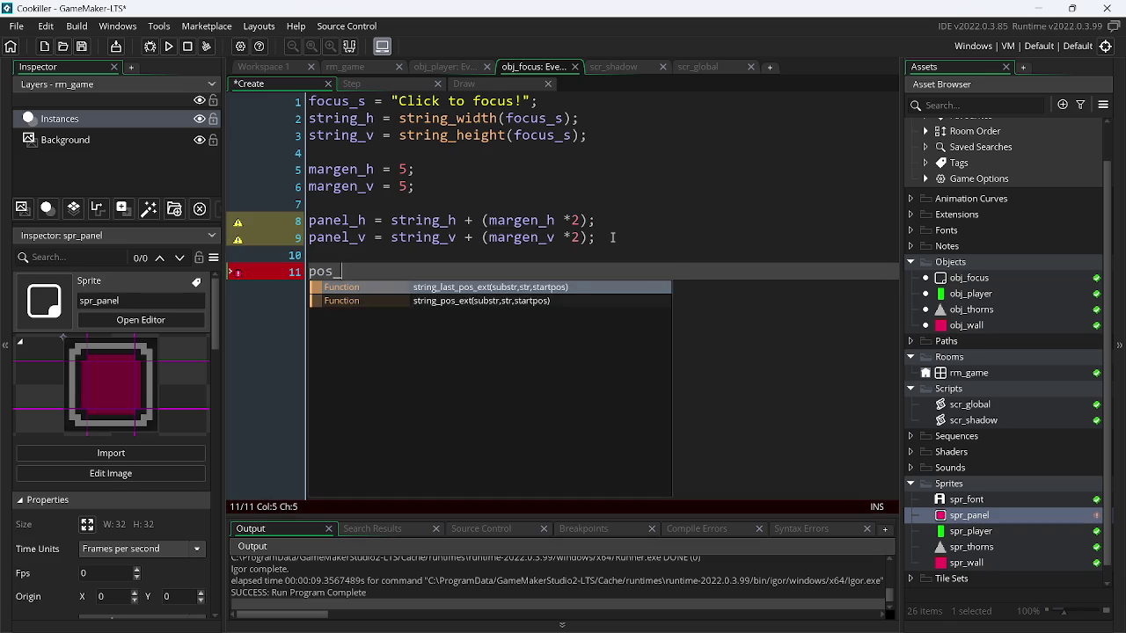
text(=)
key(alt+Tab)
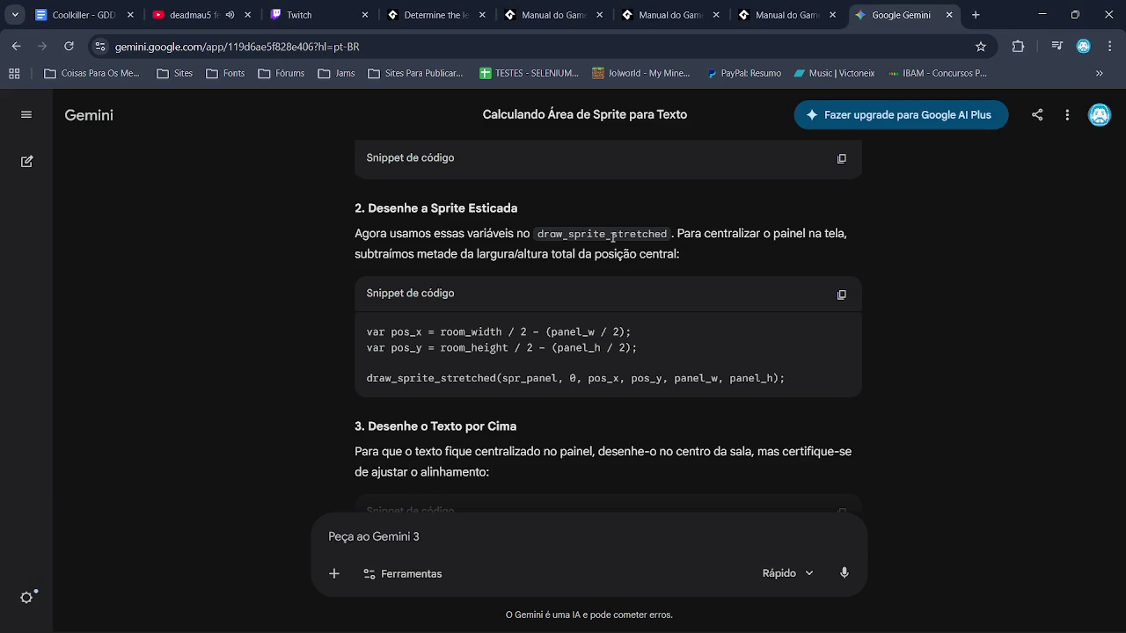
key(alt+Tab)
text(room)
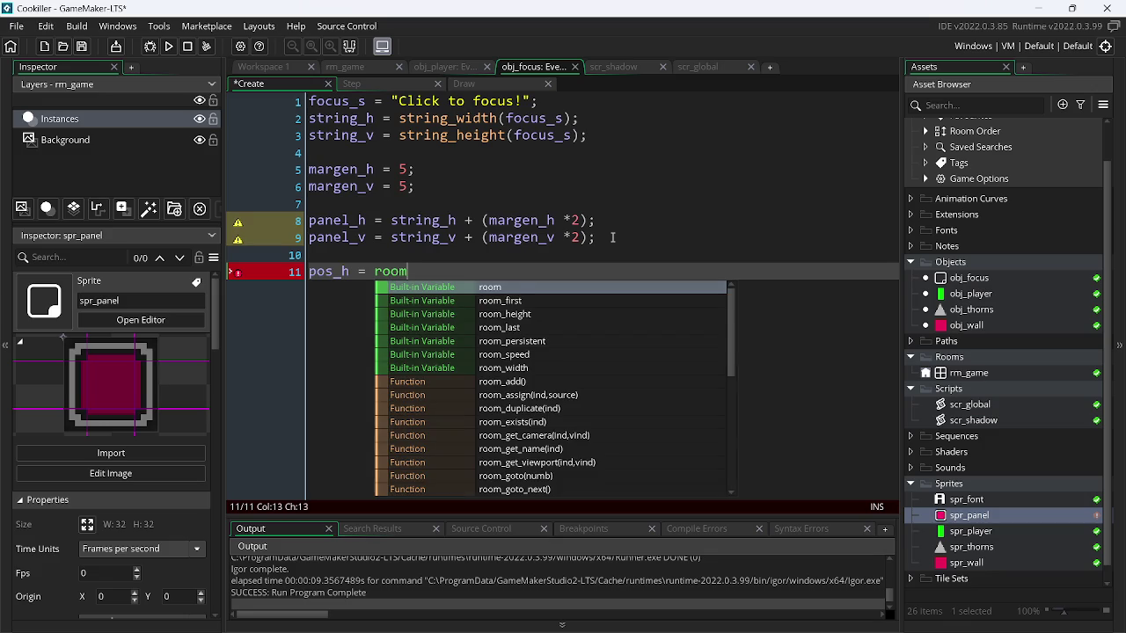
text(_w)
key(Return)
text(/ 2)
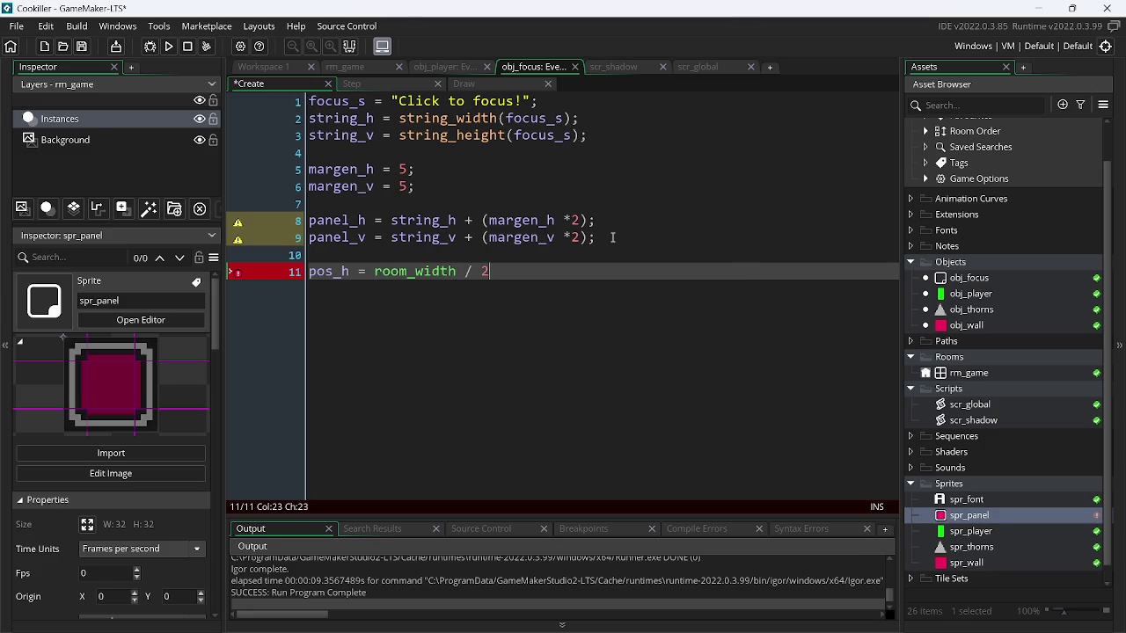
key(alt+Tab)
key(alt+Tab)
text(2 - ())
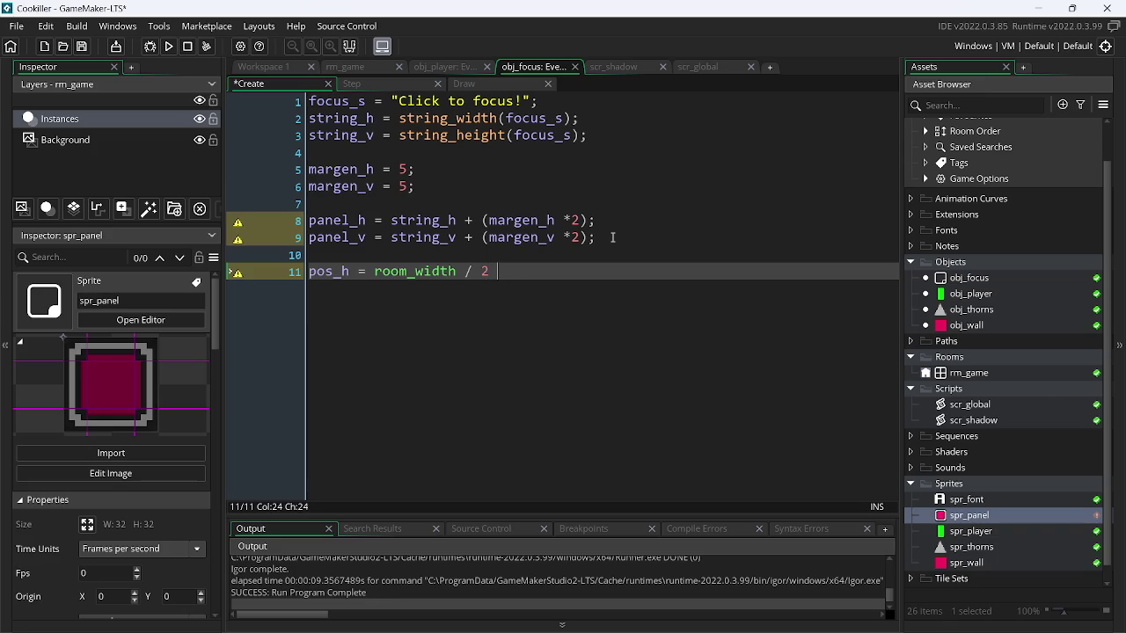
key(Left)
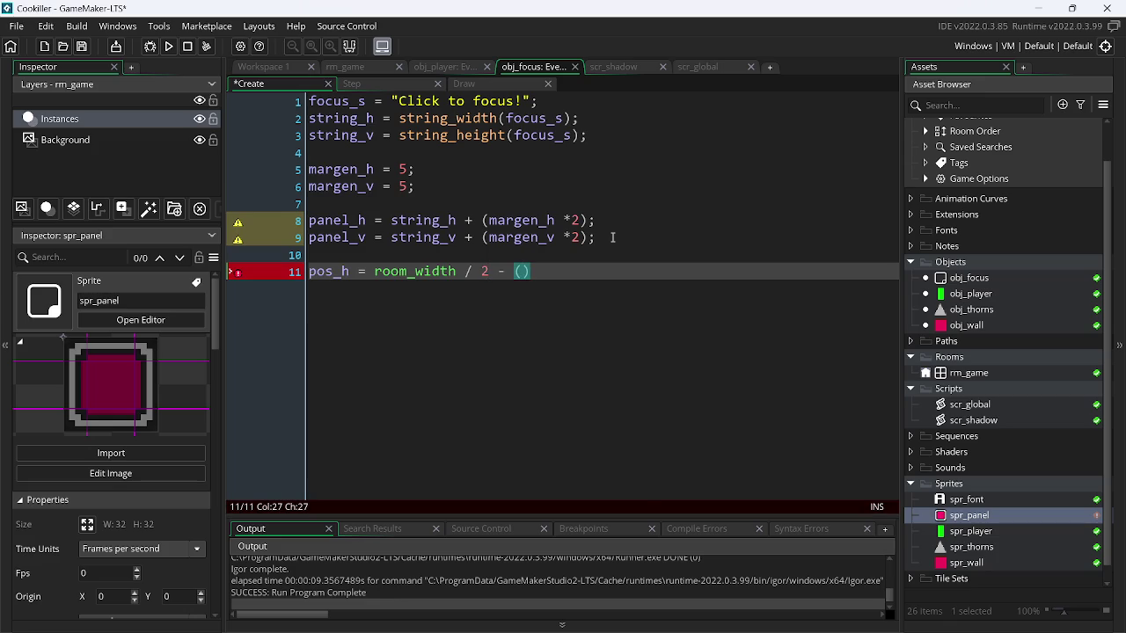
text(p)
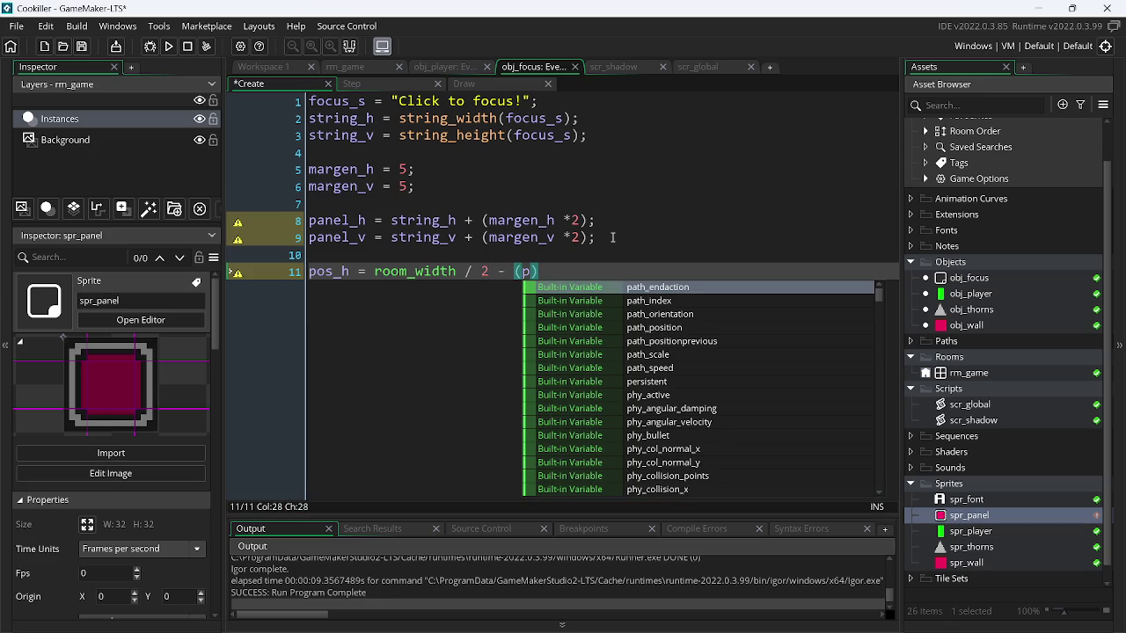
text(a)
key(alt+Tab)
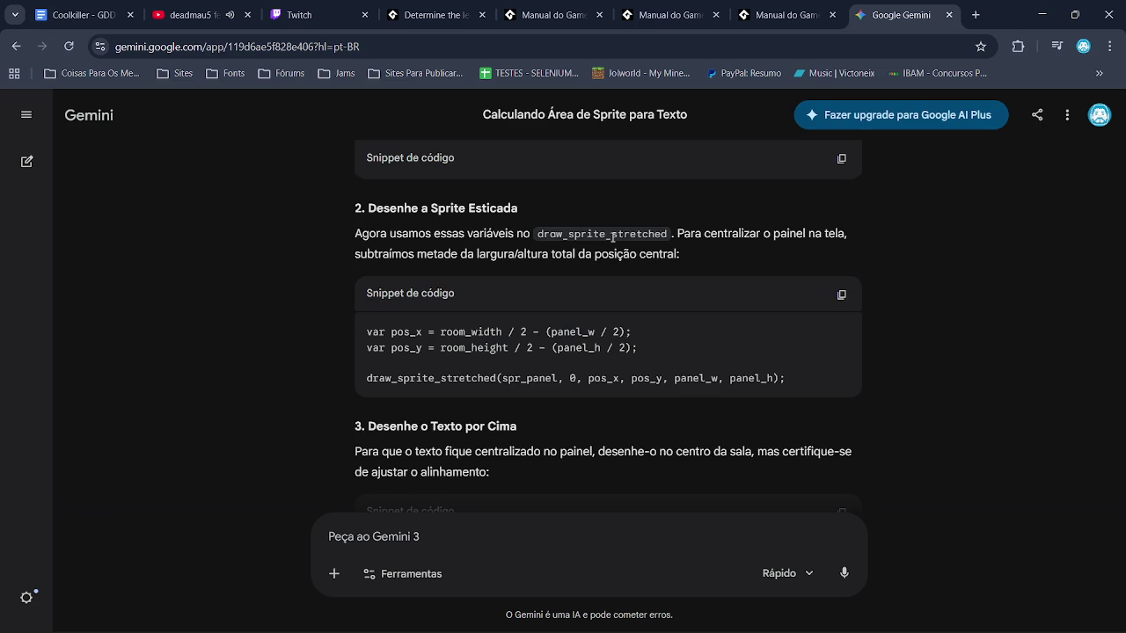
key(alt+Tab)
text(nel_h)
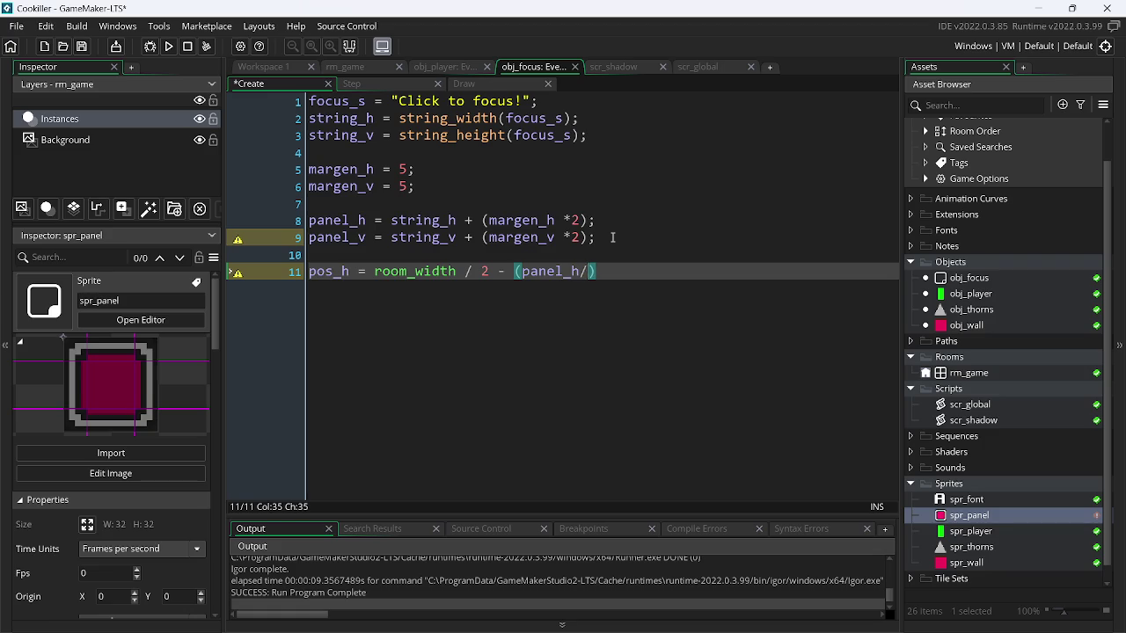
text( / 2);)
- Duplicate that line into pos_v = room_height / 2 - (panel_v / 2); and save
key(ctrl+d)
key(Left)
key(Left)
key(Left)
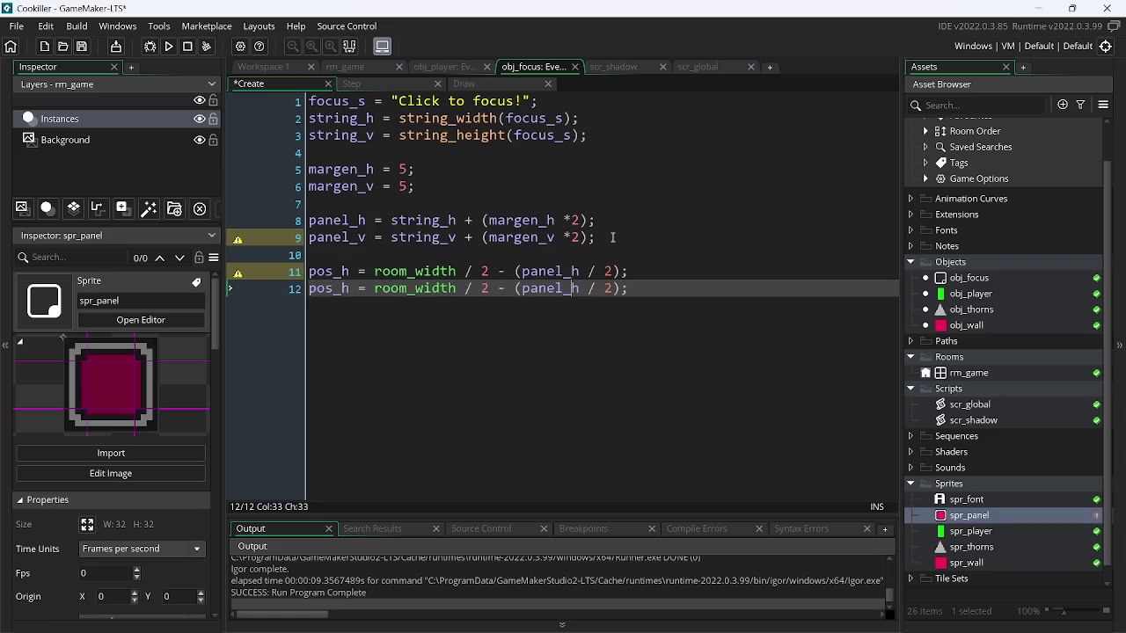
key(BackSpace)
text(v)
key(Left)
key(Left)
key(Left)
key(Left)
key(Left)
key(Left)
key(BackSpace)
key(BackSpace)
key(BackSpace)
text(h)
key(Return)
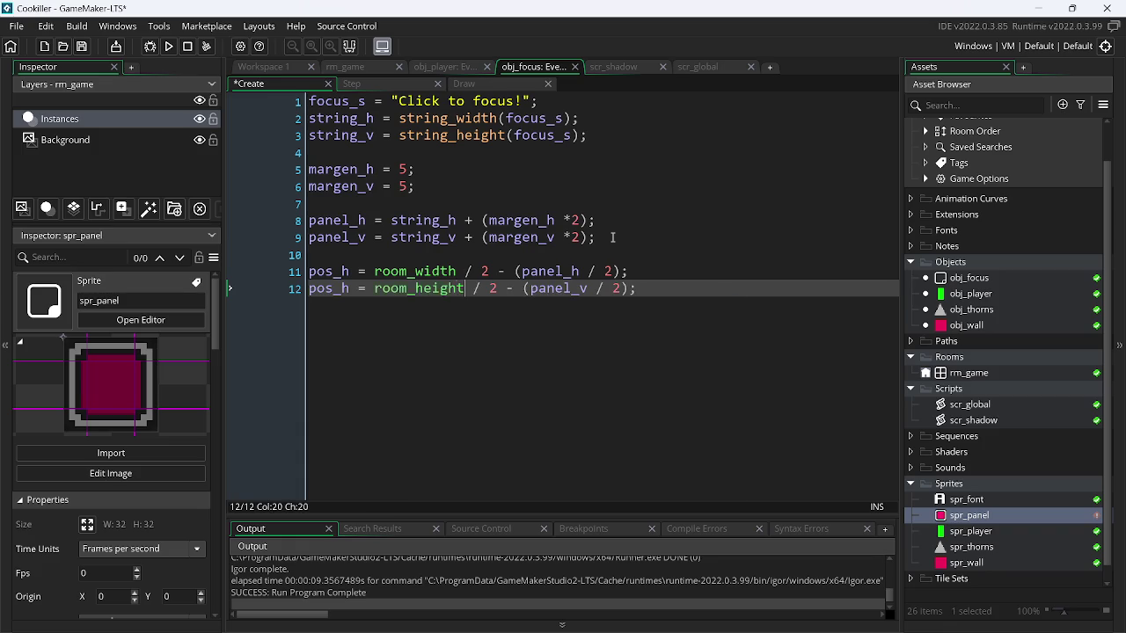
key(Left)
key(Left)
key(Left)
key(Left)
key(BackSpace)
text(v)
key(ctrl+s)
- Re-check the centering code in the Gemini answer
click(523, 273)
key(alt+Tab)
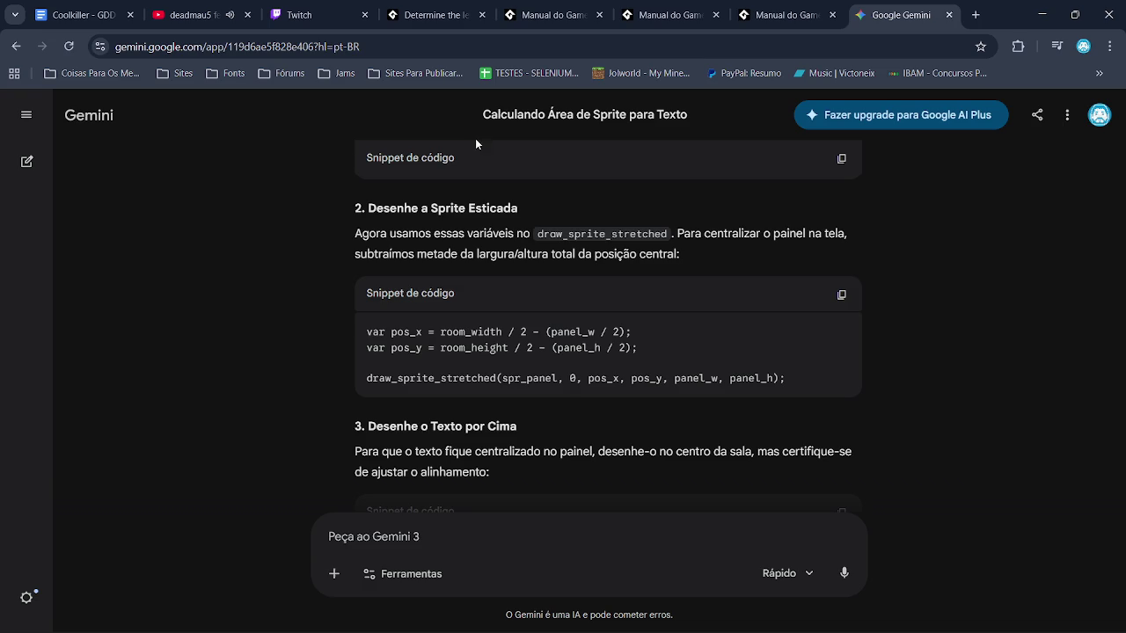
scroll(612, 220, down, 2)
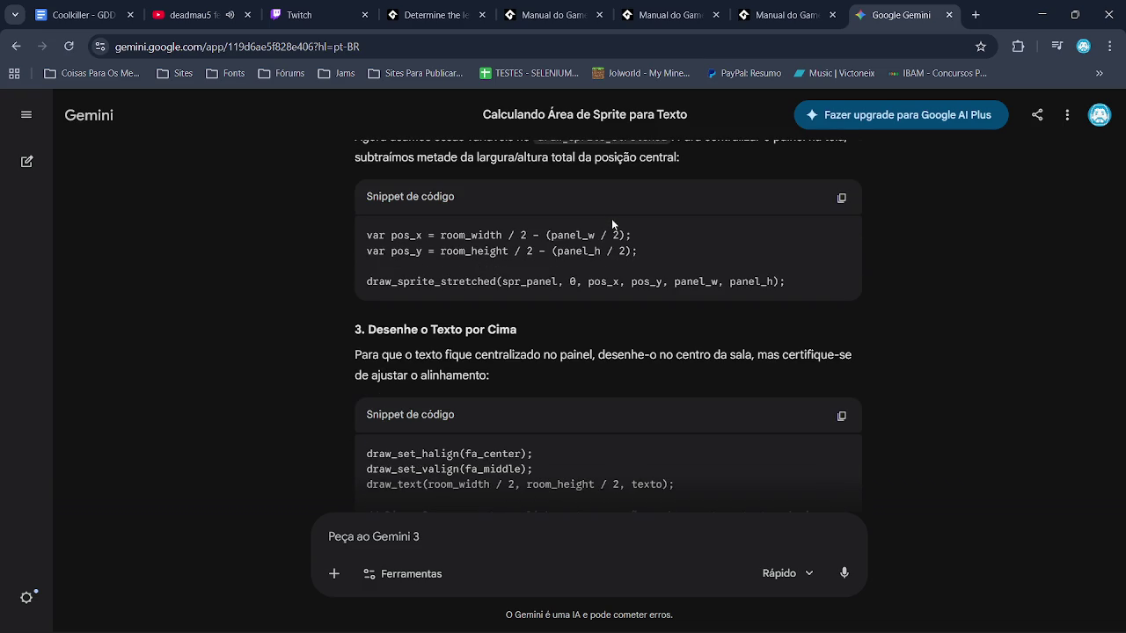
scroll(608, 221, down, 1)
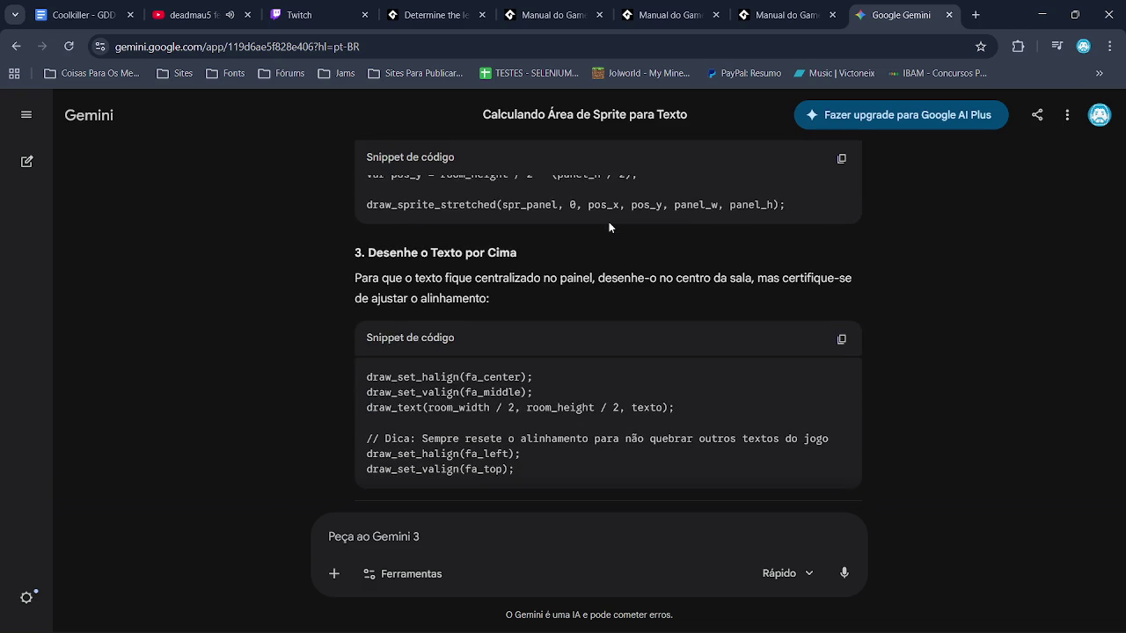
scroll(608, 221, up, 1)
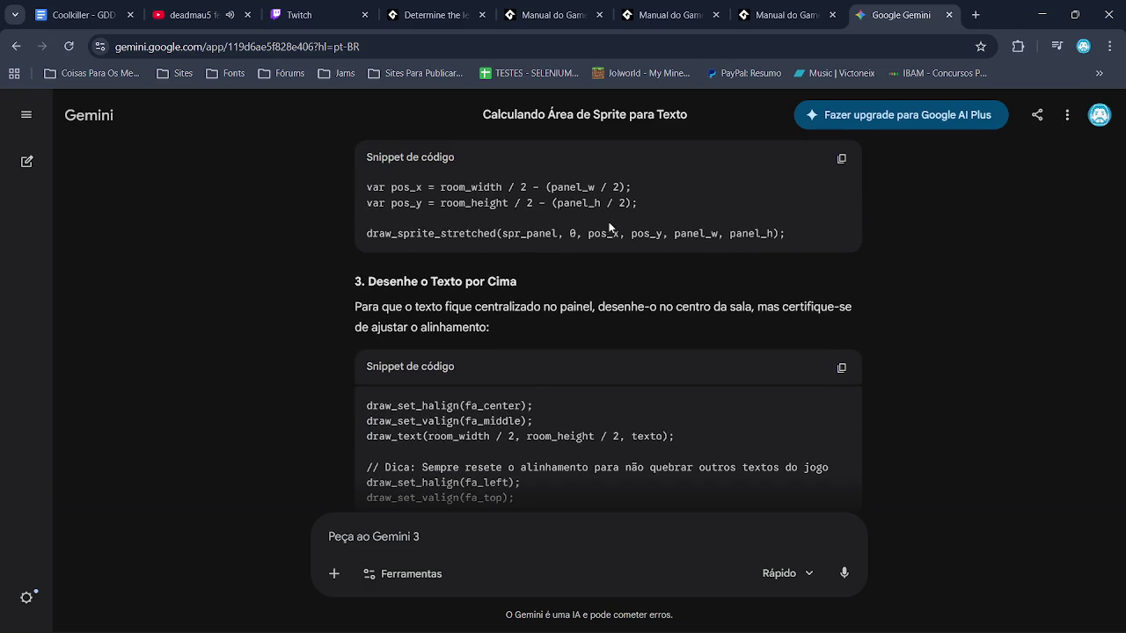
key(alt+Tab)
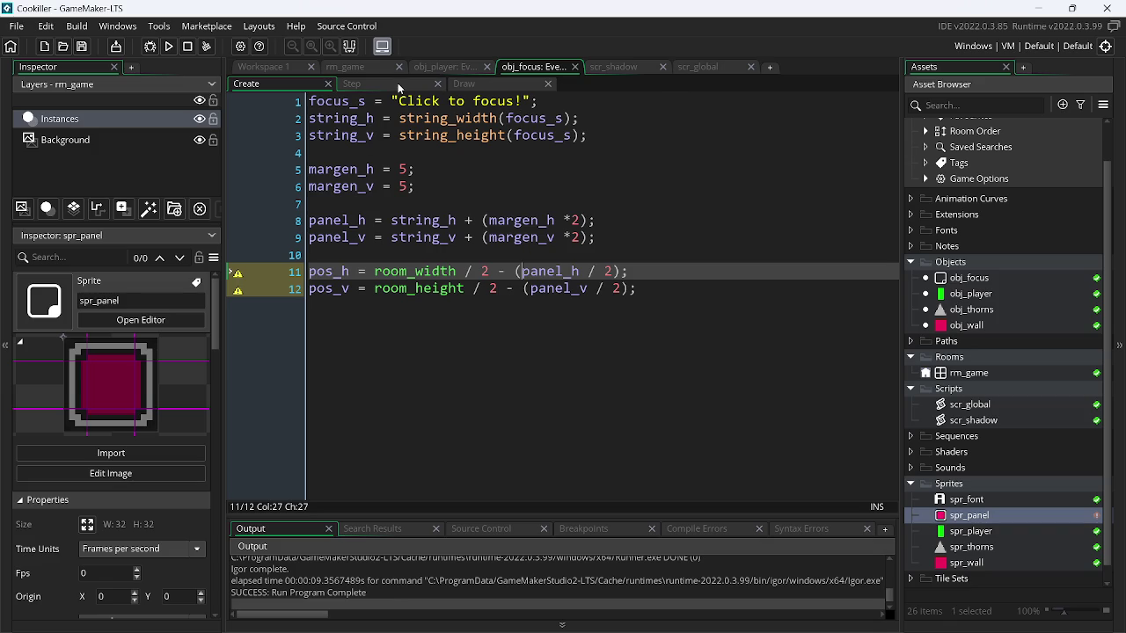
- In the Draw code, replace draw_sprite_stretched's hardcoded x and y with pos_h and pos_v
click(399, 88)
click(476, 87)
click(567, 327)
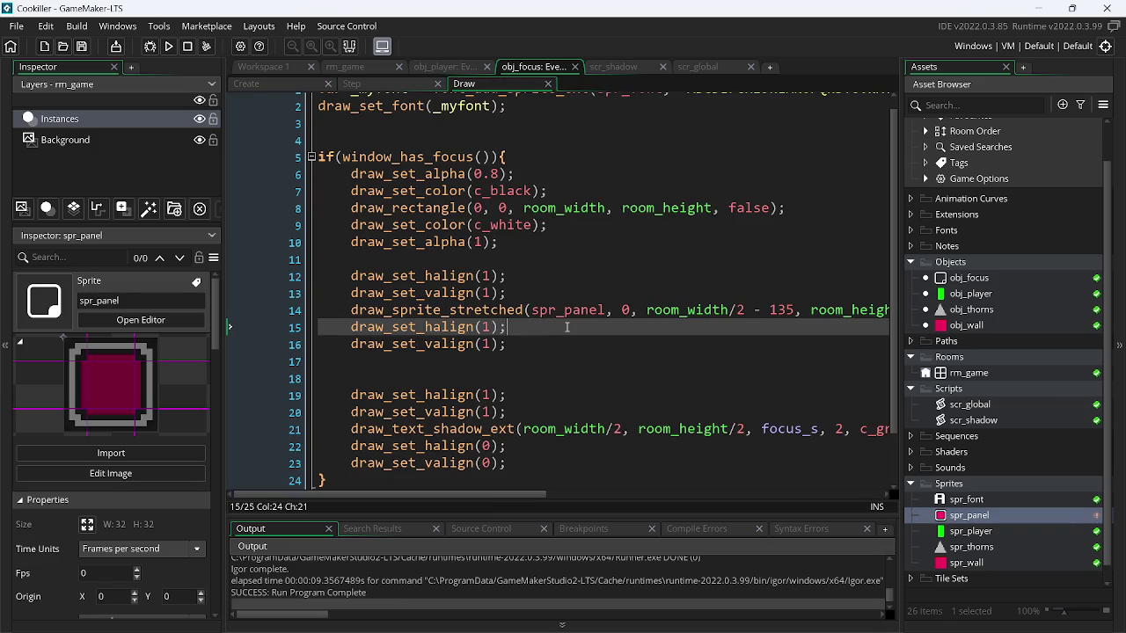
click(790, 309)
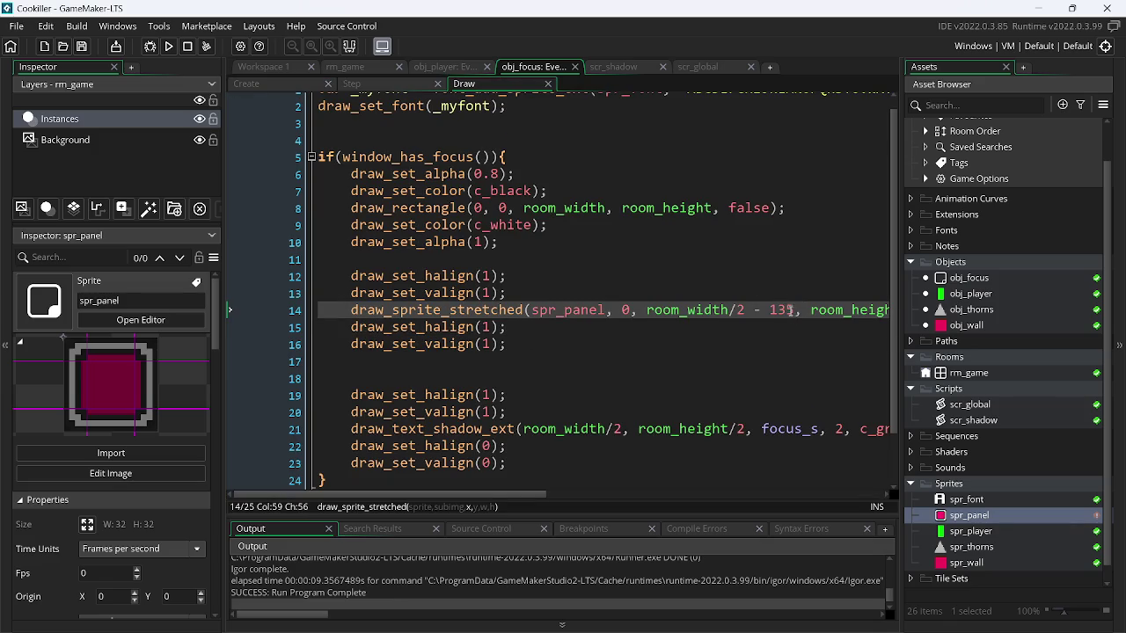
drag(790, 310, 653, 311)
text(pos_h)
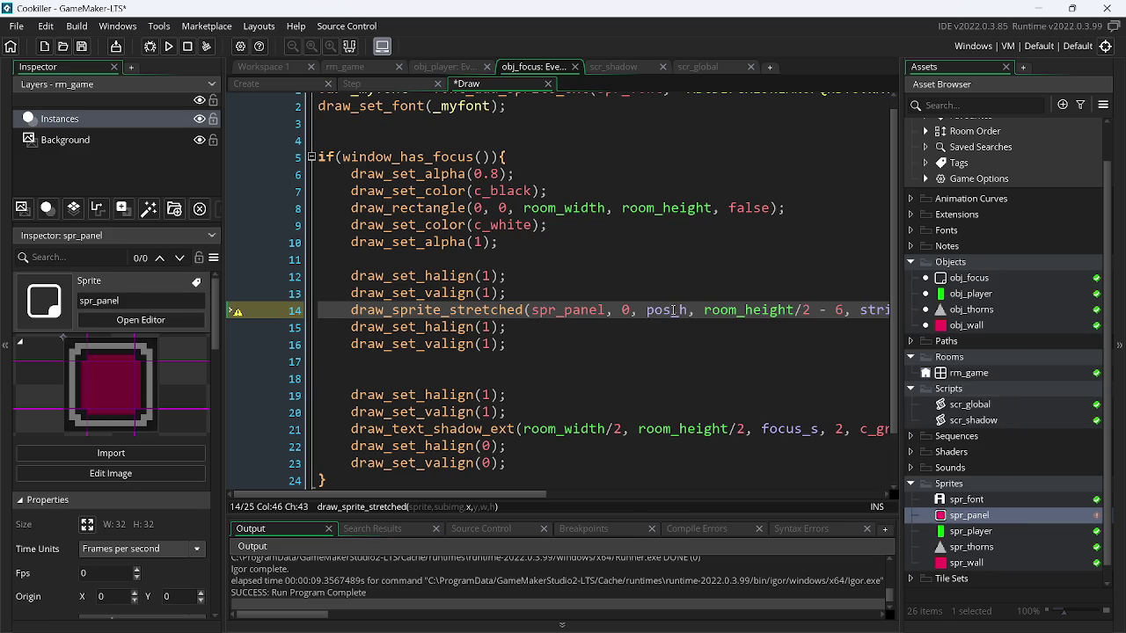
mouse_move(703, 311)
mouse_down()
mouse_move(868, 312)
mouse_move(842, 311)
mouse_up()
key(BackSpace)
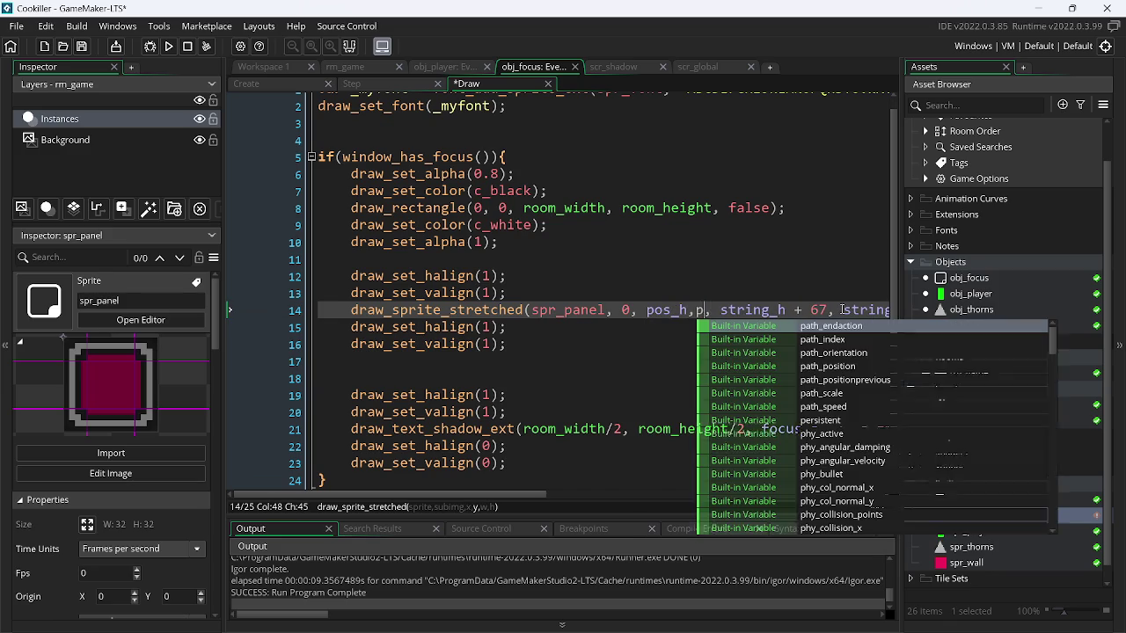
text(pos_v)
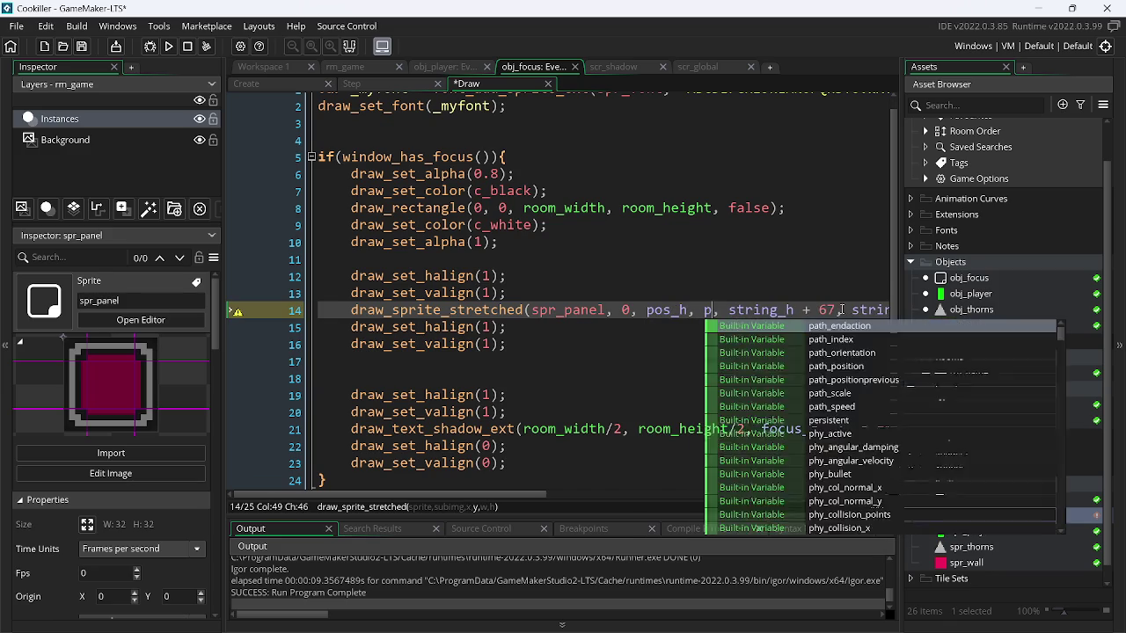
- Replace the width and height arguments with panel_h and panel_v, save, and run the game
drag(491, 496, 605, 494)
drag(519, 310, 627, 310)
click(625, 310)
key(BackSpace)
key(BackSpace)
key(BackSpace)
key(BackSpace)
text(pa)
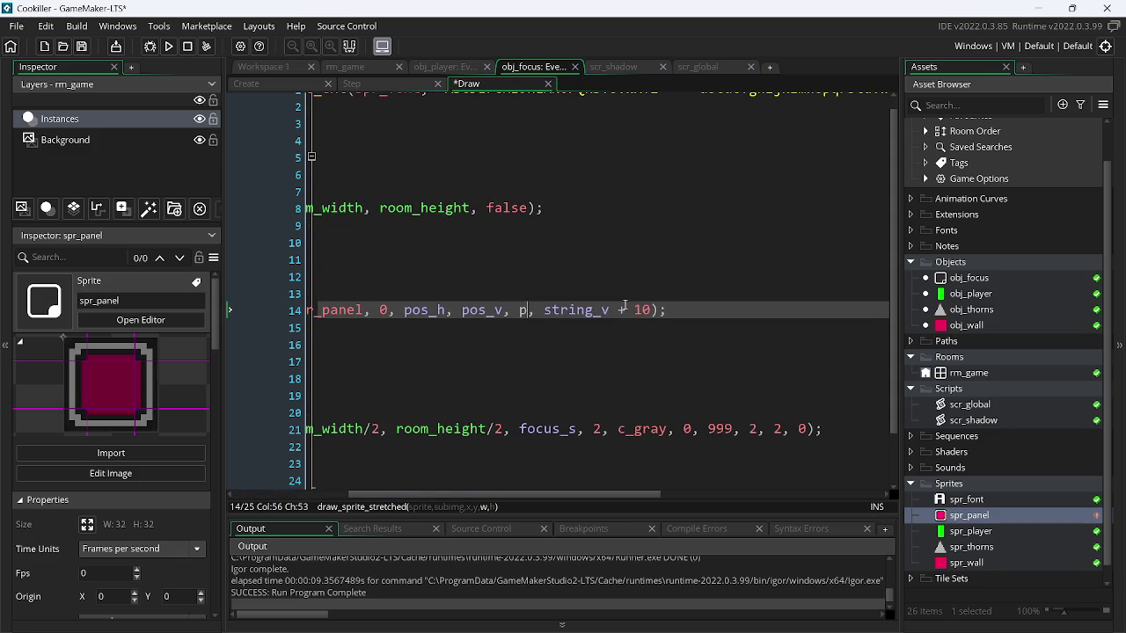
key(Return)
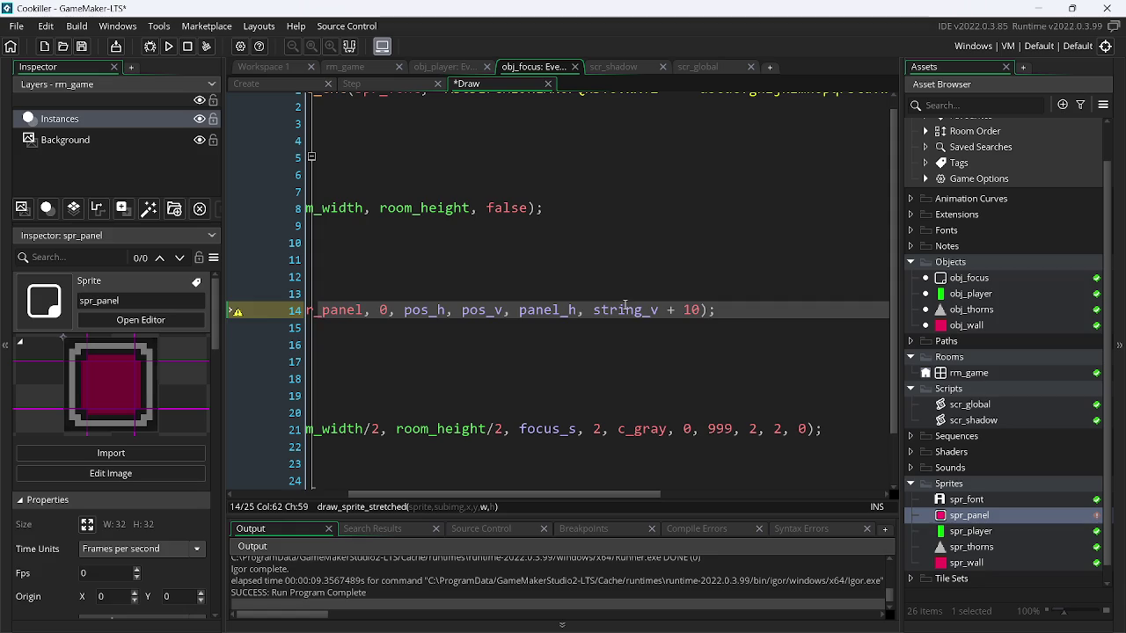
double_click(551, 311)
key(ctrl+c)
drag(593, 310, 700, 310)
key(ctrl+v)
key(ctrl+s)
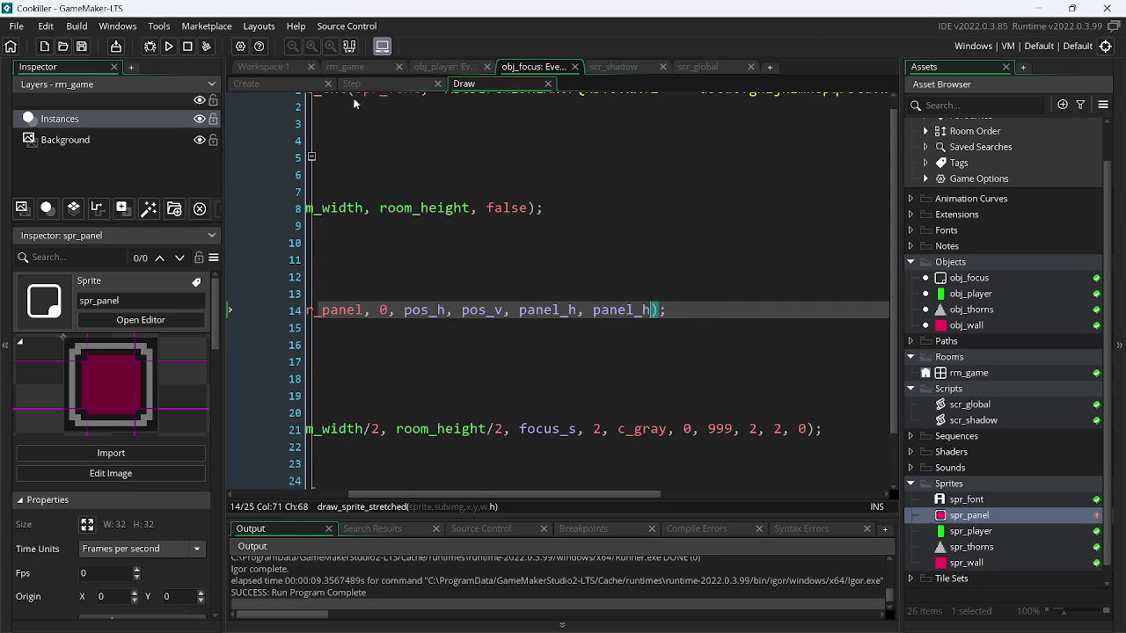
key(BackSpace)
text(v)
click(169, 46)
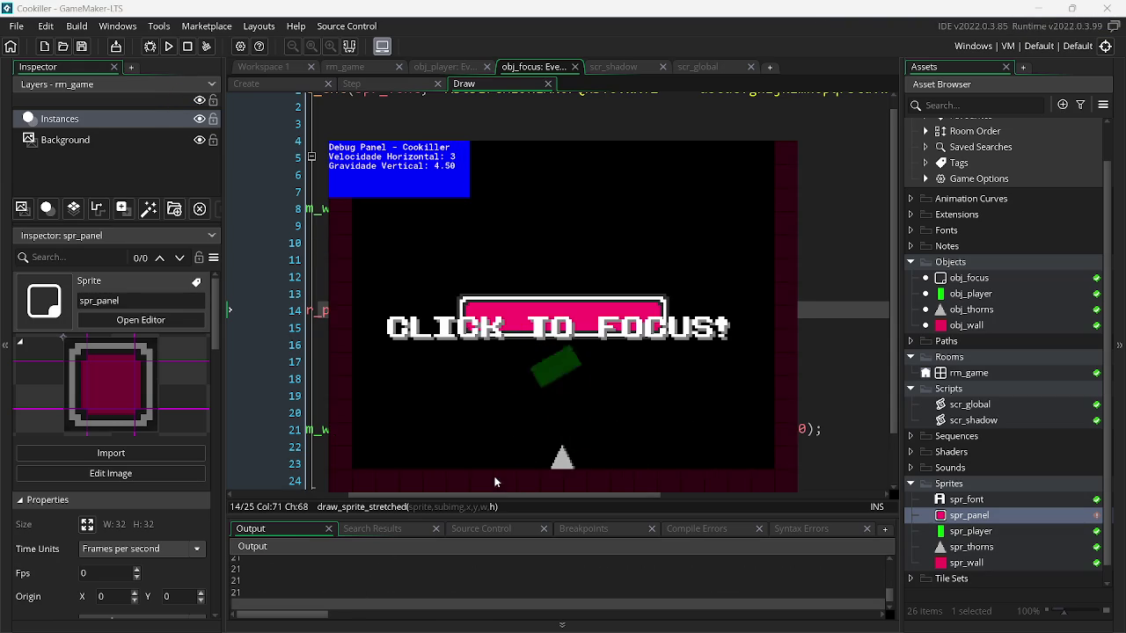
- Set margen_h and margen_v to 2 in the Create code and test-run the game
click(366, 82)
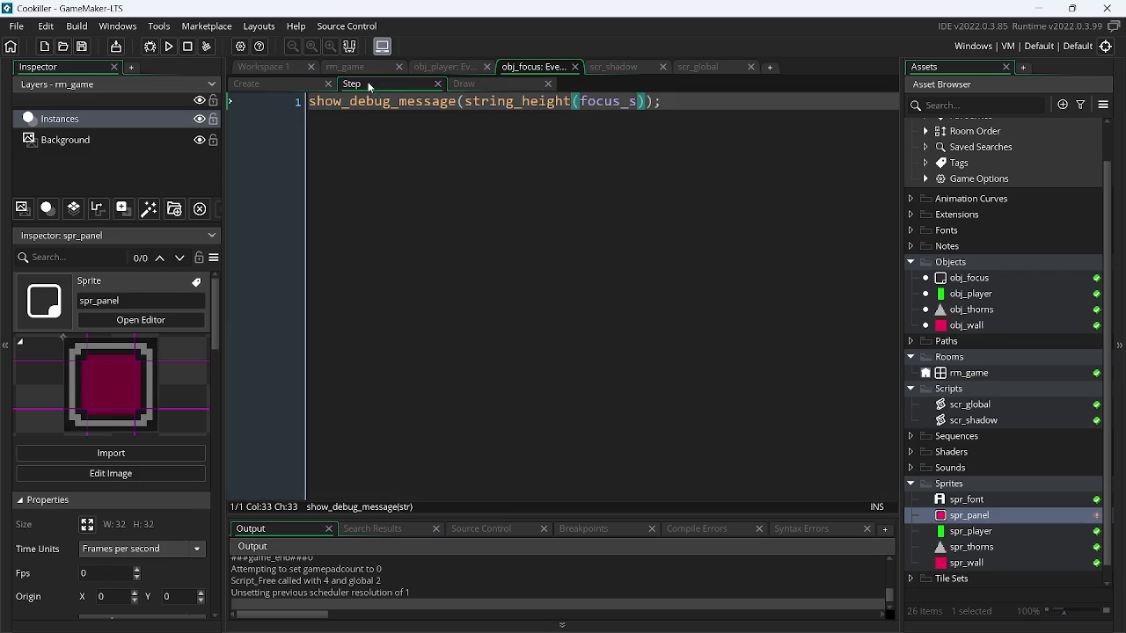
click(248, 84)
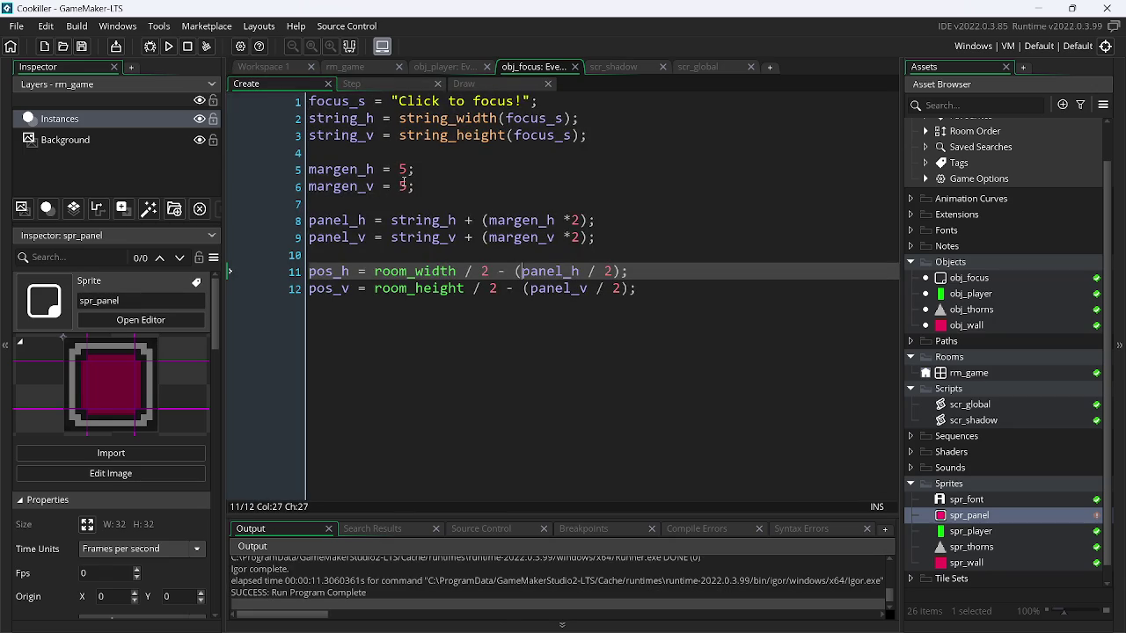
click(402, 187)
key(Delete)
text(2)
key(Up)
key(BackSpace)
text(2)
click(167, 47)
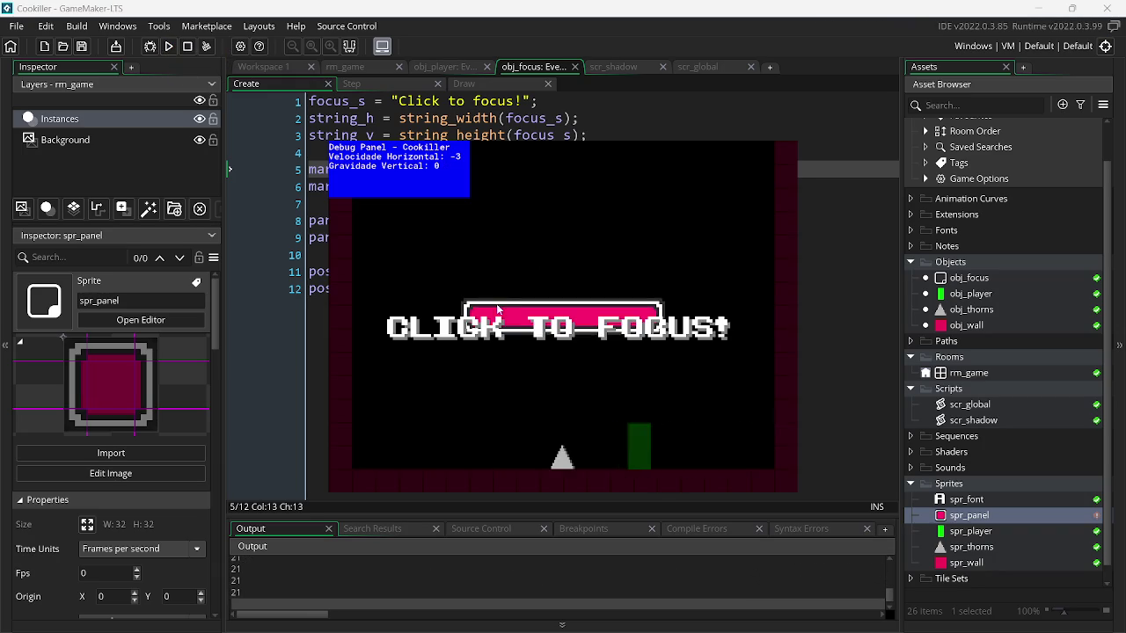
key(Escape)
- Change both margins to 10 and run the game again
click(409, 186)
key(BackSpace)
text(10)
key(Up)
key(Left)
key(BackSpace)
text(10)
click(168, 48)
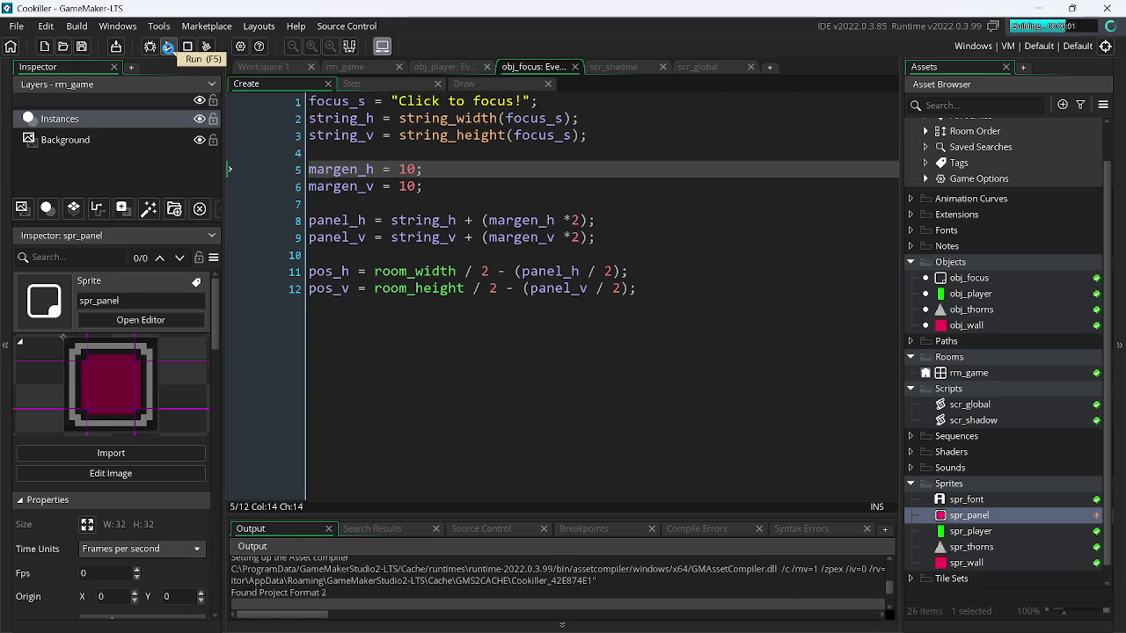
double_click(407, 169)
- Try margen_h at 20, then 30, test-running the game each time
text(20)
click(168, 47)
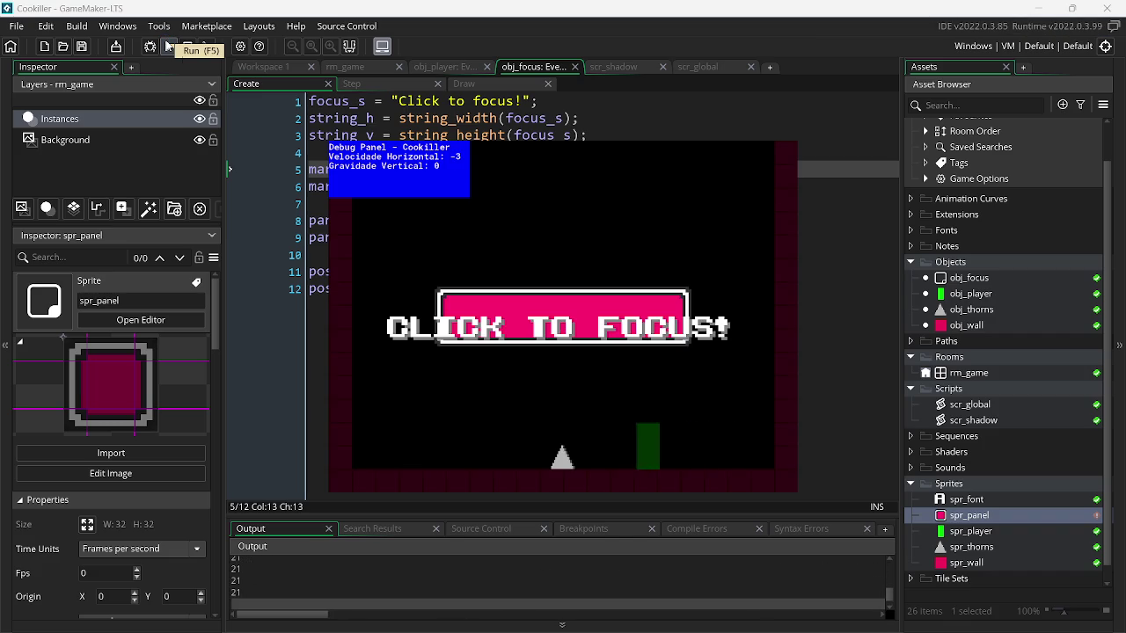
key(Escape)
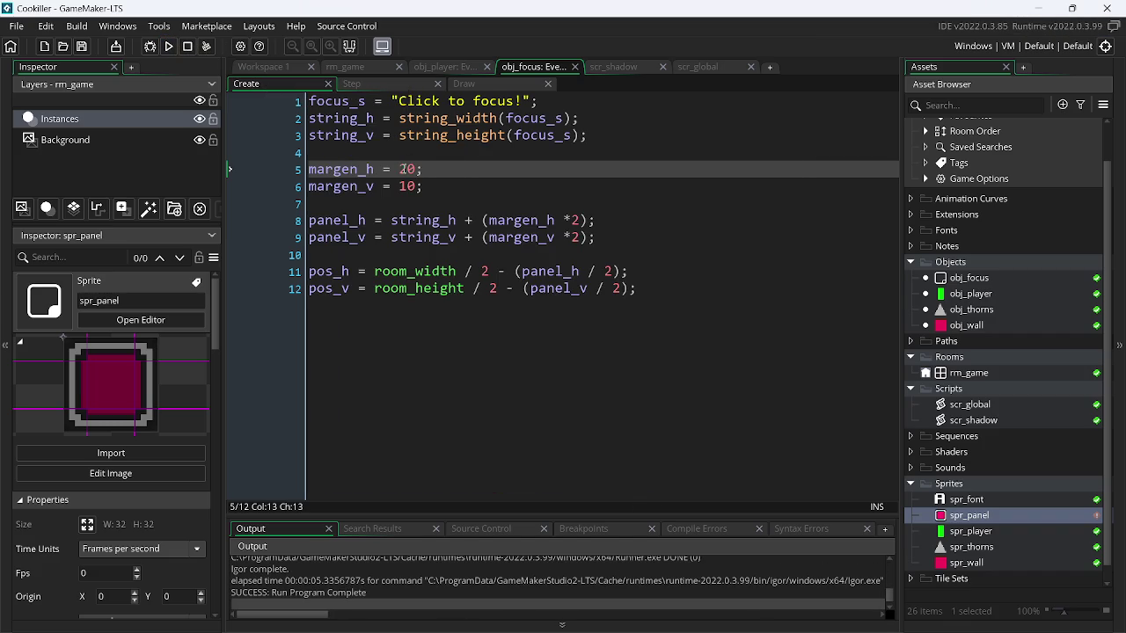
key(BackSpace)
text(3)
click(171, 46)
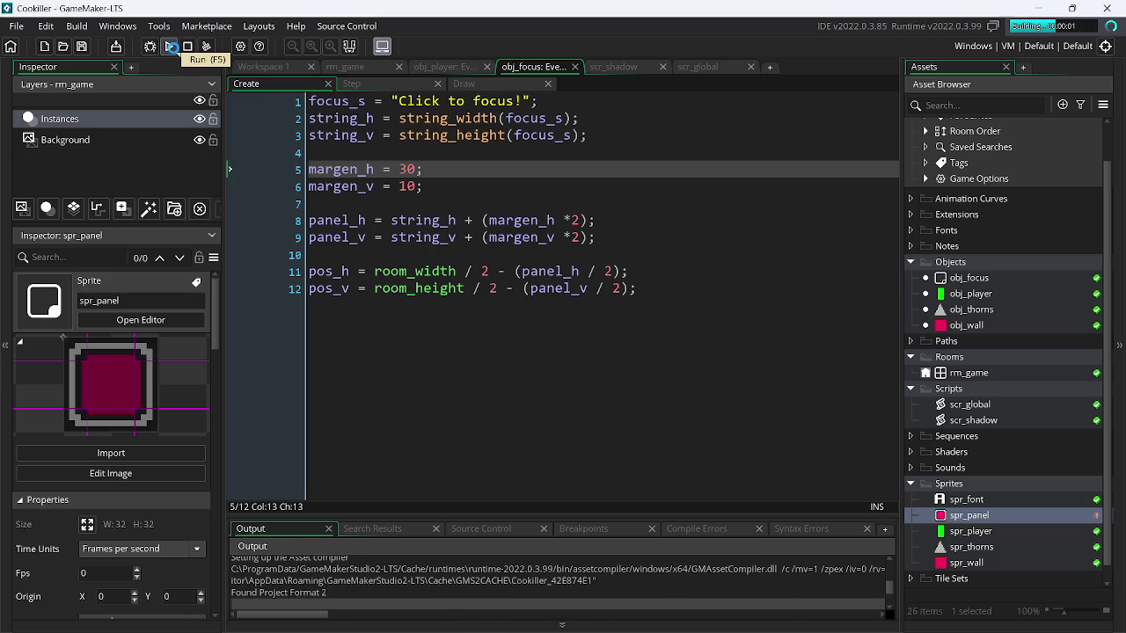
- Raise margen_h to 60, run the game, and return to the Gemini chat
click(384, 118)
click(408, 186)
click(407, 168)
key(BackSpace)
text(6)
click(171, 47)
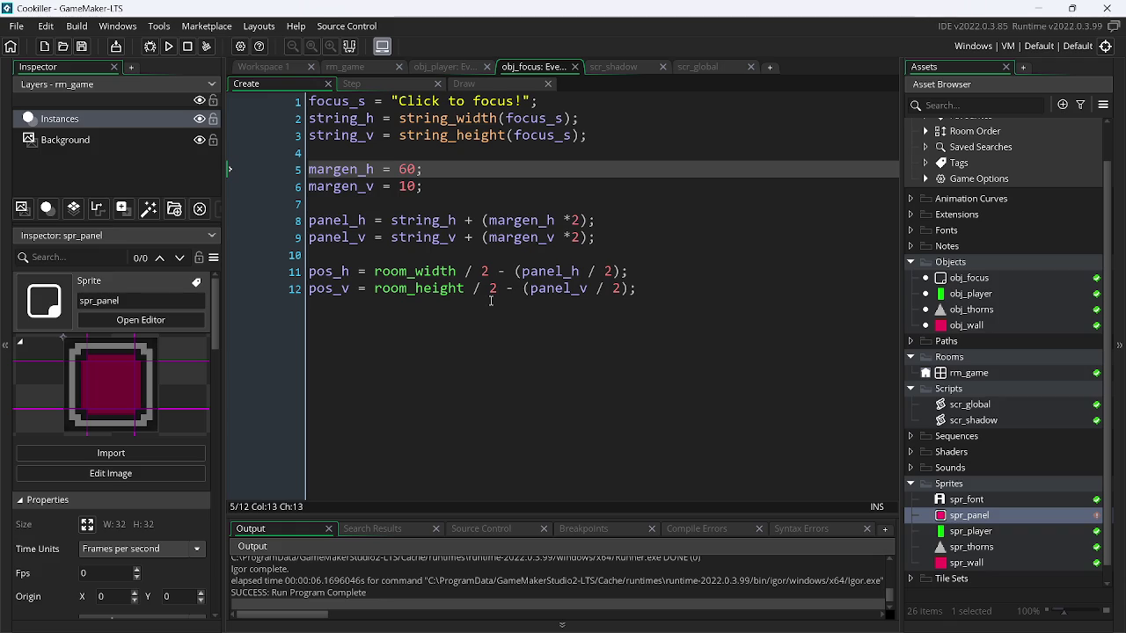
key(alt+Tab)
scroll(609, 337, up, 2)
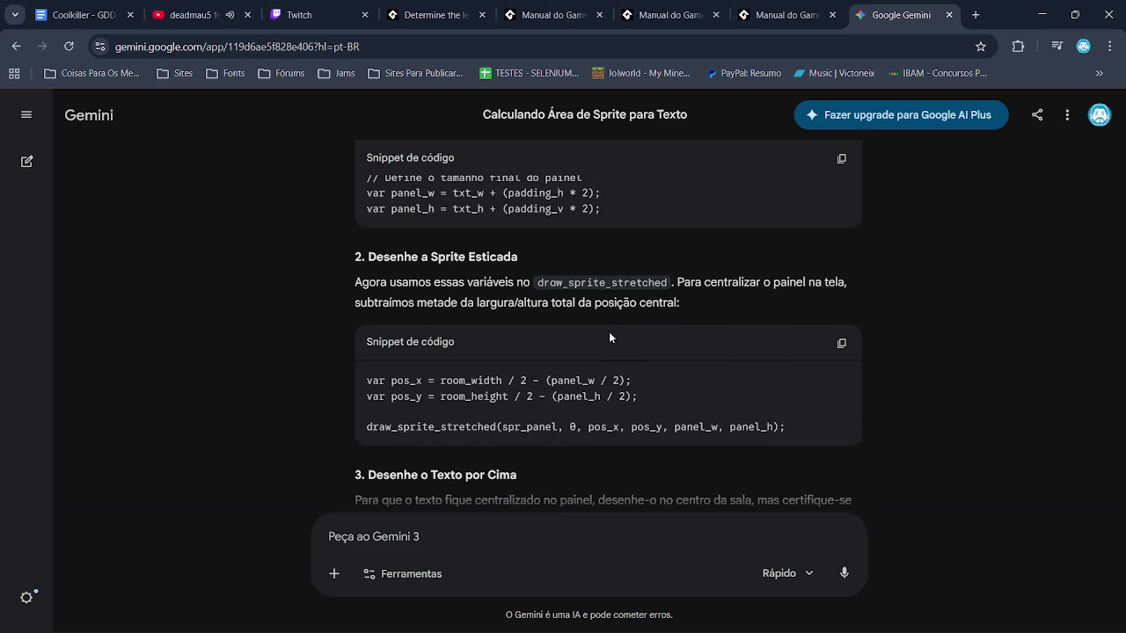
- Resume the paused YouTube music video and go back to the Gemini tab
key(alt+Tab)
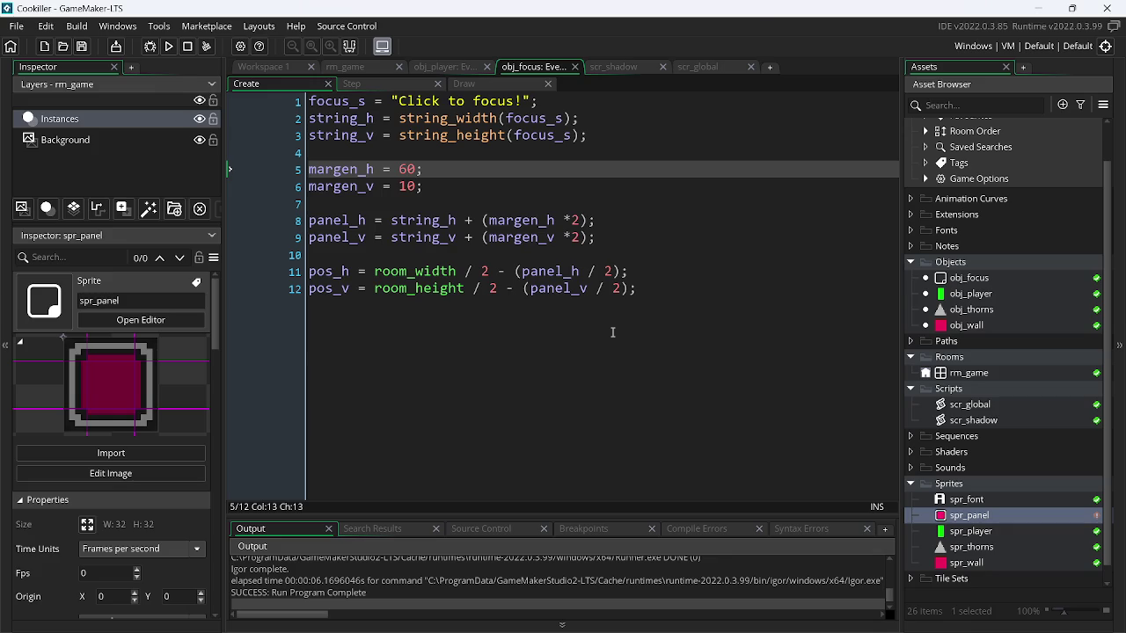
key(alt+Tab)
key(ctrl+2)
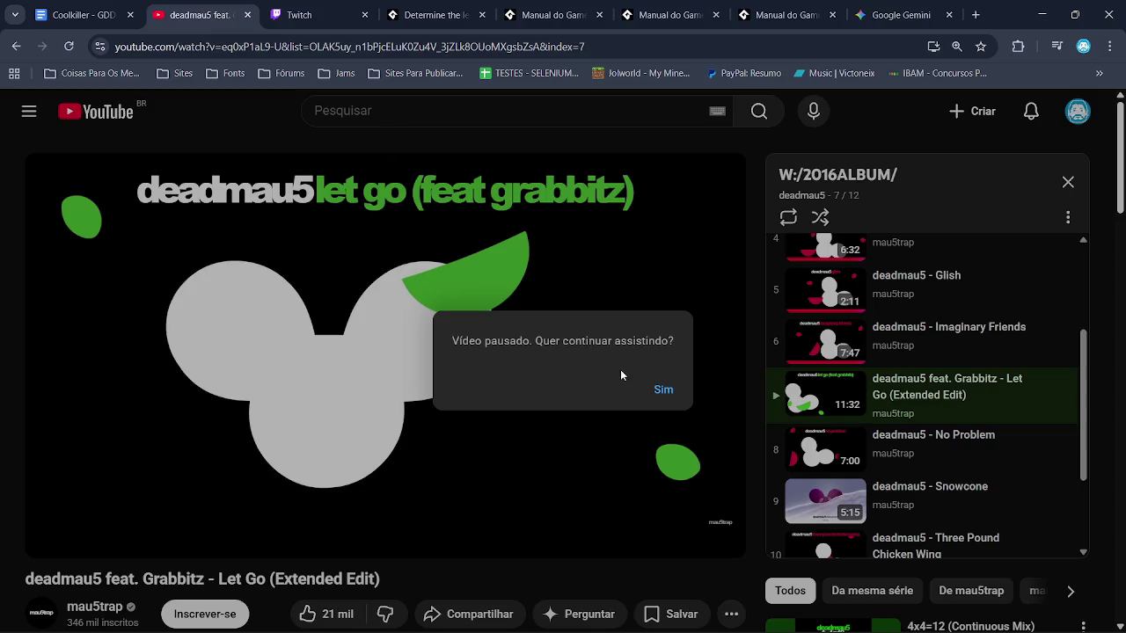
click(659, 389)
key(ctrl+8)
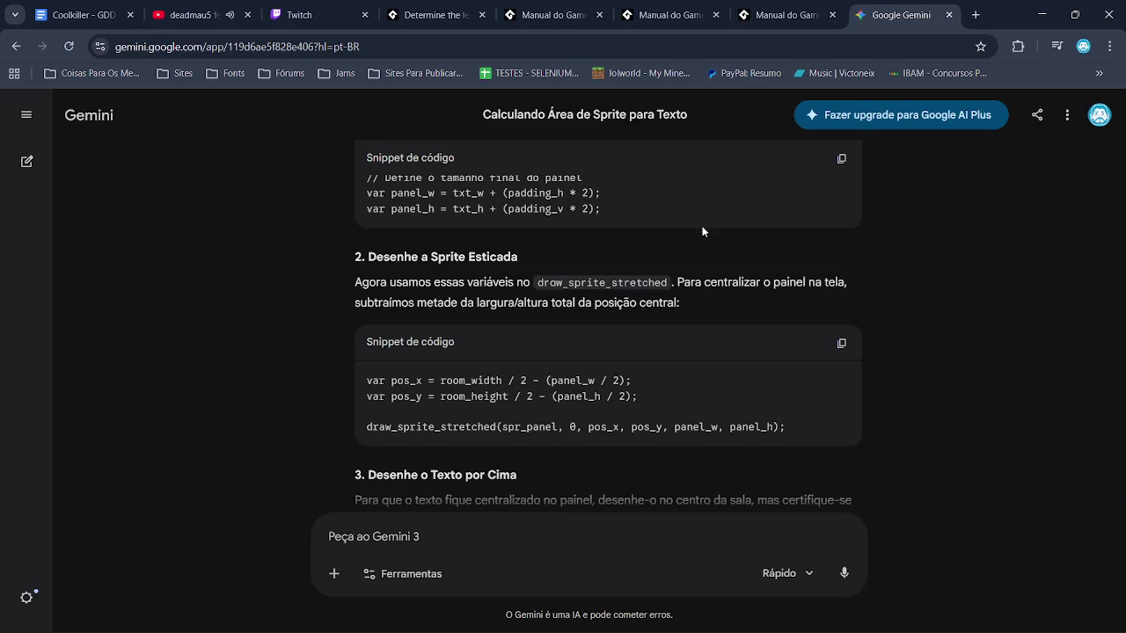
- Scroll Gemini up to the panel-sizing snippet with its padding variables
scroll(686, 235, up, 2)
scroll(670, 240, up, 1)
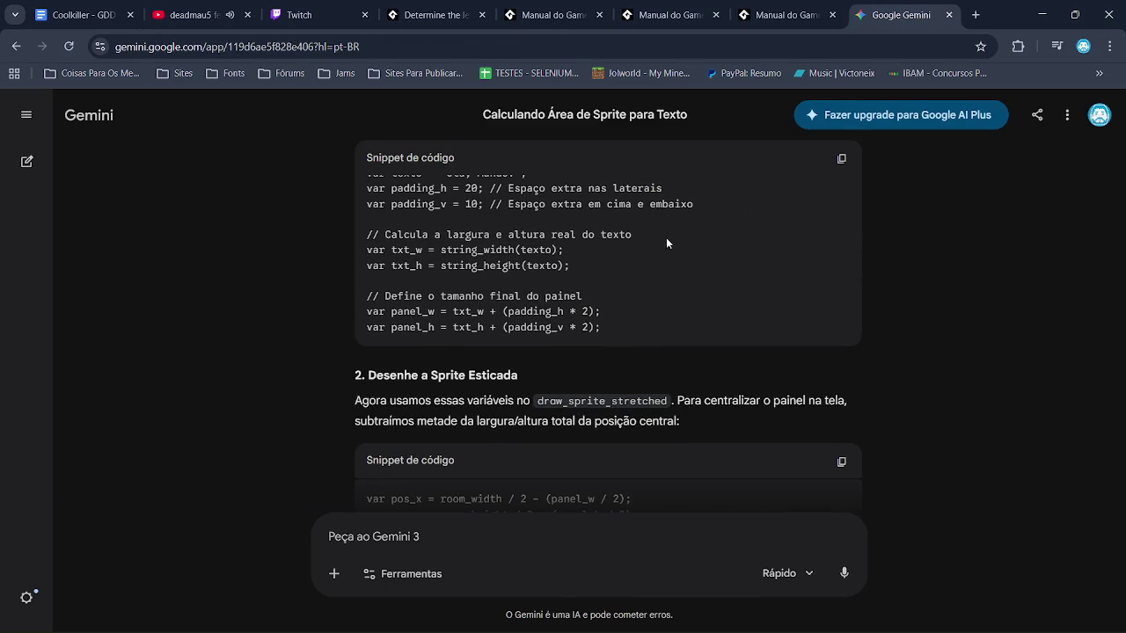
right_click(660, 303)
key(Escape)
scroll(507, 377, up, 1)
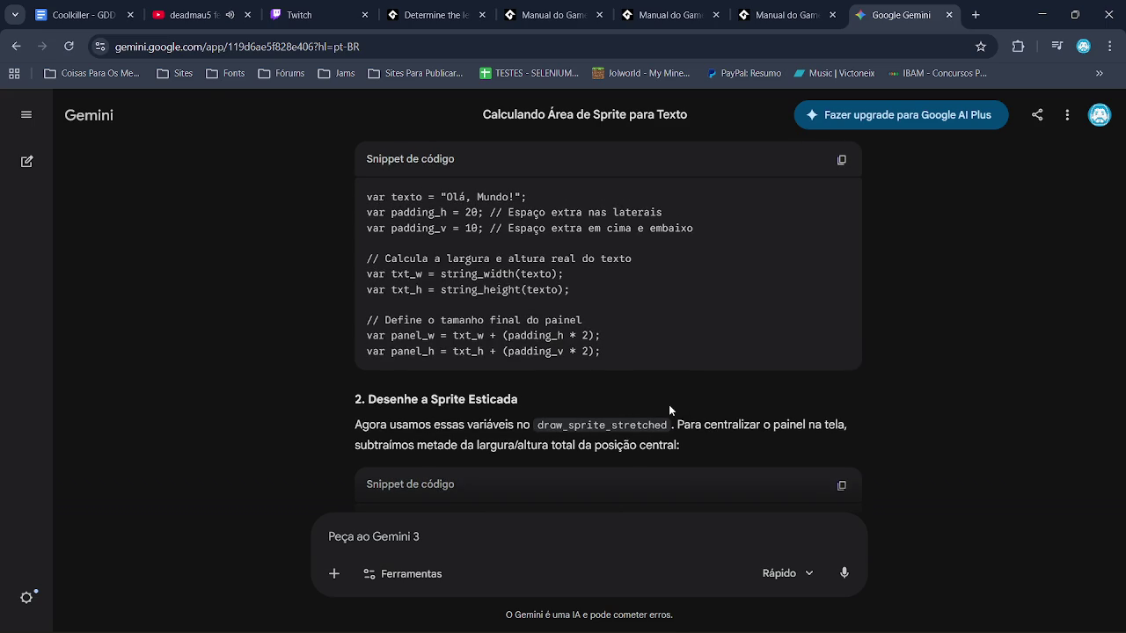
key(alt+Tab)
key(alt+Tab)
key(alt+Tab)
key(alt+Tab)
key(alt+Tab)
key(alt+Tab)
- Read Gemini's section 3 on drawing text over the panel, then open obj_focus's Draw event
scroll(643, 406, down, 1)
key(alt+Tab)
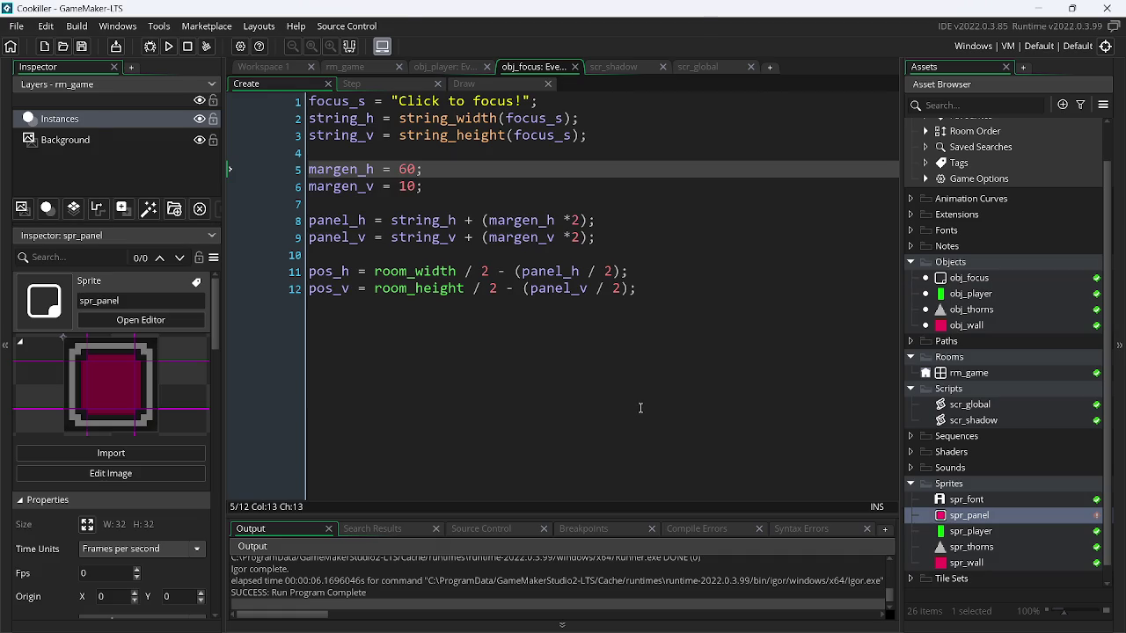
key(alt+Tab)
scroll(612, 385, down, 3)
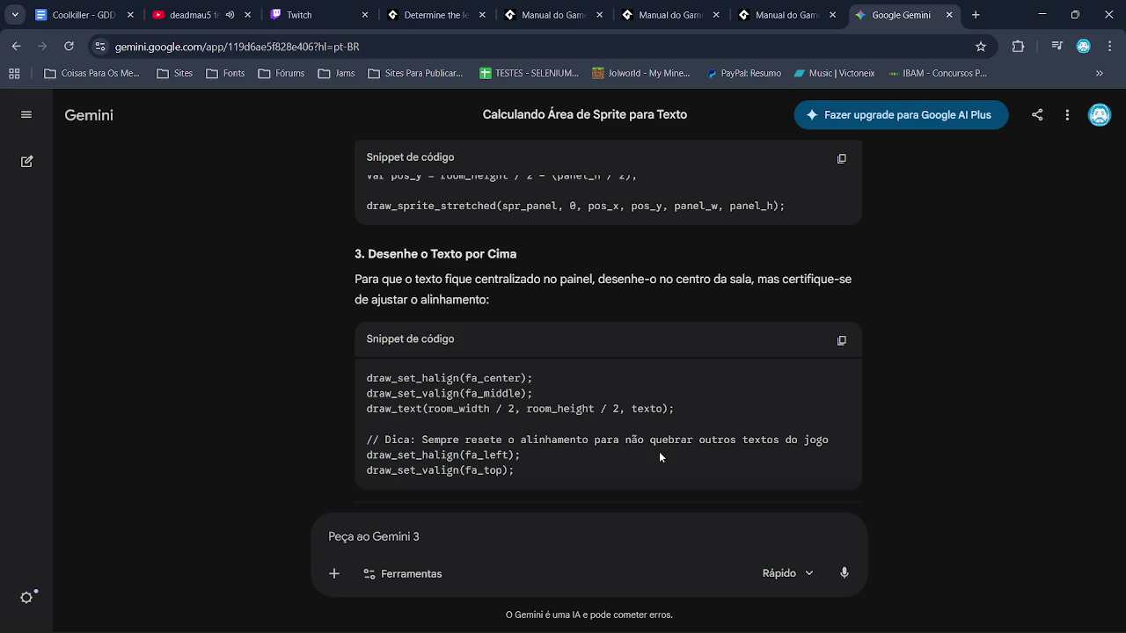
key(alt+Tab)
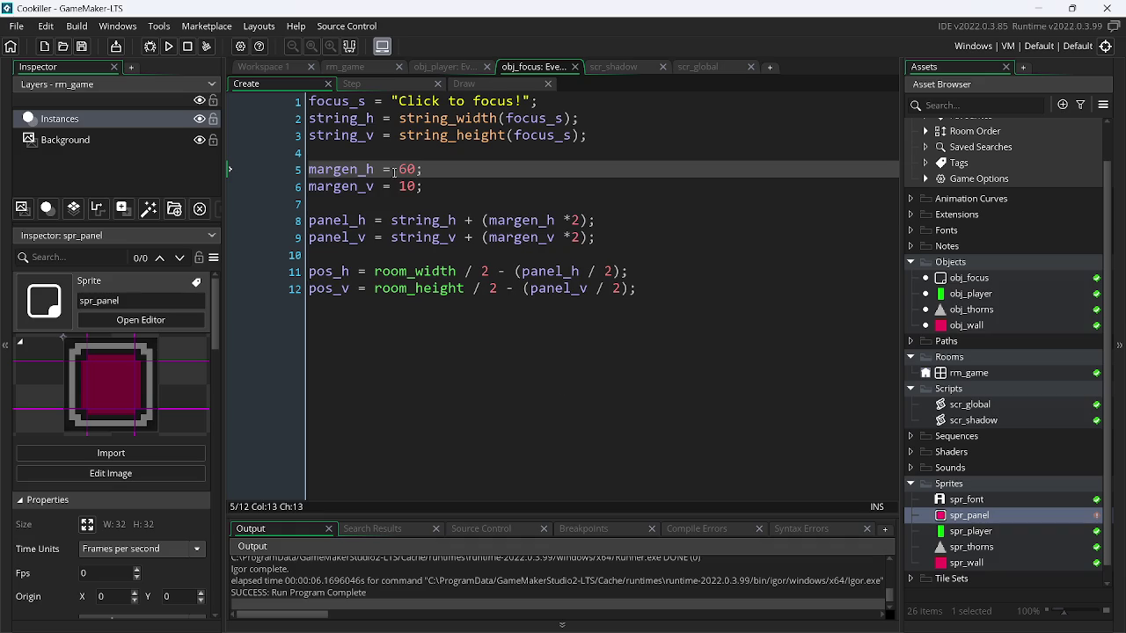
click(504, 82)
scroll(564, 318, left, 5)
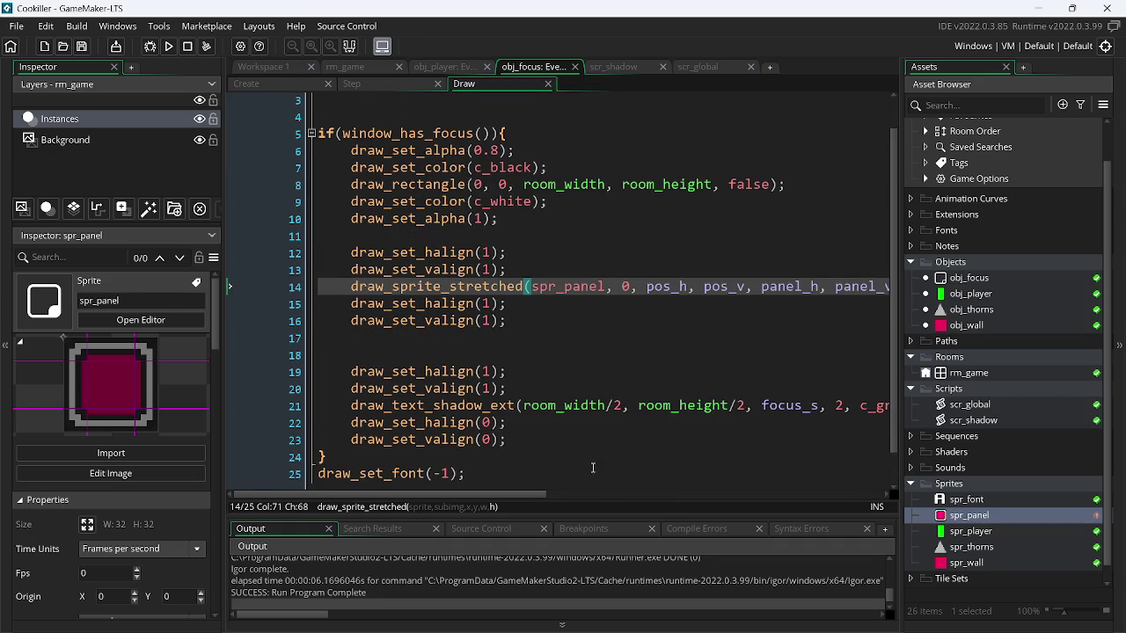
- Run the game to check the current panel and text
drag(531, 494, 638, 498)
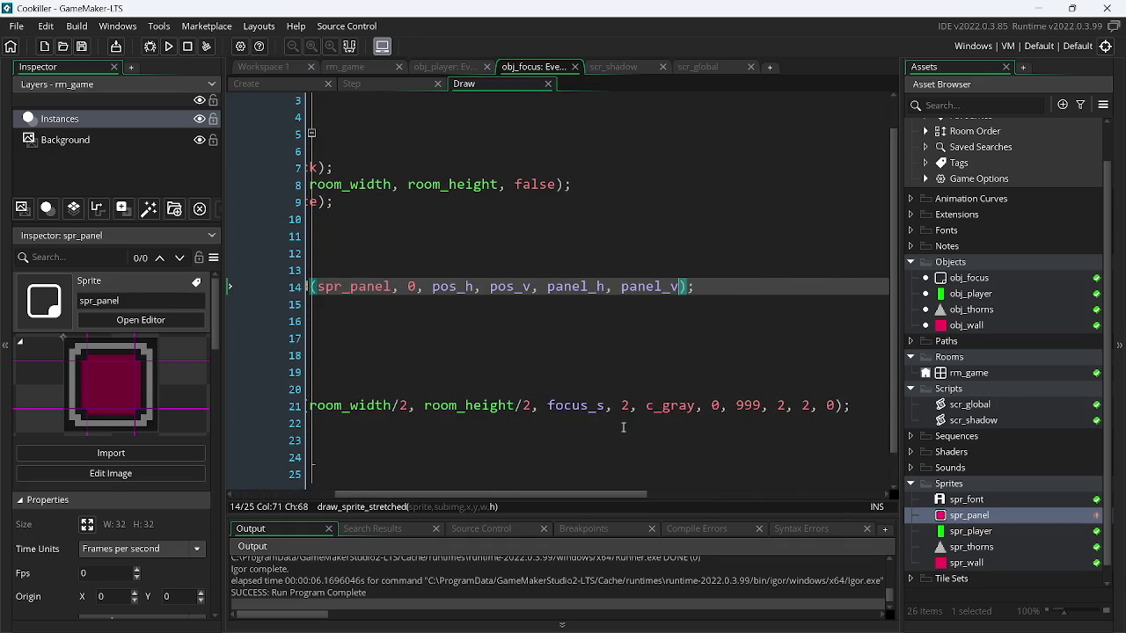
click(629, 406)
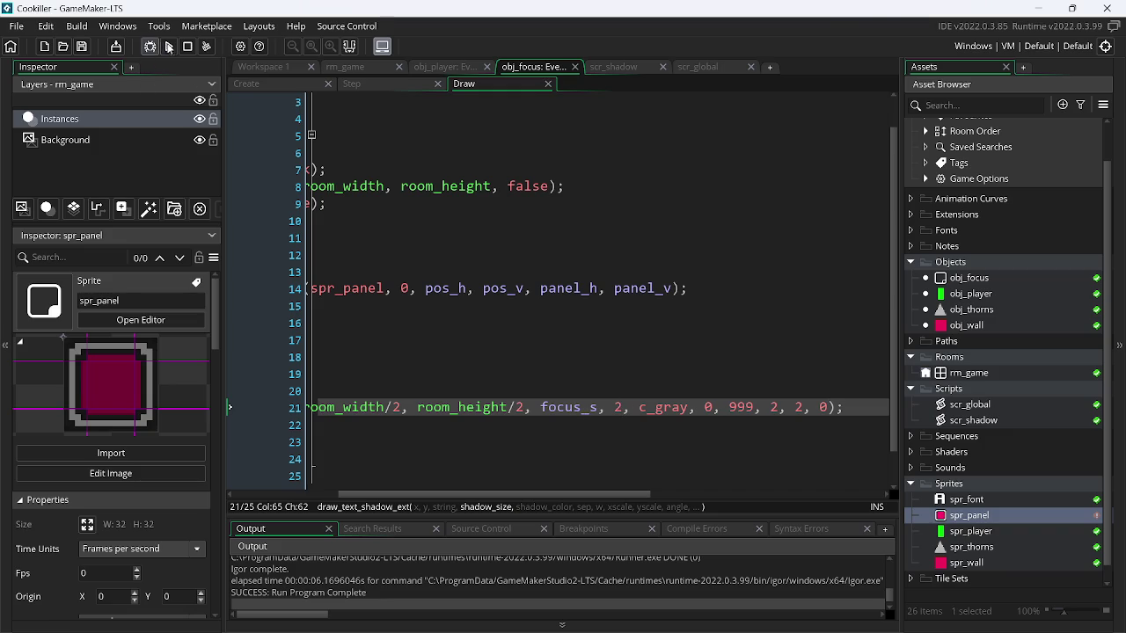
click(169, 46)
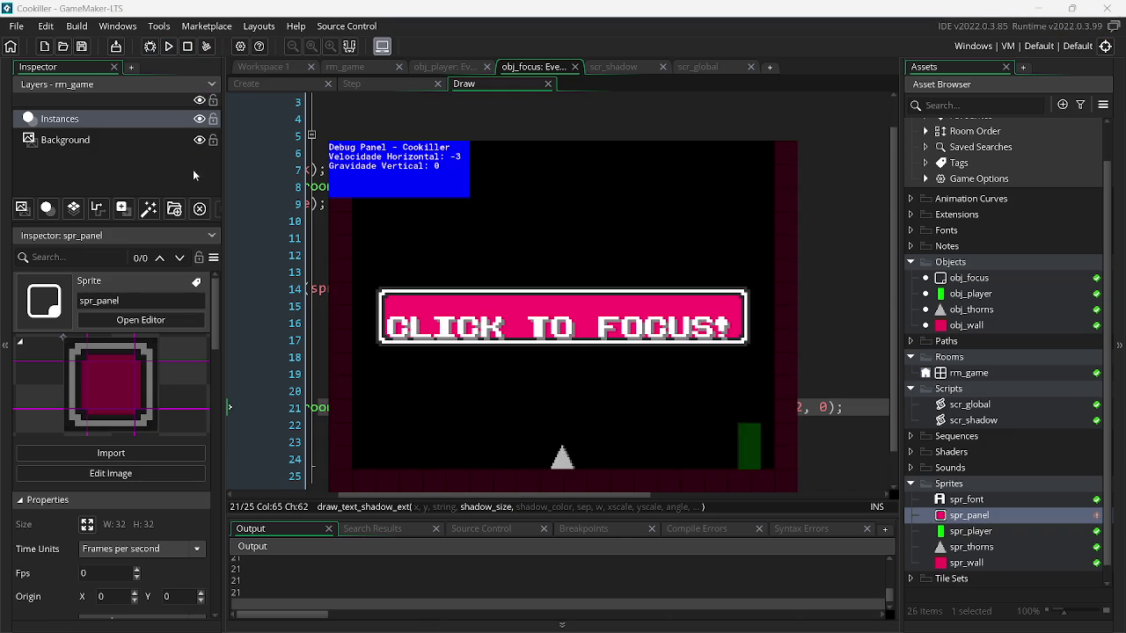
key(Escape)
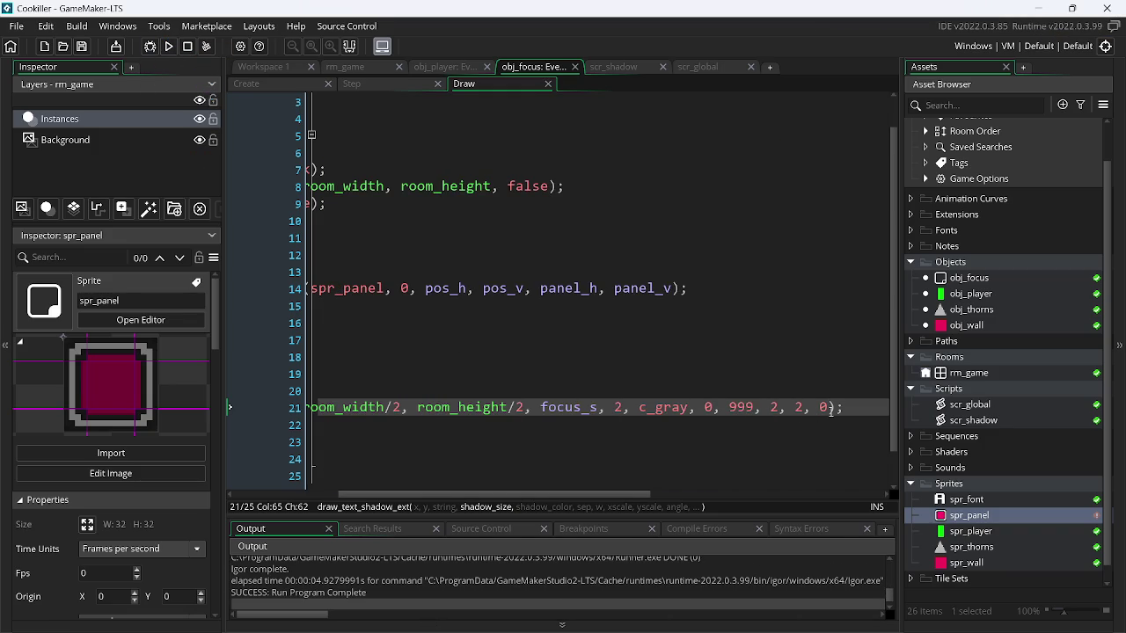
- Delete the draw_text_shadow_ext call from line 21
mouse_move(840, 411)
mouse_down()
mouse_move(159, 386)
mouse_move(373, 418)
mouse_move(743, 422)
mouse_move(525, 411)
mouse_up()
click(540, 411)
drag(348, 410, 1011, 414)
key(ctrl+c)
key(Delete)
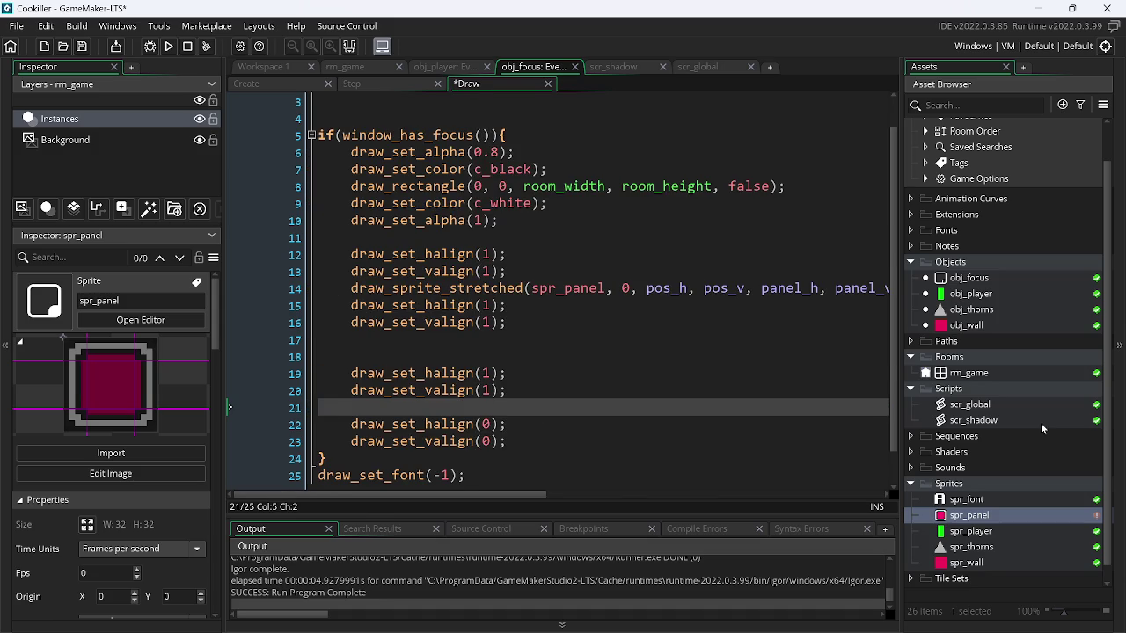
- Write draw_text(room_width/2, room_height/2, focus_s); on line 21 and run the game
text(draw_t)
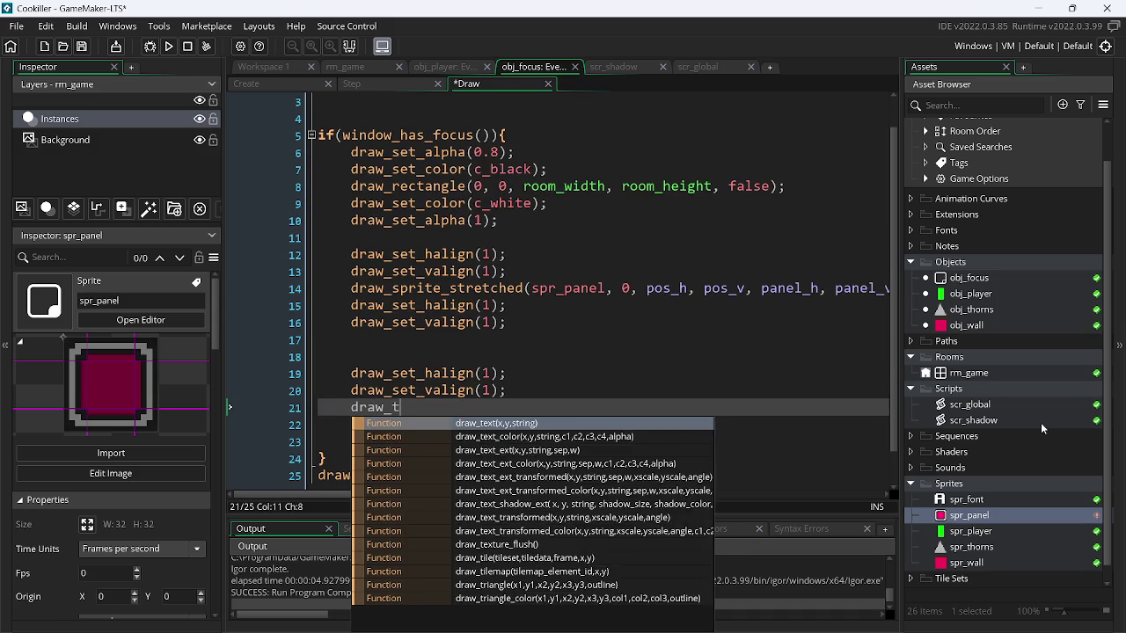
key(Return)
key(ctrl+v)
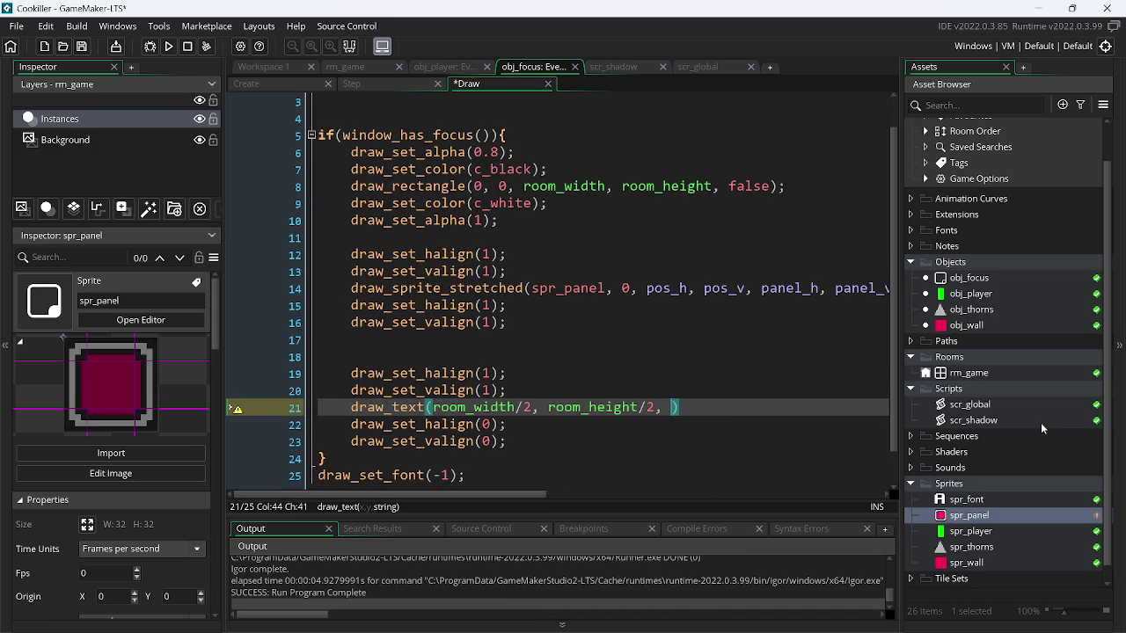
text(focus_s))
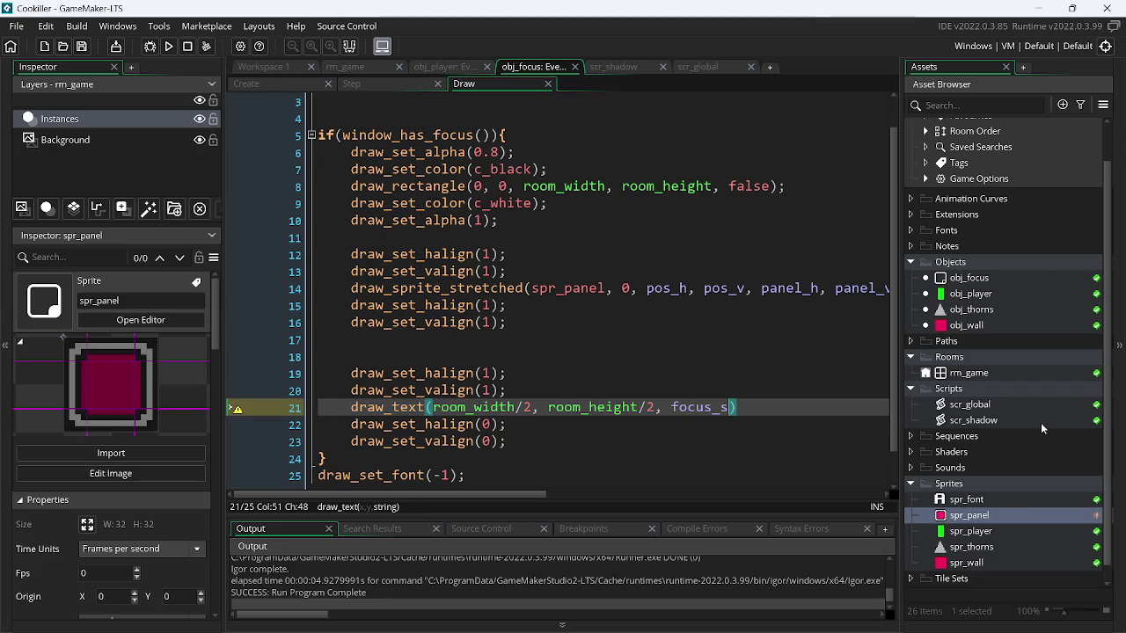
text(;)
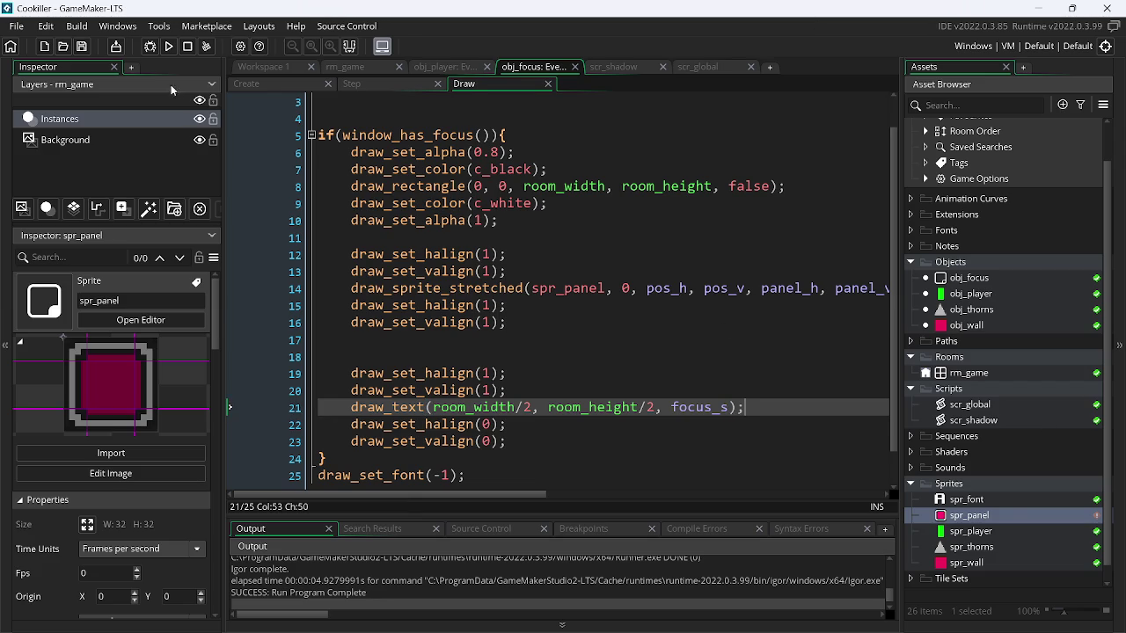
click(168, 47)
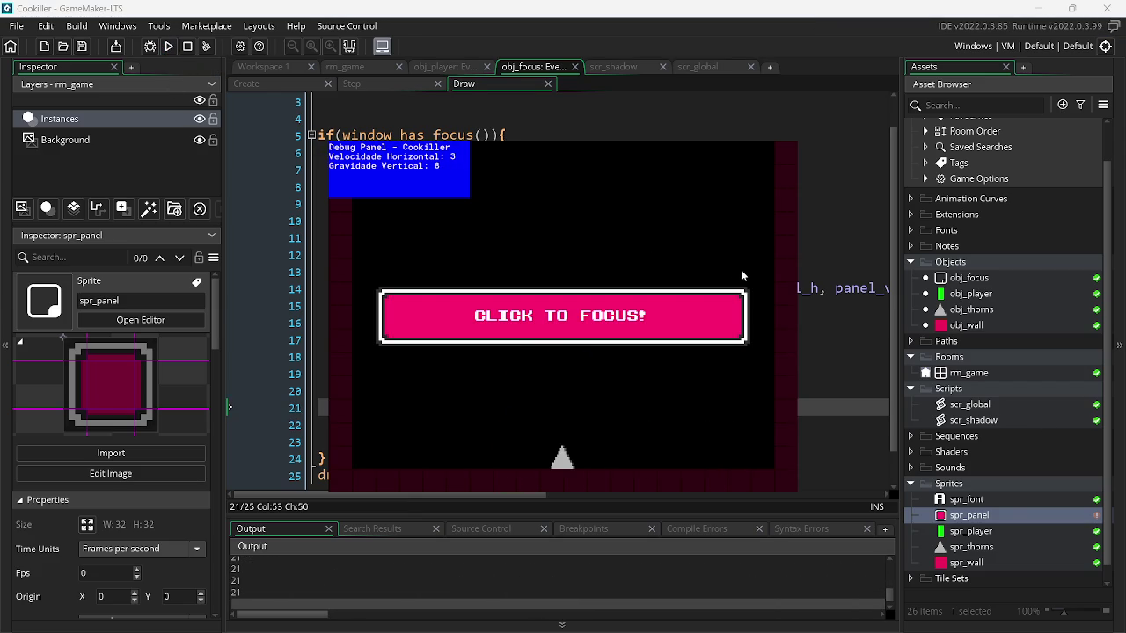
- Resize spr_font to 16×16 pixels and test-run the game with the larger text
click(659, 336)
key(Escape)
double_click(968, 501)
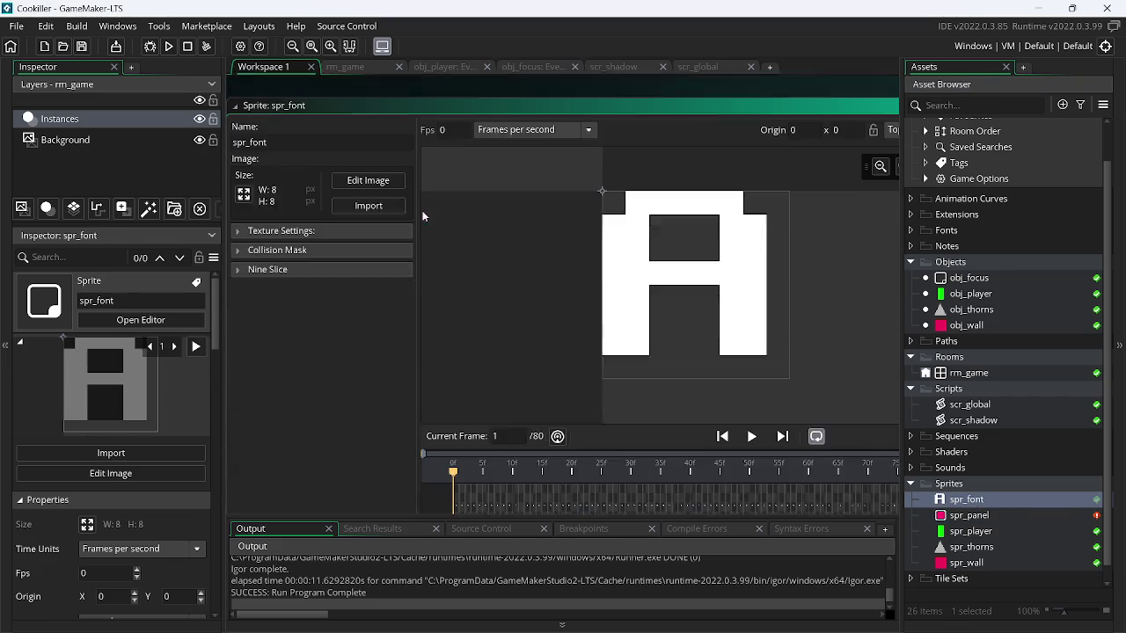
click(239, 178)
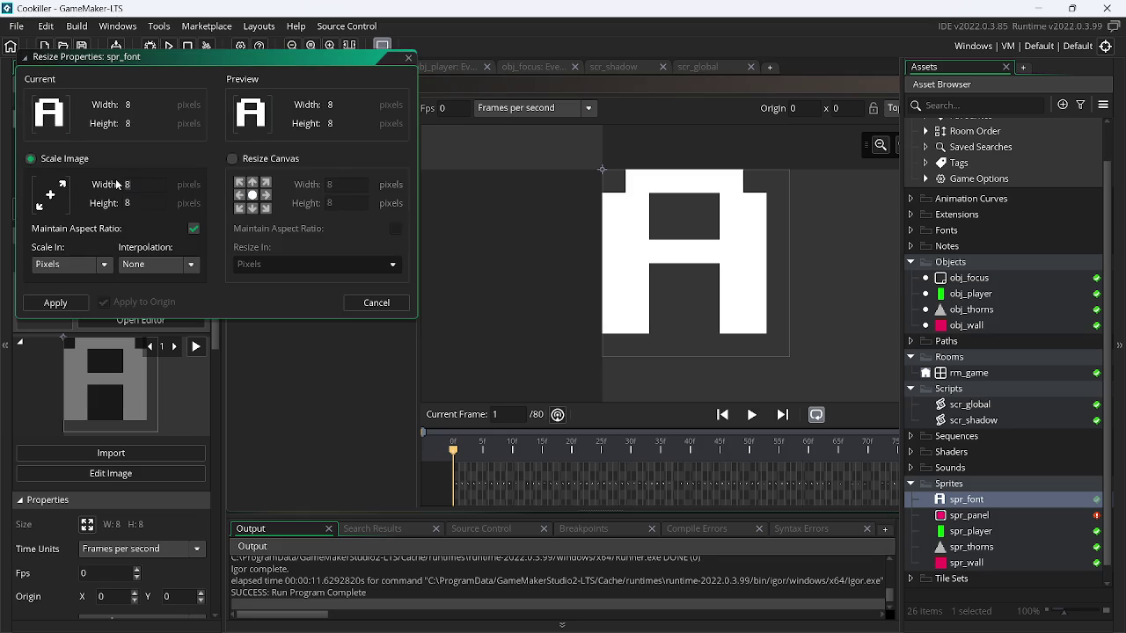
key(Return)
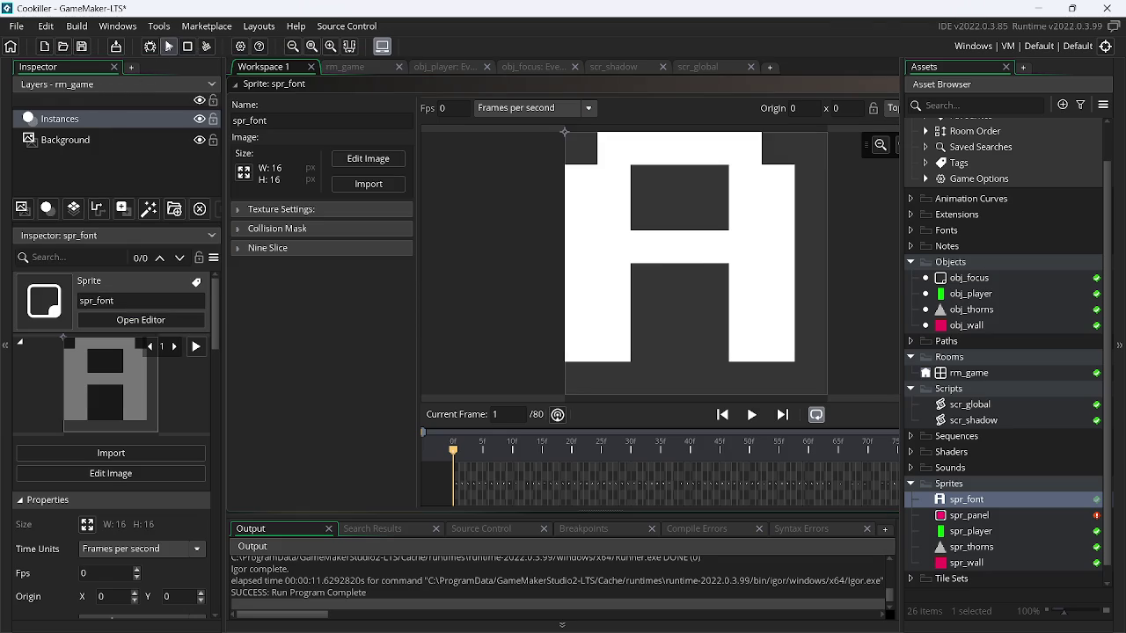
click(169, 46)
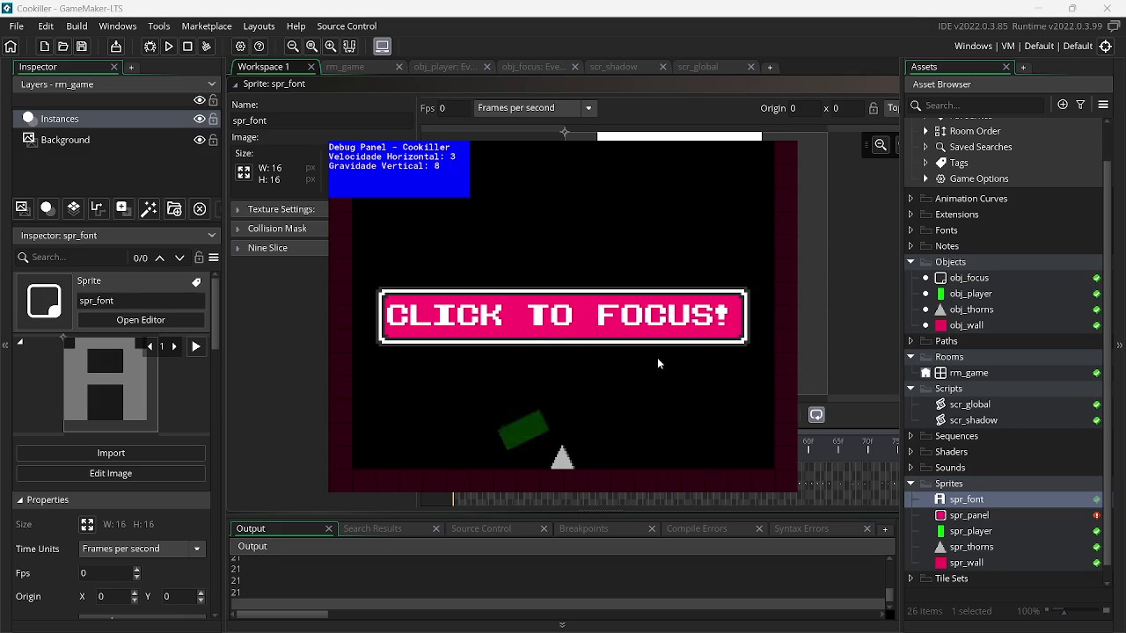
click(433, 67)
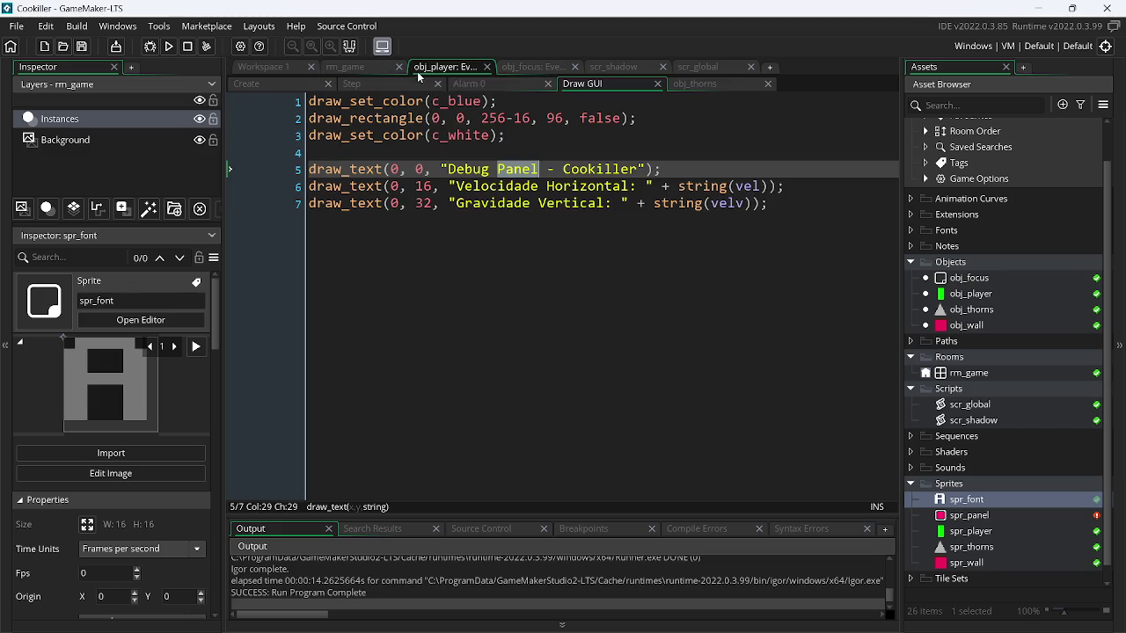
- Review the obj_player, scr_shadow and obj_focus code, then test-run the game with margen_h 50
click(350, 84)
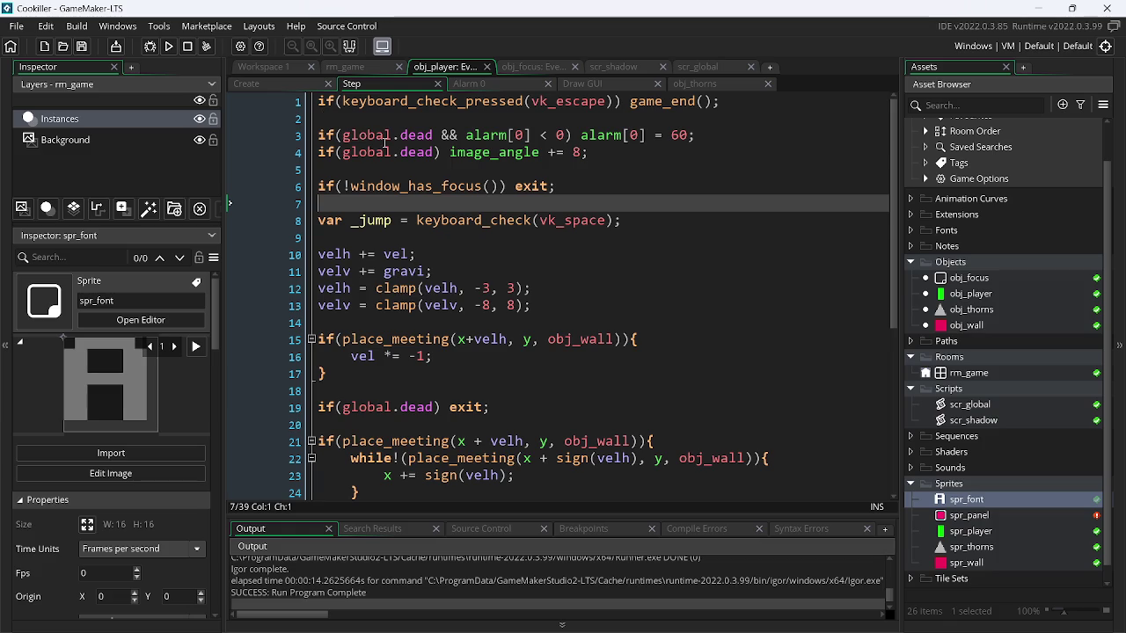
click(629, 72)
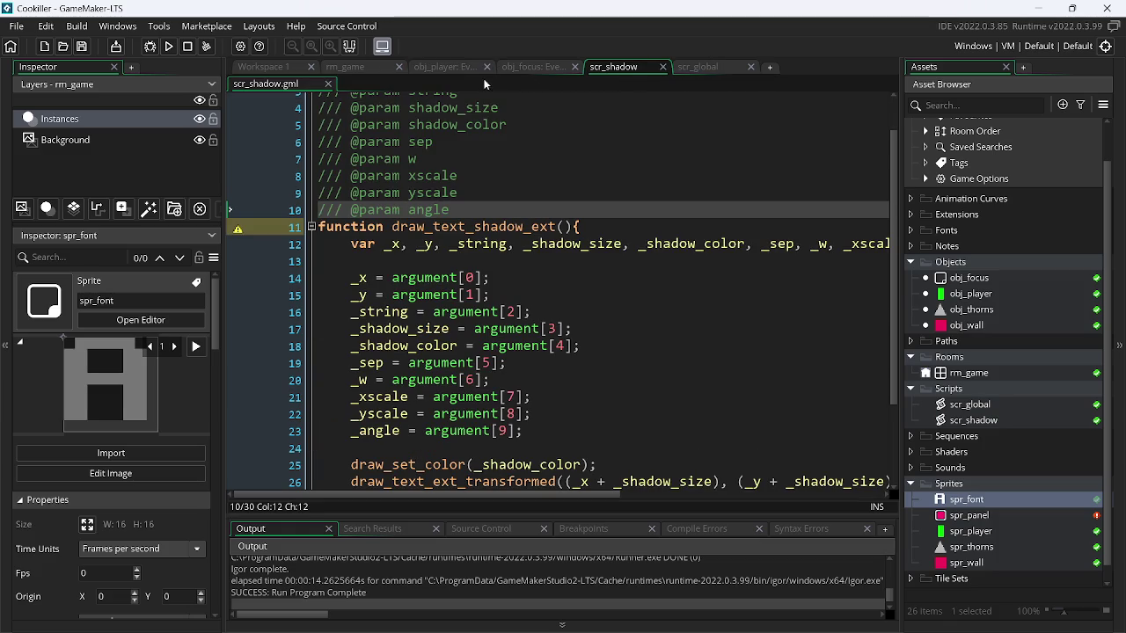
click(532, 69)
click(289, 85)
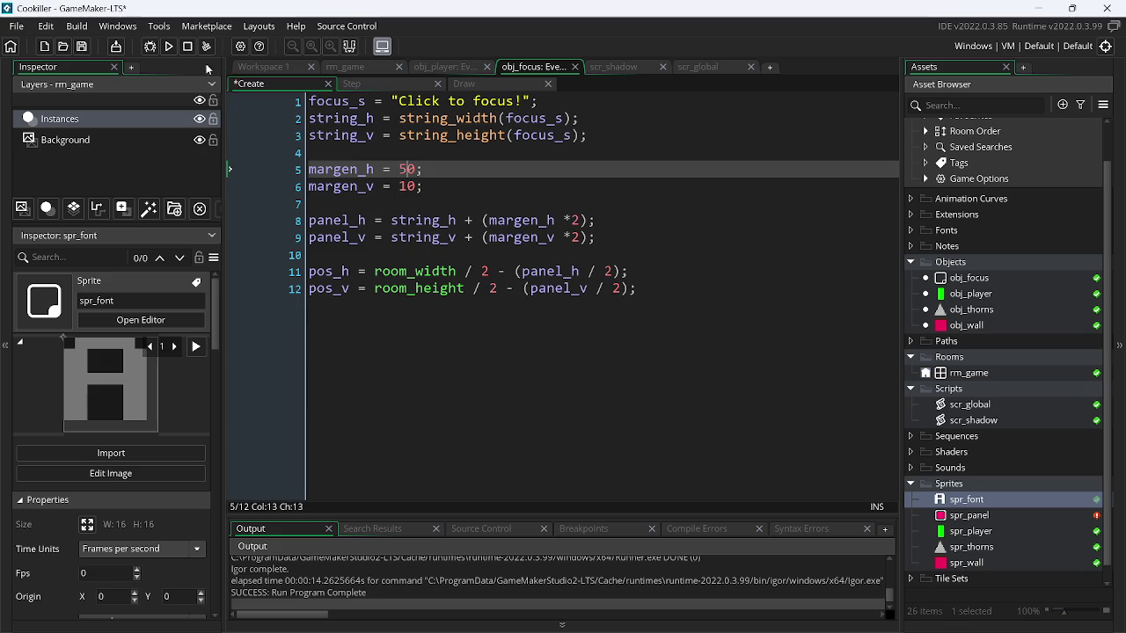
click(163, 47)
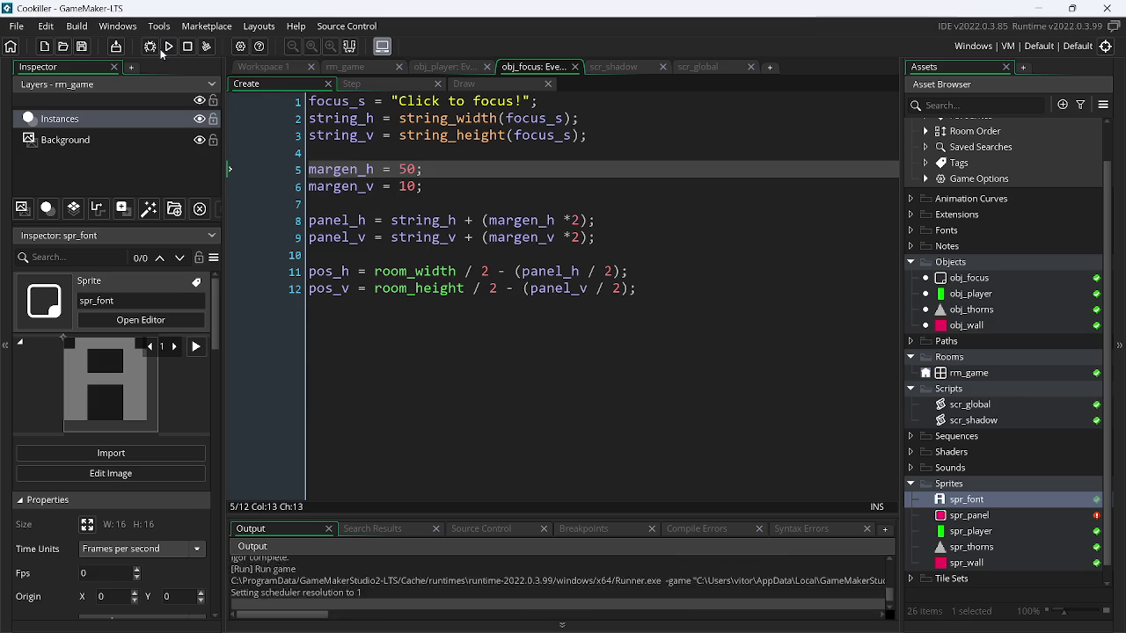
key(Escape)
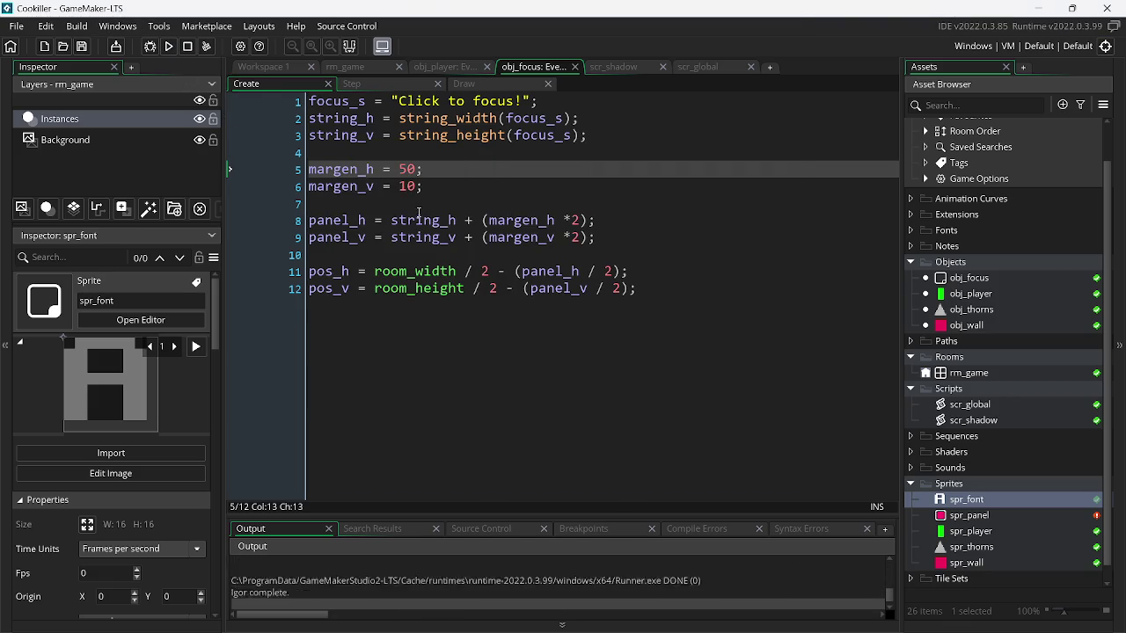
- Enter 60 as margen_h in obj_focus's Create event and test-run the game, moving the player
text(60)
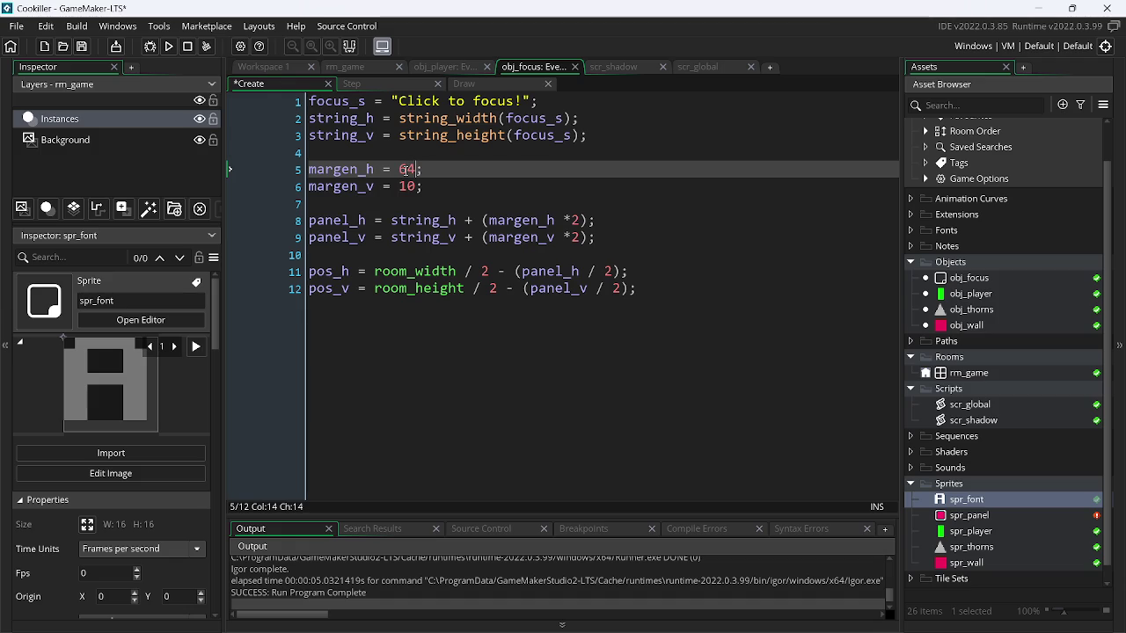
key(F5)
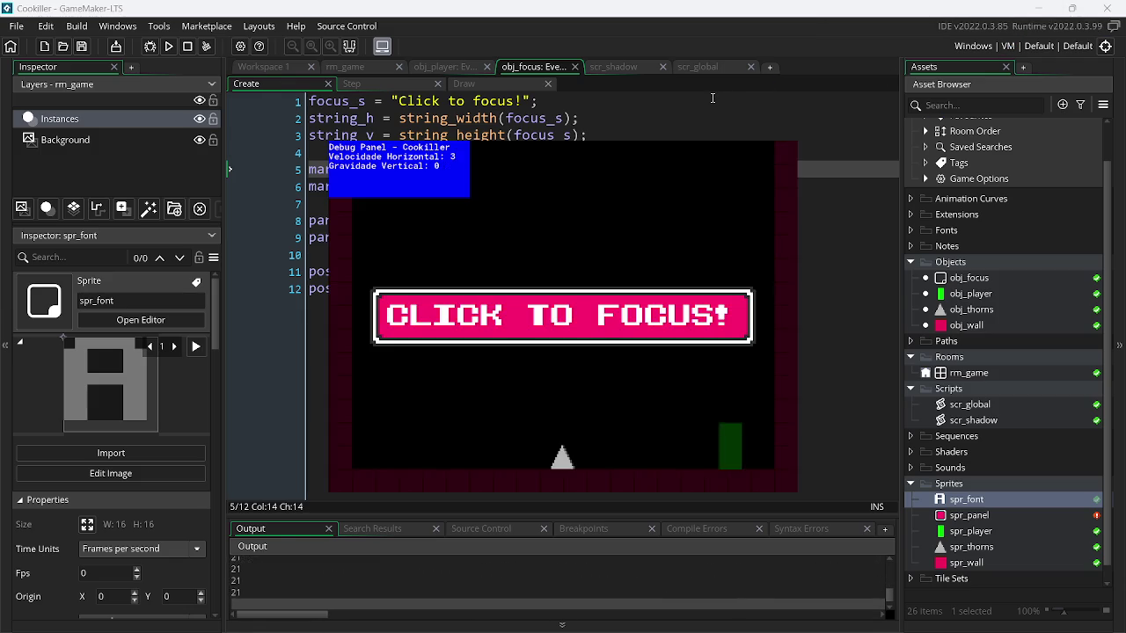
key(Left)
key(Up)
key(Escape)
- Save the 60 margin, rerun to check the wider panel, then open spr_panel
text(0)
key(ctrl+s)
click(168, 46)
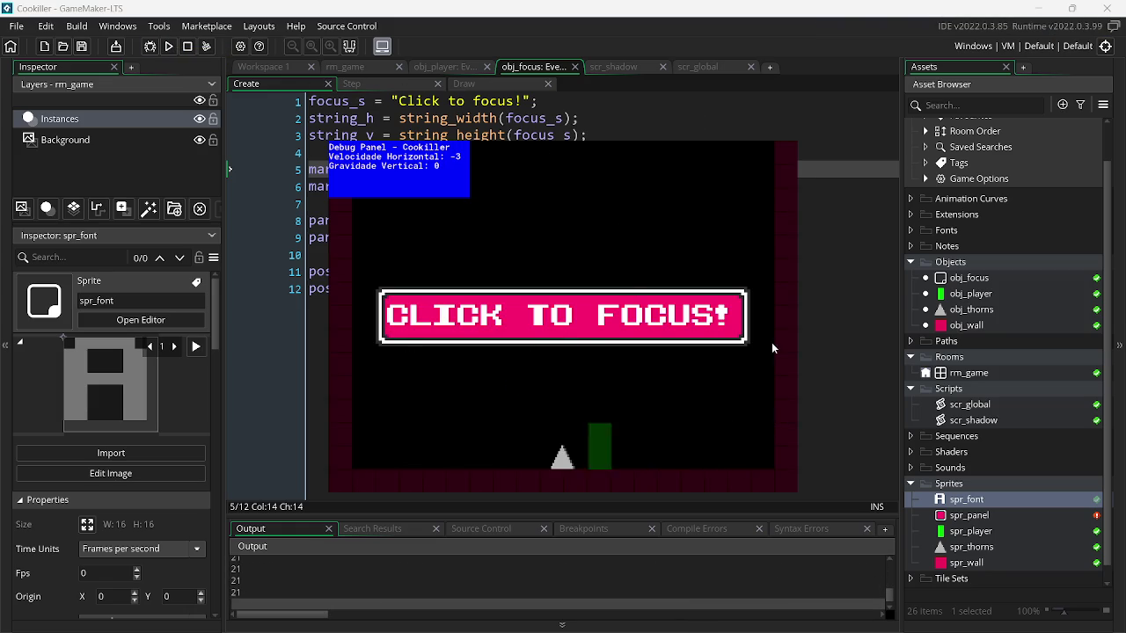
key(Escape)
click(992, 515)
double_click(992, 515)
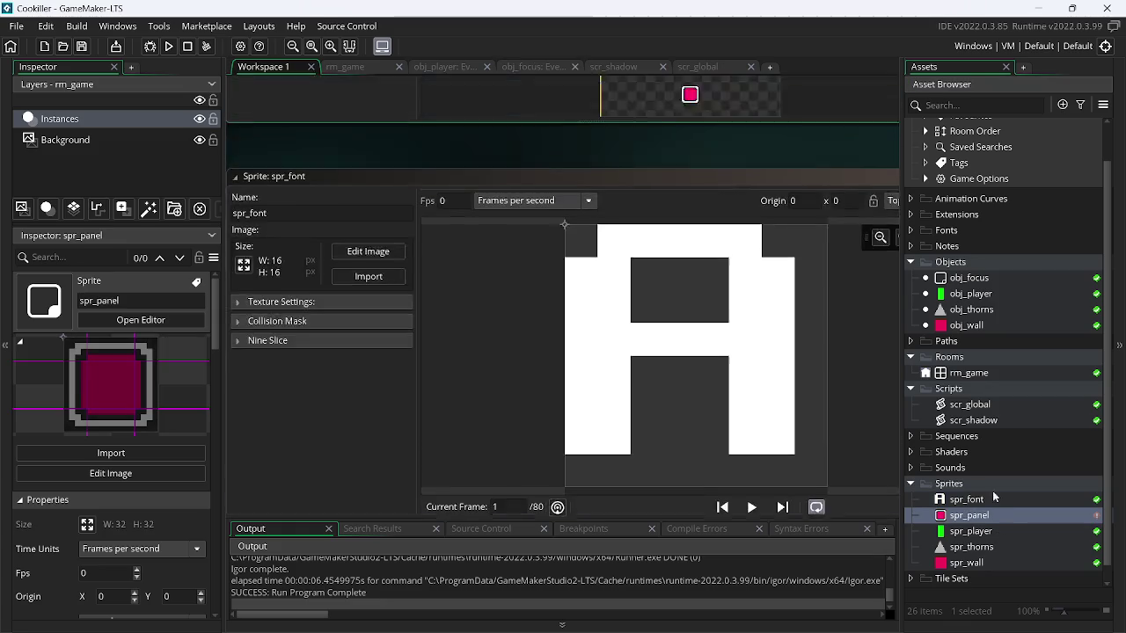
- Set spr_panel's origin to Middle Centre (16,16) and test-run the game
click(898, 106)
click(921, 180)
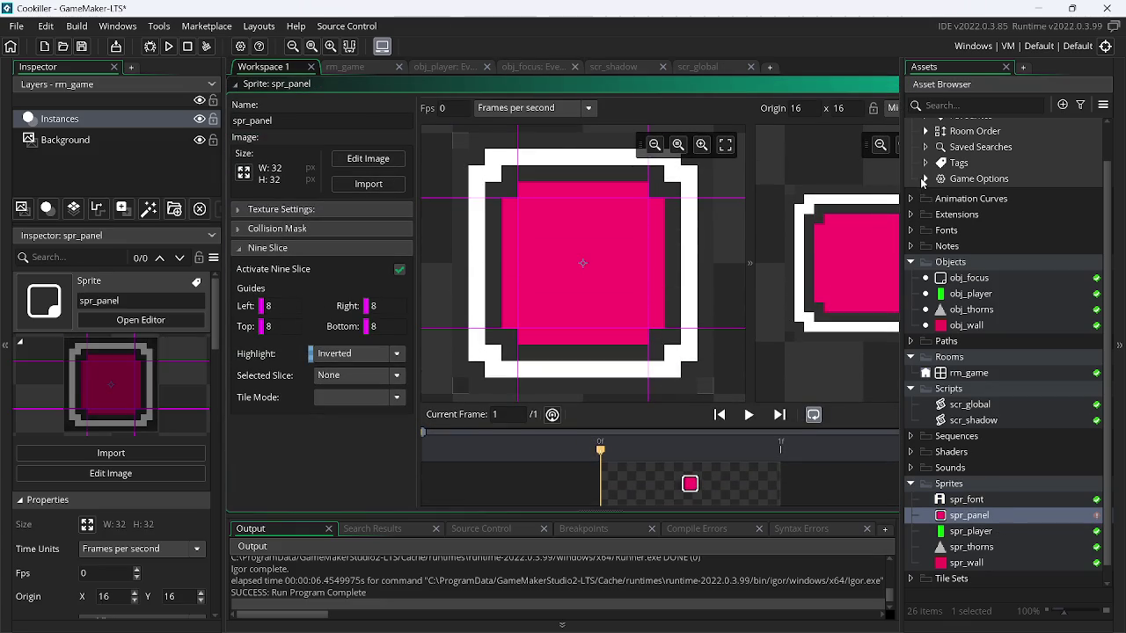
click(168, 45)
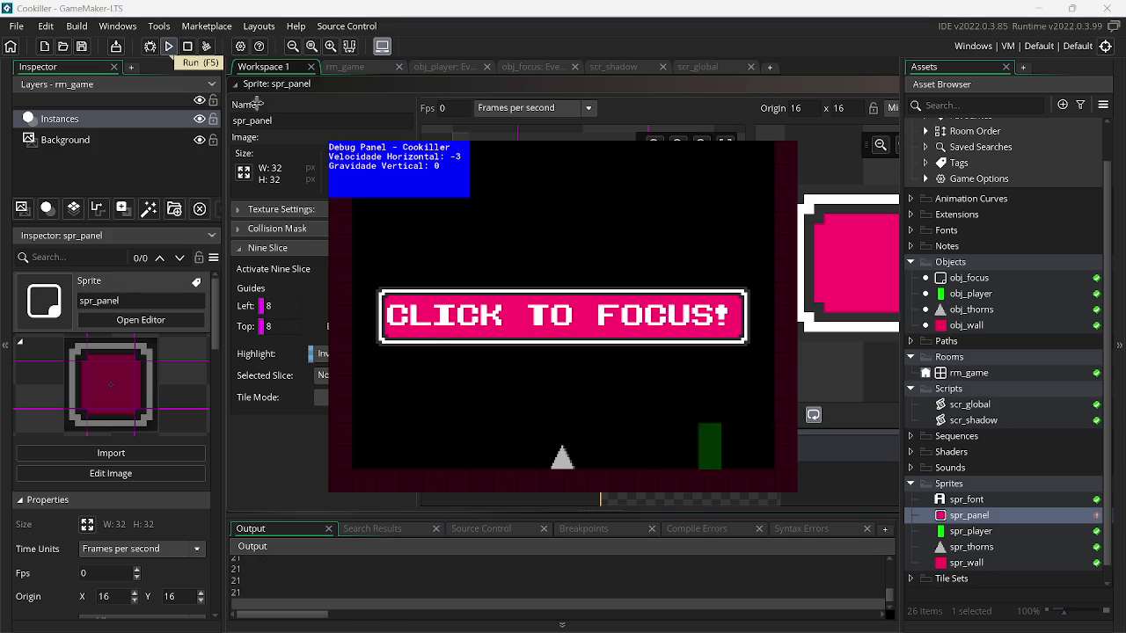
key(Escape)
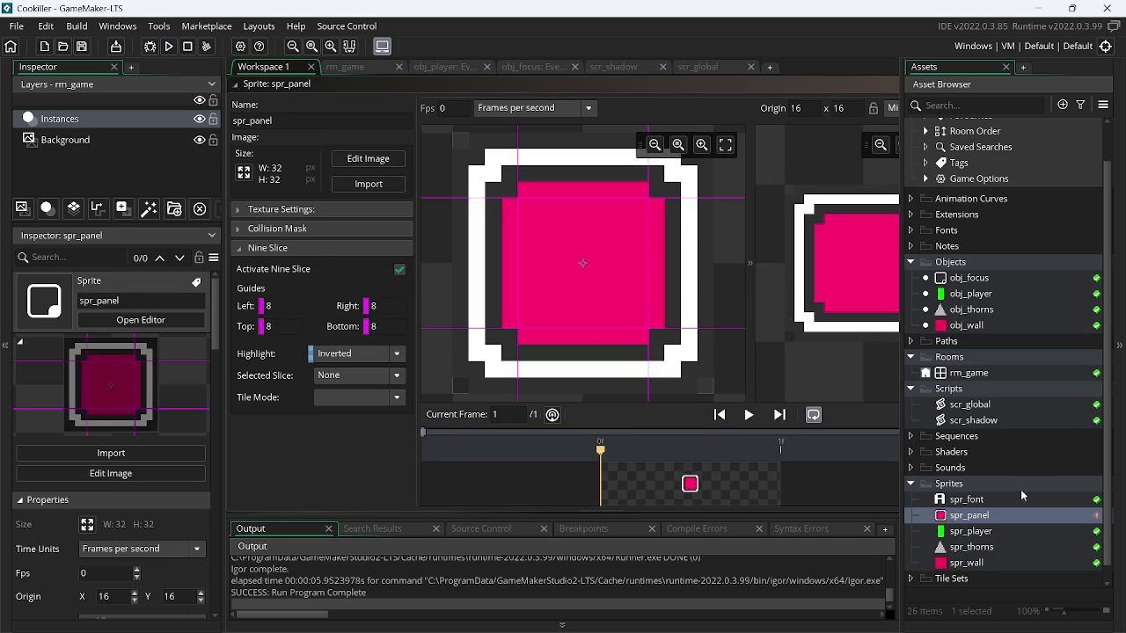
- Set spr_font's origin to Middle Centre (8,8) and run the game again
double_click(966, 500)
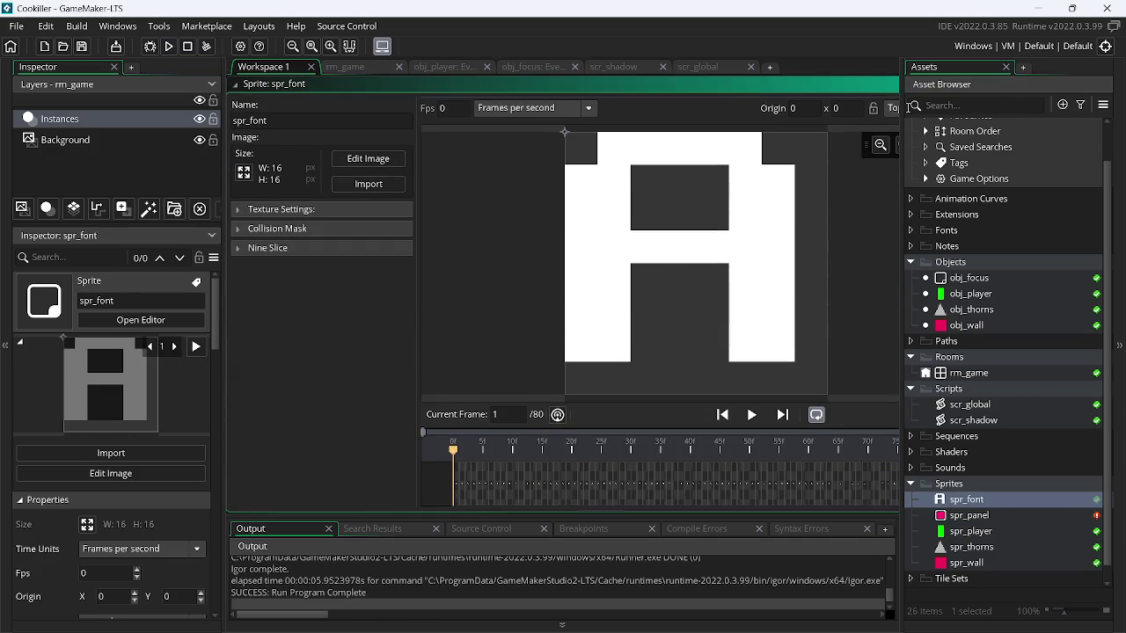
click(897, 109)
click(922, 181)
click(171, 47)
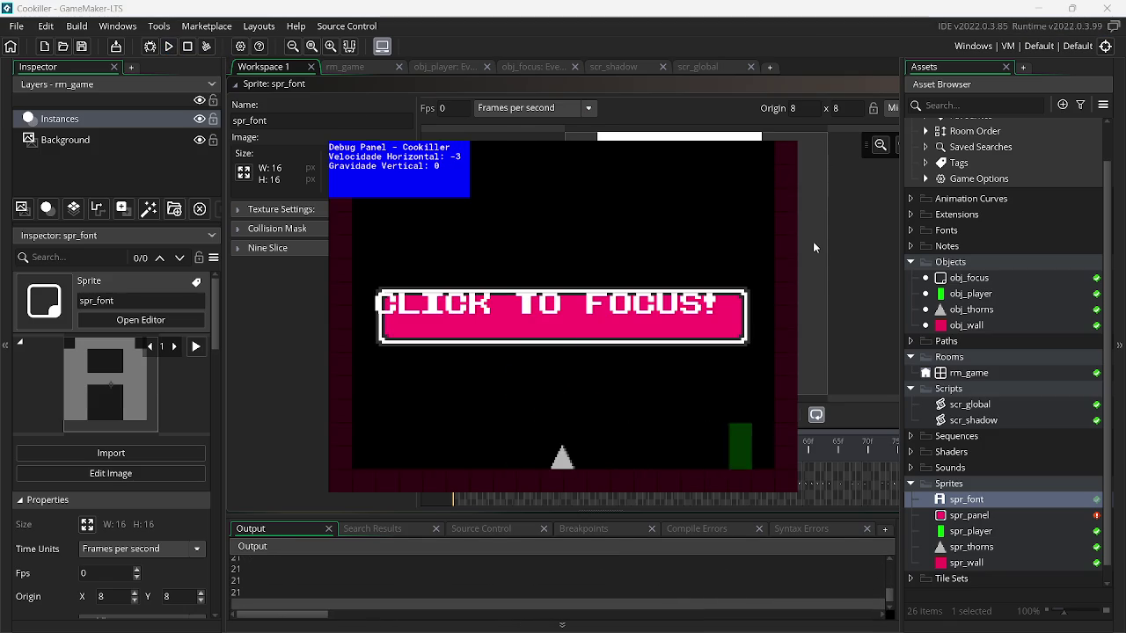
- Reset both spr_font and spr_panel origins to Top Left, then show the scr_shadow script
click(892, 109)
click(899, 129)
double_click(966, 515)
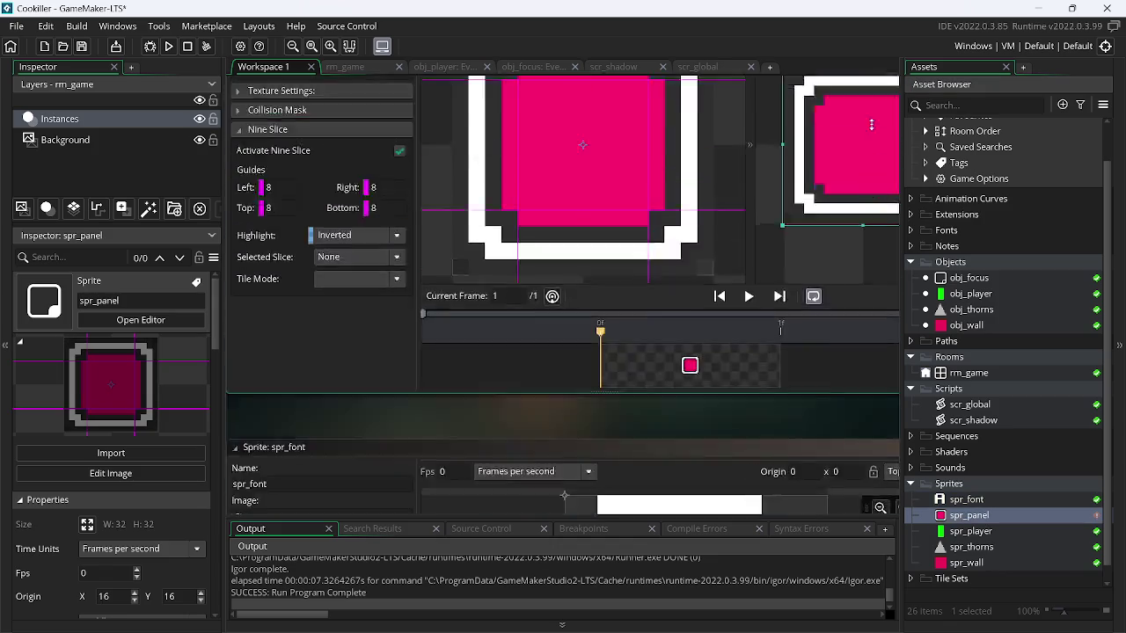
click(894, 109)
click(899, 126)
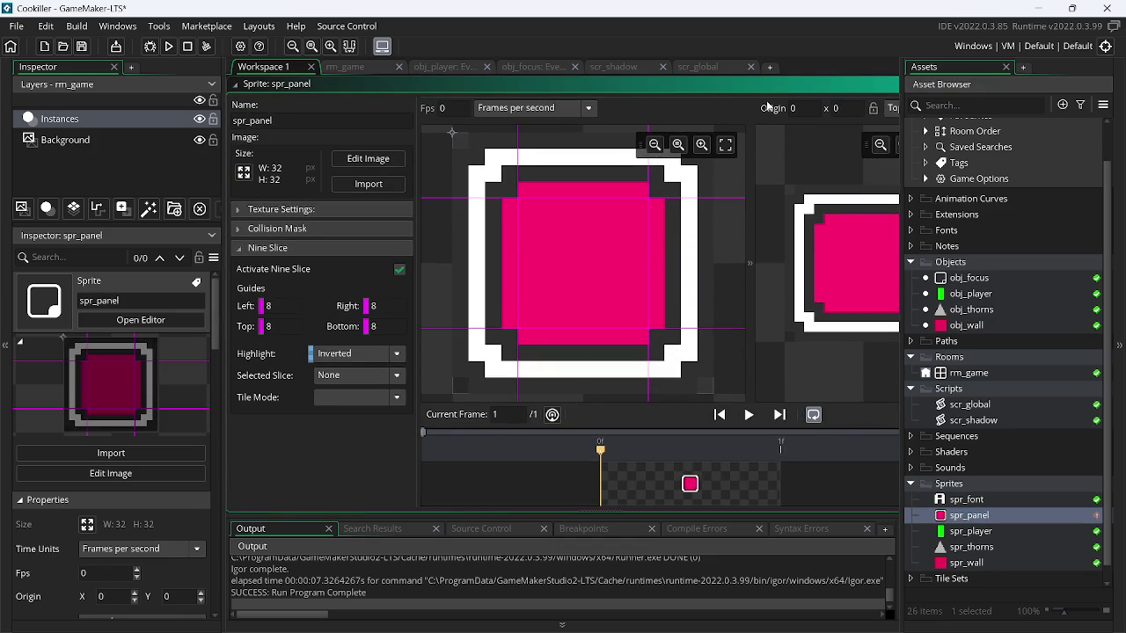
click(701, 69)
click(616, 71)
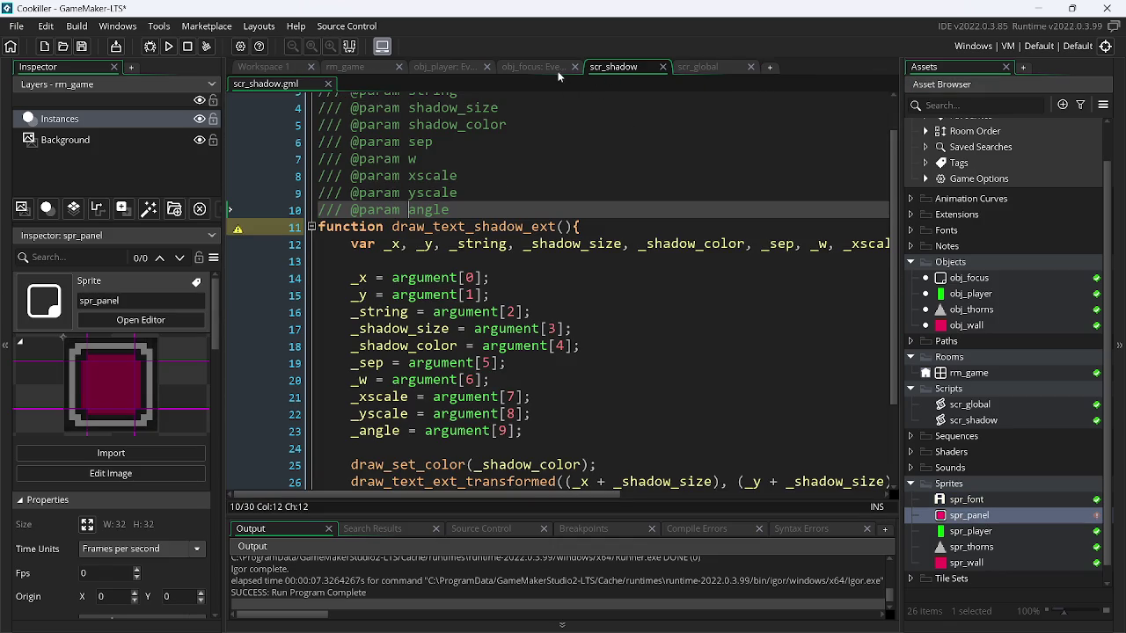
- Review obj_focus's Step and Draw code, test-run the panel, then view the Create event
click(526, 70)
click(386, 82)
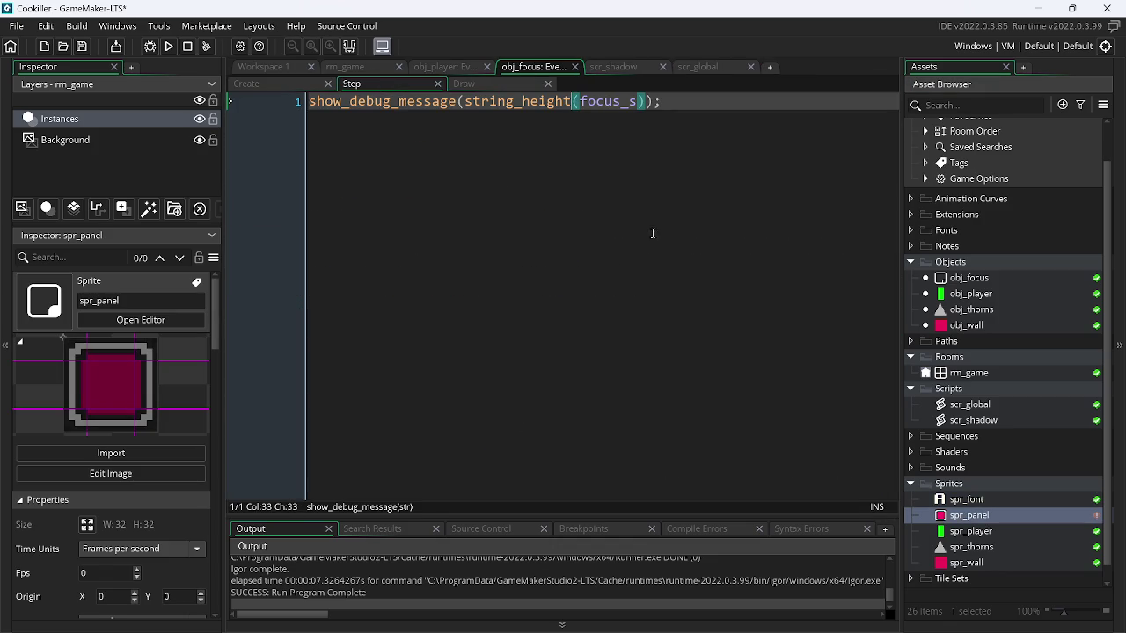
click(487, 86)
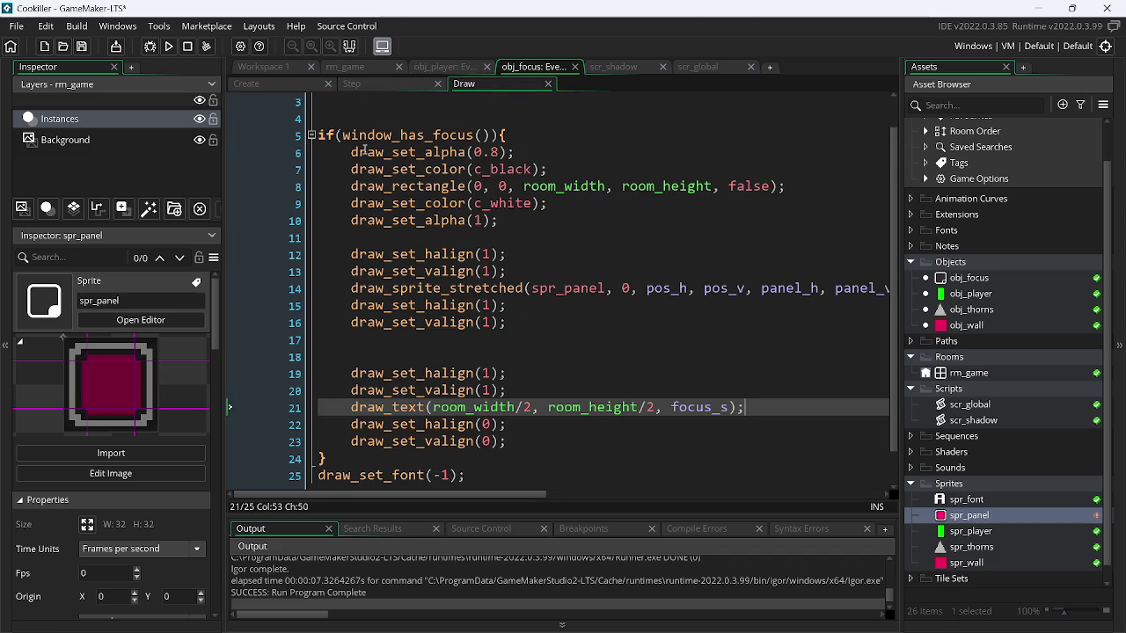
click(168, 47)
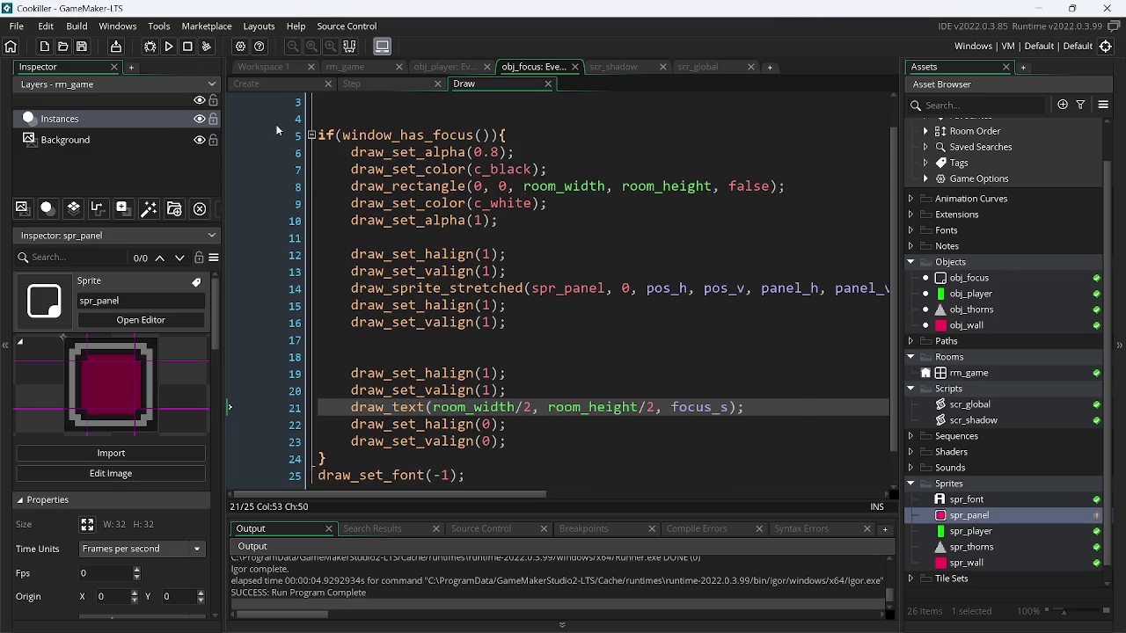
click(270, 84)
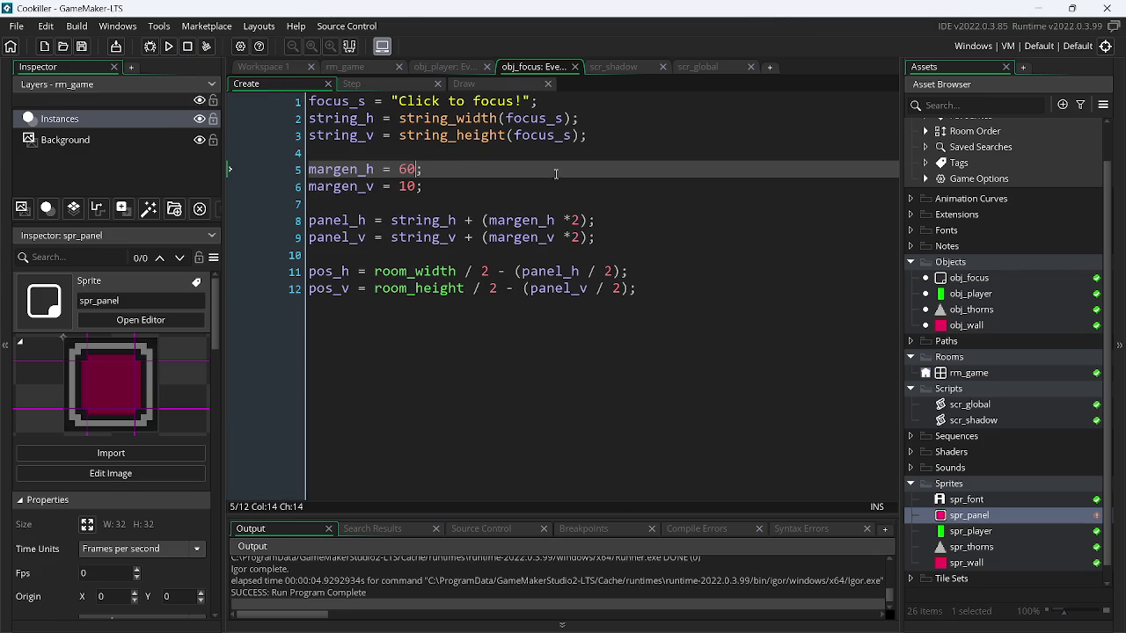
- Compare Gemini's panel-sizing snippet with the panel width and height formulas on lines 8–9
key(alt+Tab)
scroll(714, 249, up, 2)
scroll(714, 249, up, 5)
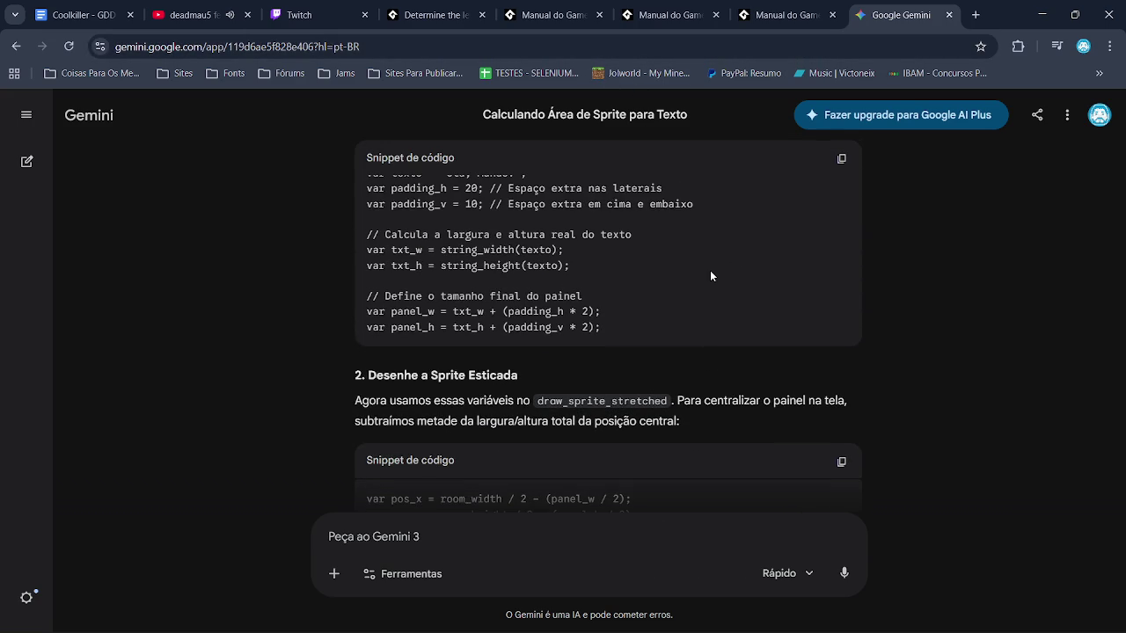
scroll(711, 276, up, 1)
key(alt+Tab)
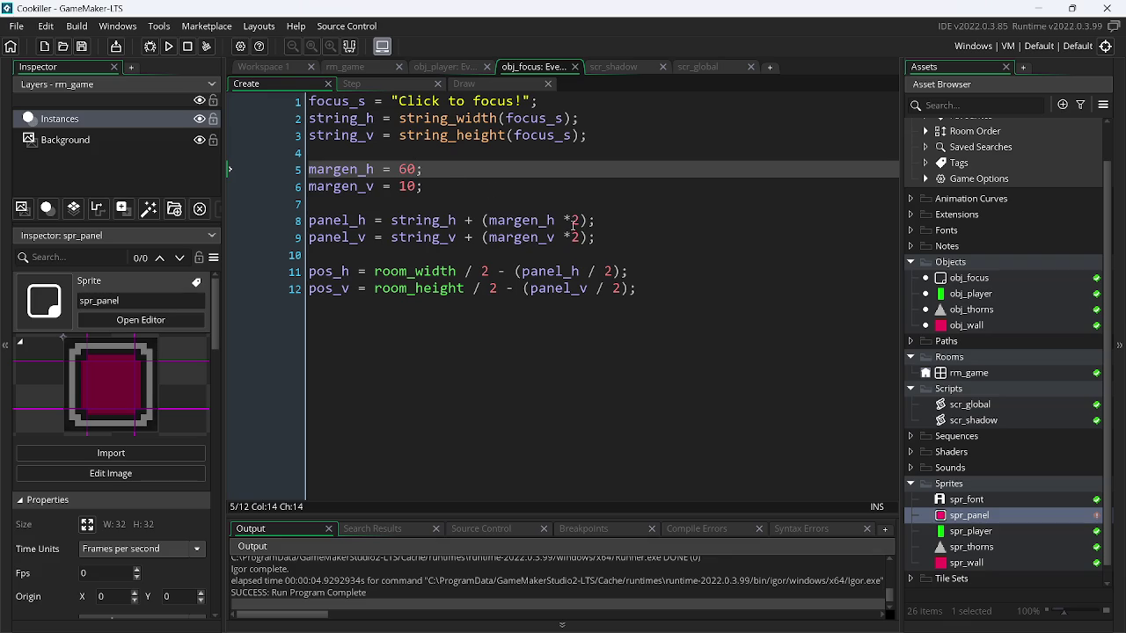
click(567, 220)
key(Down)
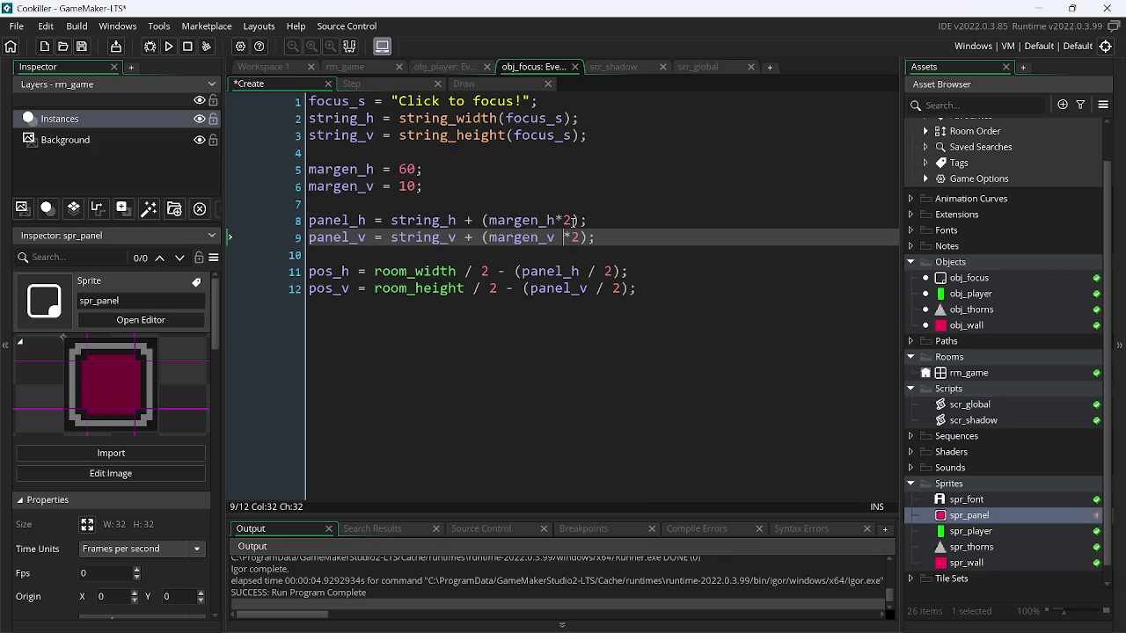
key(alt+Tab)
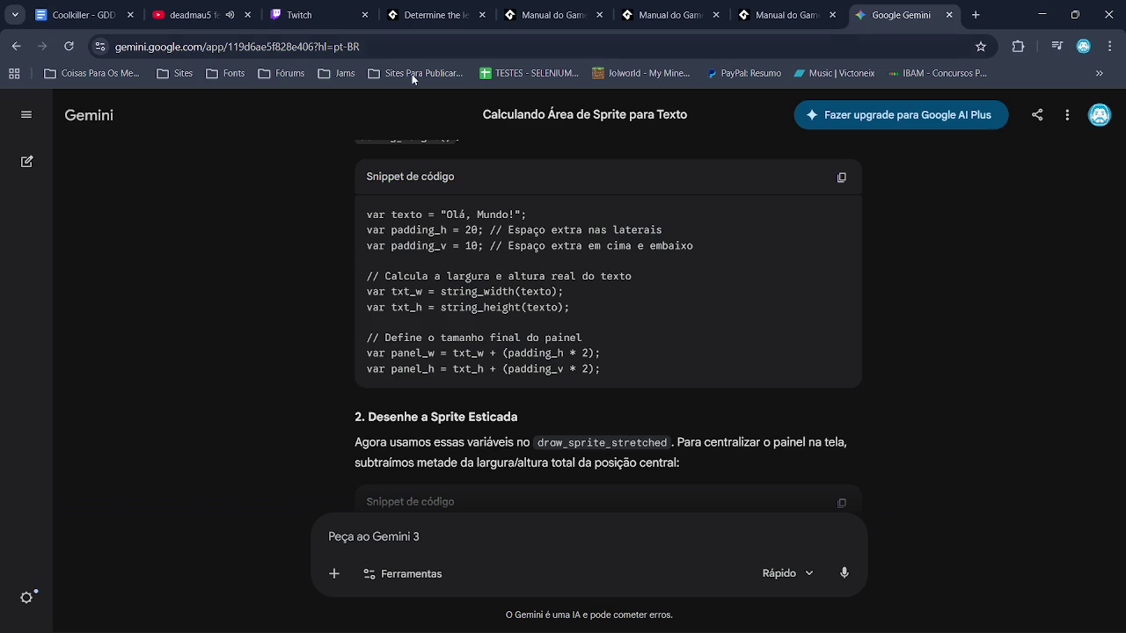
click(341, 7)
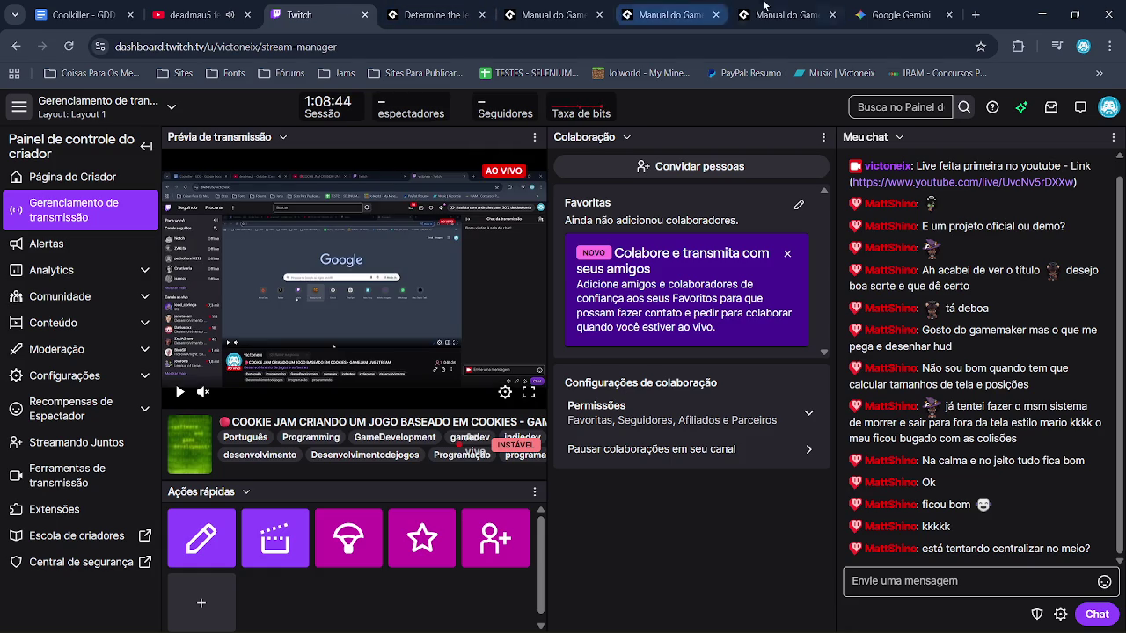
click(895, 5)
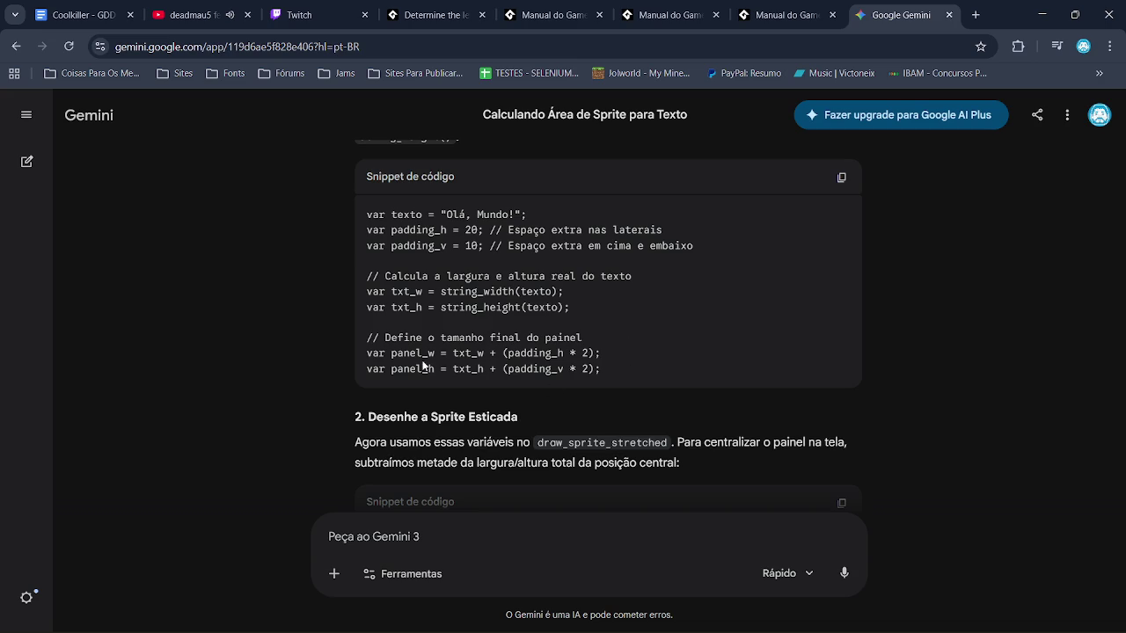
key(alt+Tab)
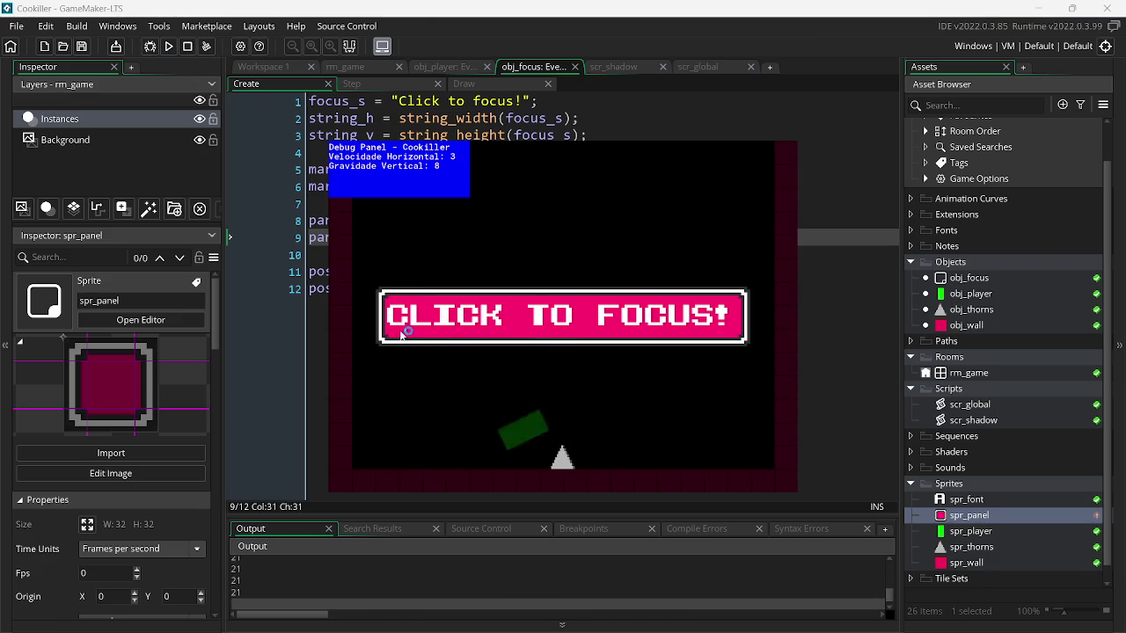
- Close the game and browse obj_focus's events to the text x position on Draw line 21
key(Escape)
click(352, 83)
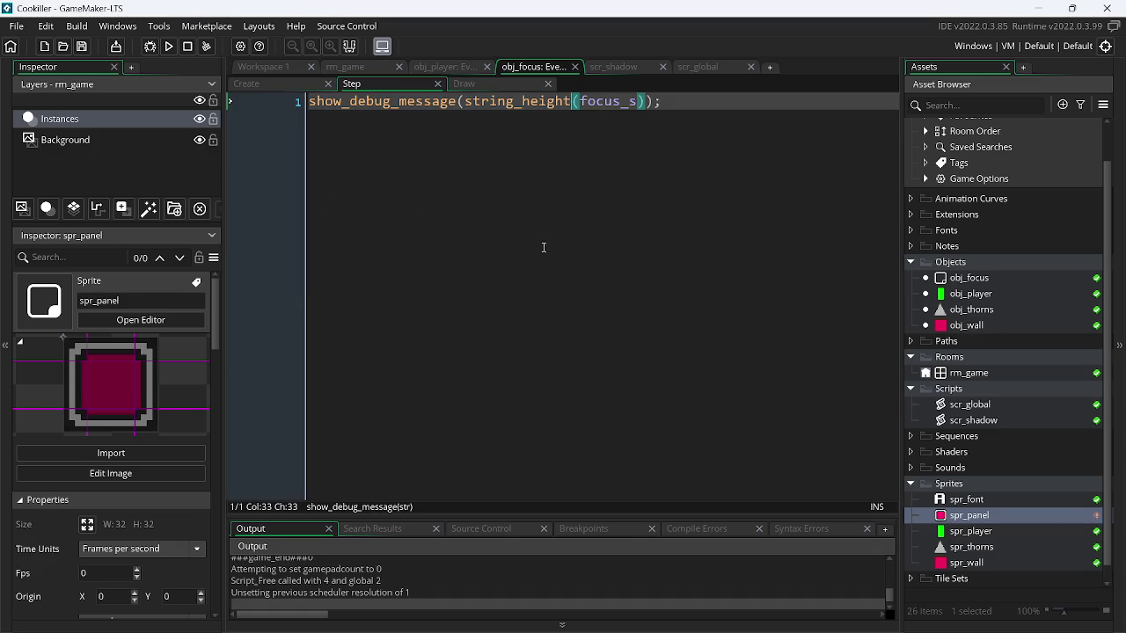
click(484, 85)
click(532, 411)
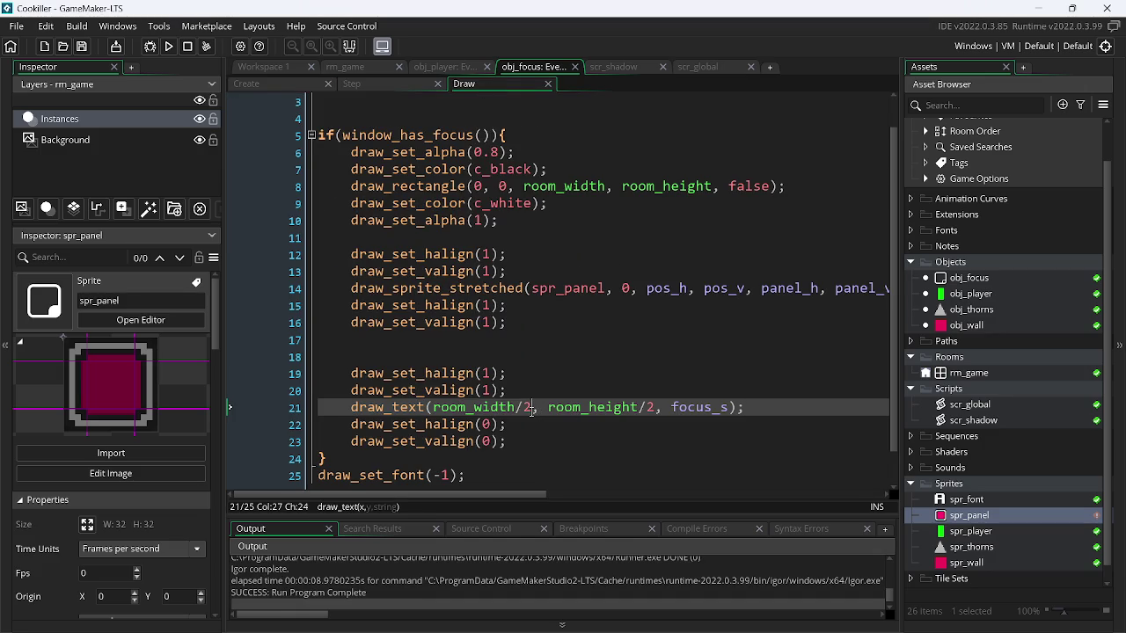
click(259, 84)
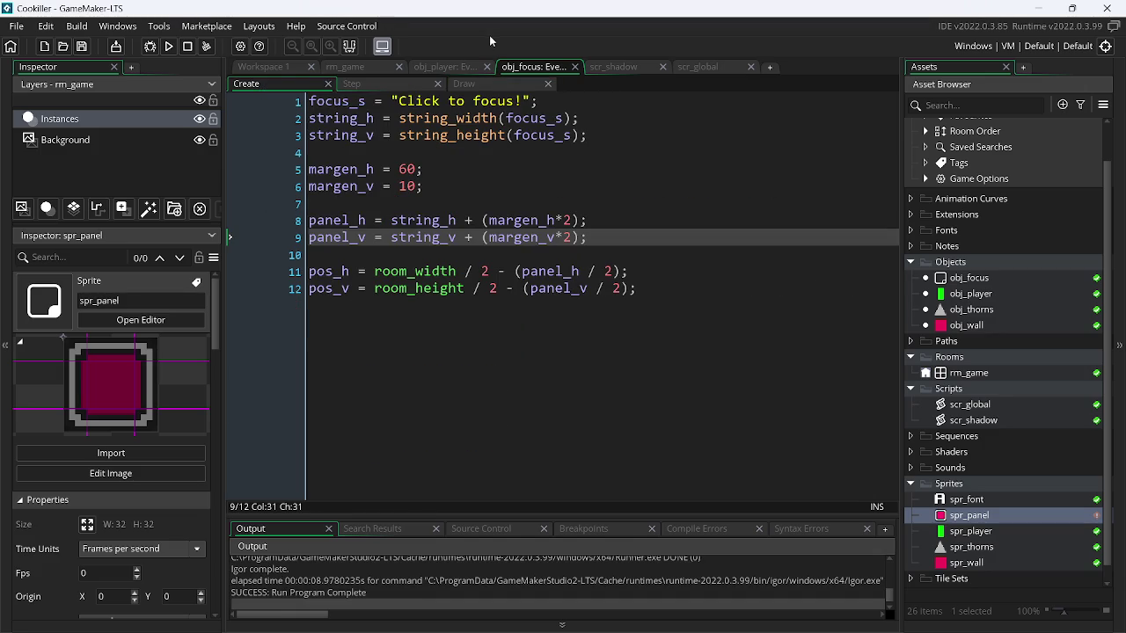
click(473, 87)
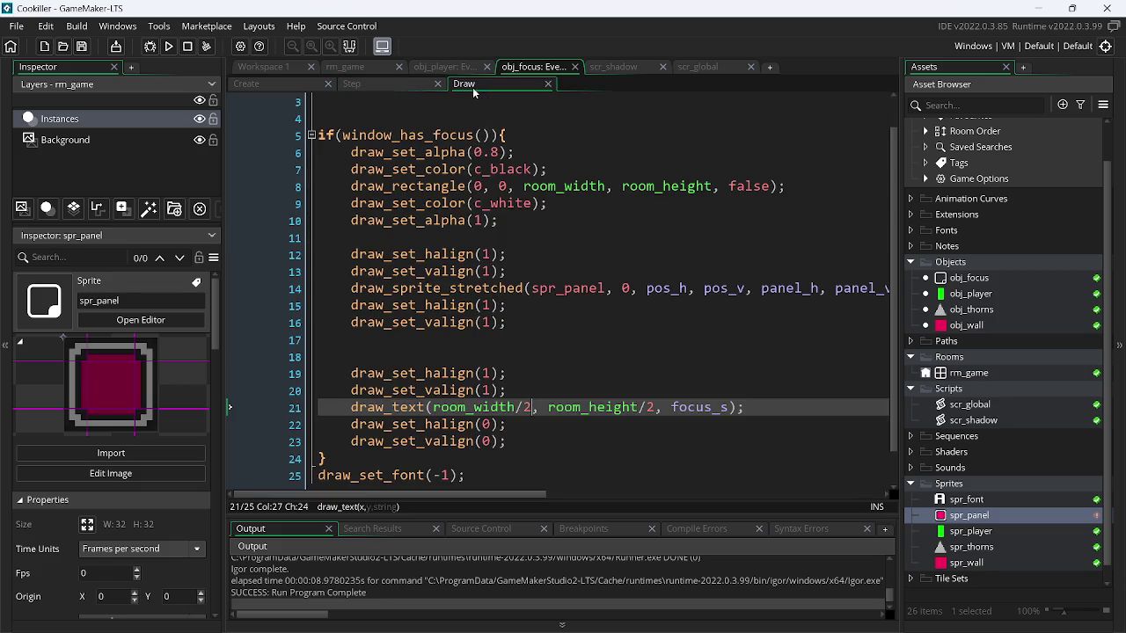
click(393, 88)
click(467, 85)
- Add a -2 offset after room_width/2 and test-run the shifted text
text(/)
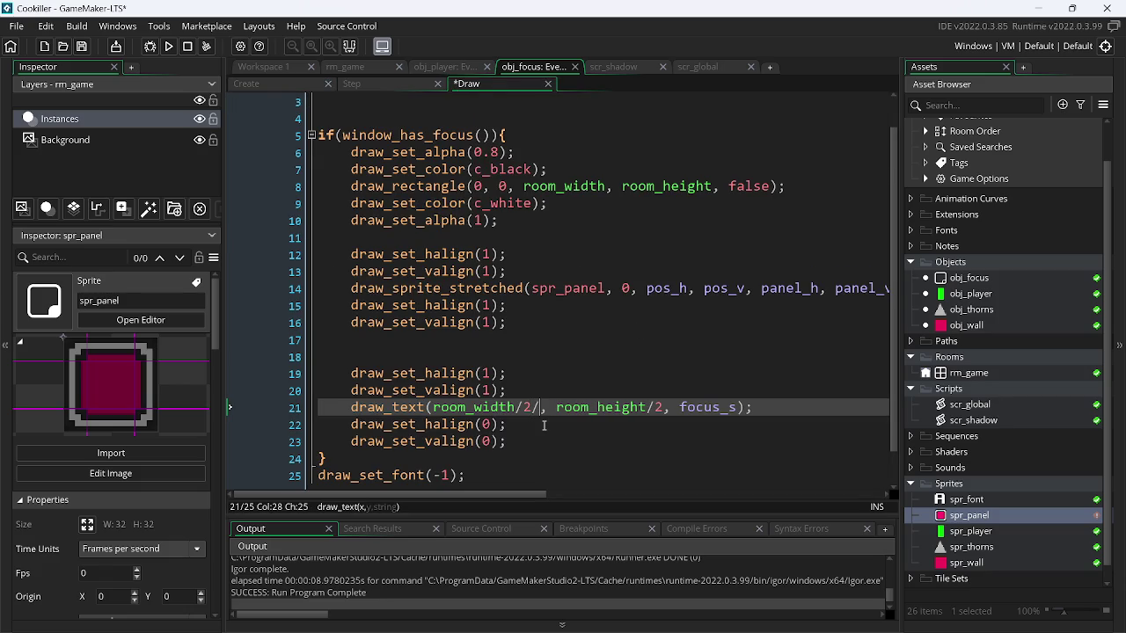
key(BackSpace)
text(-2)
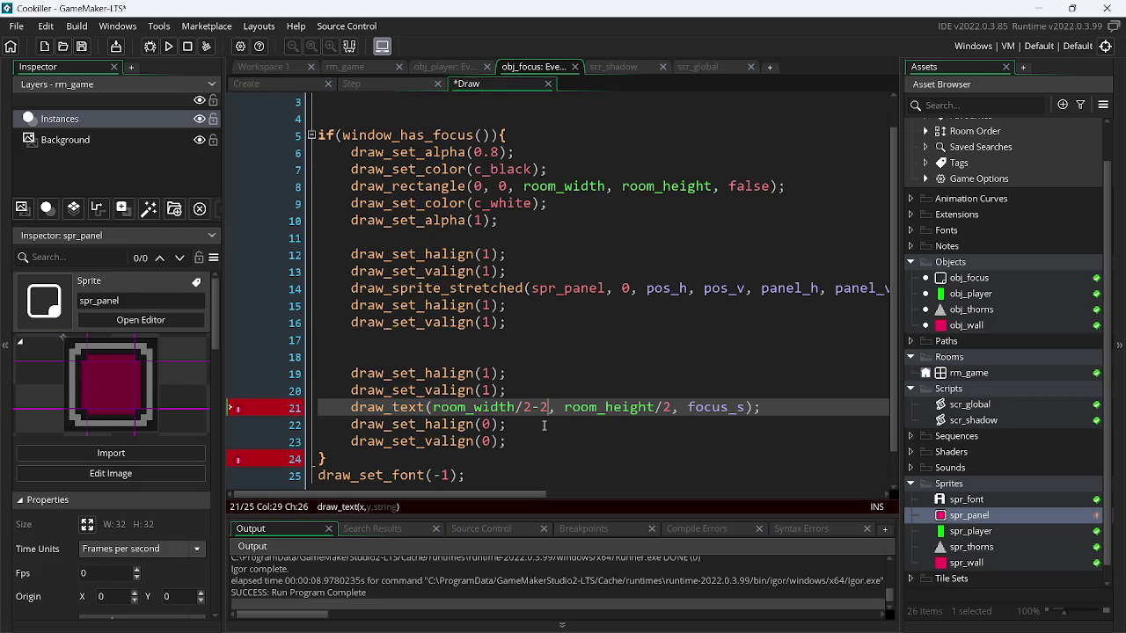
click(169, 46)
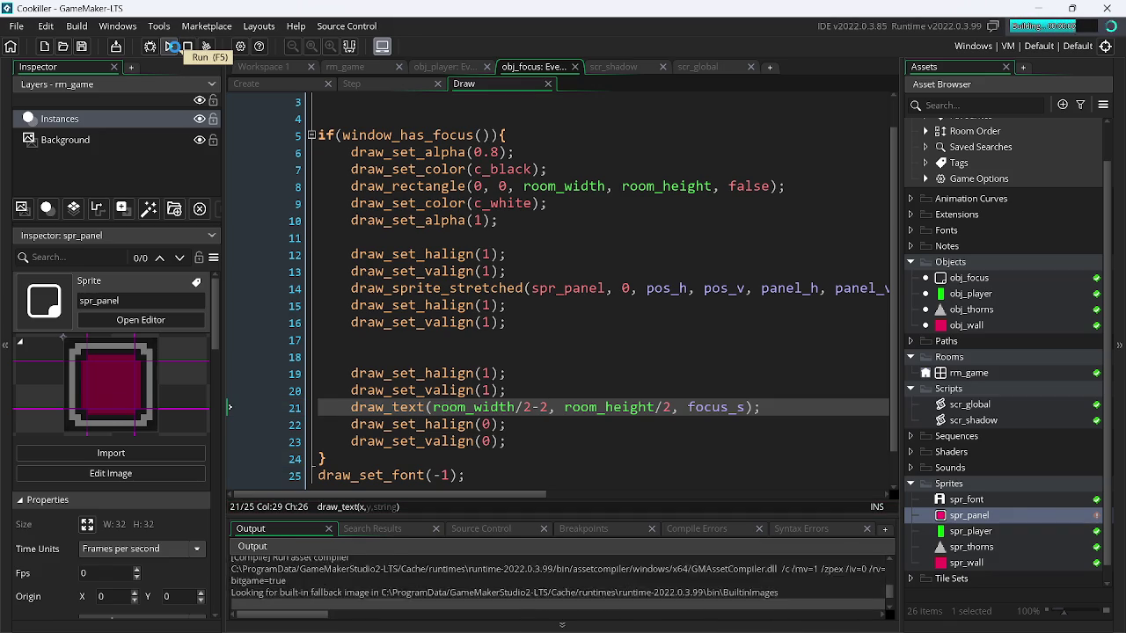
key(Escape)
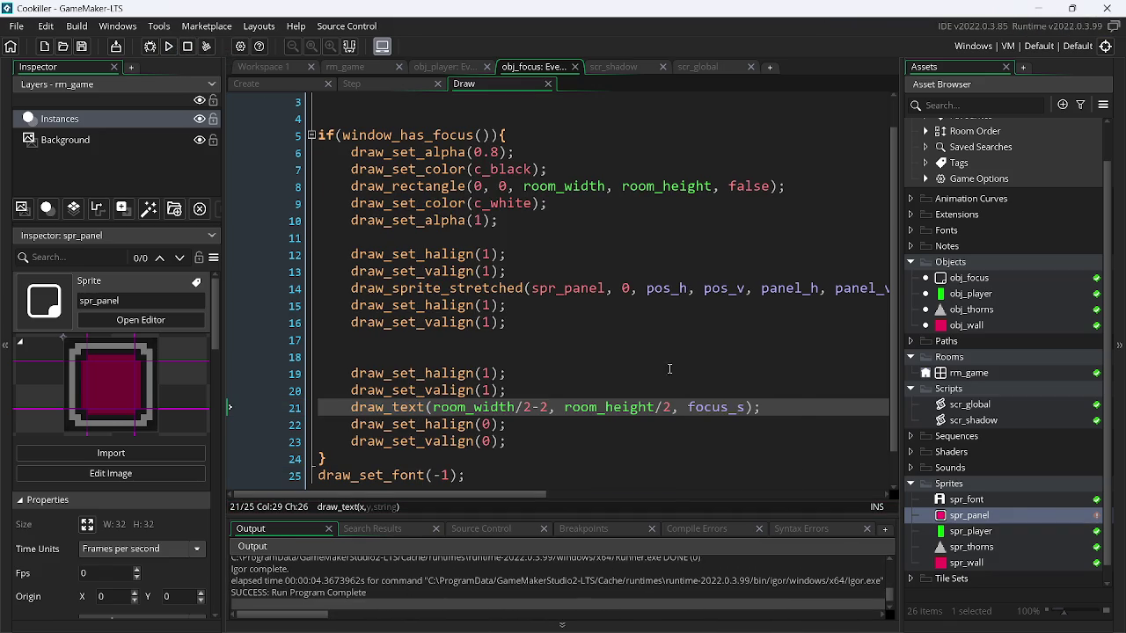
- Remove the -2 offset, save, and rerun to check the centering
key(BackSpace)
key(BackSpace)
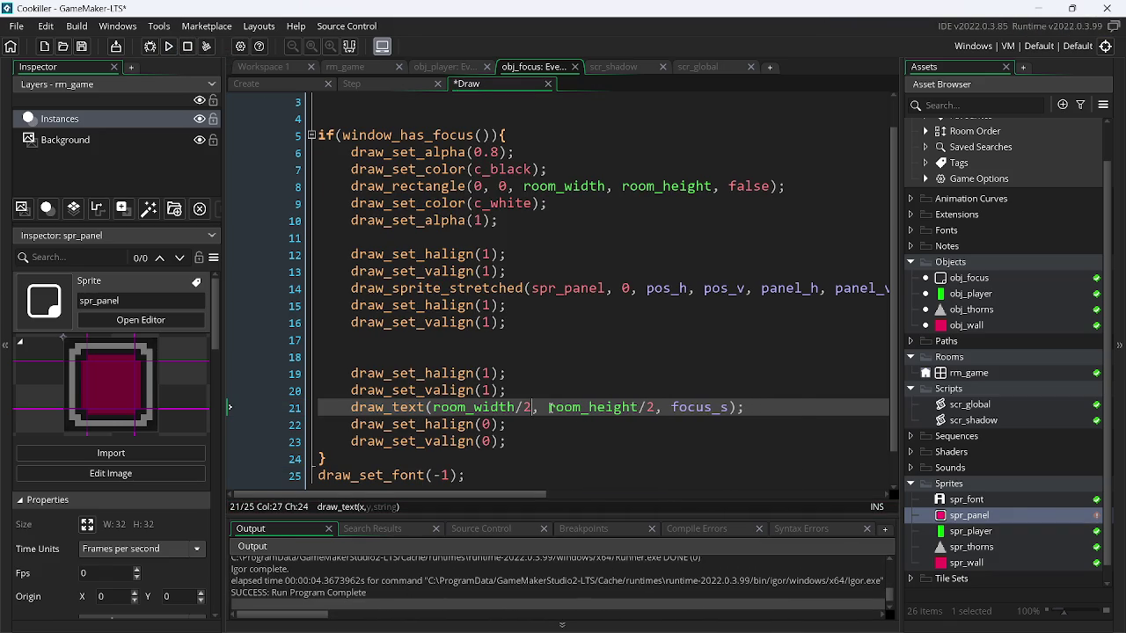
key(ctrl+s)
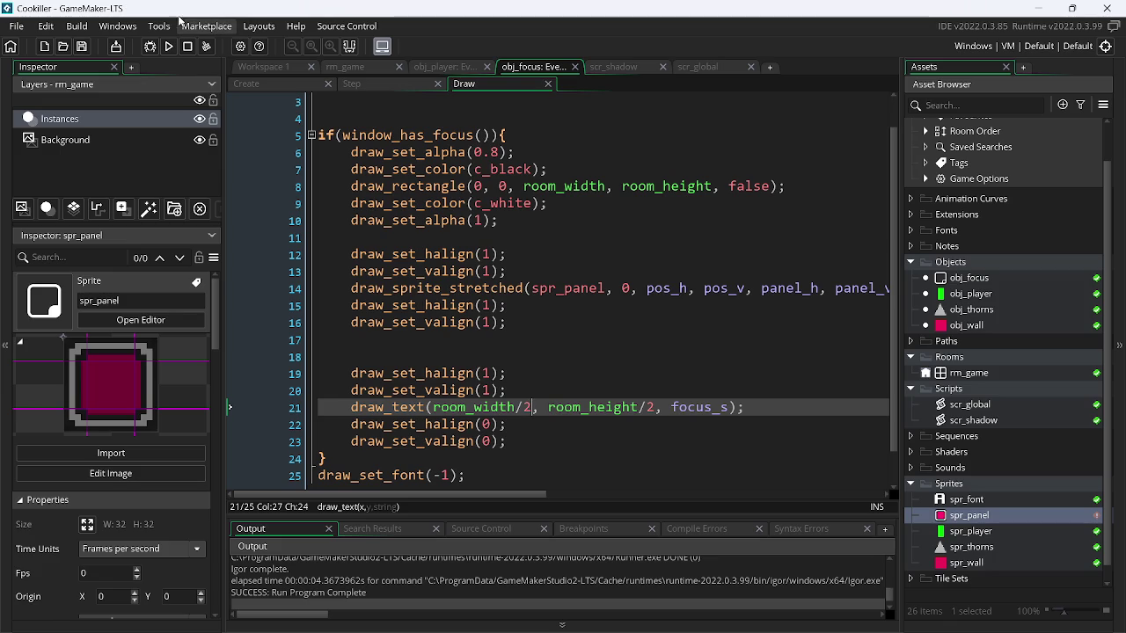
click(169, 45)
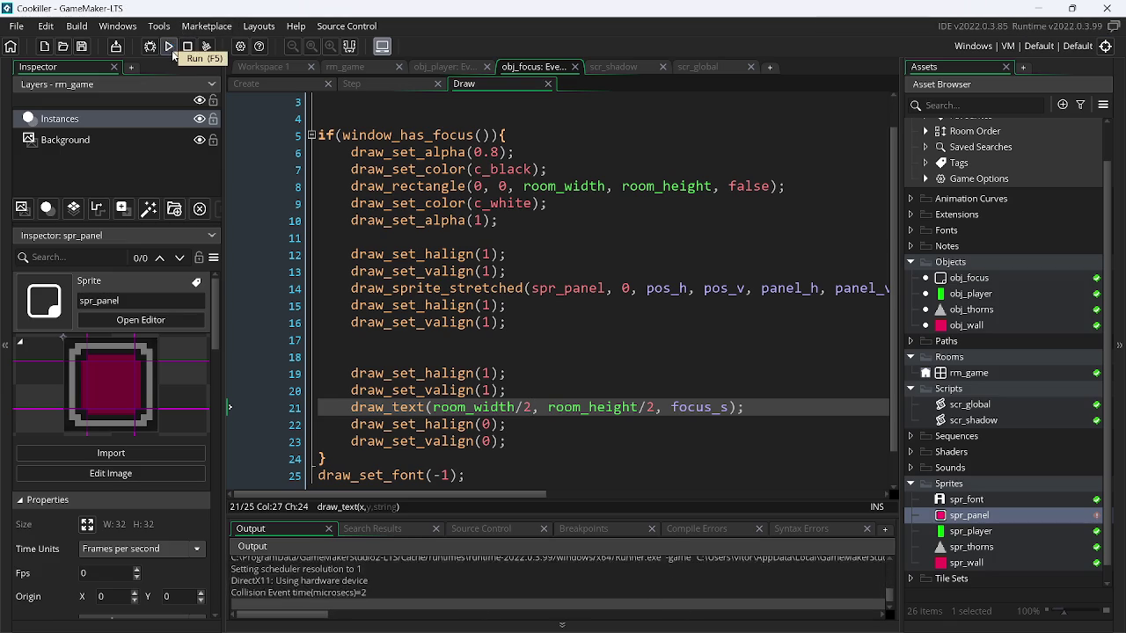
click(187, 45)
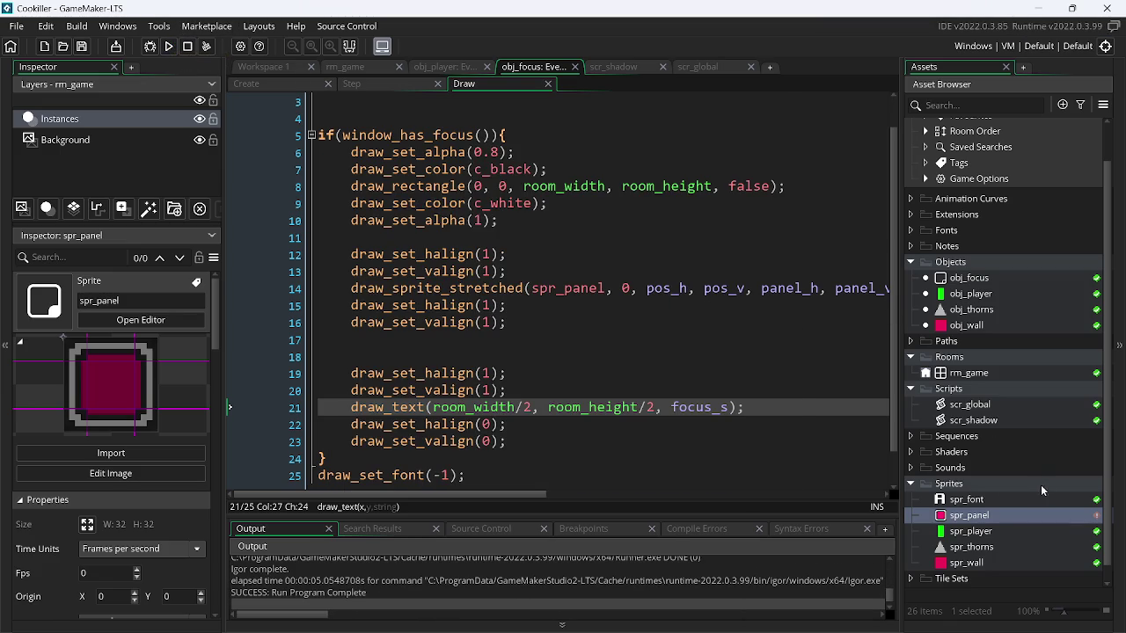
- Auto-trim all spr_font frames to 14×14 and run the game to preview 'CLICK TO FOCUS!'
double_click(967, 499)
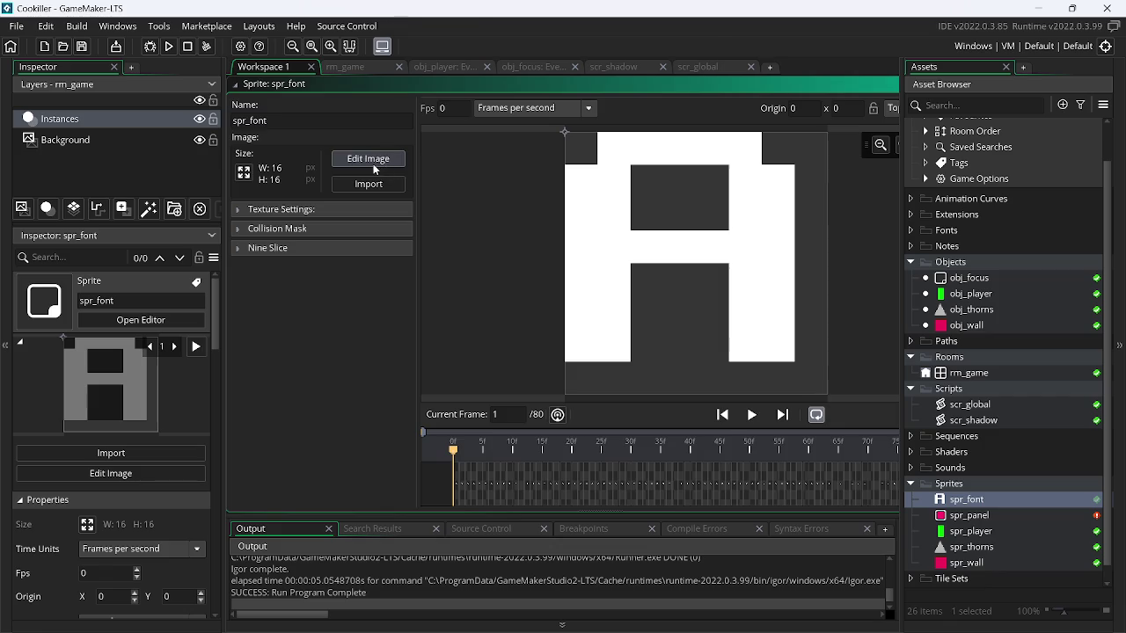
click(373, 162)
click(408, 30)
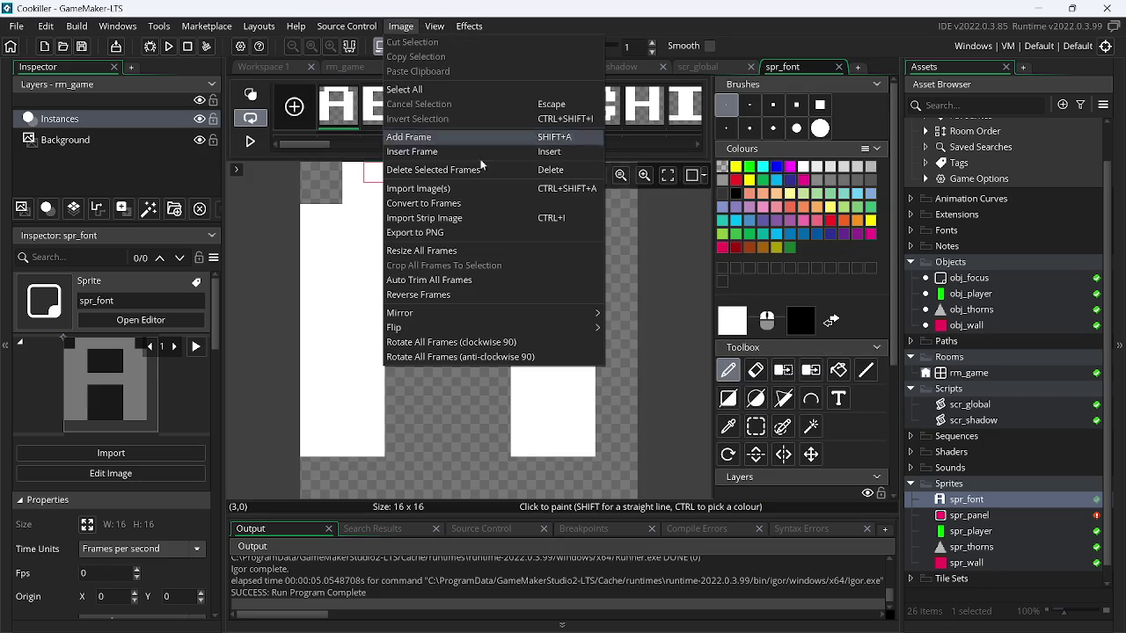
click(458, 280)
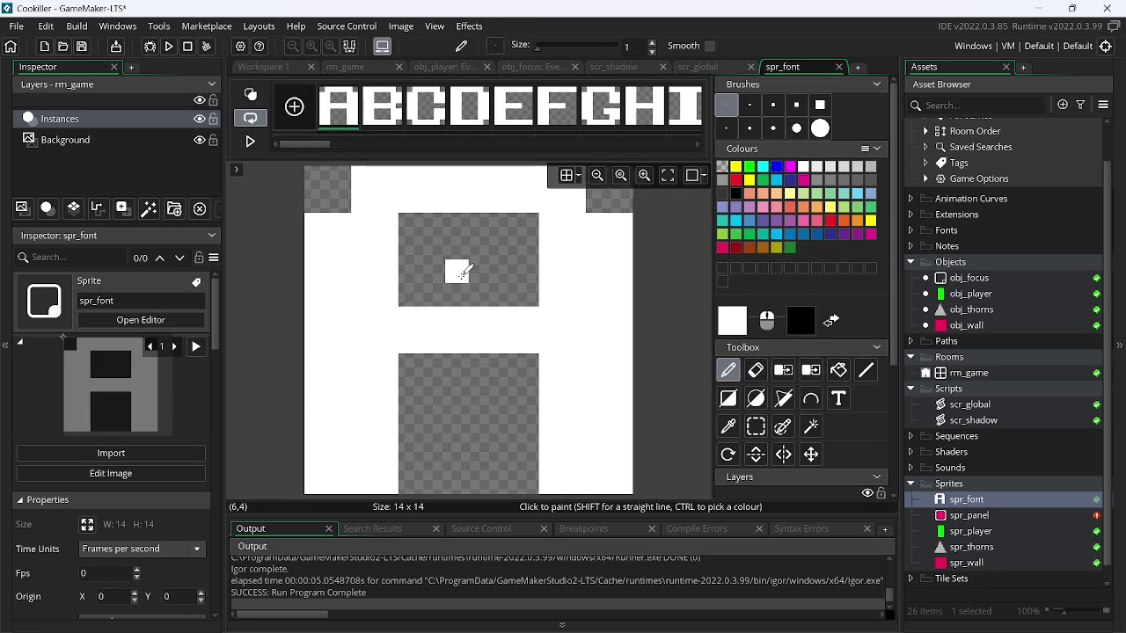
click(169, 48)
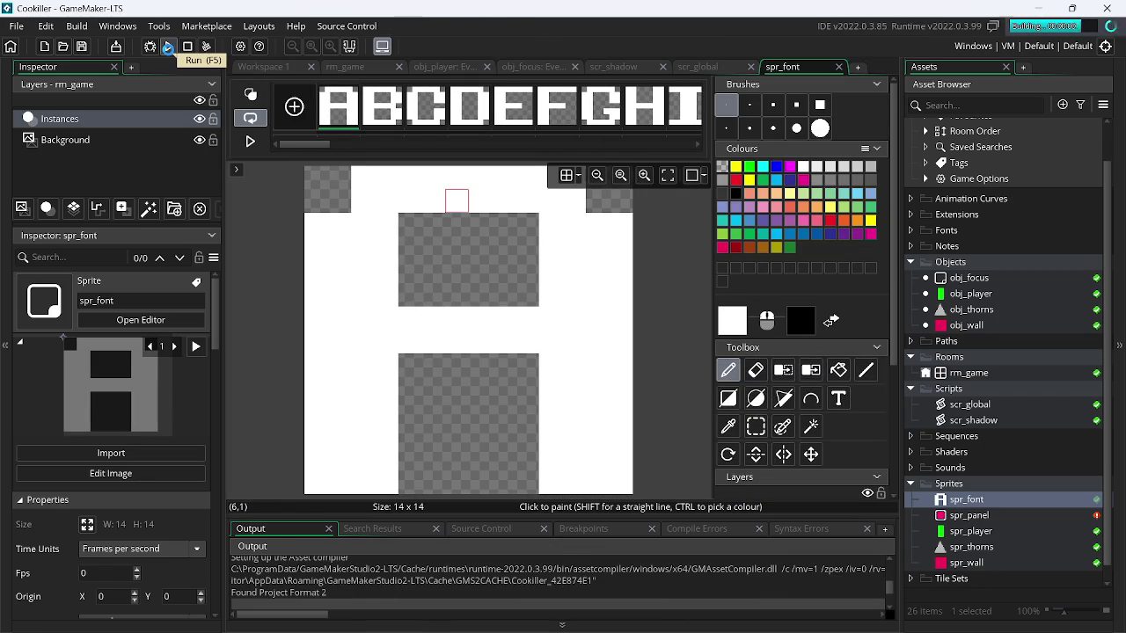
click(459, 248)
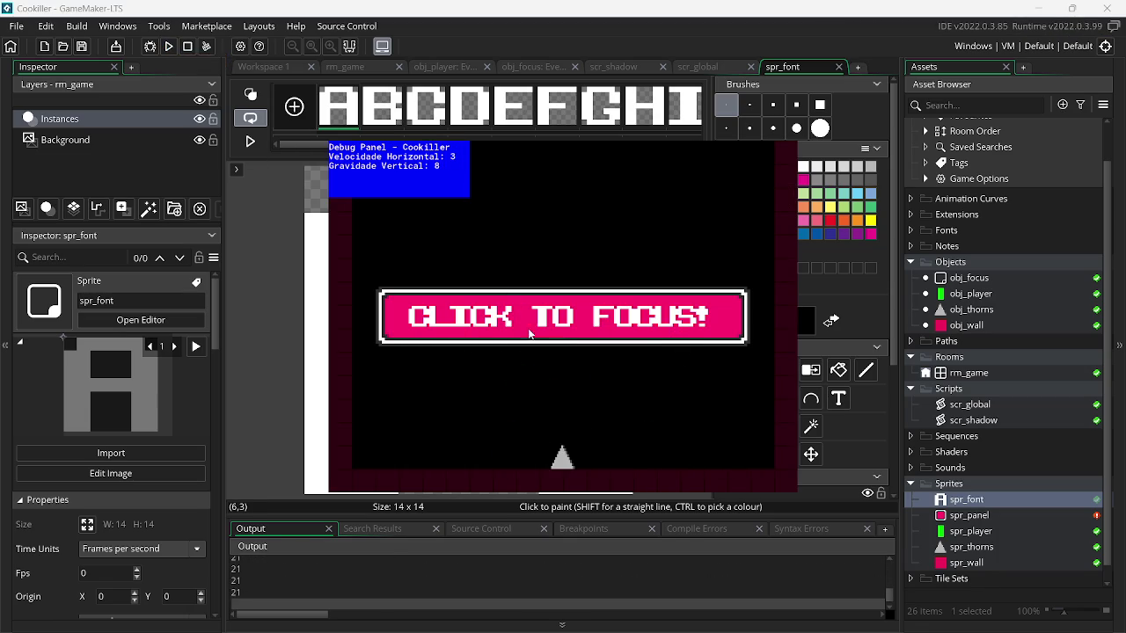
click(695, 67)
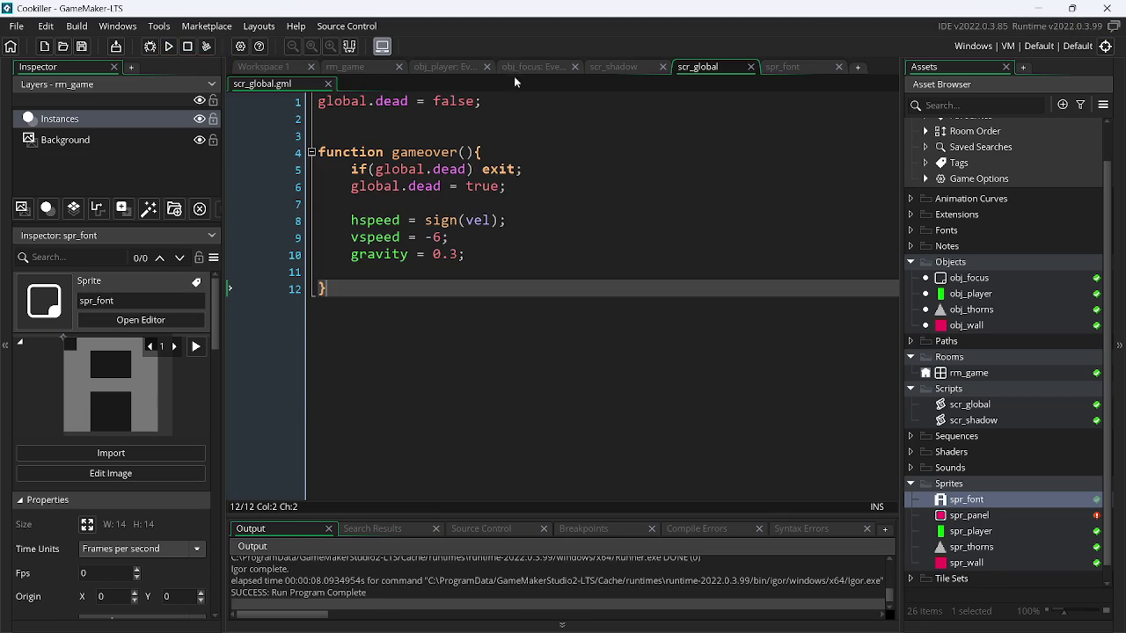
- Change line 21 to draw_text_ext with extra arguments ', 2, 9999' and run it
click(433, 68)
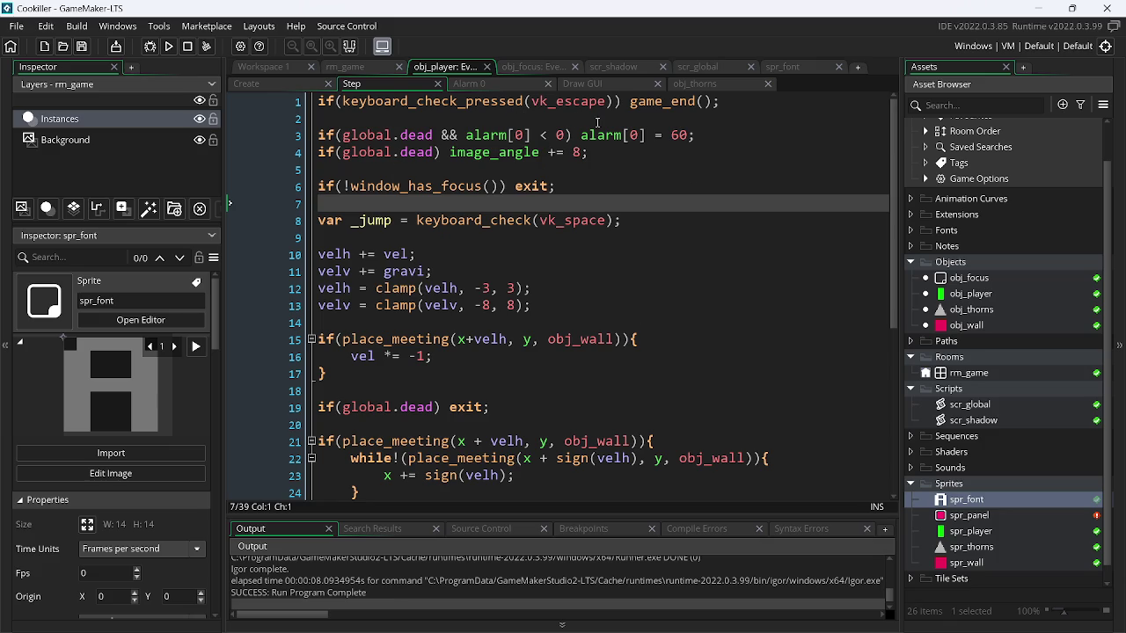
click(534, 68)
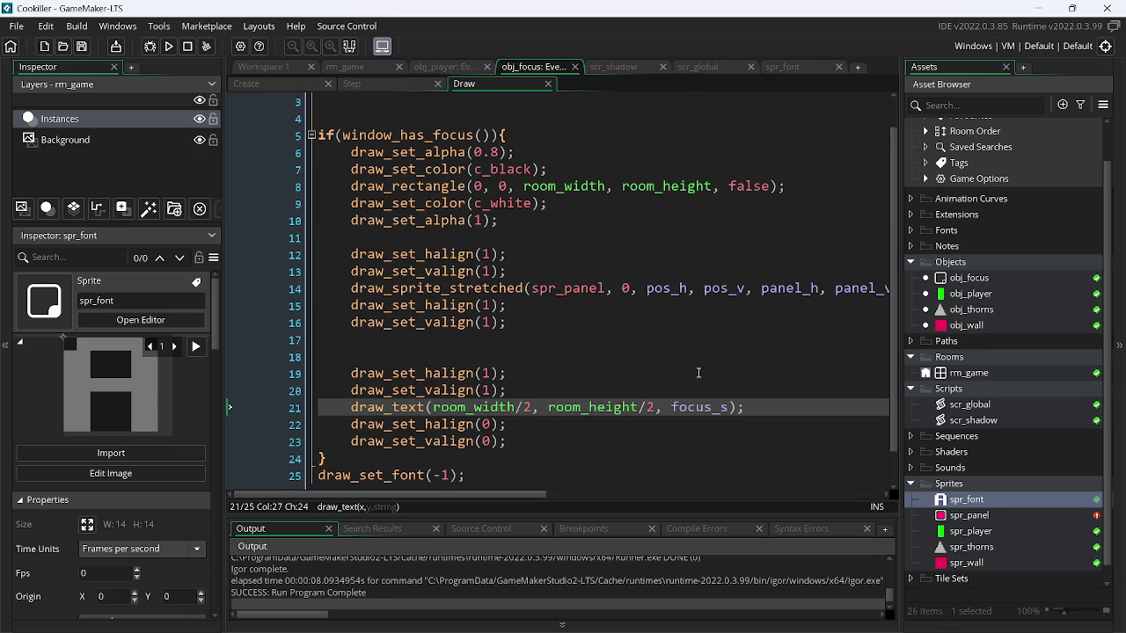
click(429, 408)
text(e)
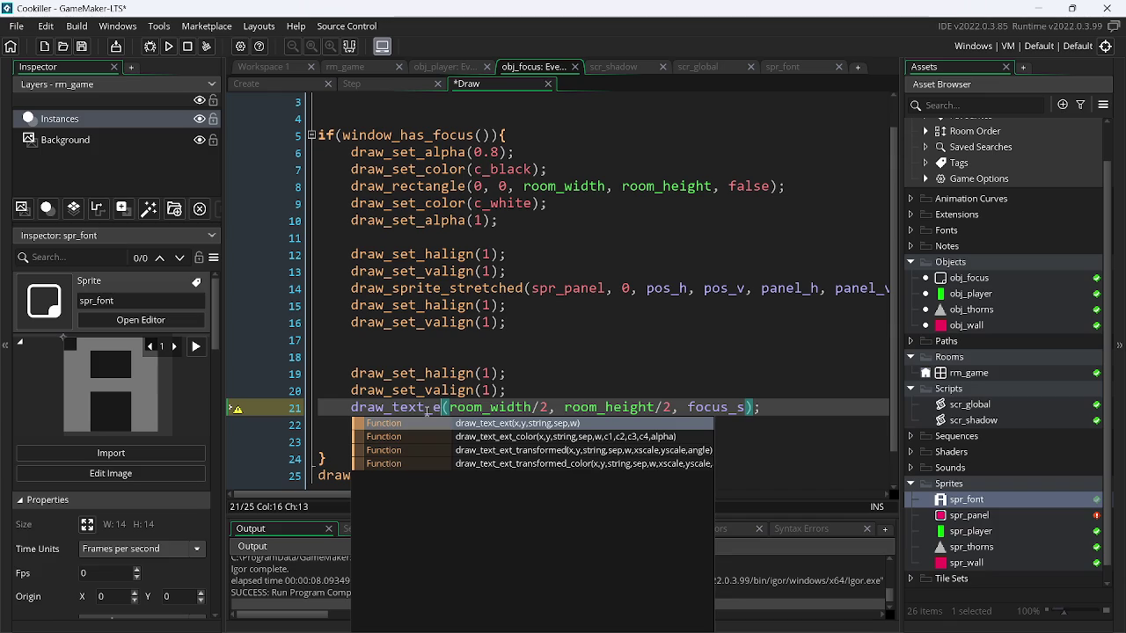
key(Return)
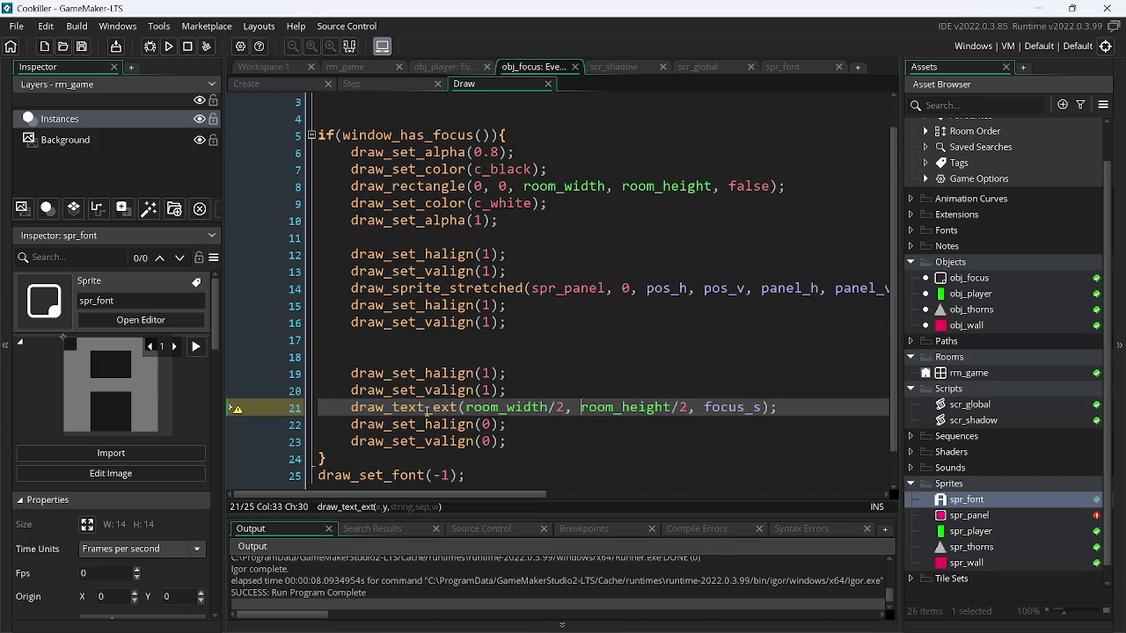
key(ctrl+Right)
text(, 2, )
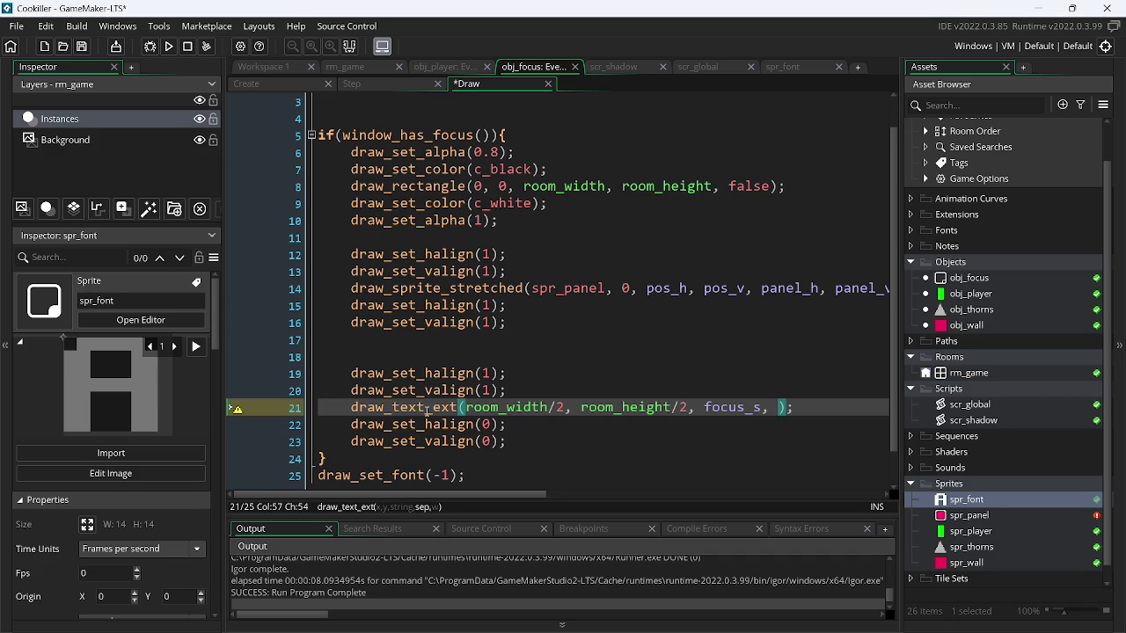
text(9999)
key(F5)
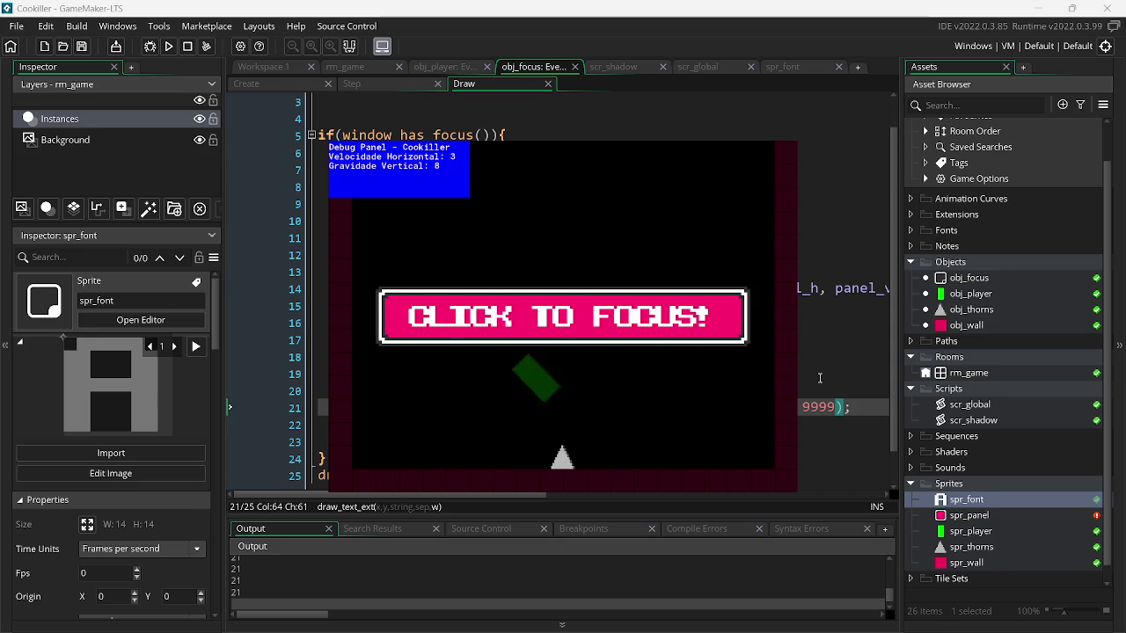
- Revert line 21 to draw_text(room_width/2, room_height/2, focus_s)
click(785, 407)
key(Delete)
key(BackSpace)
key(BackSpace)
key(BackSpace)
key(Home)
key(ctrl+Right)
key(BackSpace)
key(BackSpace)
key(BackSpace)
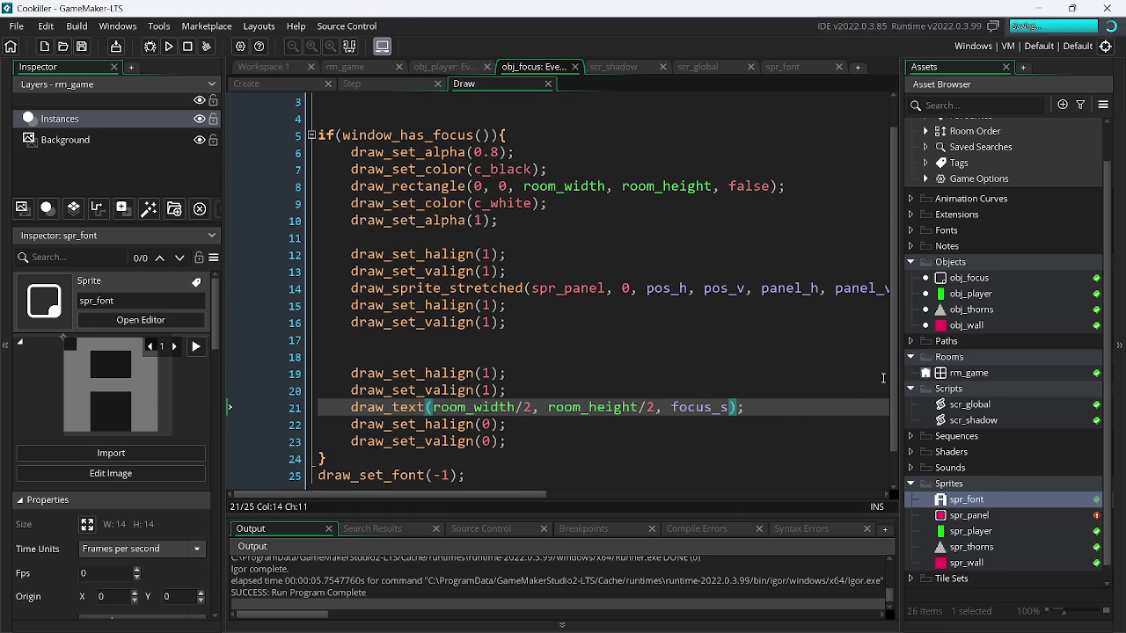
- Change font_add_sprite_ext's separation argument on line 1 from 0 to 2 and test-run
scroll(896, 315, up, 1)
scroll(810, 264, right, 5)
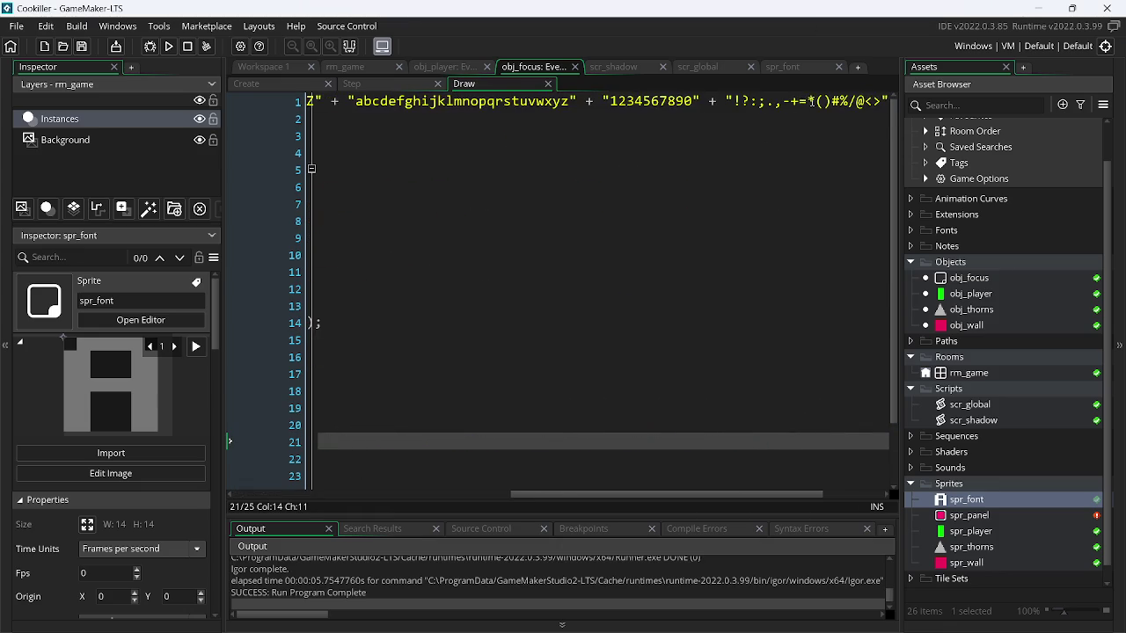
scroll(826, 103, right, 2)
click(788, 103)
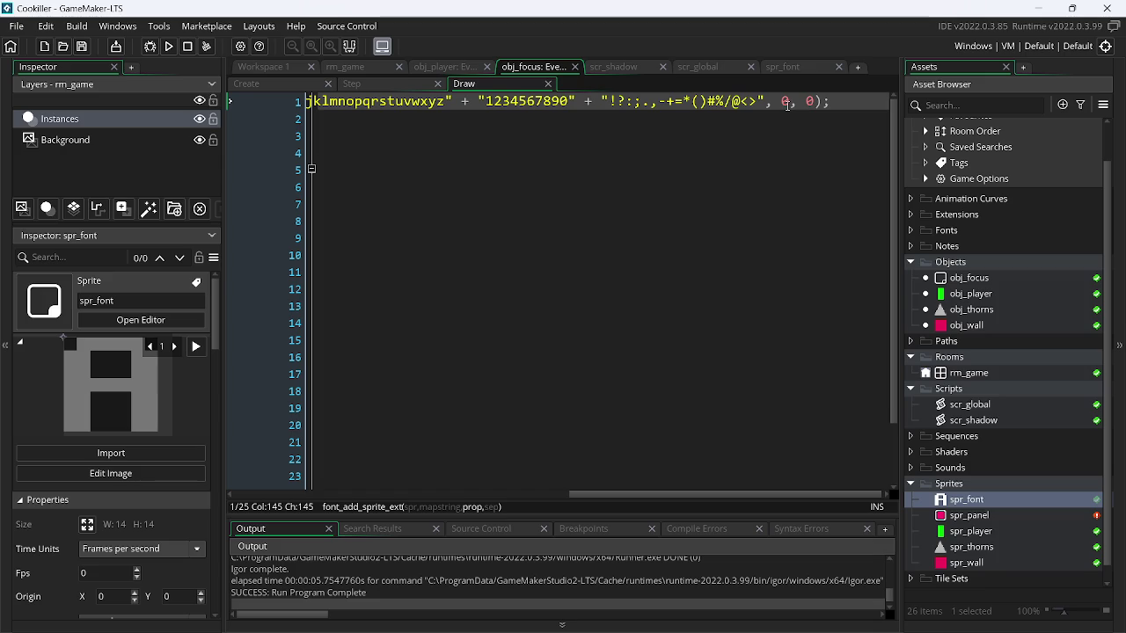
key(BackSpace)
text(2)
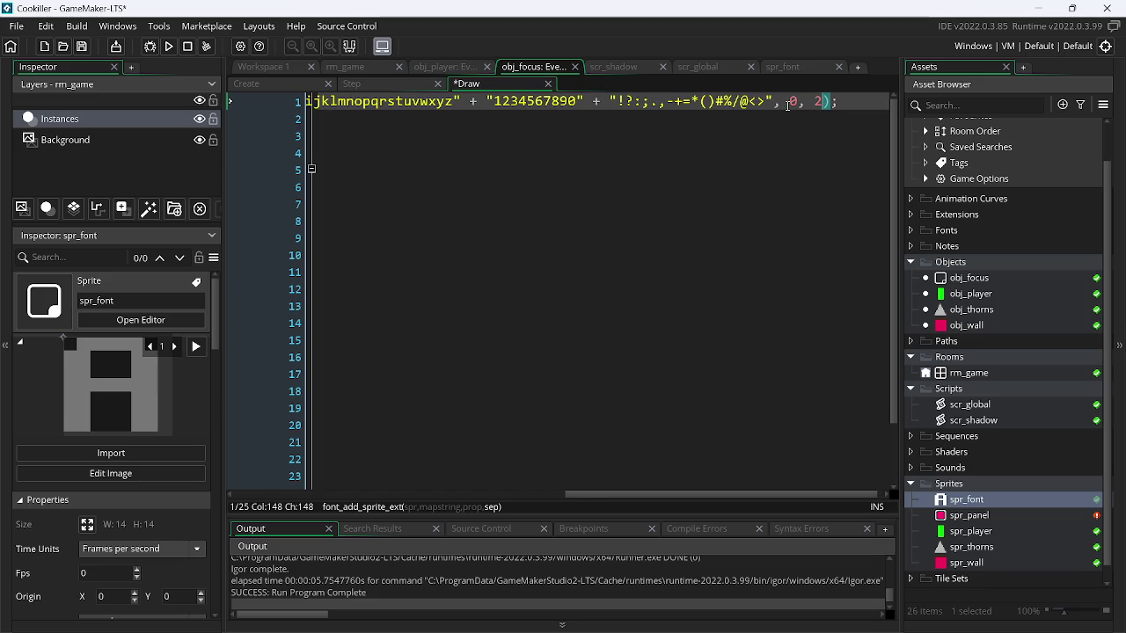
click(169, 46)
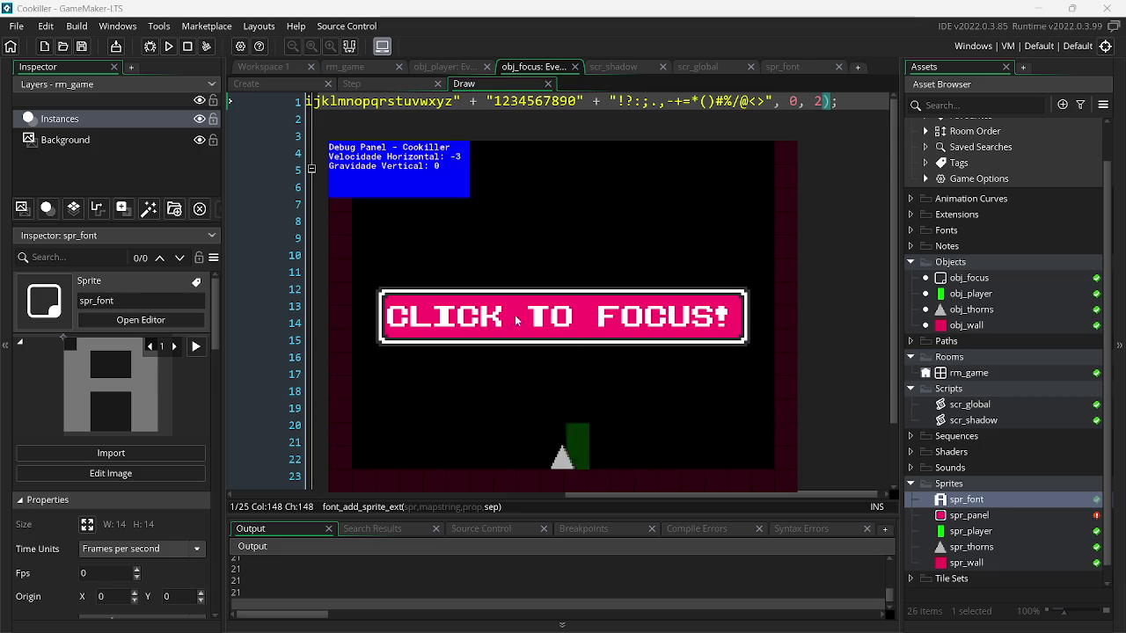
key(Escape)
- Set the prop argument to 2 so line 1 ends with 2, 2, and rerun
click(795, 102)
text(2)
click(169, 47)
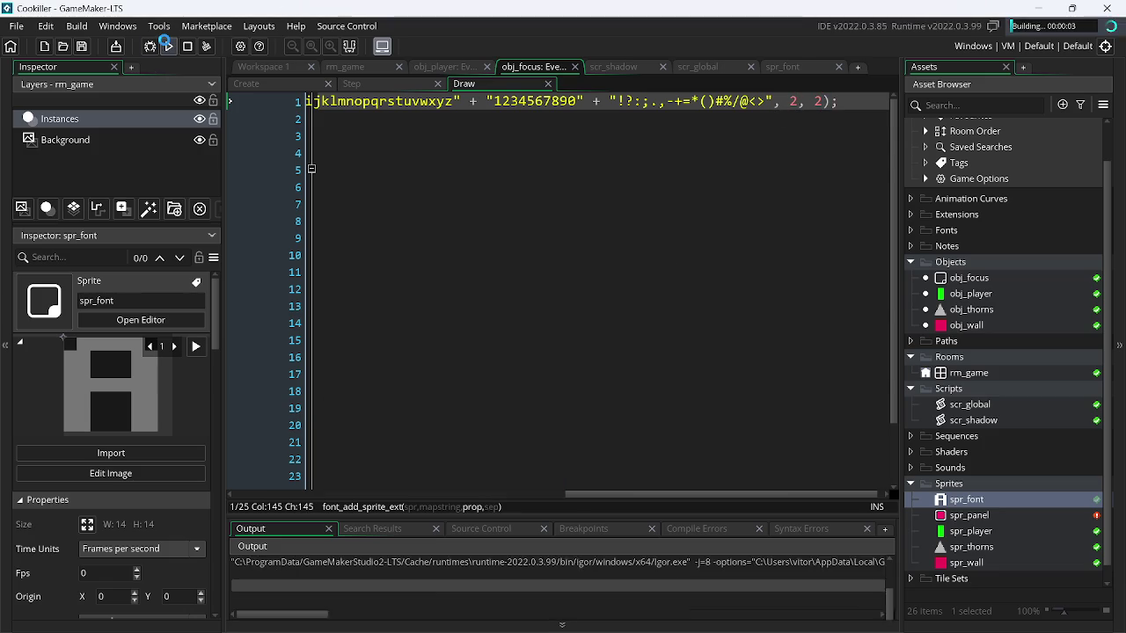
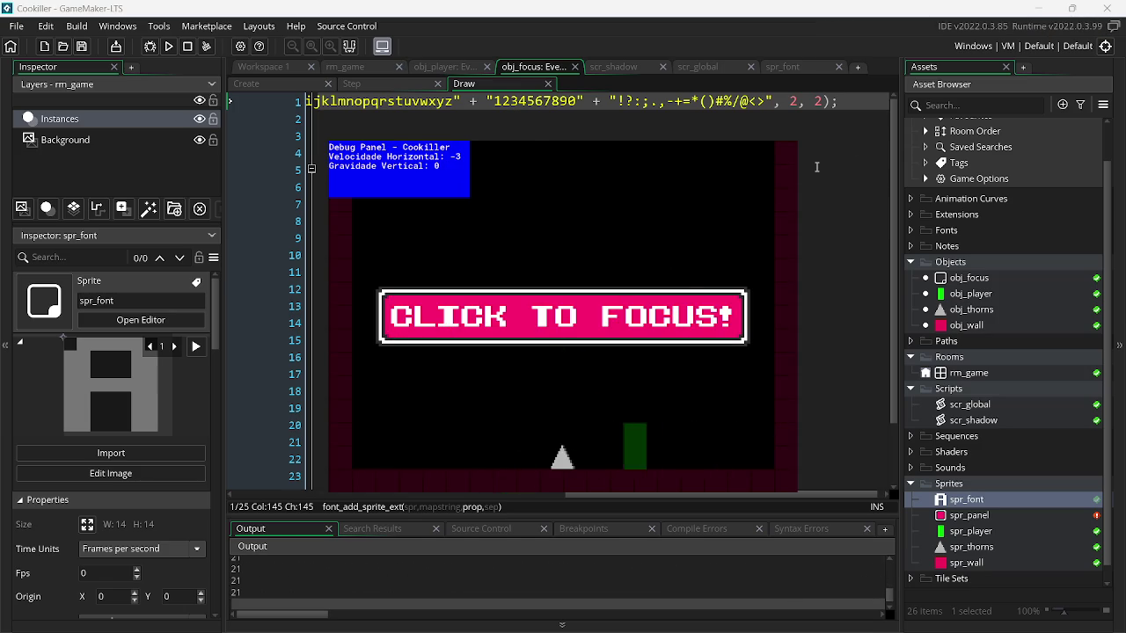
- Replace line 21's draw_text with draw_text_shadow_ext(room_width/2, room_height/2, focus_s, 2, c_gray, 0, 9999, 1, 1, 0), save, and run
drag(697, 496, 326, 516)
mouse_move(403, 441)
mouse_down()
mouse_move(698, 446)
mouse_move(409, 454)
mouse_up()
click(700, 448)
key(BackSpace)
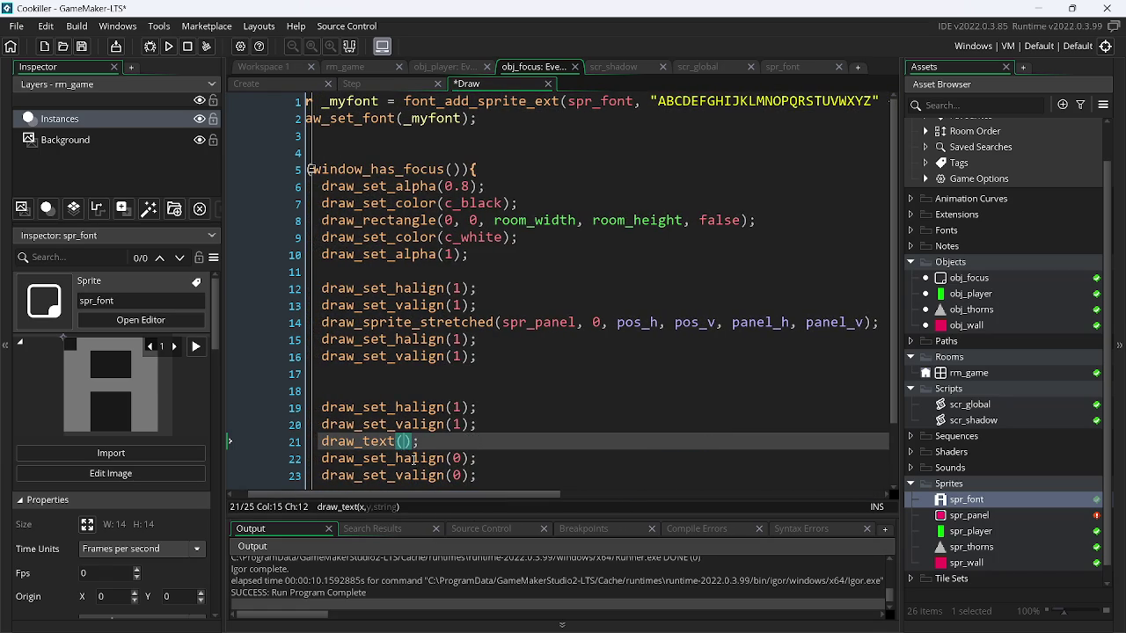
text(_)
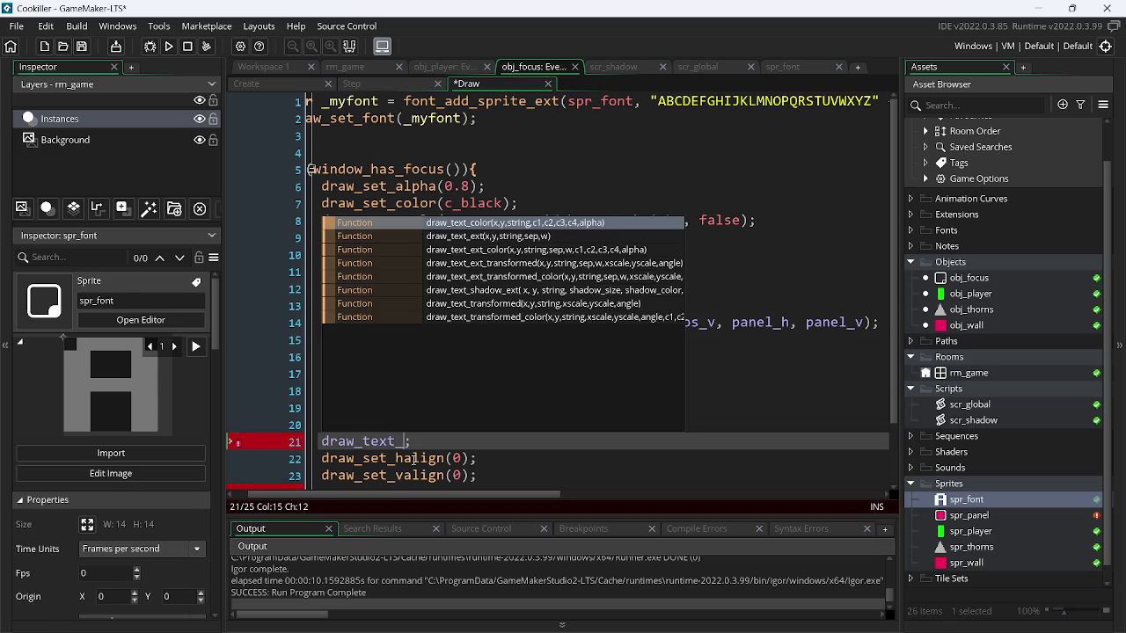
key(Down)
key(Down)
key(Down)
key(Return)
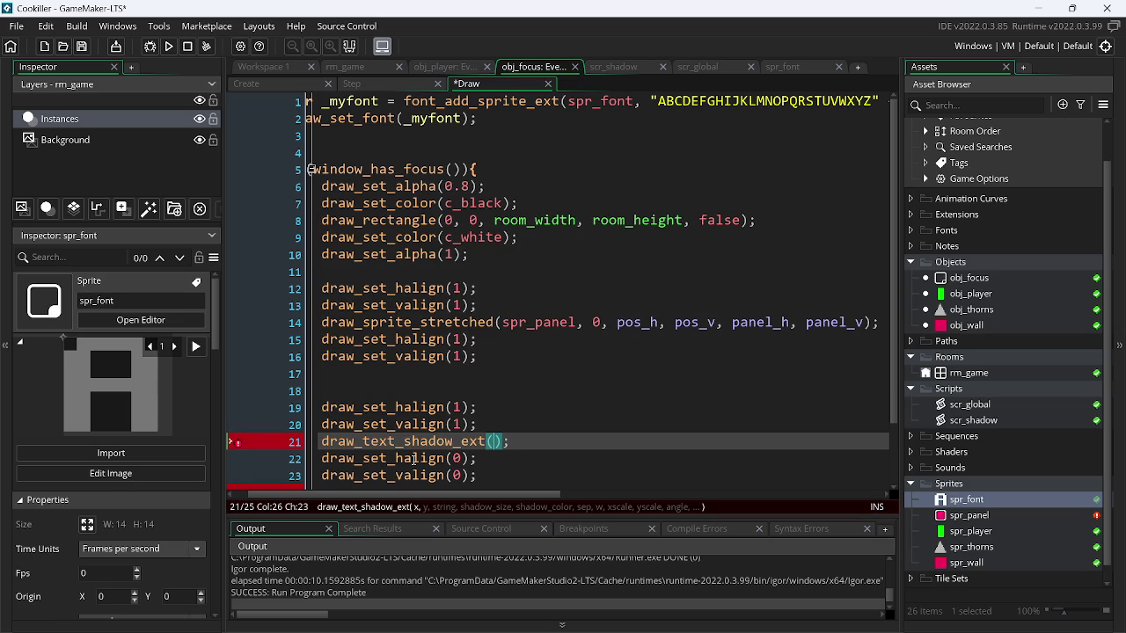
text(room_width/2, room_height/2, focus_s, )
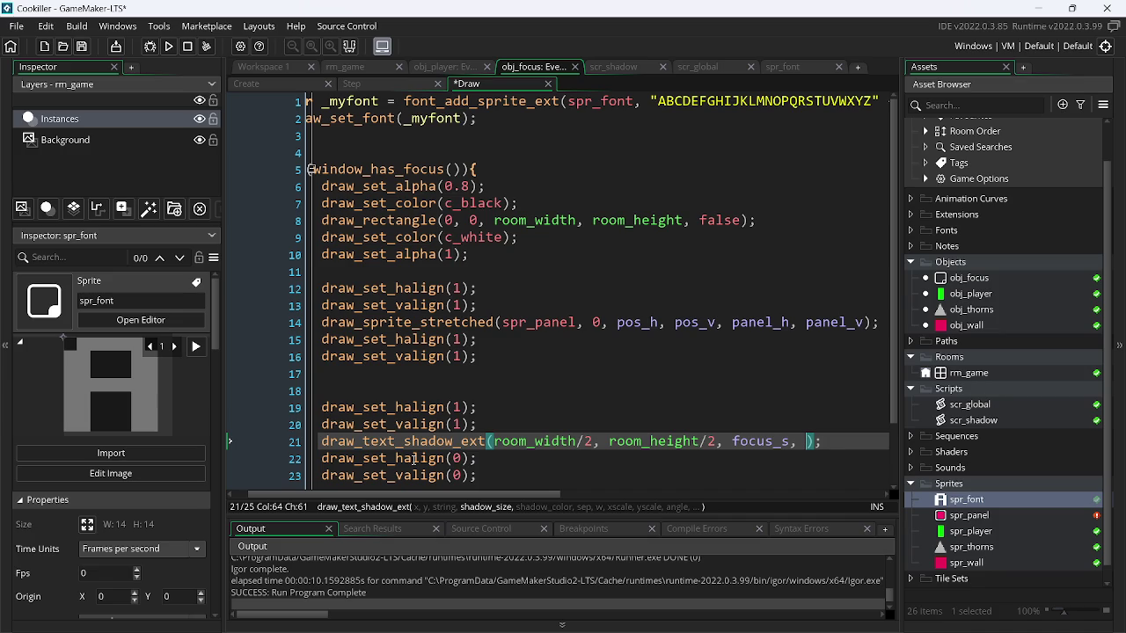
text(2, c_gr)
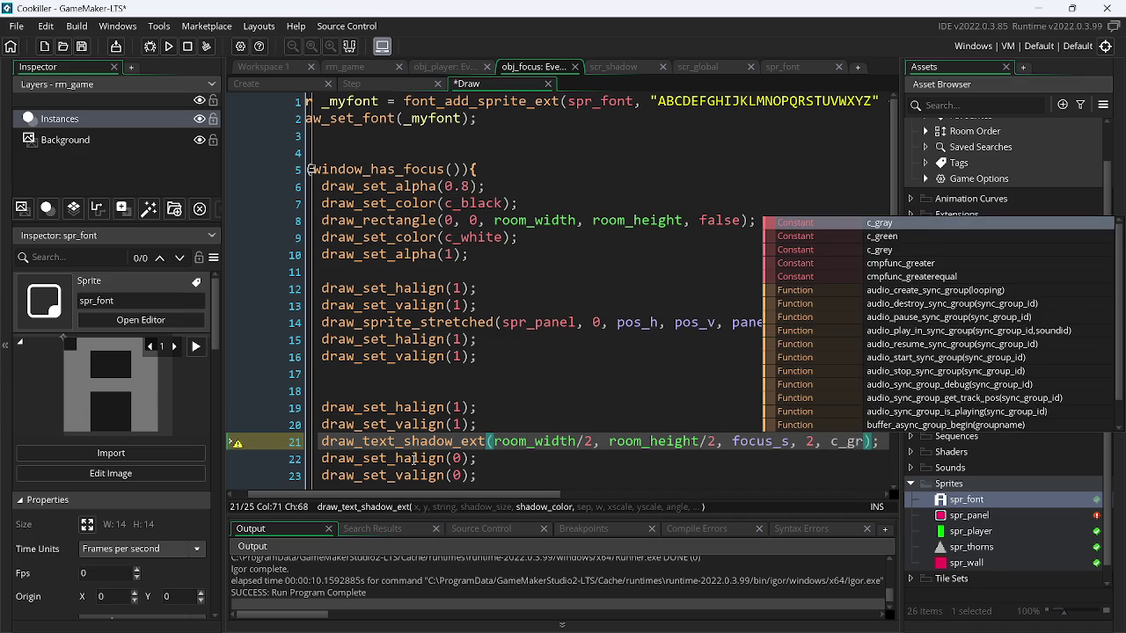
key(Return)
text(, 0, 9999, )
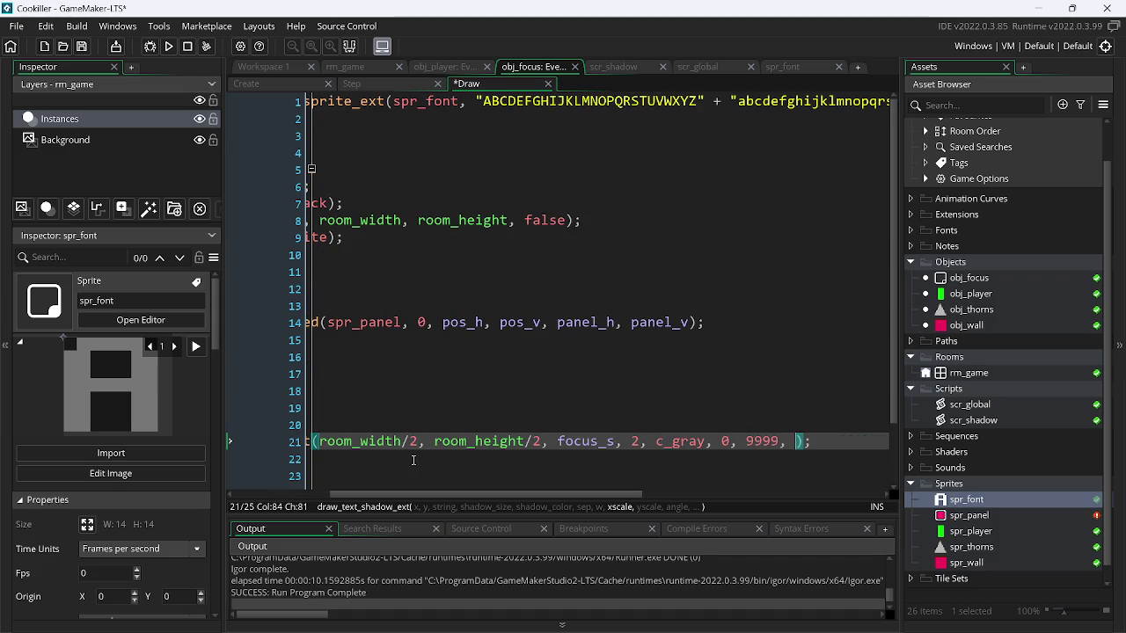
text(1, 1, )
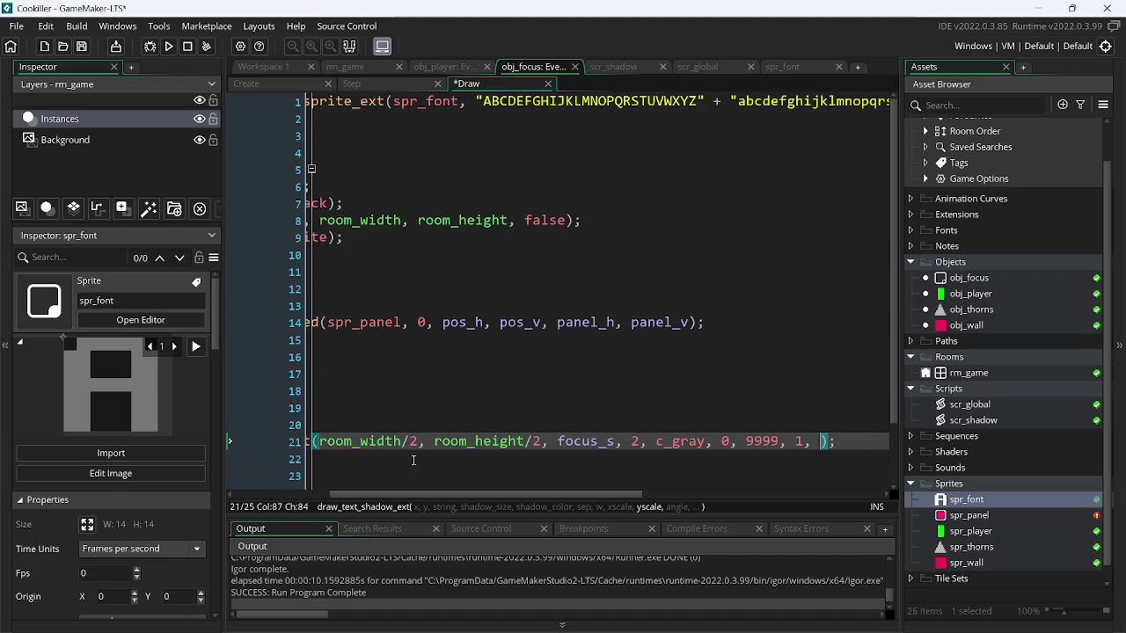
text(0)
key(ctrl+s)
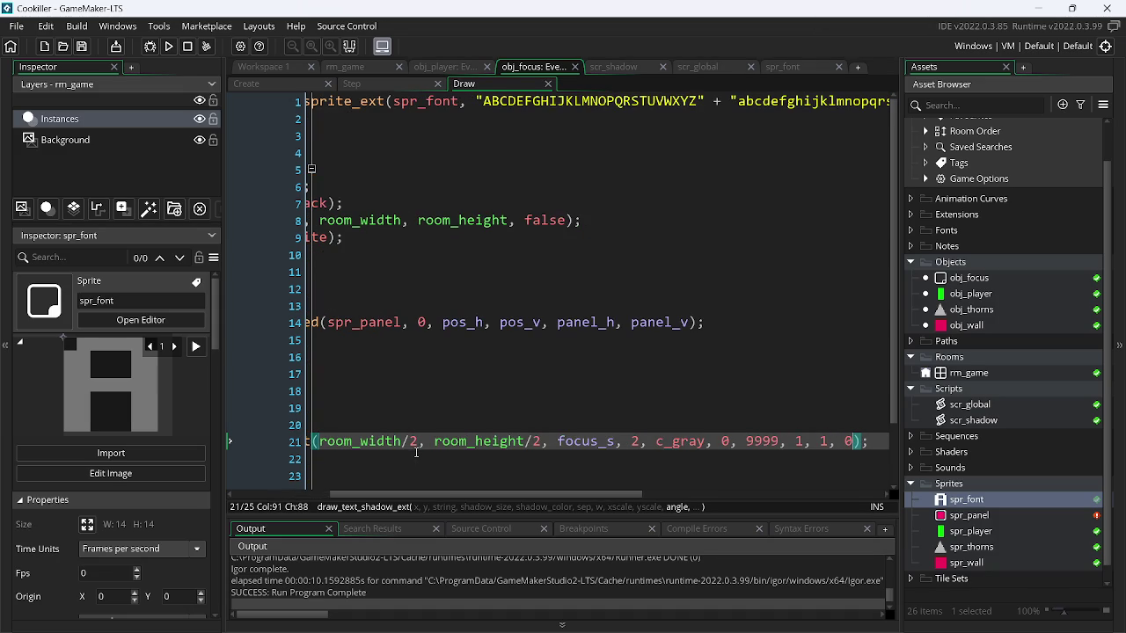
key(F5)
- Change the shadow separation after c_gray from 0 to 2 and rerun the game
click(637, 440)
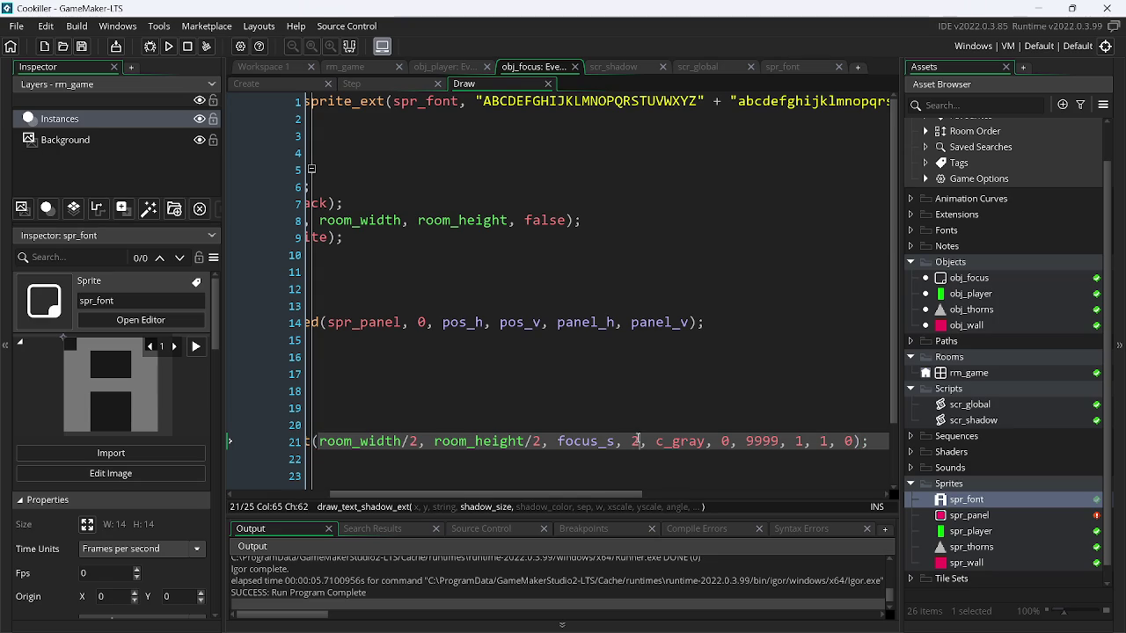
click(728, 440)
key(BackSpace)
text(2)
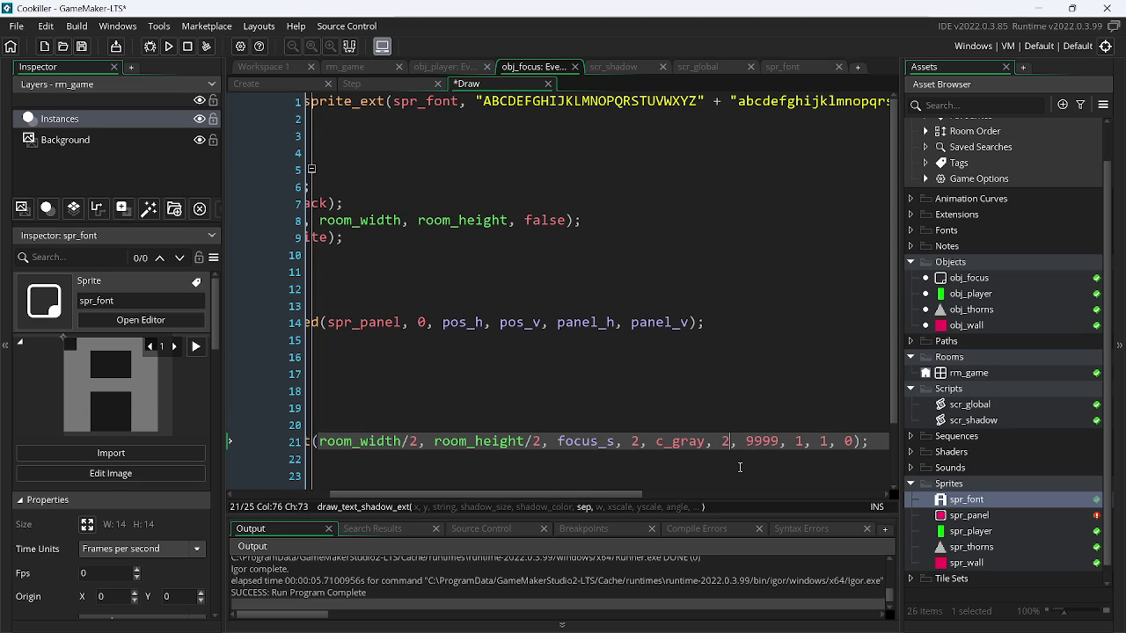
click(168, 46)
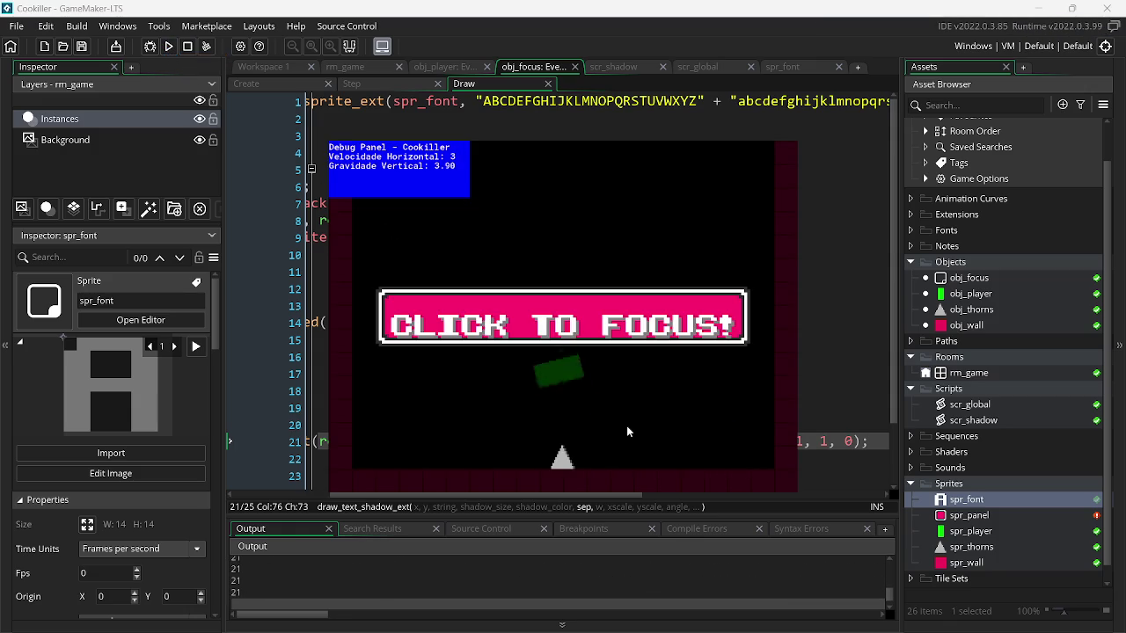
key(Escape)
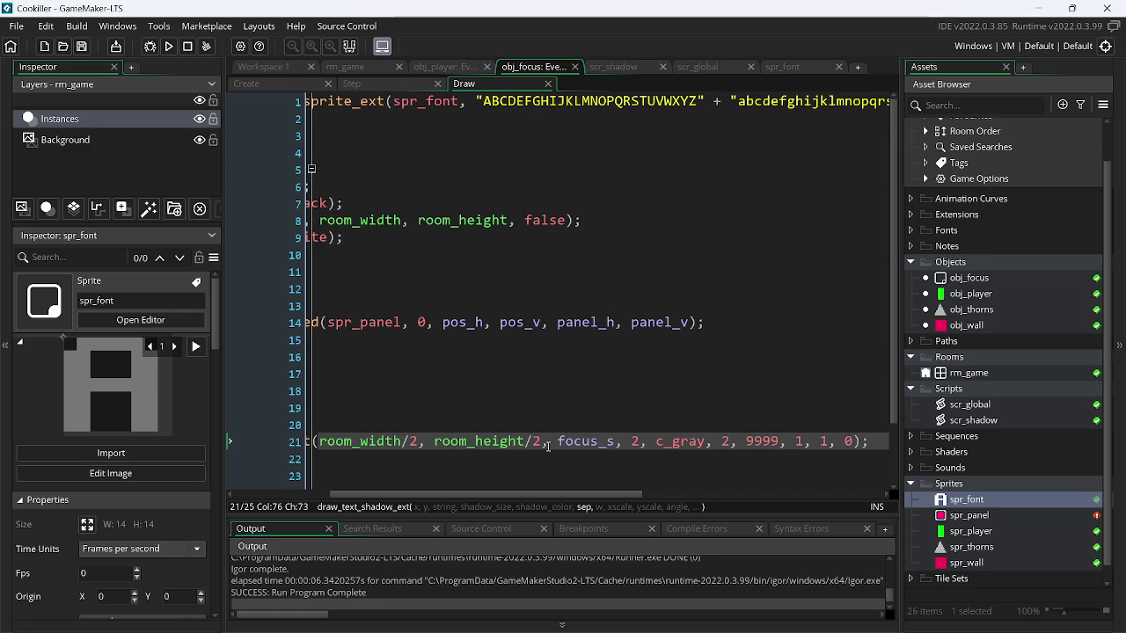
click(281, 86)
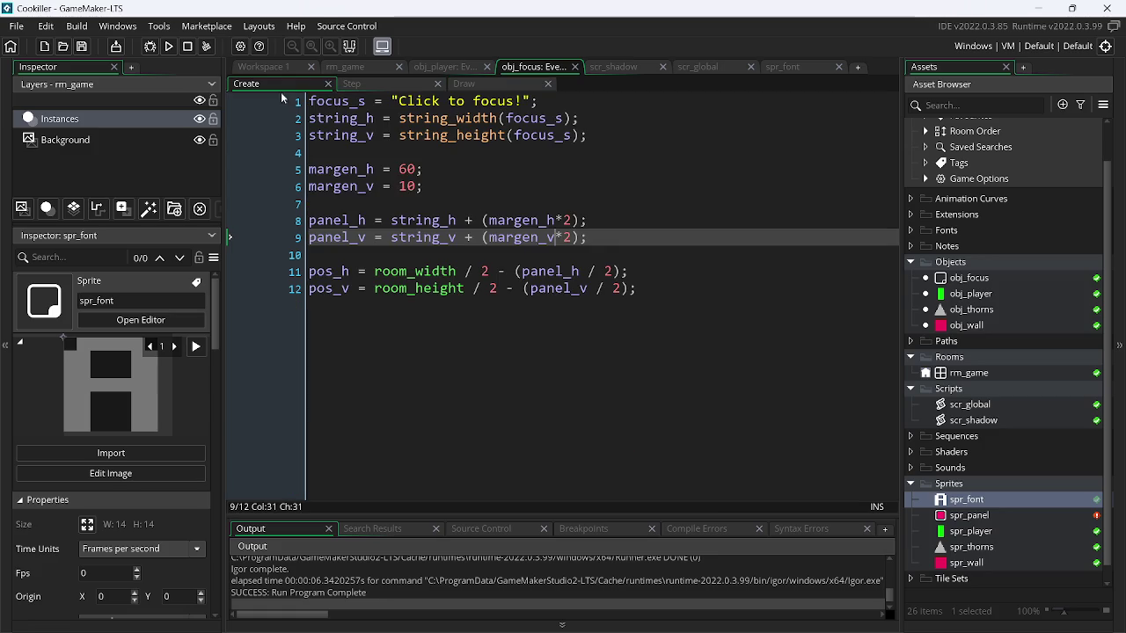
click(408, 187)
text(2)
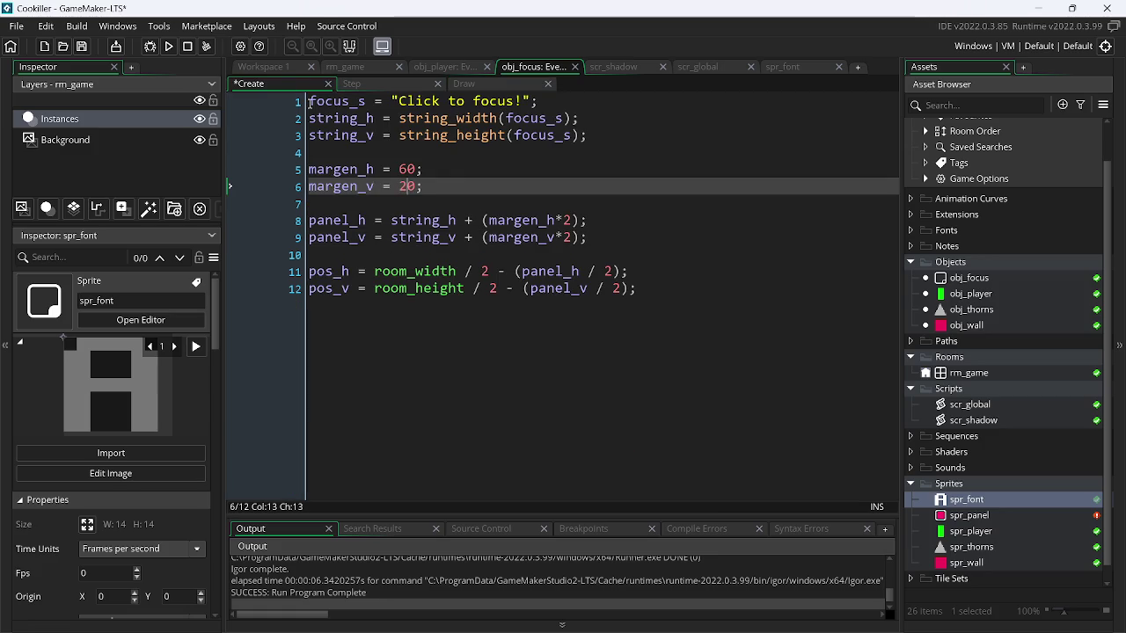
click(177, 49)
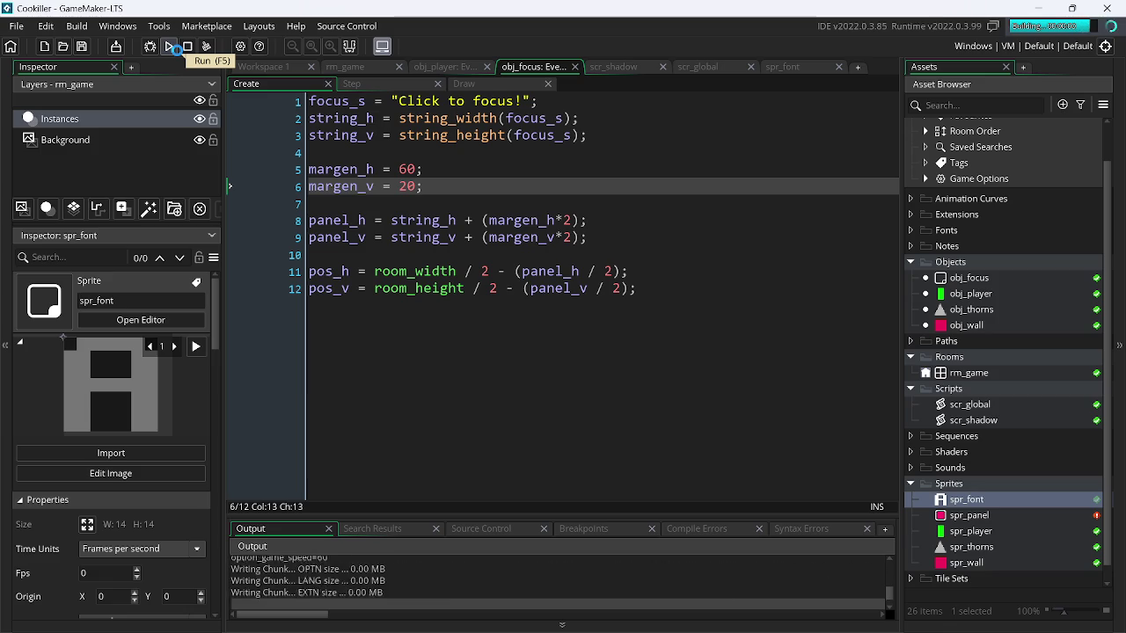
click(187, 46)
key(BackSpace)
text(1)
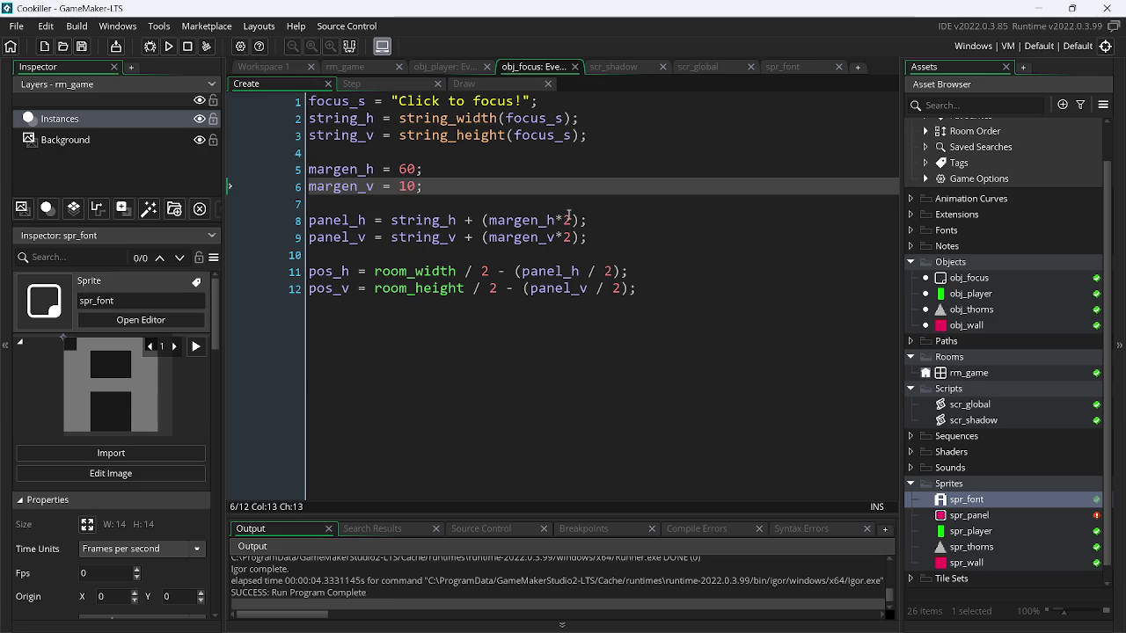
click(370, 82)
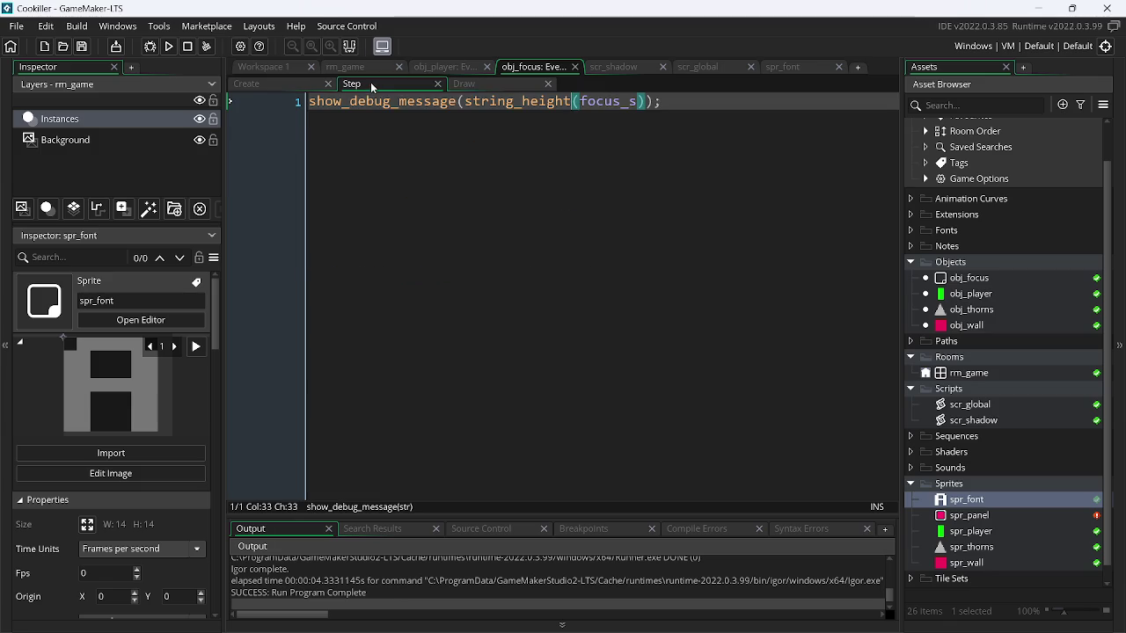
- In the Draw event, reset the shadow separation to 0 and adjust the text's y offset, then test
click(496, 80)
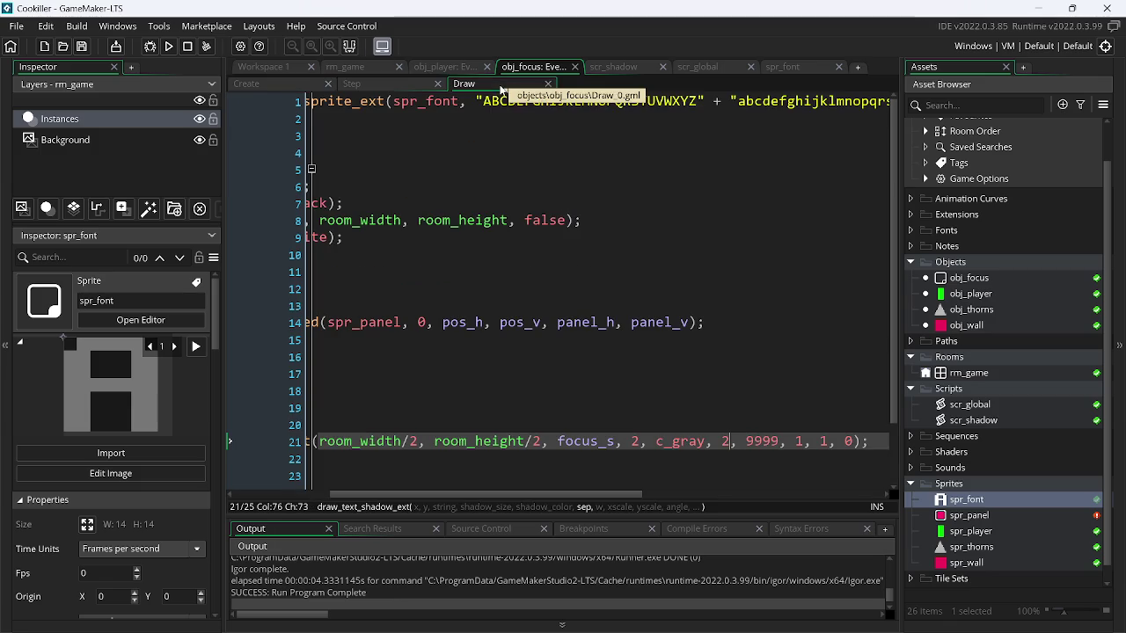
click(540, 440)
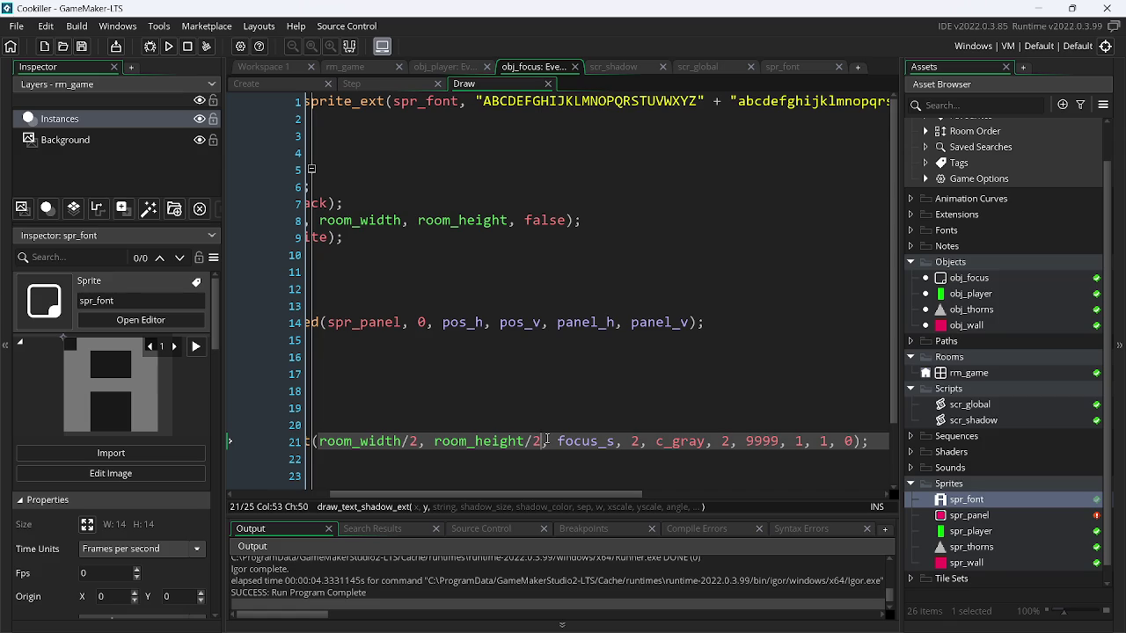
click(641, 441)
click(727, 441)
key(BackSpace)
text(0)
key(ctrl+Left)
key(ctrl+Left)
key(ctrl+Left)
text(+1)
key(BackSpace)
text(2)
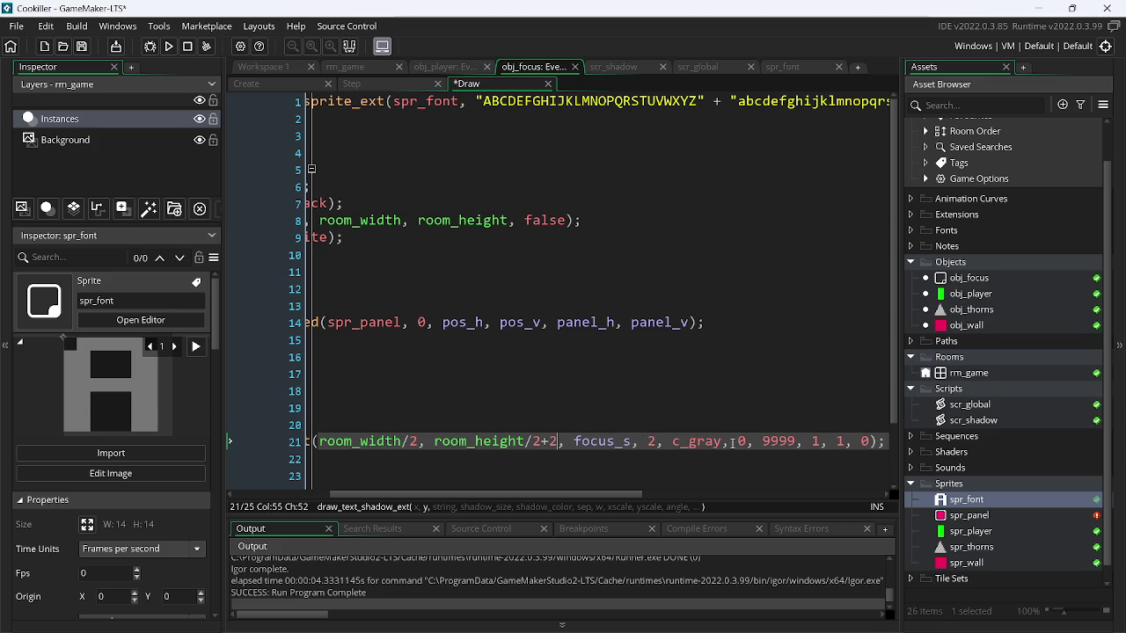
click(169, 46)
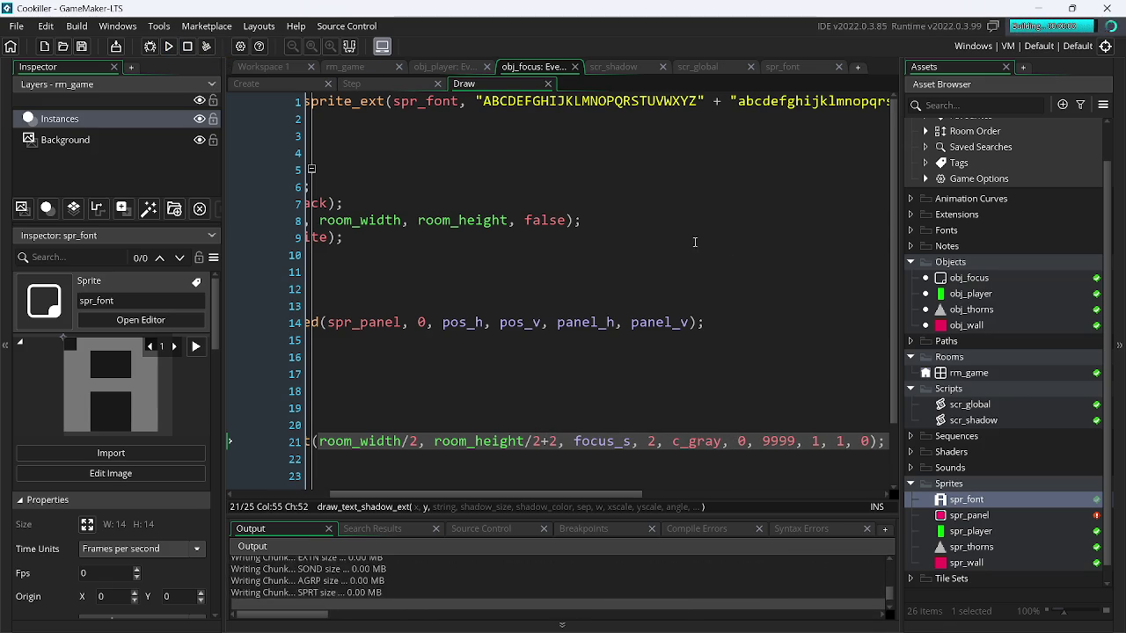
key(Escape)
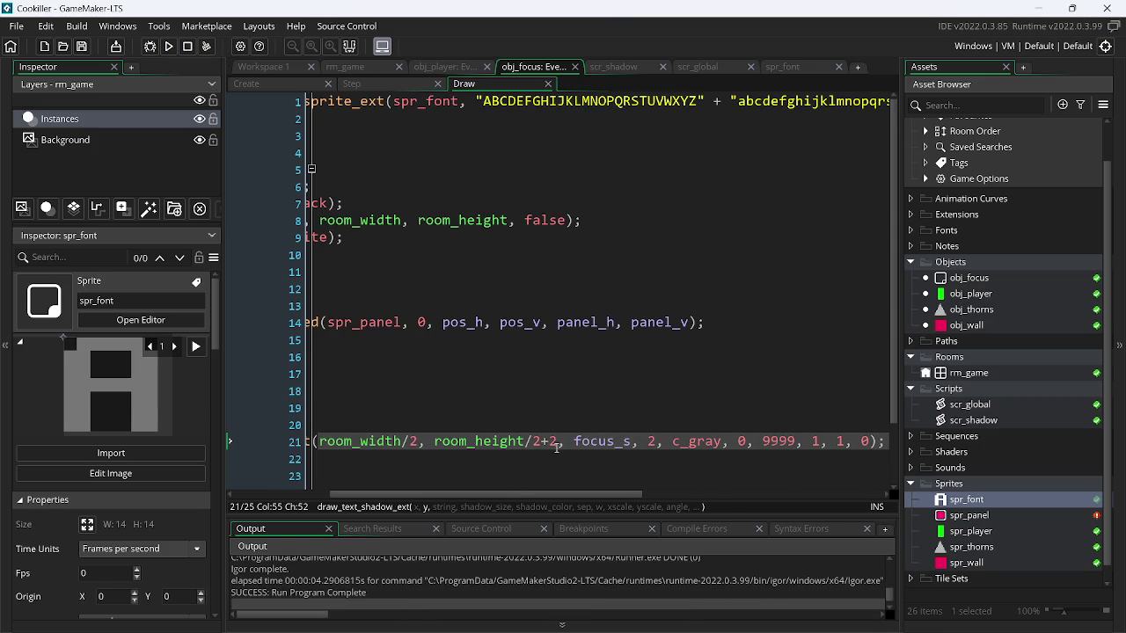
- Make the y offset shift the text upward and rerun the game several times to compare
key(BackSpace)
text(-)
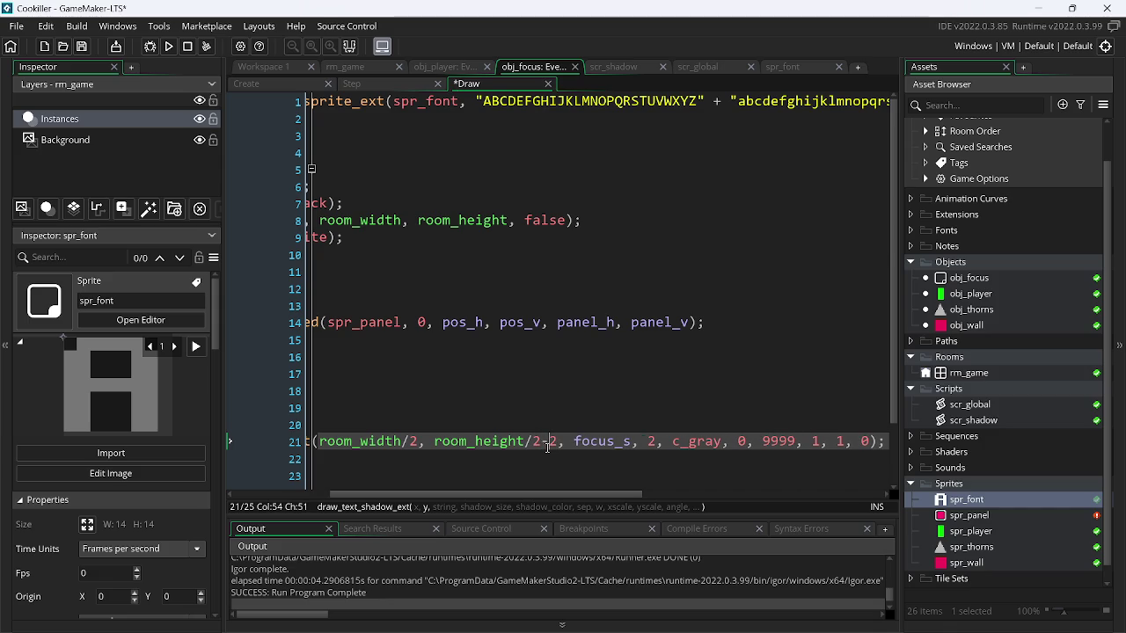
click(169, 46)
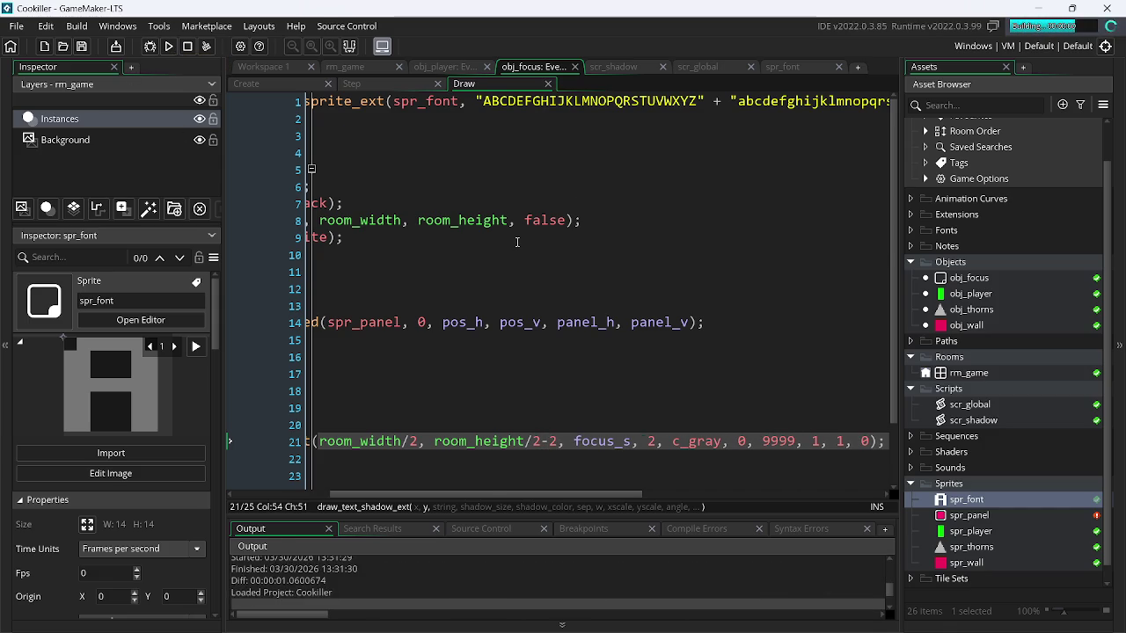
key(Escape)
text(4)
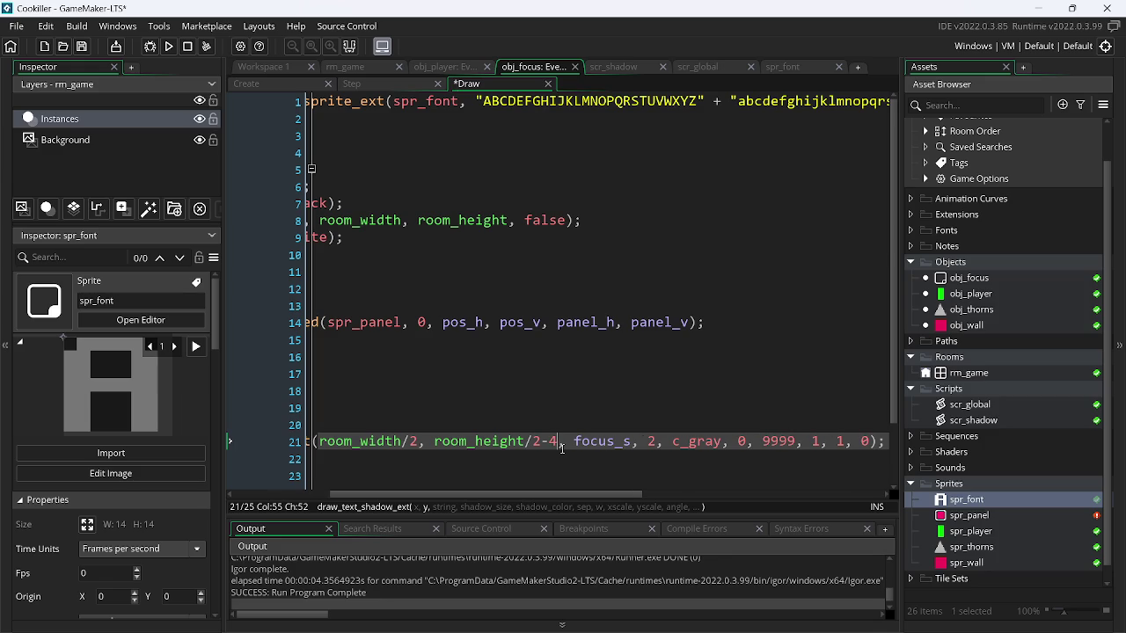
click(168, 48)
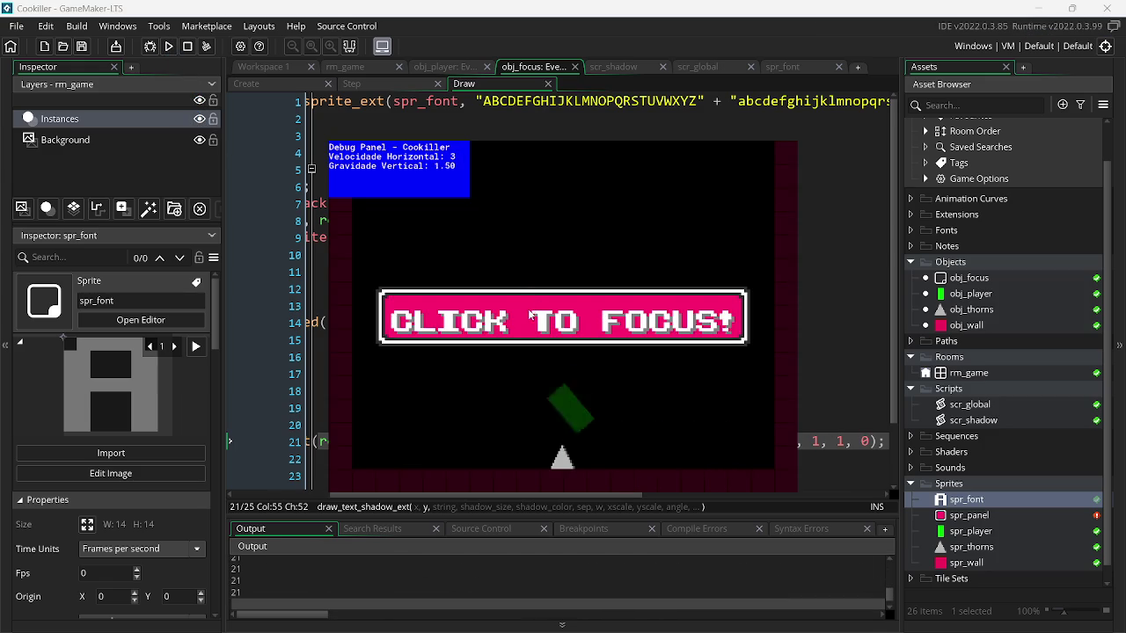
key(Escape)
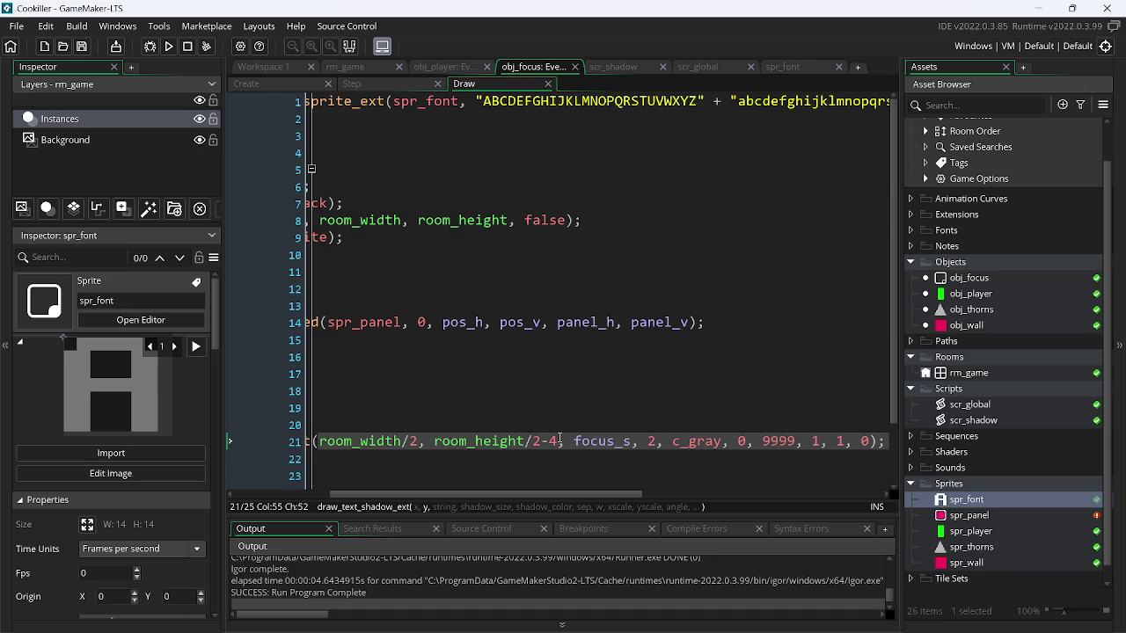
click(170, 49)
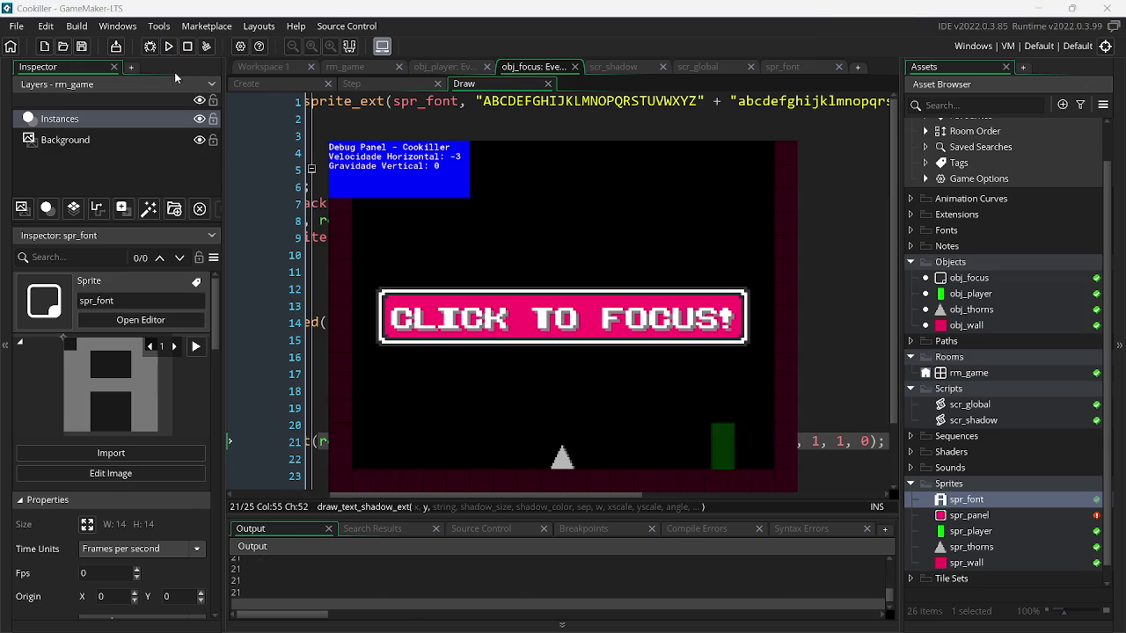
key(Escape)
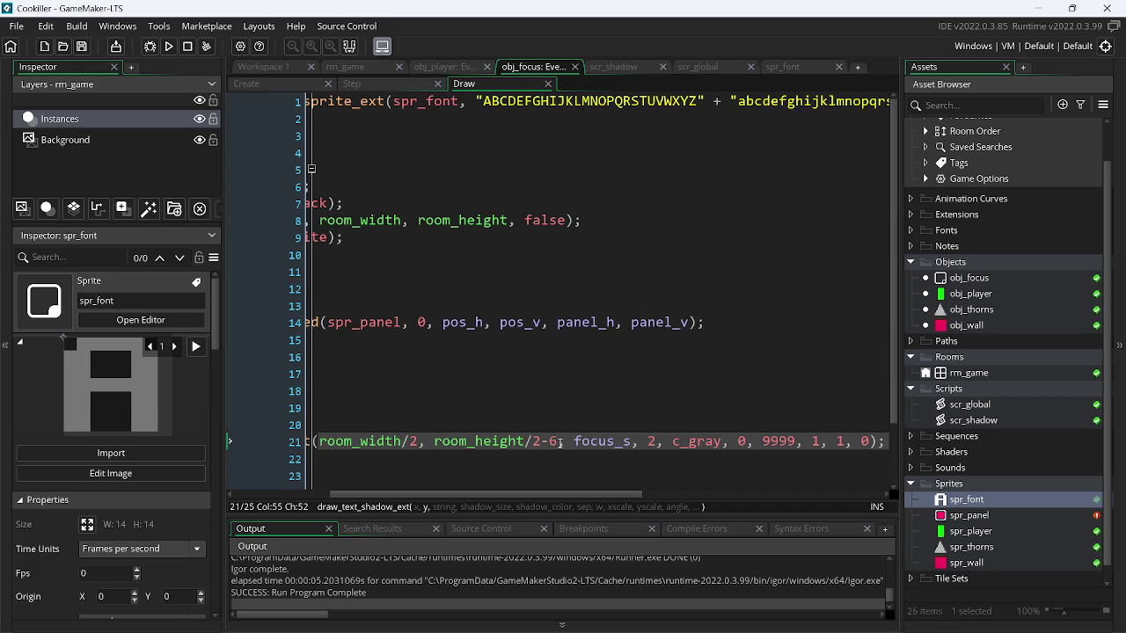
- Change the vertical offset from 6 to 8, giving room_height/2-8, and test in-game
key(BackSpace)
text(8)
click(178, 46)
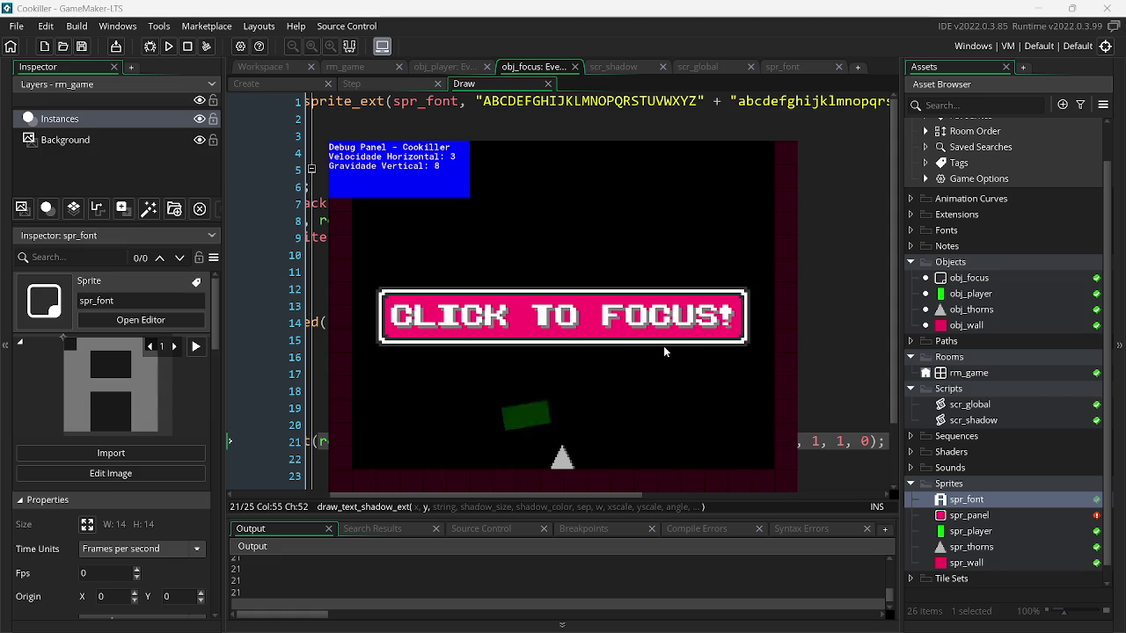
key(Escape)
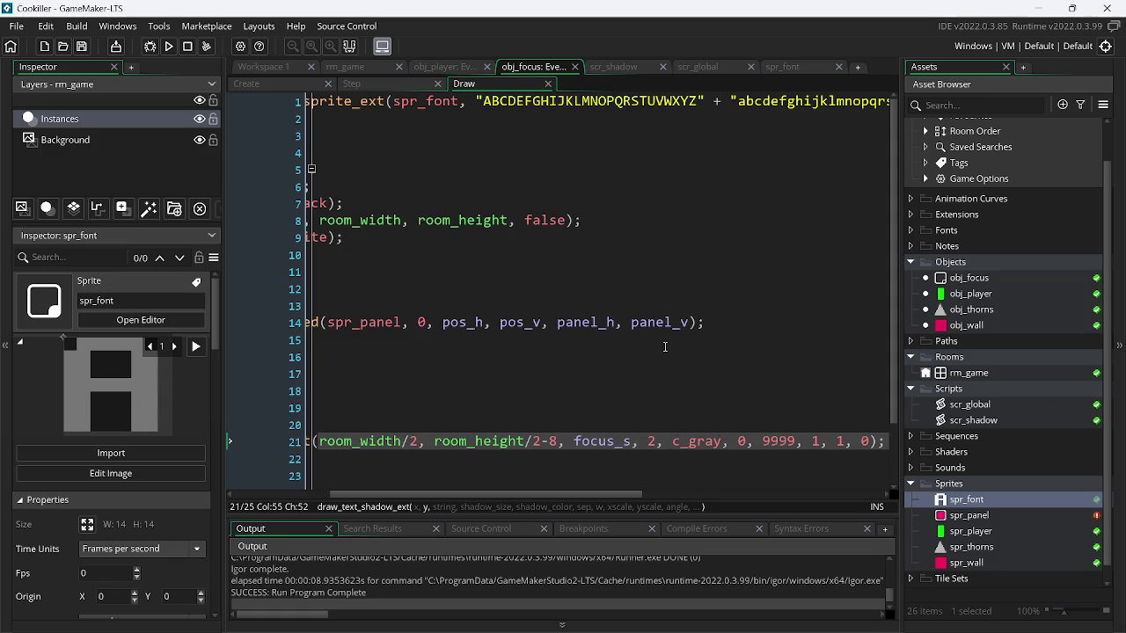
scroll(792, 234, right, 6)
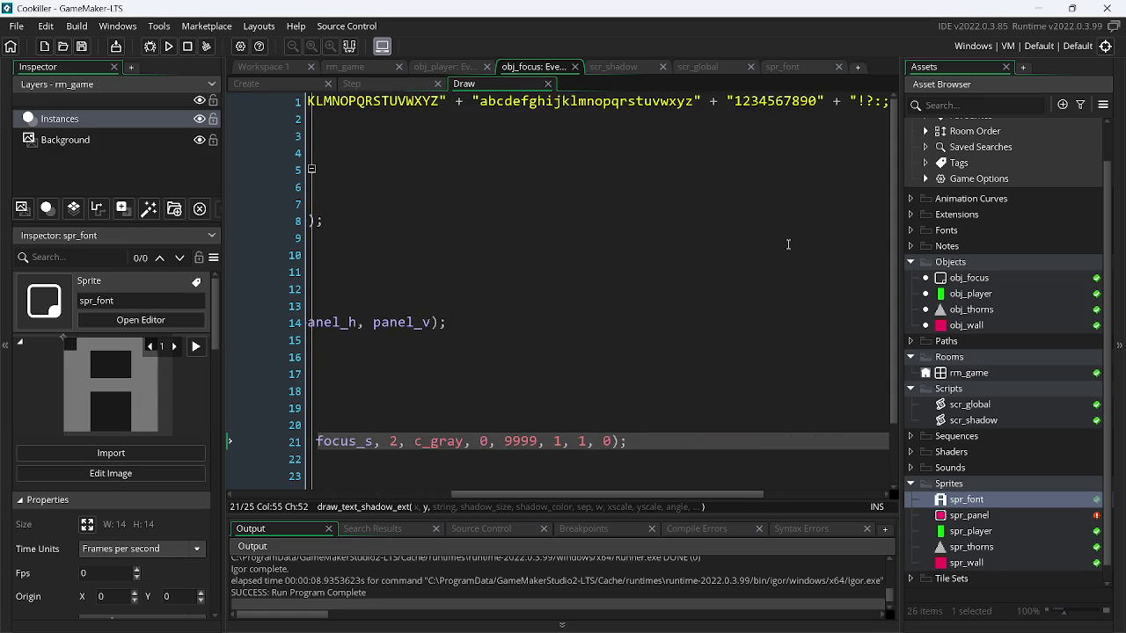
- Swap 'Click to focus!' in the Create event for Notch and preview the NOTCH panel in-game
scroll(788, 246, left, 6)
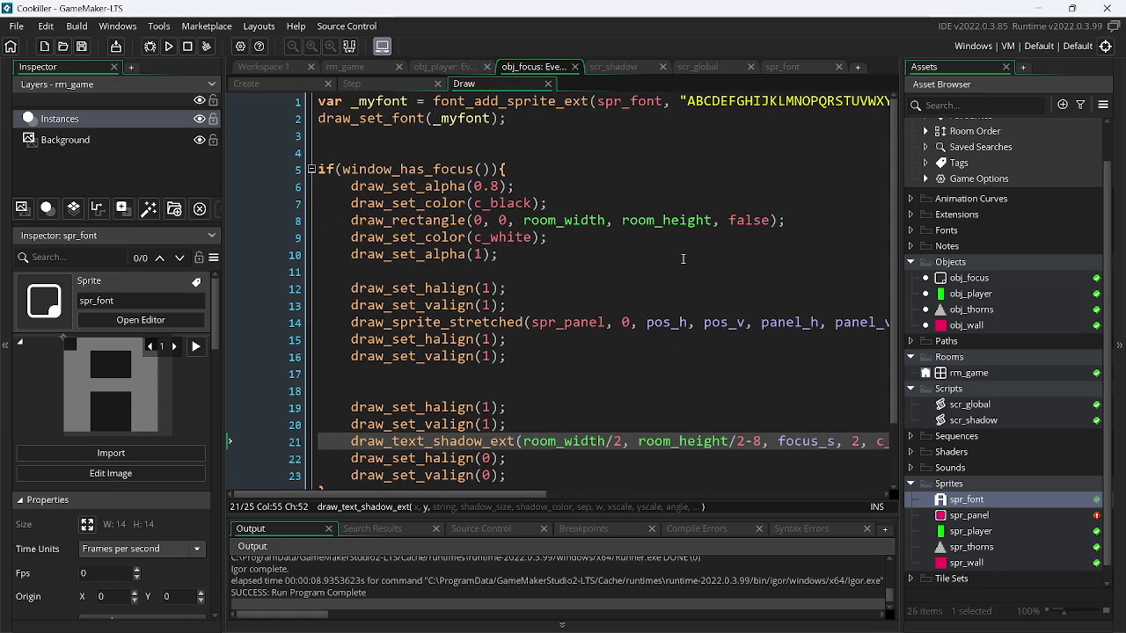
click(254, 83)
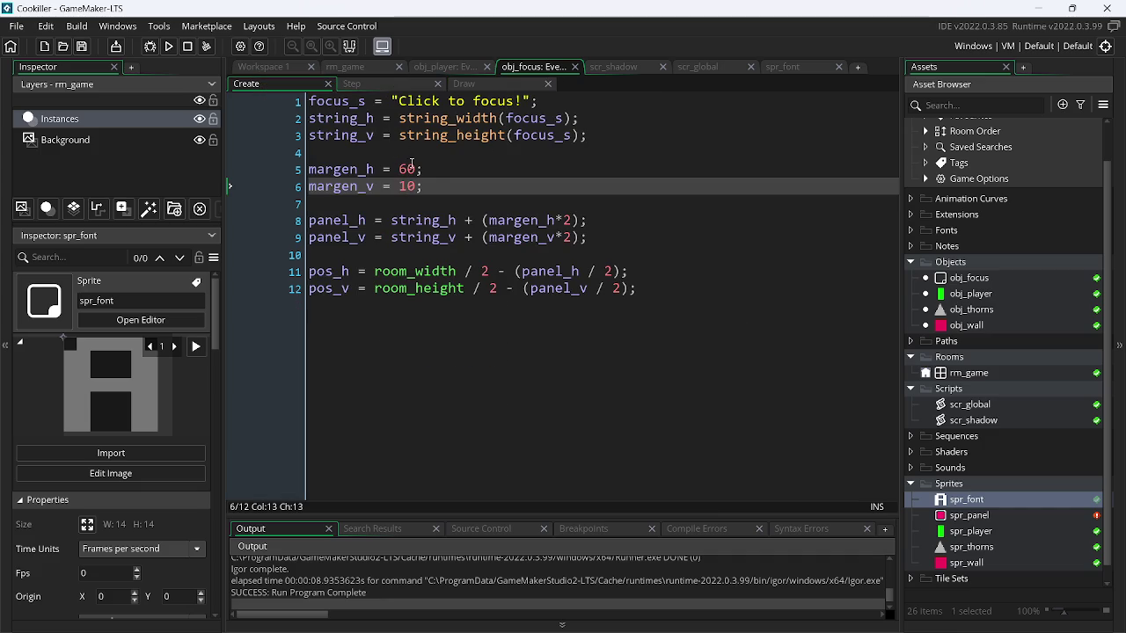
drag(520, 101, 400, 110)
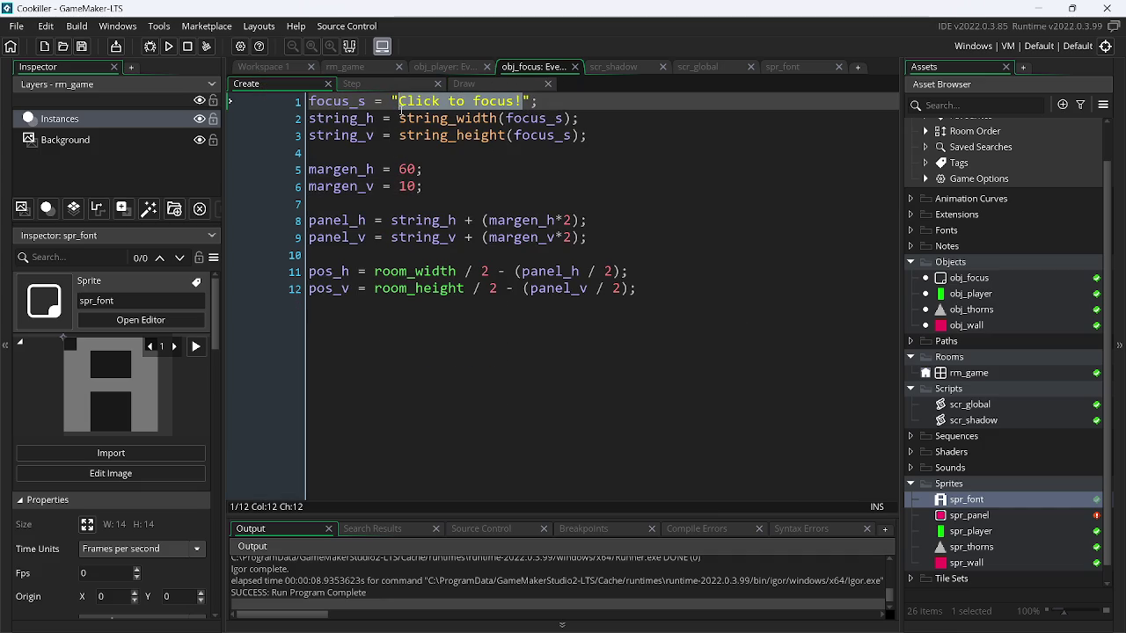
text(N)
text(tch)
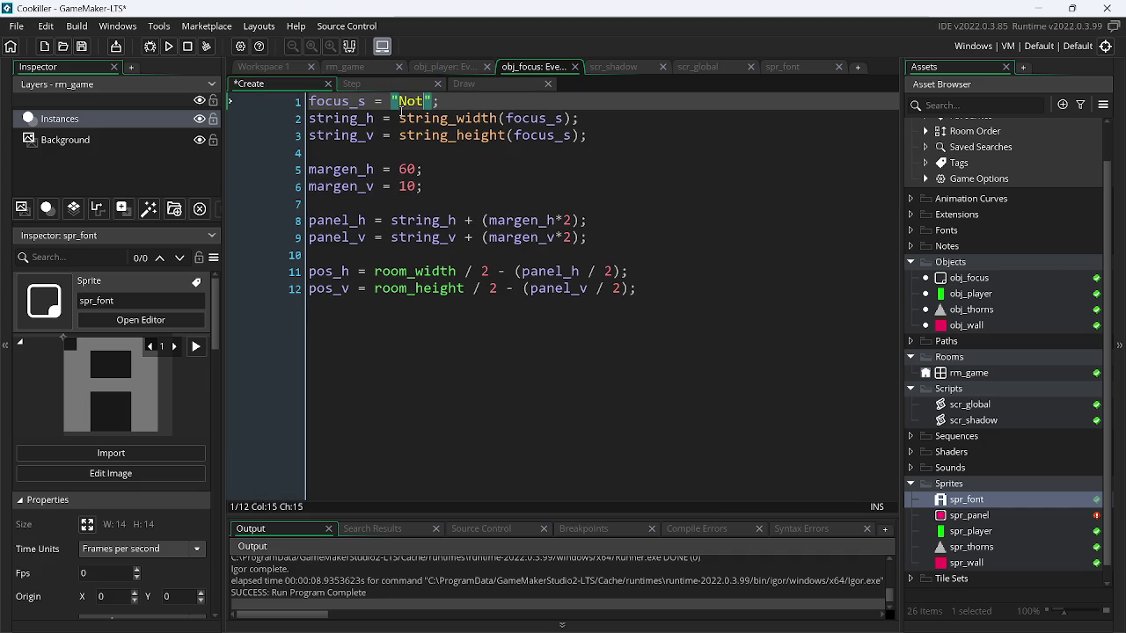
click(169, 47)
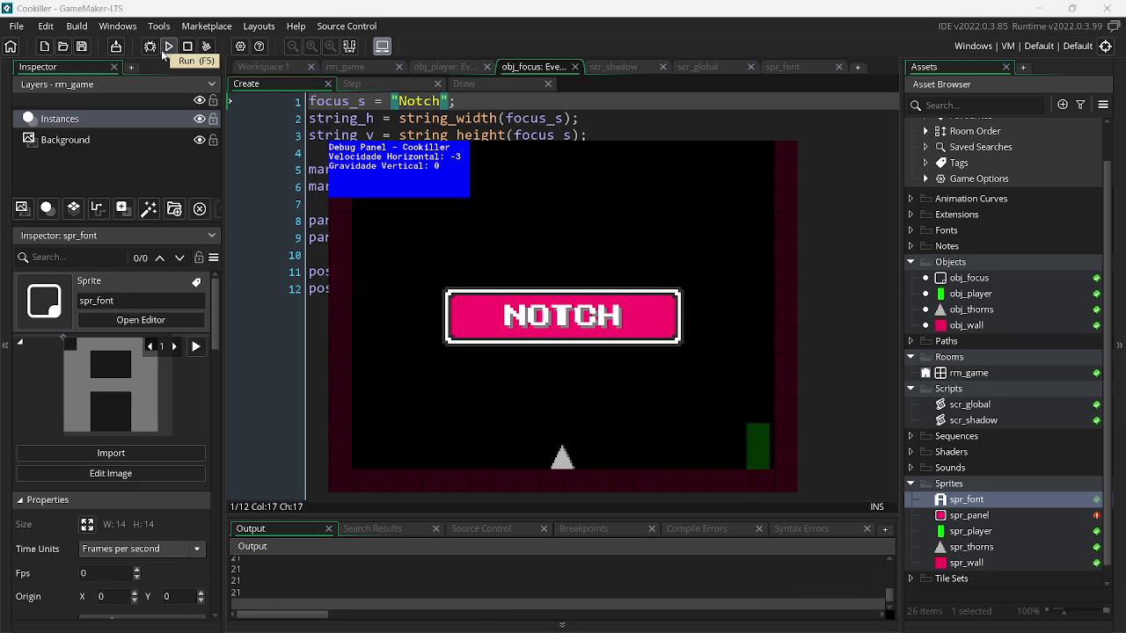
key(space)
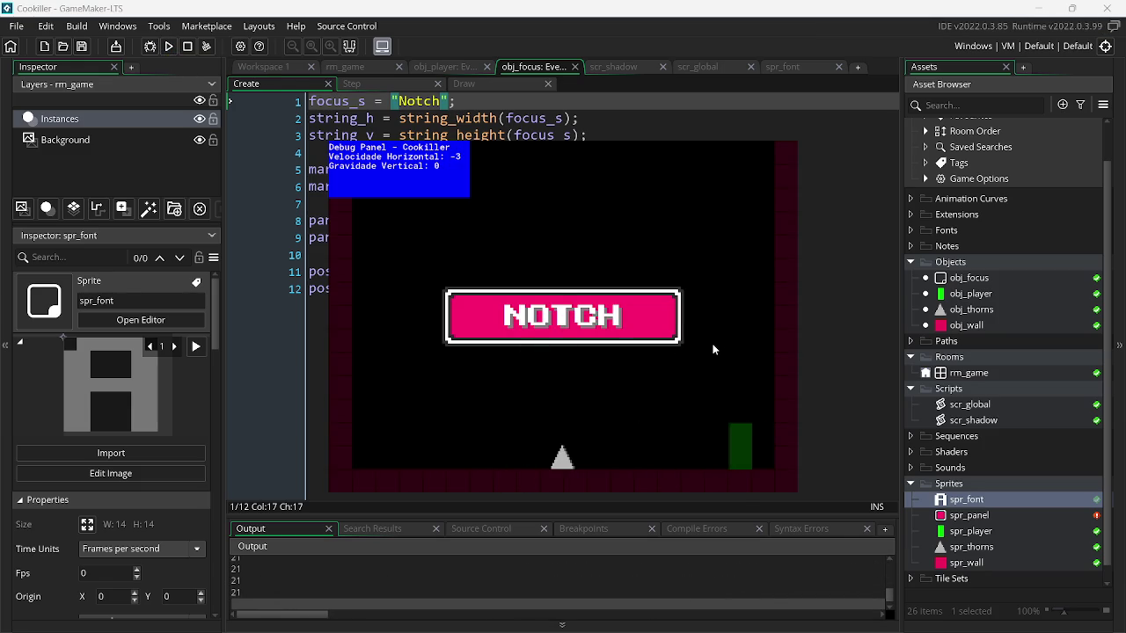
key(Escape)
click(407, 170)
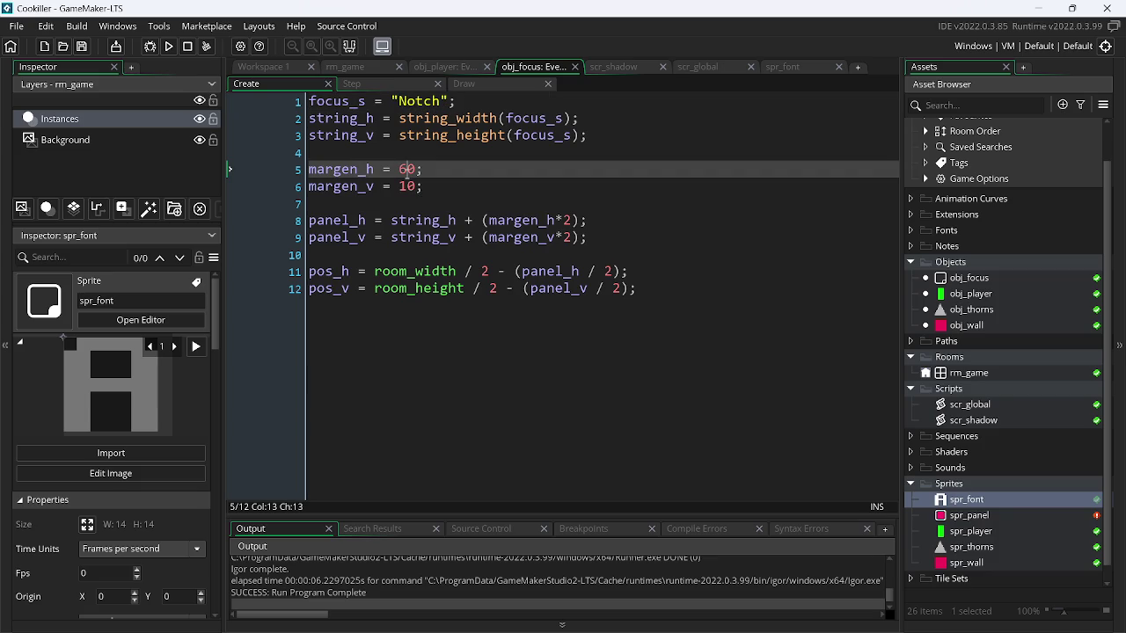
key(BackSpace)
text(3)
click(174, 47)
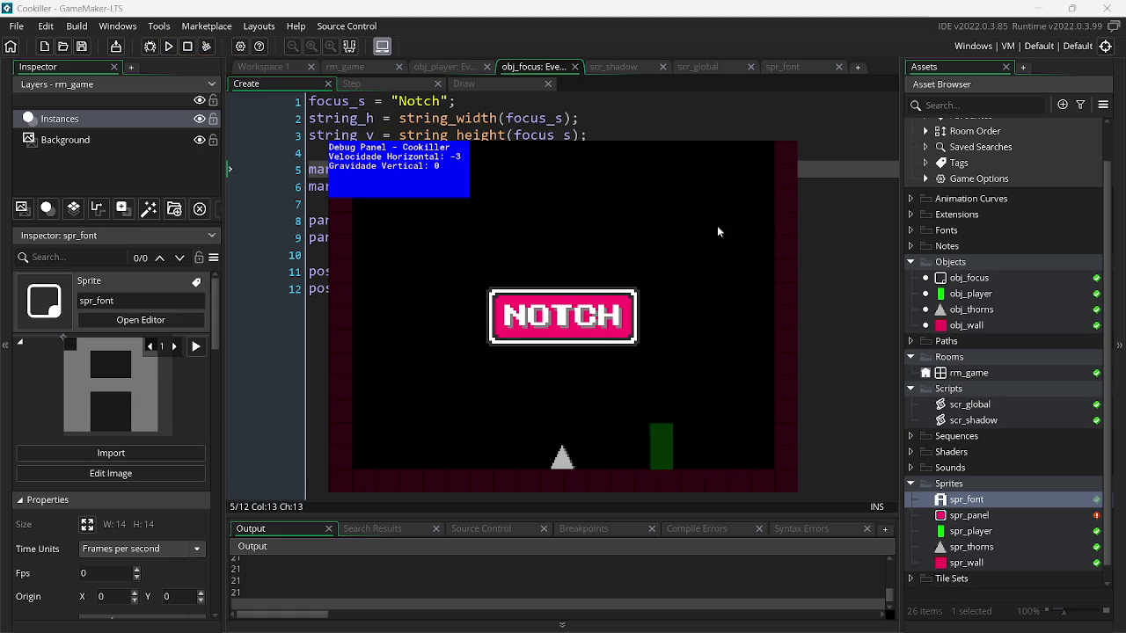
key(Escape)
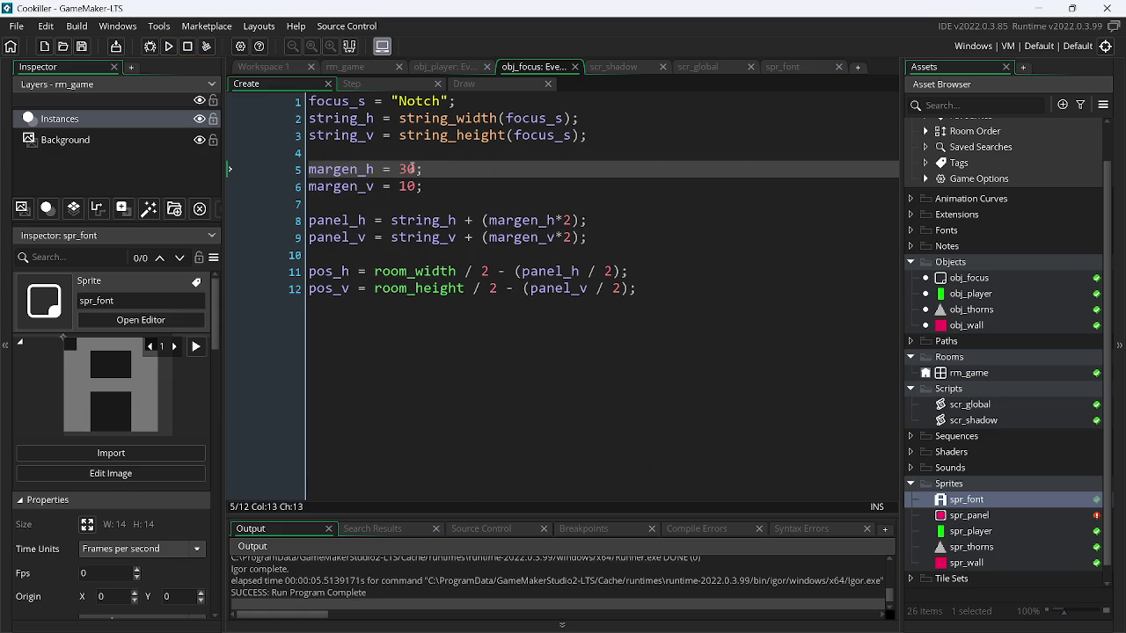
key(BackSpace)
text(6)
key(ctrl+s)
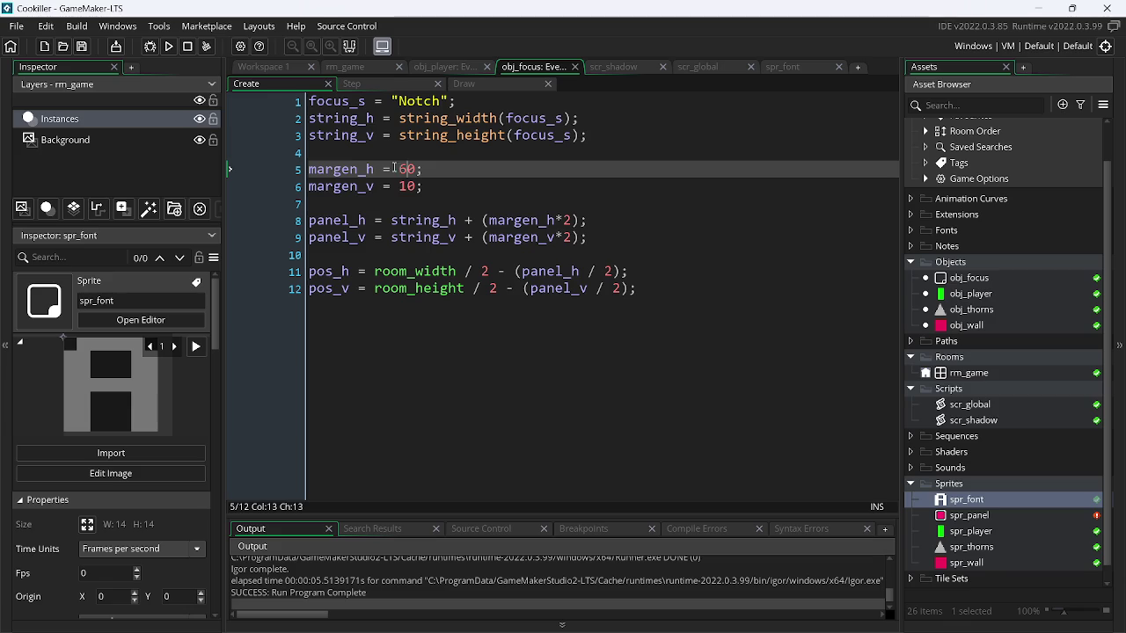
- Replace the 60 and 10 margin values with the text-size variables plus 5, save, and run
double_click(345, 116)
key(ctrl+c)
double_click(405, 169)
key(ctrl+v)
text(+ 5)
click(401, 186)
double_click(409, 187)
key(ctrl+v)
text(+ )
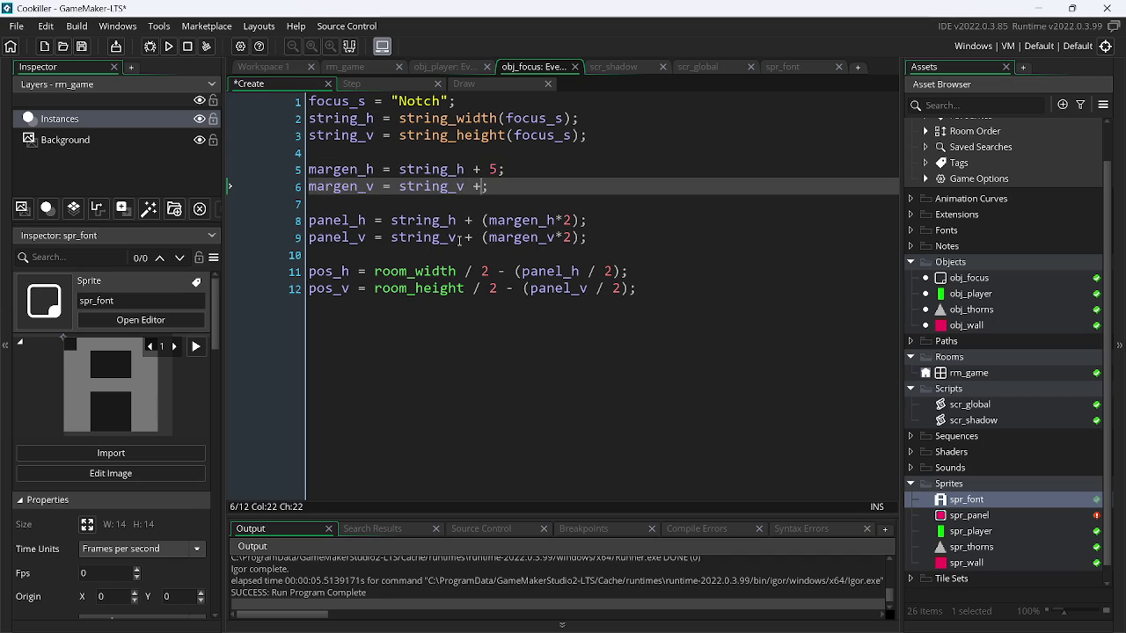
text(5)
key(ctrl+s)
click(169, 46)
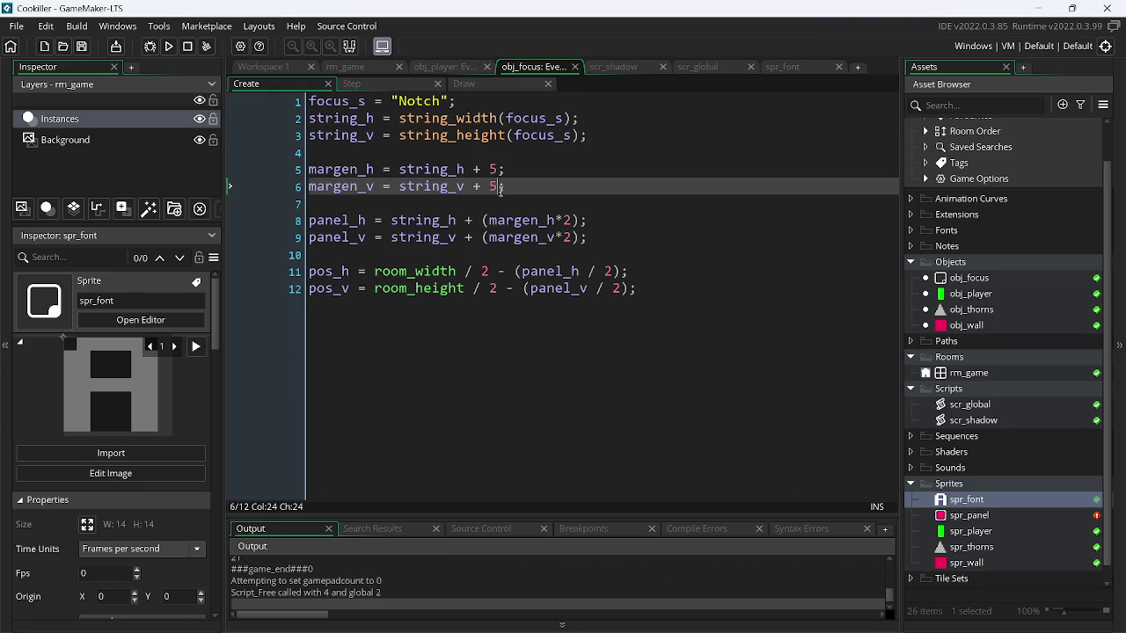
- Lower both margin additions from 5 to 2 and rerun the game
key(BackSpace)
text(2)
key(Up)
key(BackSpace)
text(2)
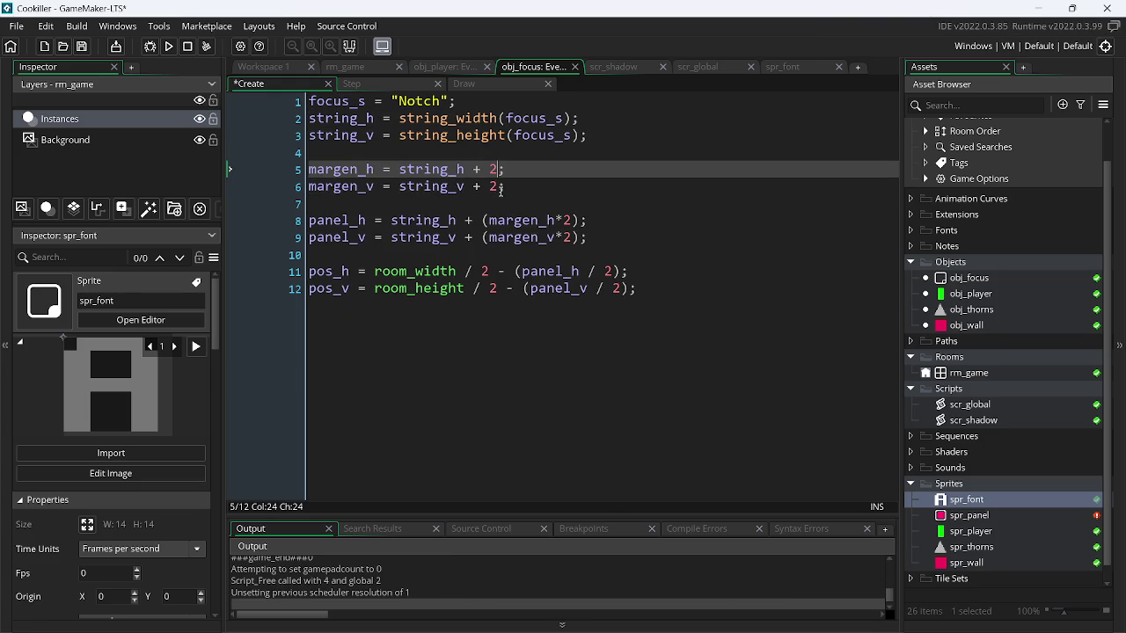
key(F5)
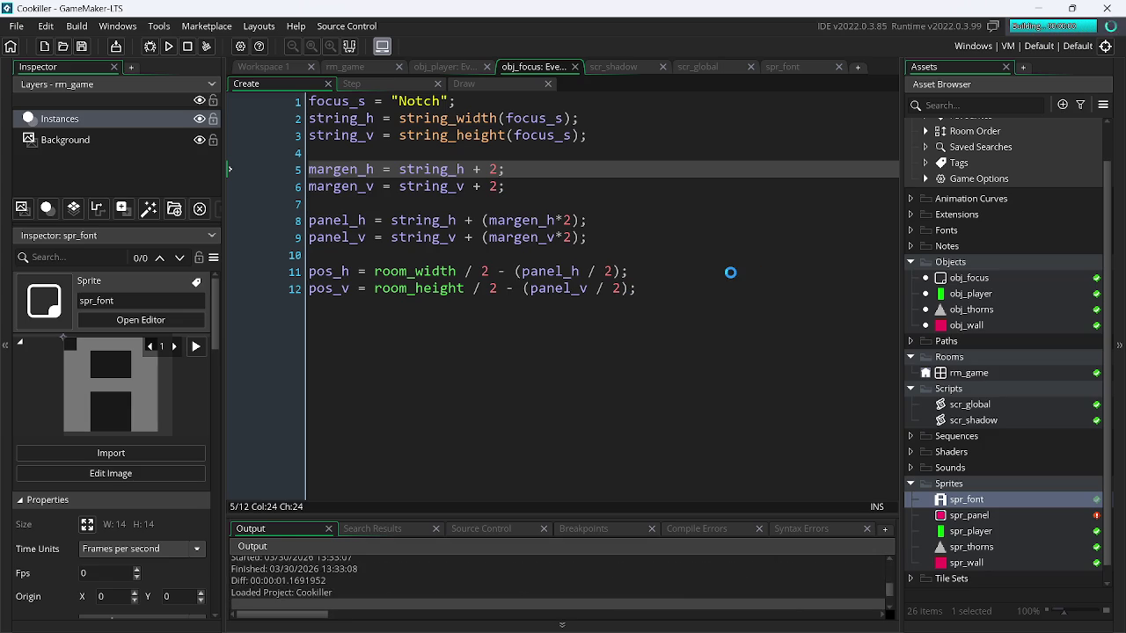
key(Escape)
- Set both margins to string size plus 1 and run again
key(BackSpace)
key(BackSpace)
text(1;)
key(Down)
key(BackSpace)
key(BackSpace)
text(1;)
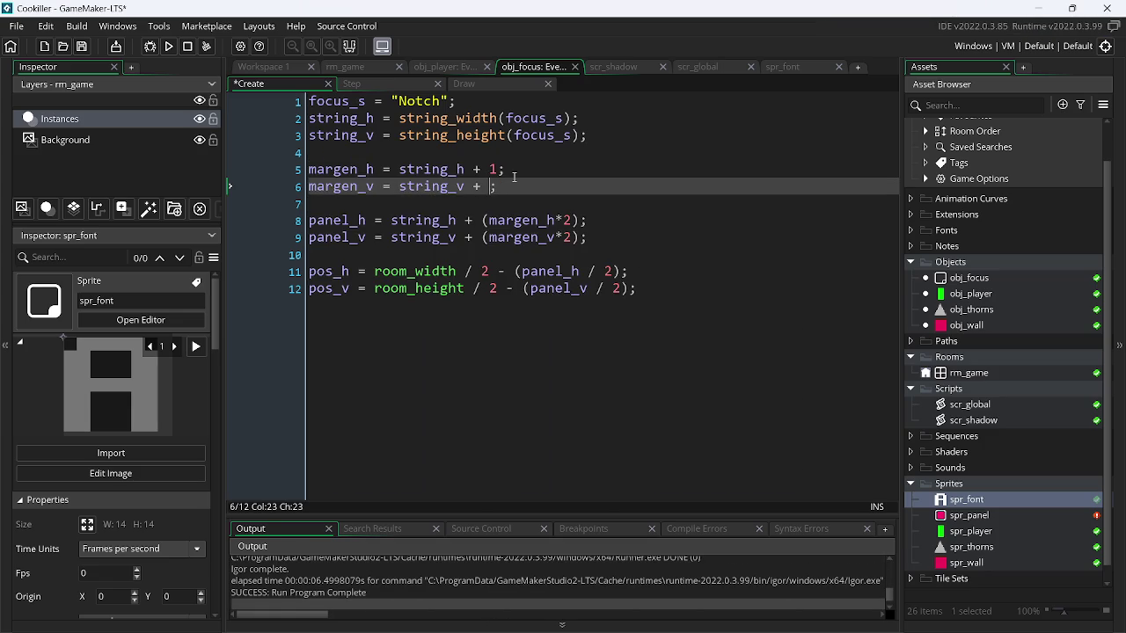
click(168, 46)
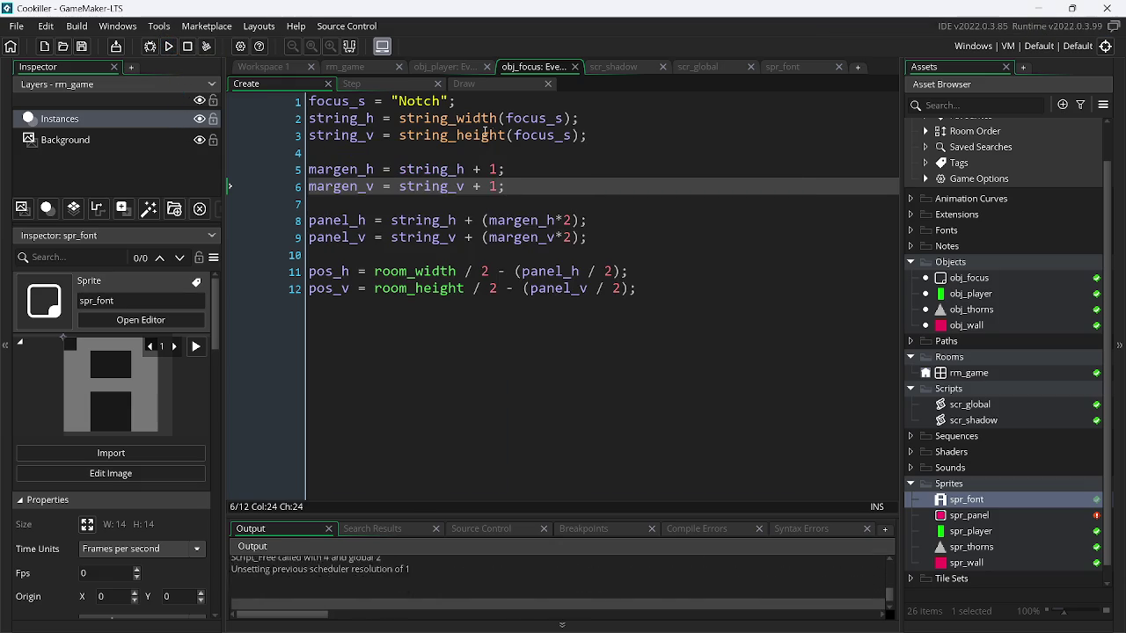
- Replace Notch with 'Click to focus!' on line 1, save, and view the final panel
double_click(428, 102)
key(ctrl+z)
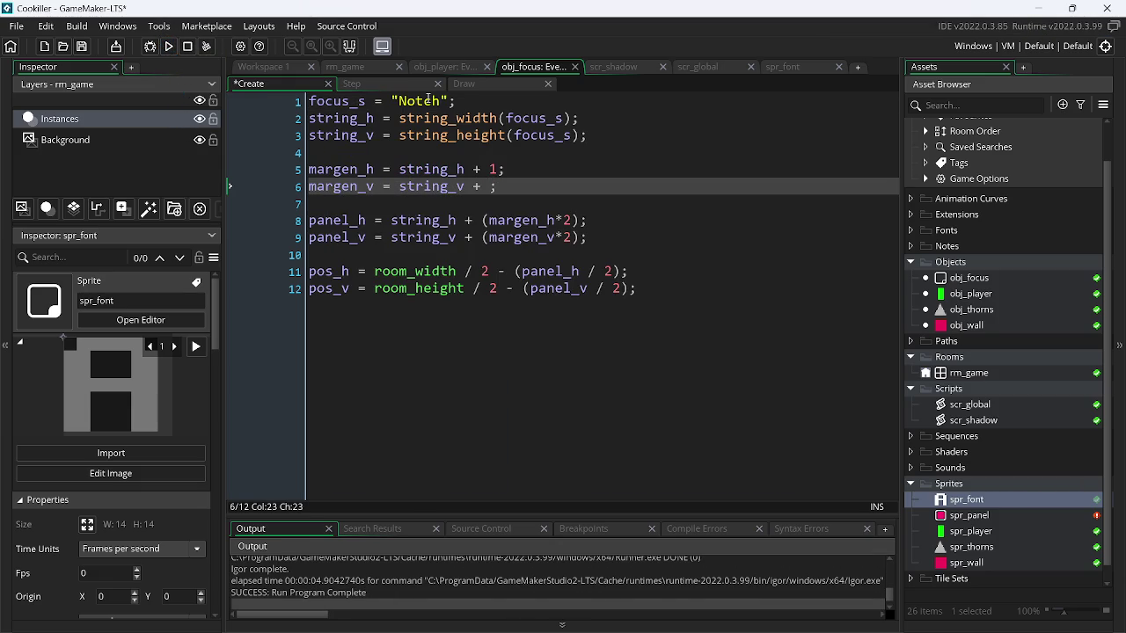
click(428, 102)
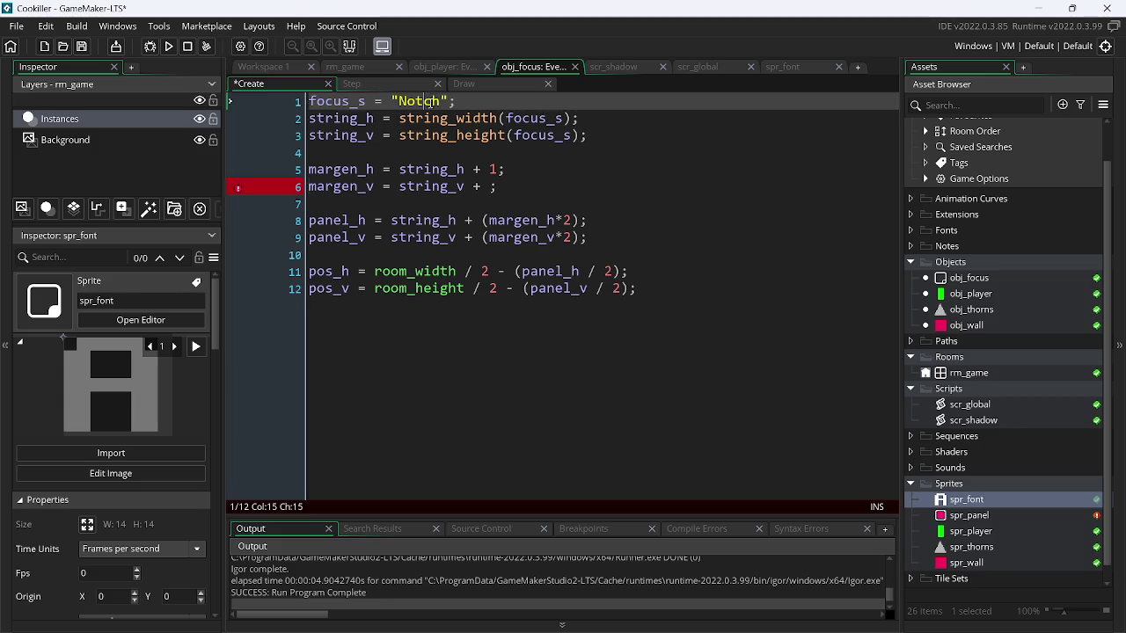
key(ctrl+y)
double_click(422, 101)
text(Cl)
text(ick t)
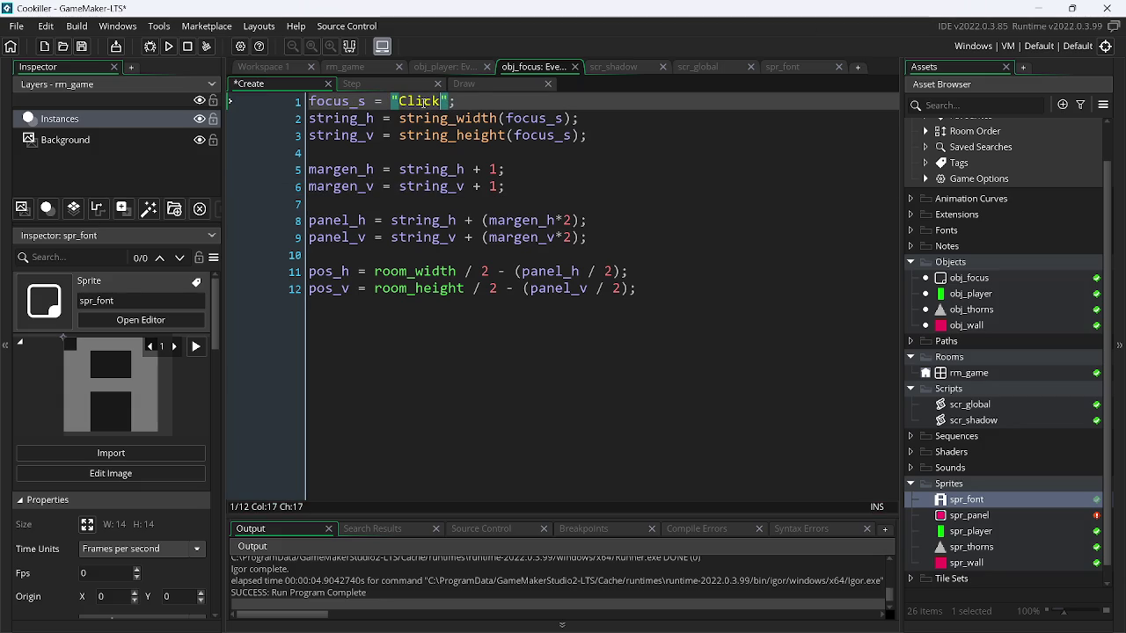
text(o f)
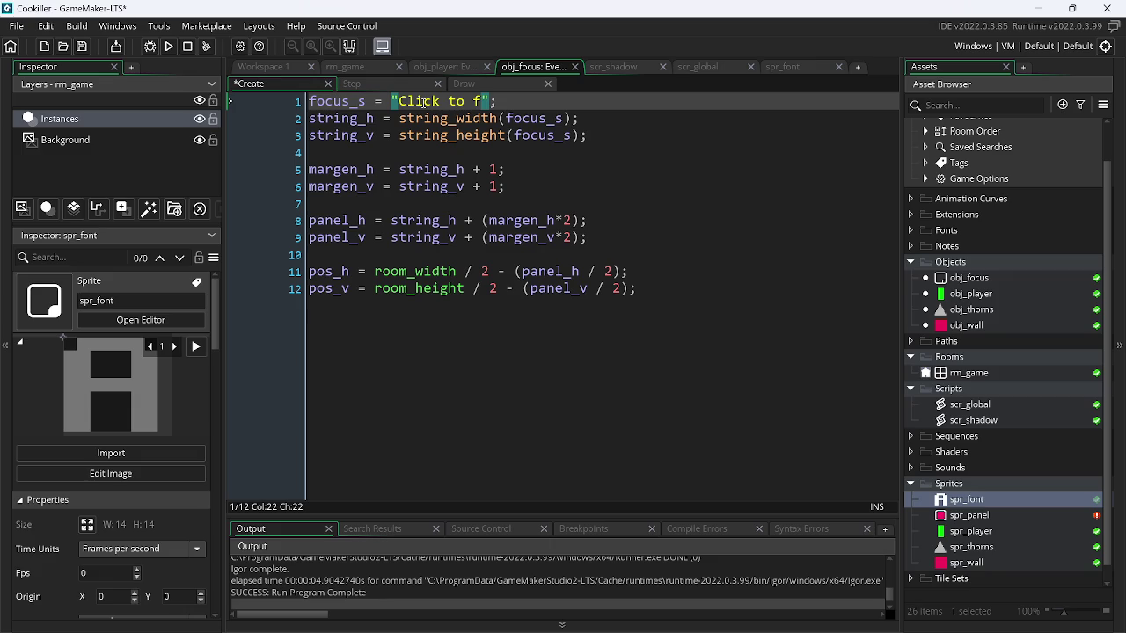
text(ocus)
text(!)
key(ctrl+s)
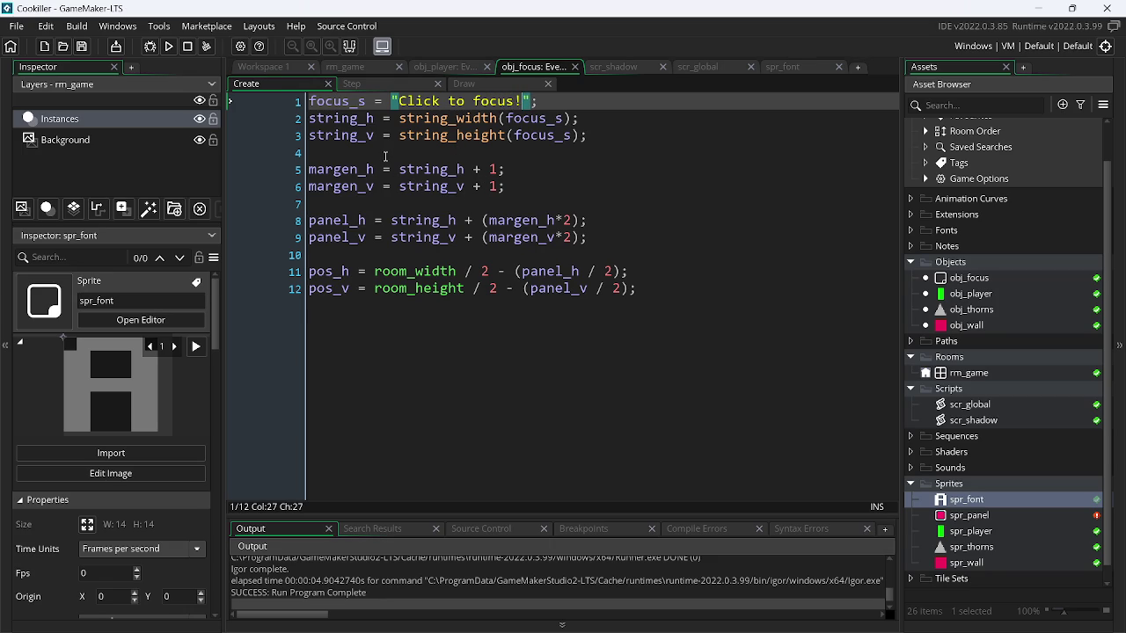
click(167, 48)
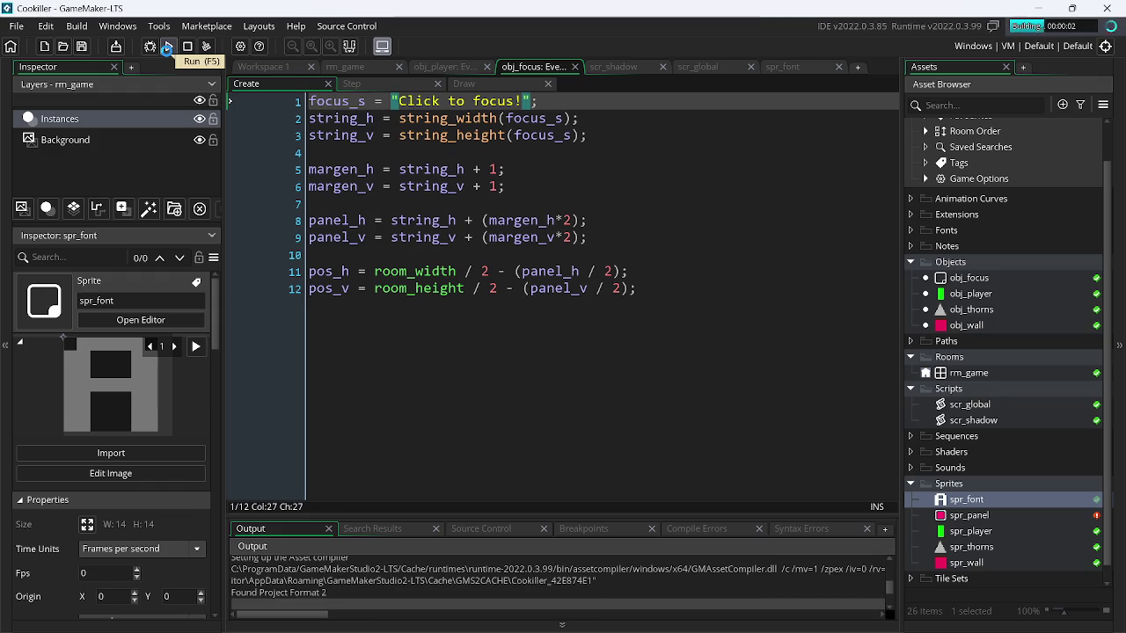
key(Escape)
- Remove the plus 1 from both the vertical and horizontal margin lines
click(490, 186)
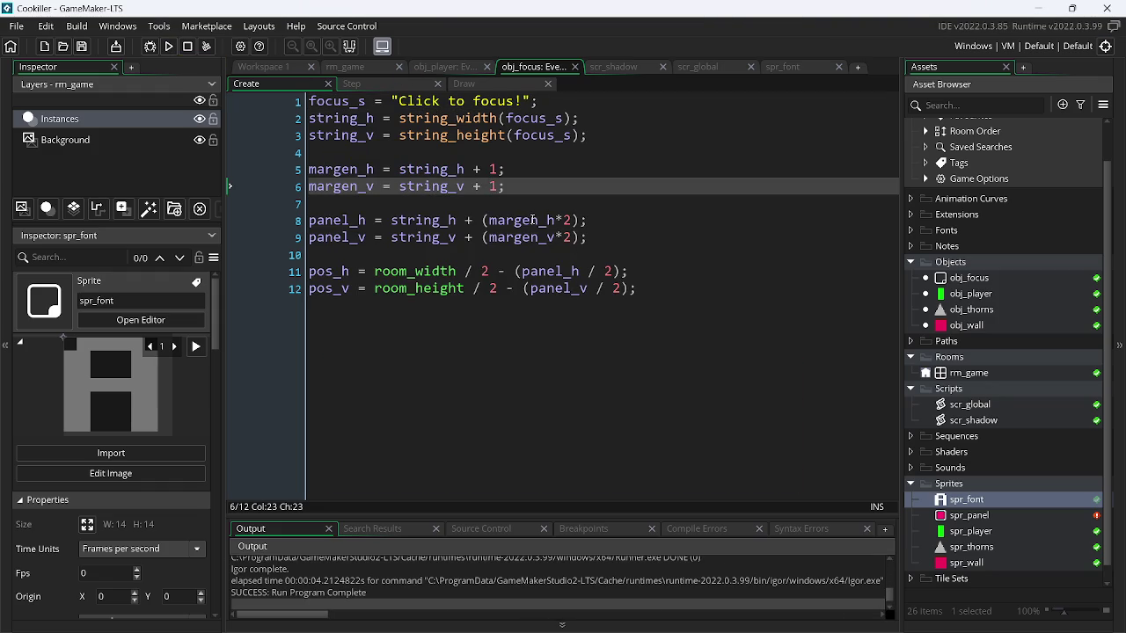
key(BackSpace)
key(BackSpace)
key(BackSpace)
key(Up)
key(Right)
key(Right)
key(Right)
key(Delete)
key(BackSpace)
key(BackSpace)
key(BackSpace)
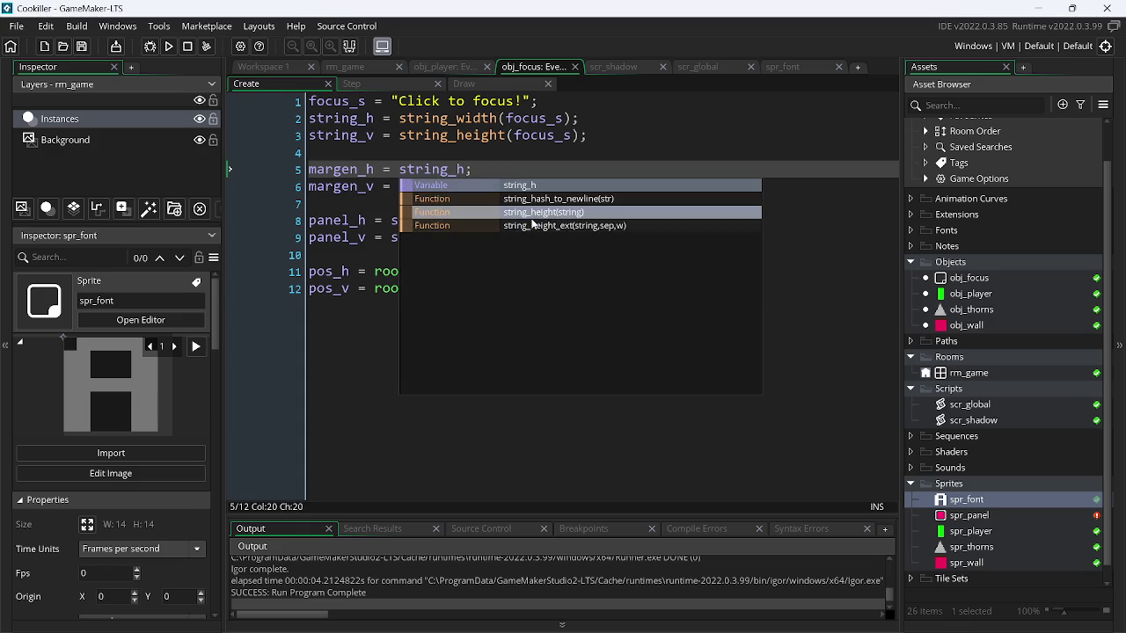
- Change the panel width and height multipliers from 2 to 1, save, and test
click(570, 220)
key(BackSpace)
key(Down)
key(Delete)
text(1)
key(Up)
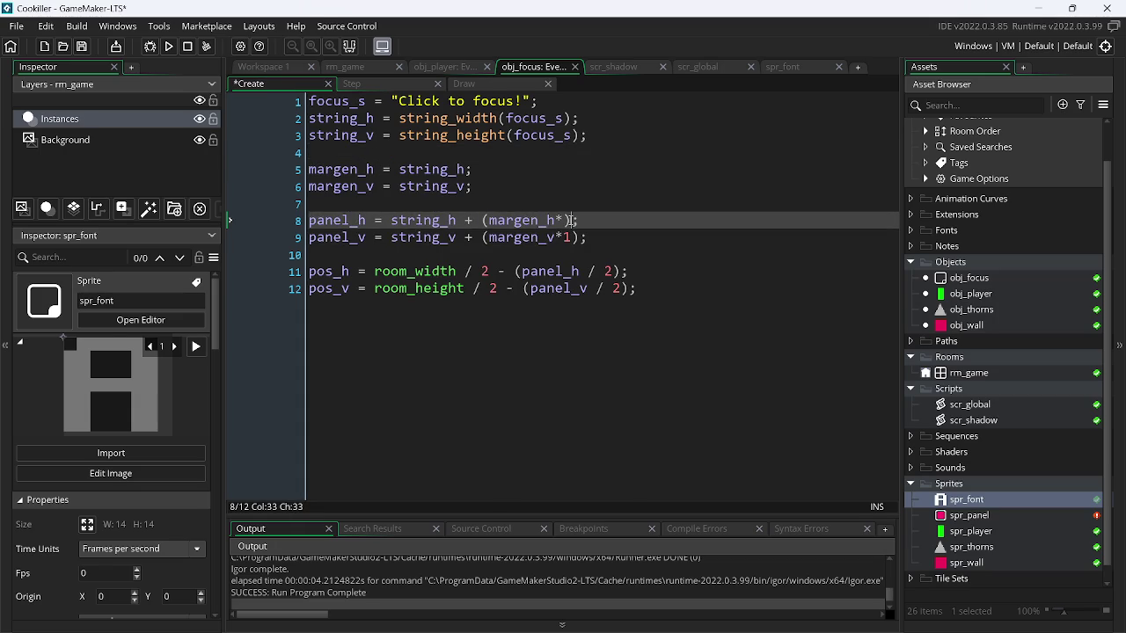
text(1)
key(ctrl+s)
click(167, 47)
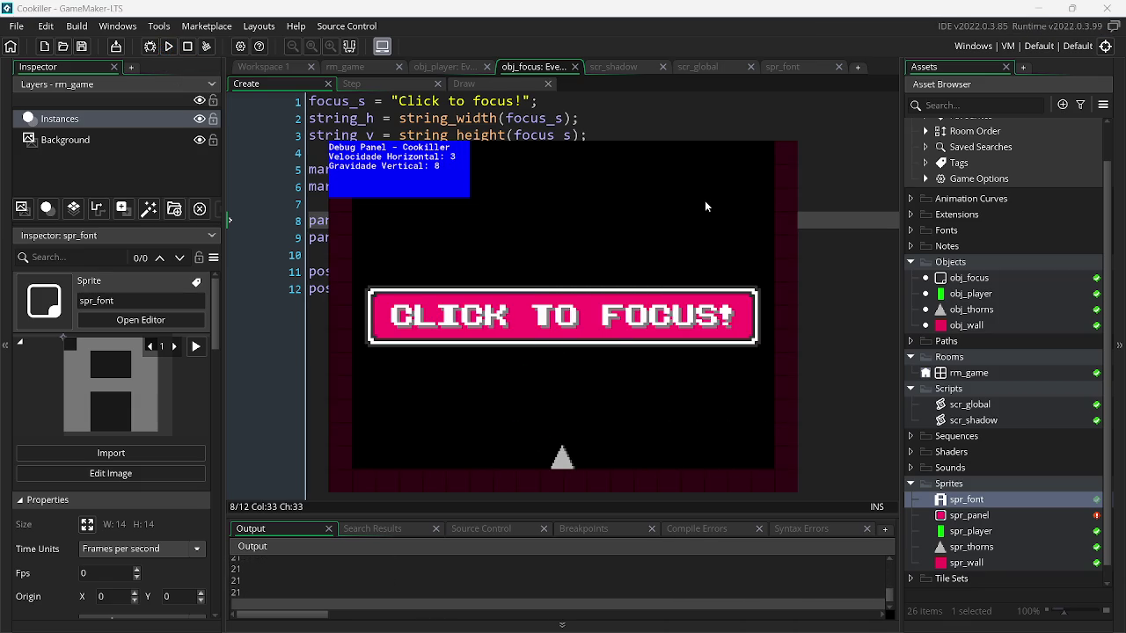
key(Escape)
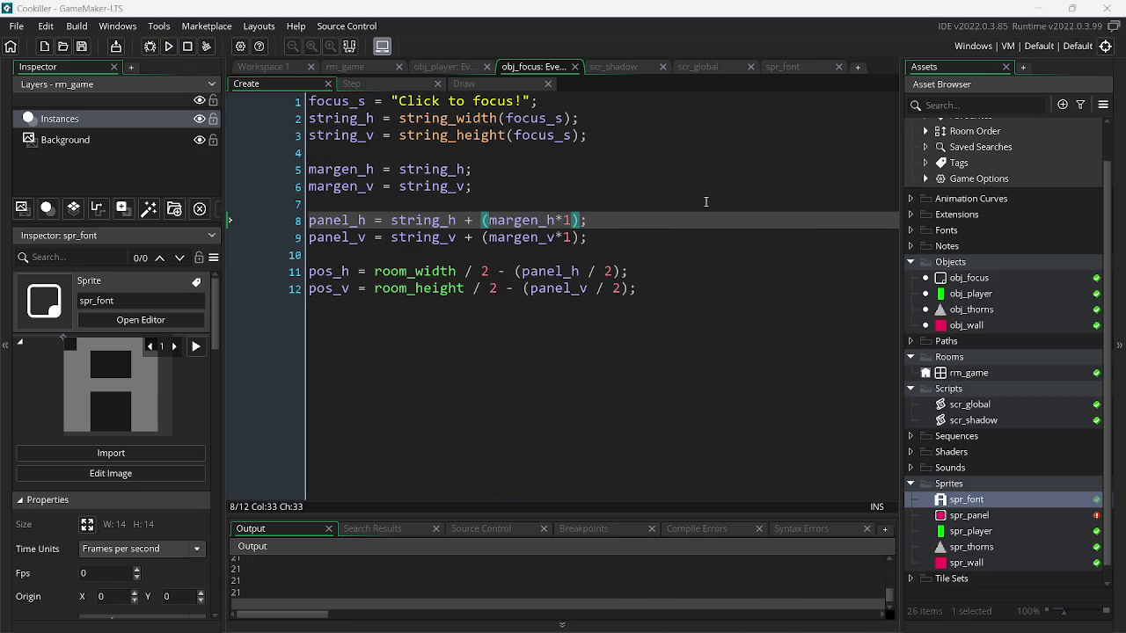
- Test 'Minecraft' as the message, then undo back to 'Click to focus!' and save
drag(524, 97, 398, 101)
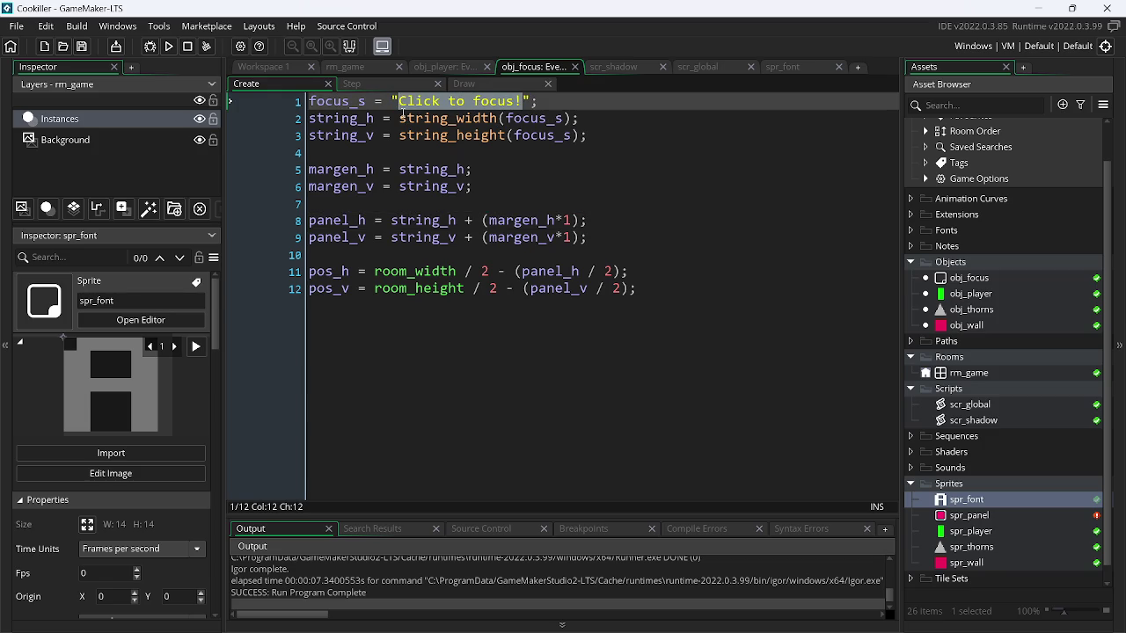
text(Minecraft)
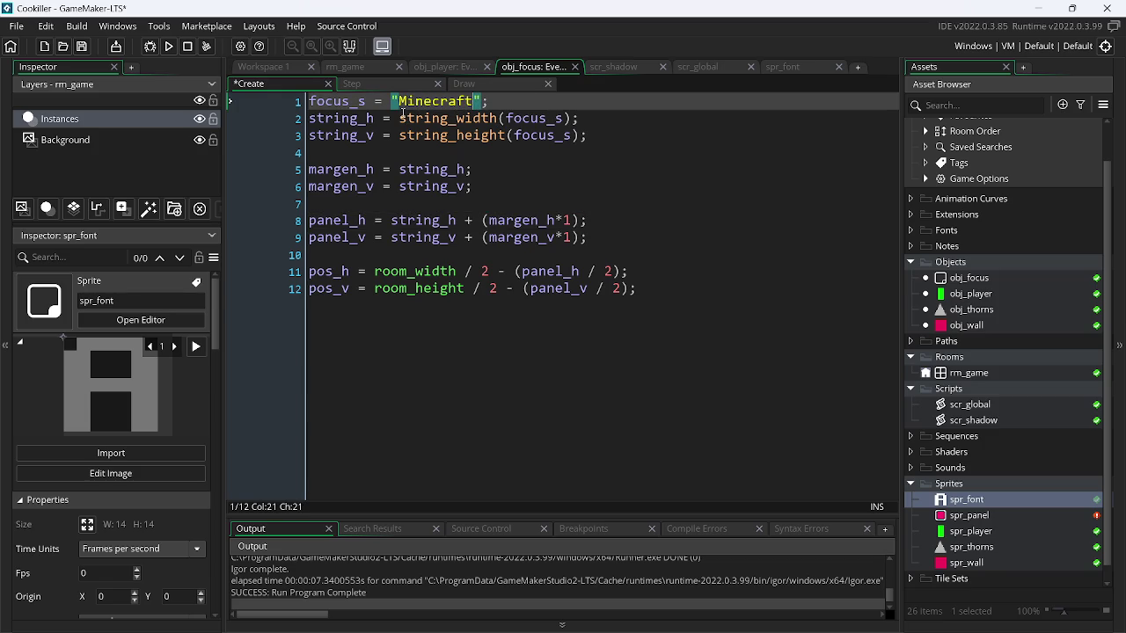
click(173, 49)
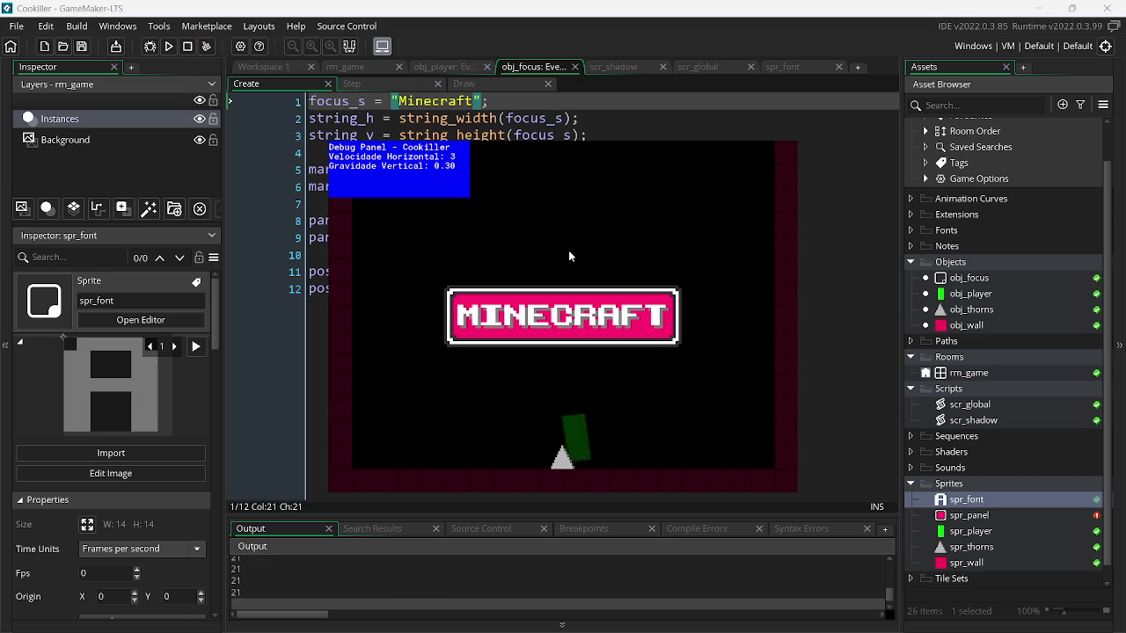
key(Escape)
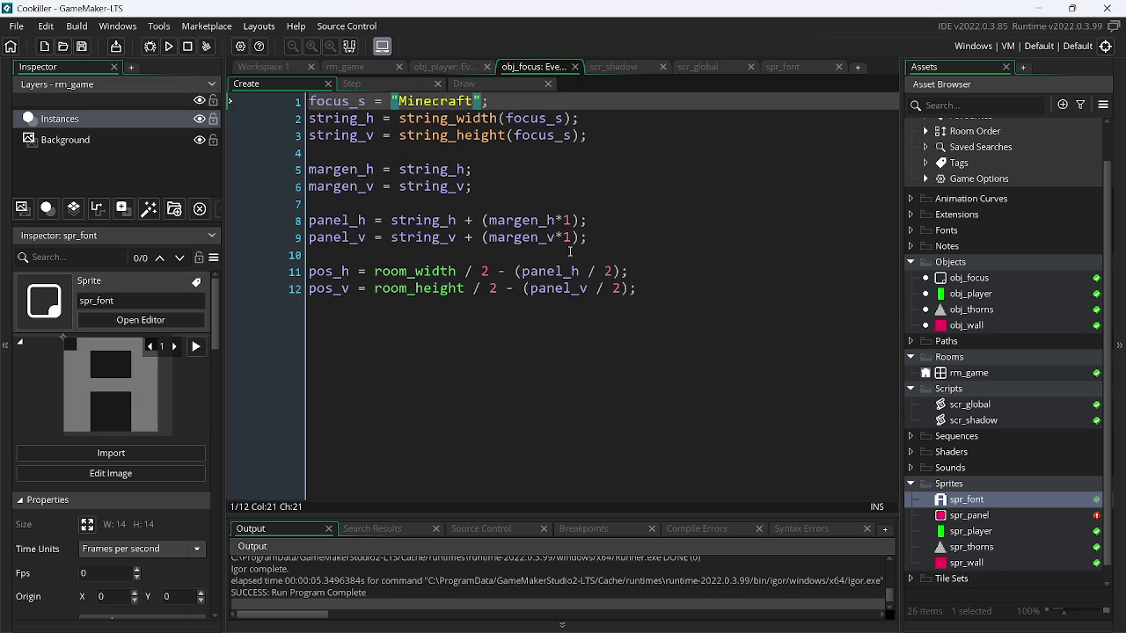
key(ctrl+z)
key(ctrl+s)
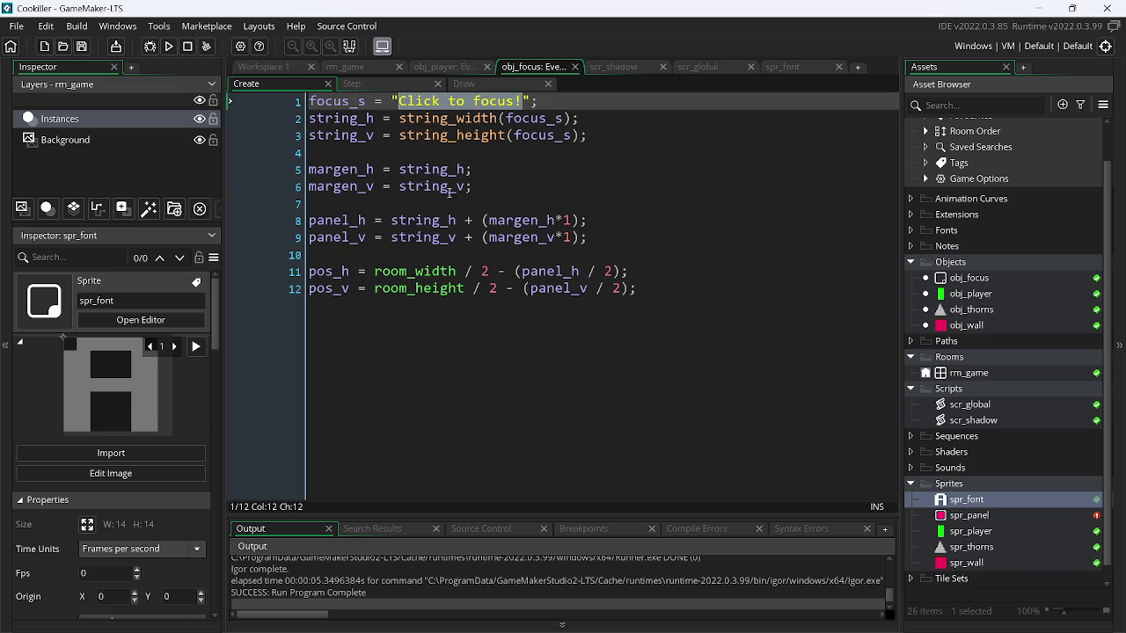
- Delete the *1 multiplier from lines 8 and 9 and run the game
click(573, 221)
key(BackSpace)
key(BackSpace)
key(Down)
key(BackSpace)
key(BackSpace)
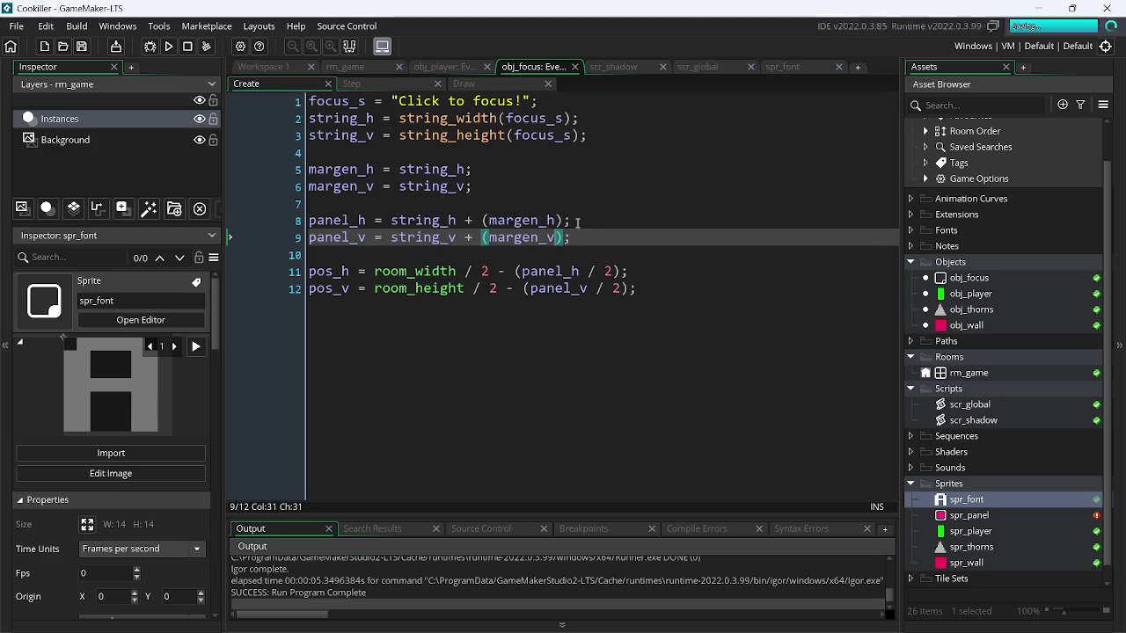
click(170, 46)
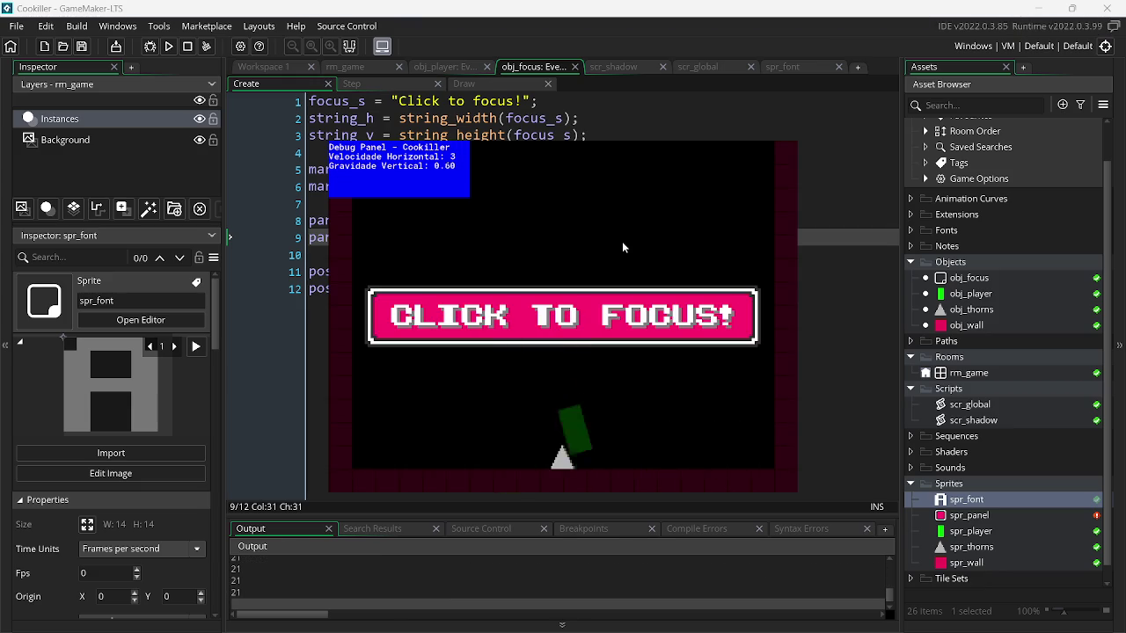
key(shift+F5)
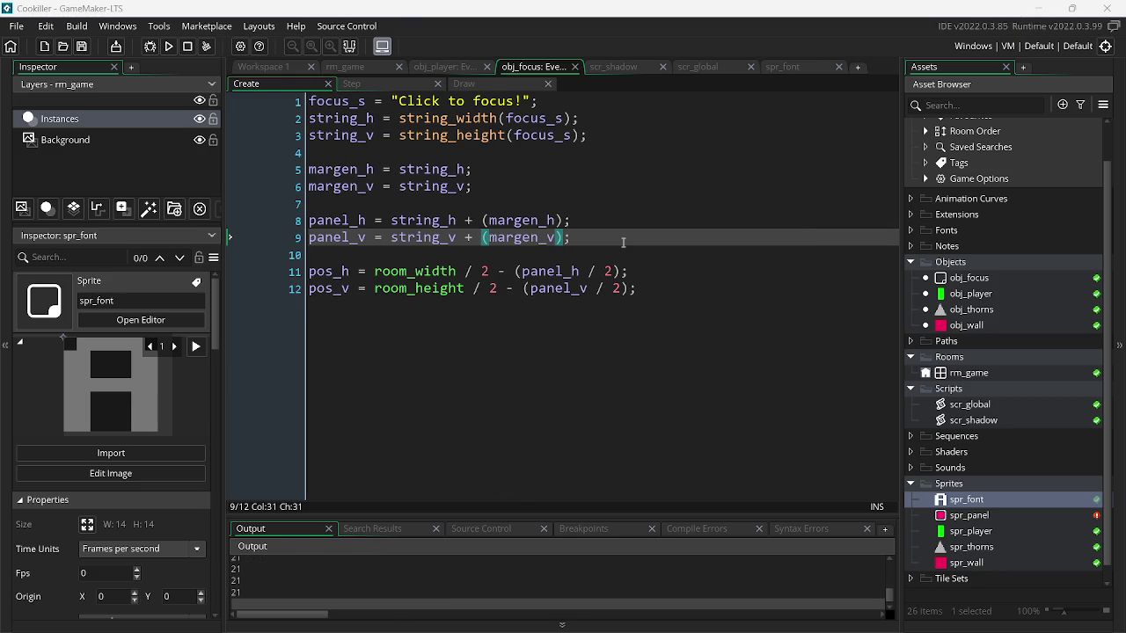
click(482, 87)
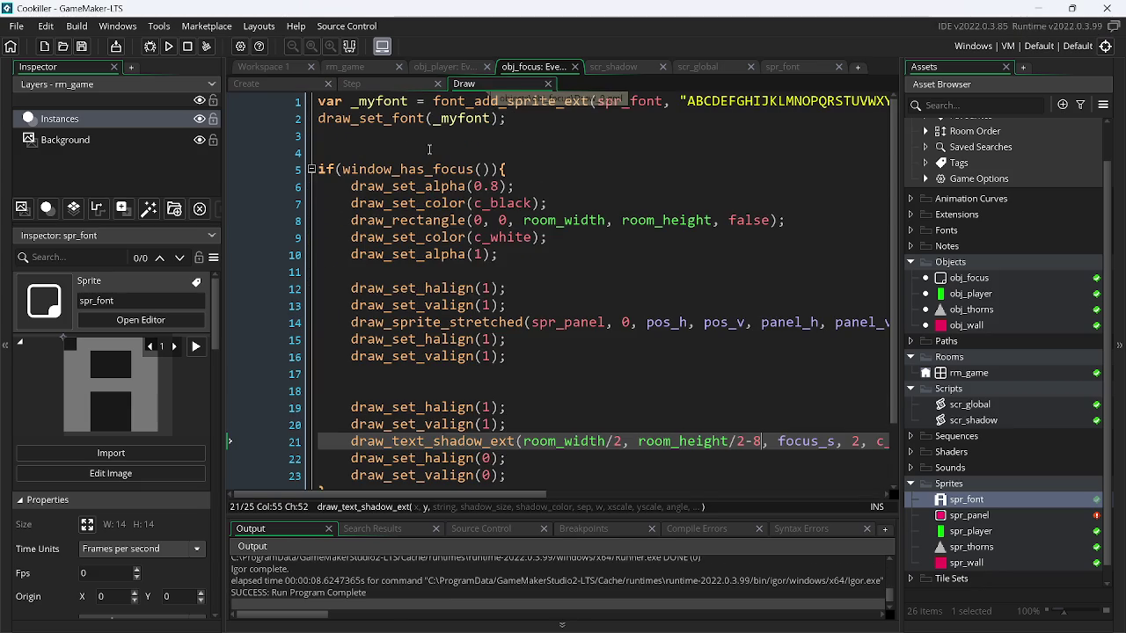
- Invert the check on line 5 to !window_has_focus() and save
click(347, 170)
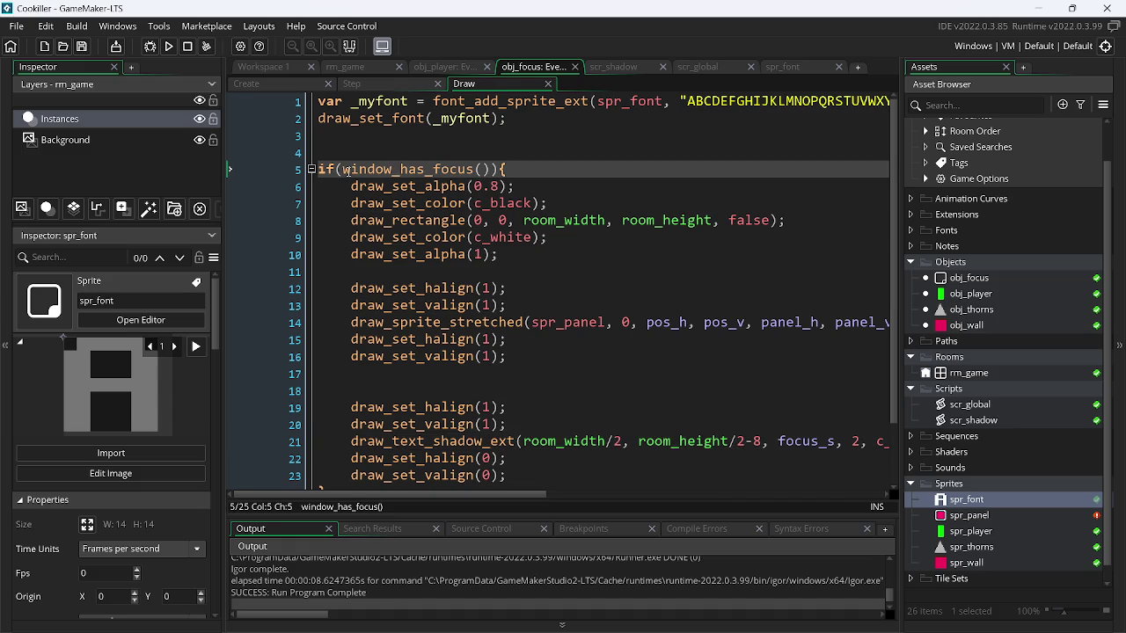
text(!)
key(BackSpace)
text(!)
key(ctrl+s)
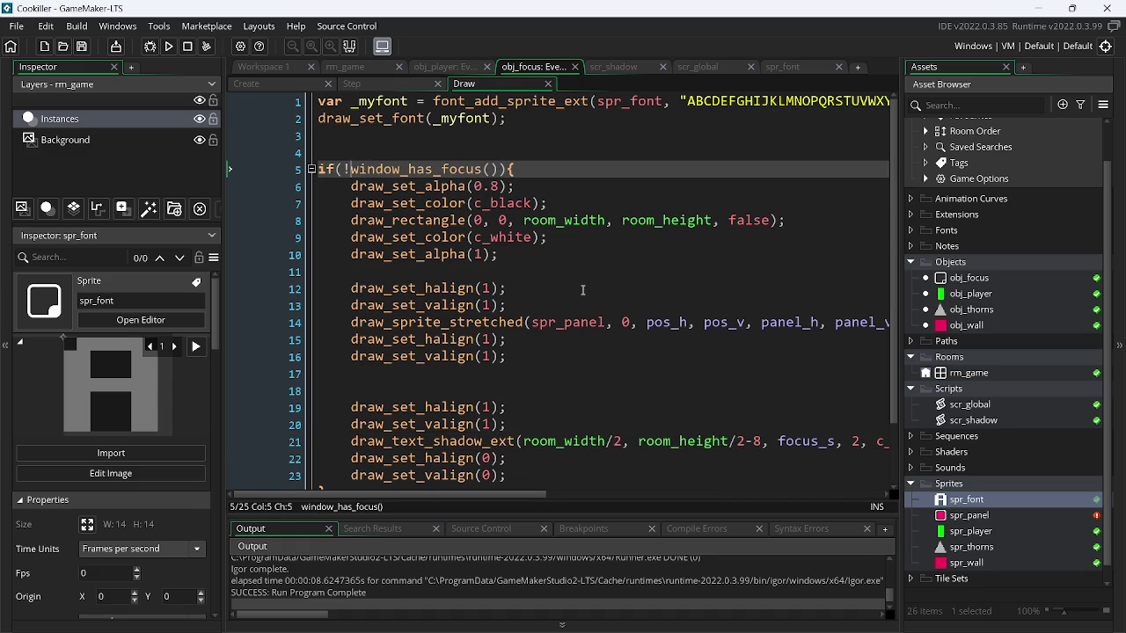
- Delete empty line 17 and set the halign/valign arguments on lines 15–16 to 0
click(408, 385)
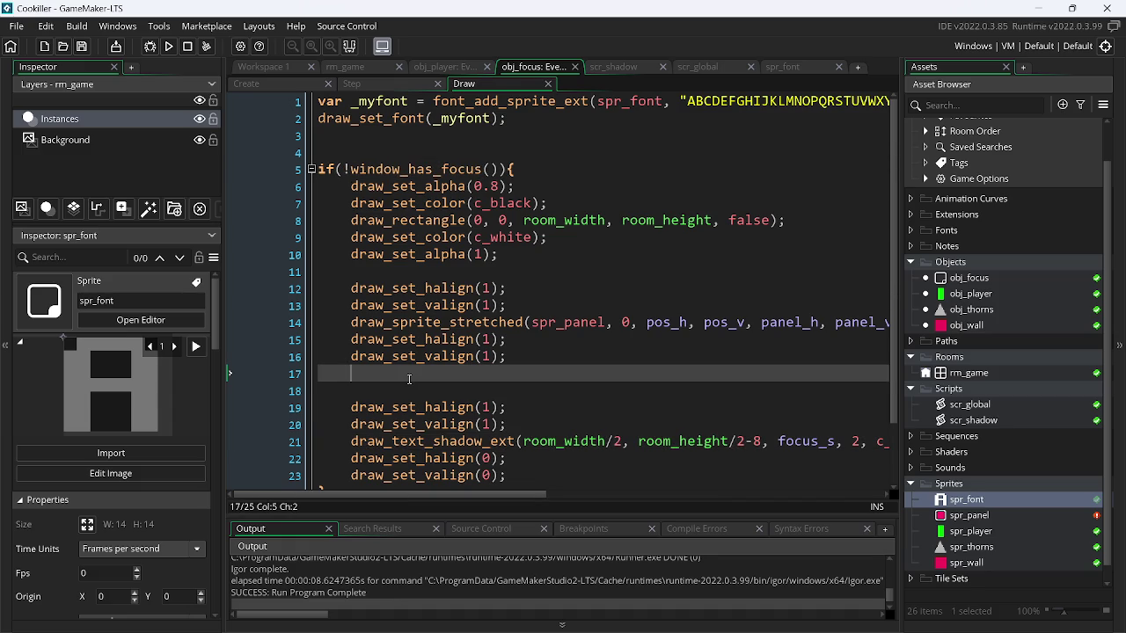
key(BackSpace)
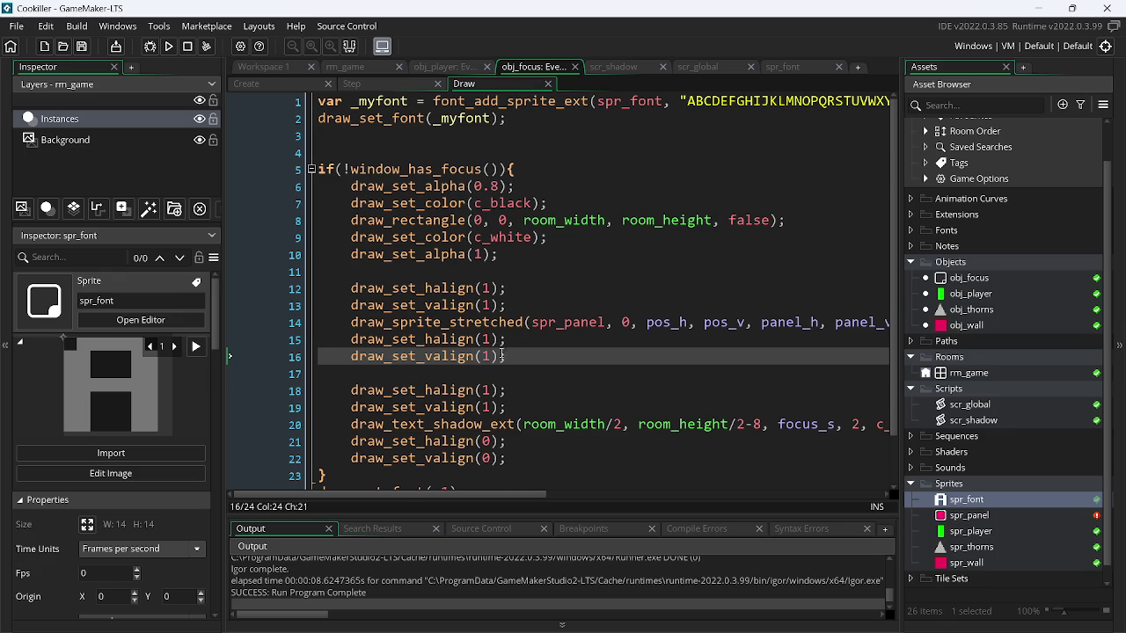
drag(484, 356, 485, 340)
text(0)
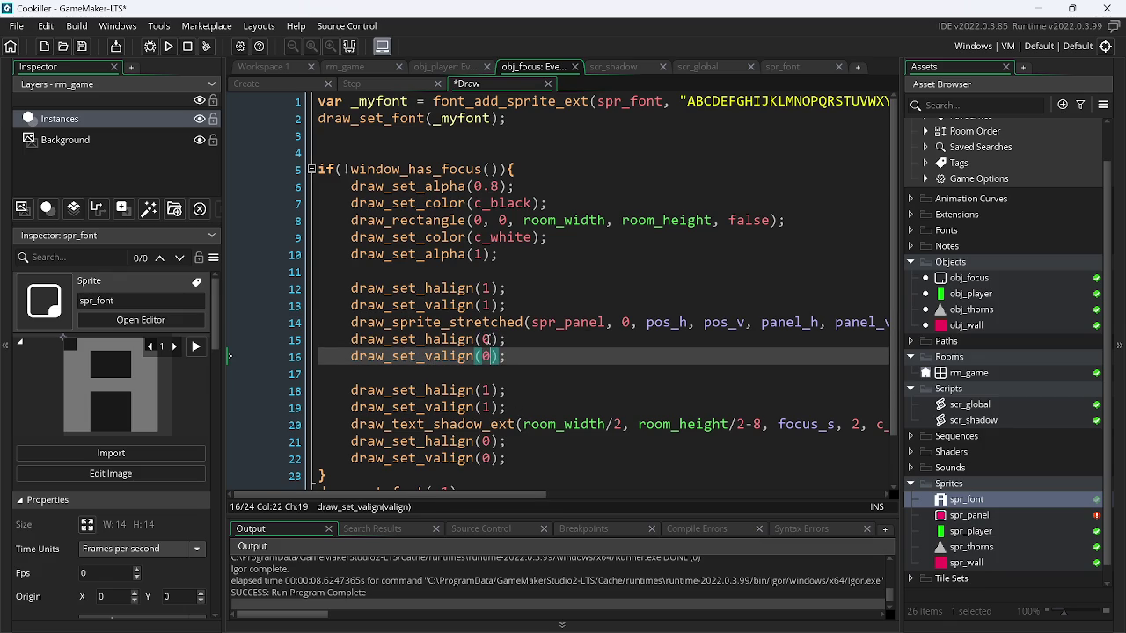
- Run the game and take focus from its window to show the dimmed overlay
click(168, 51)
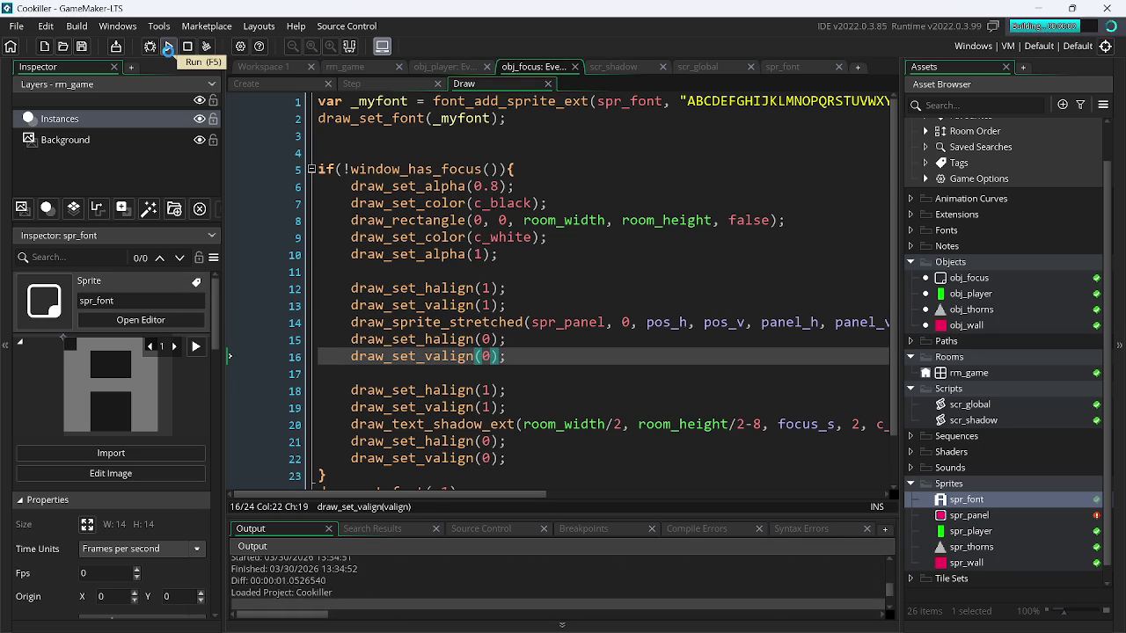
key(space)
click(1038, 7)
click(1042, 9)
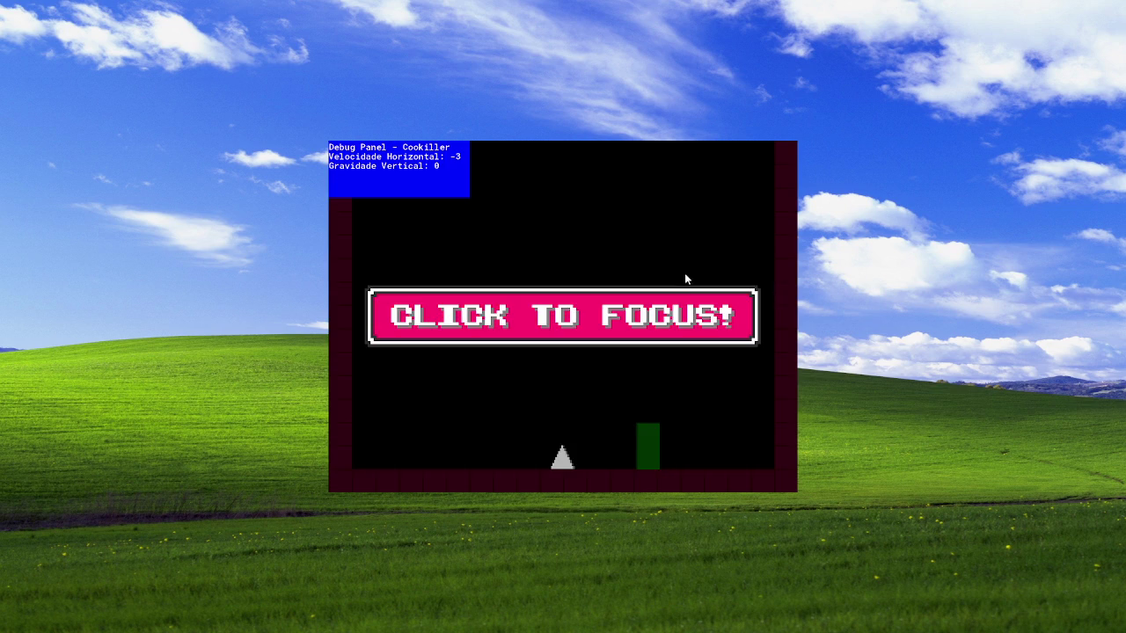
- Switch with Alt+Tab to the browser's Twitch stream manager
key(alt+Tab)
key(Tab)
key(Tab)
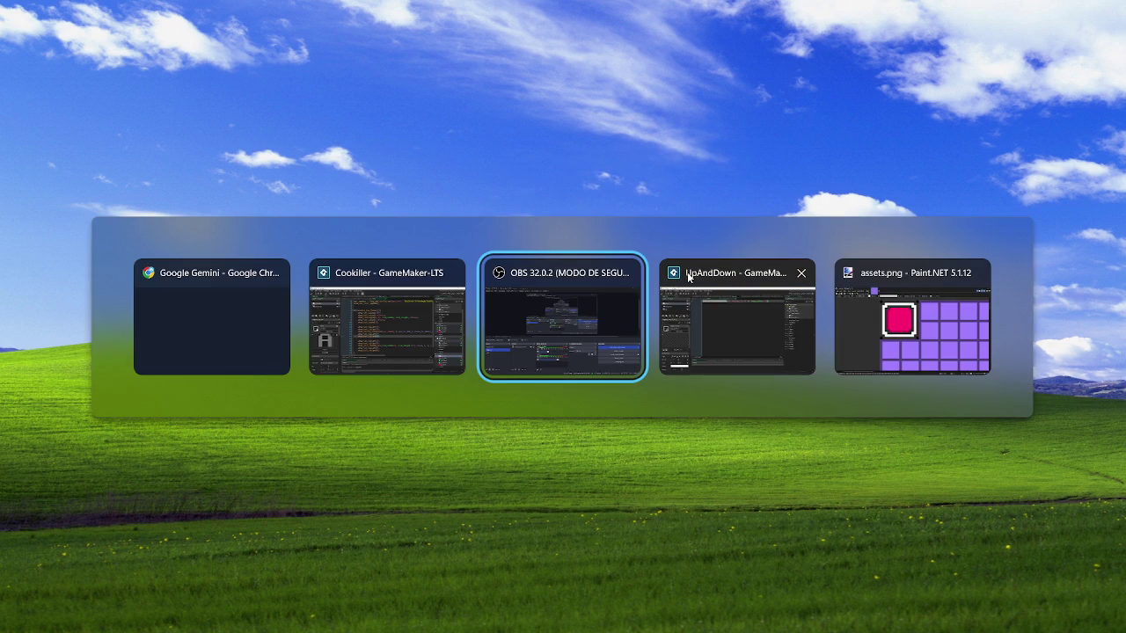
key(Tab)
key(Tab)
key(Tab)
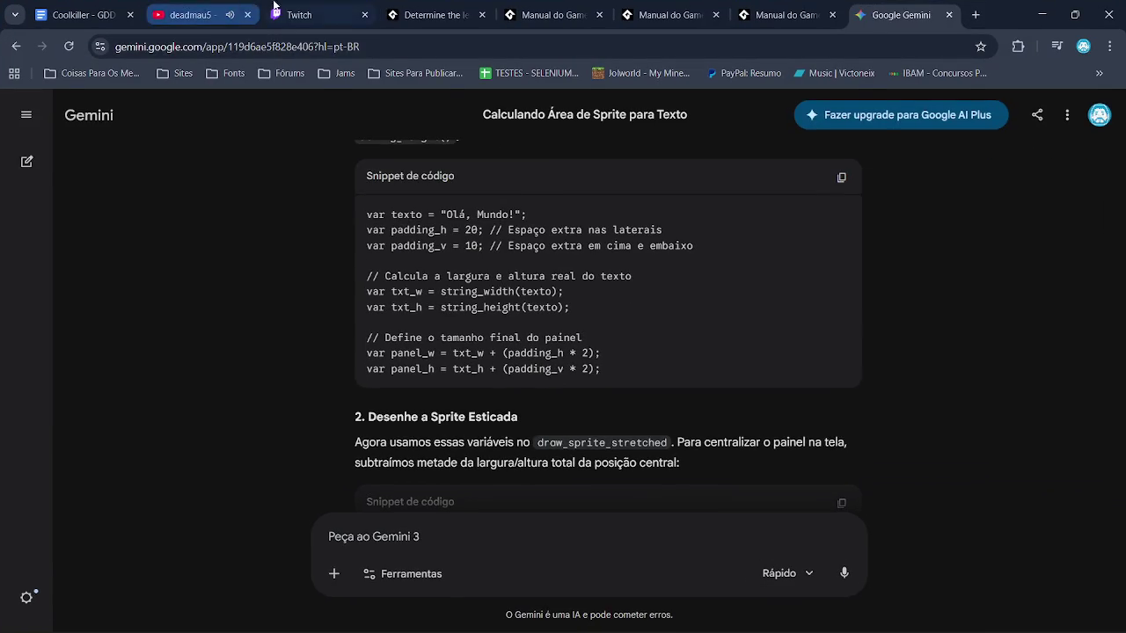
click(285, 7)
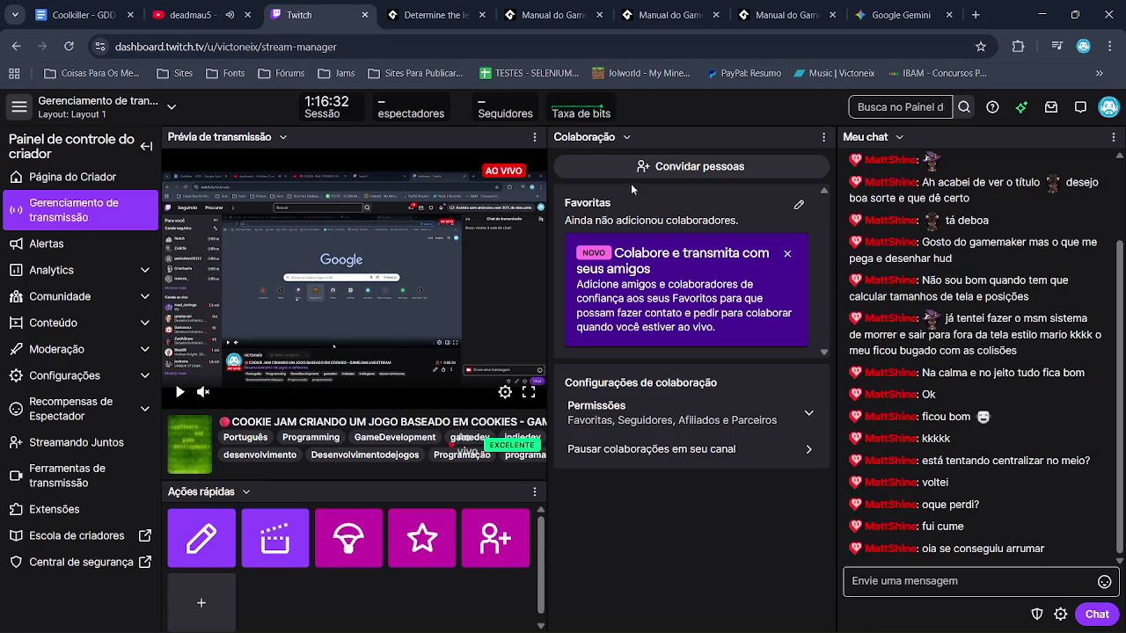
- Reread Gemini's string_width/string_height panel-sizing answer, then switch back to the Cookiller GameMaker project
click(561, 7)
click(677, 11)
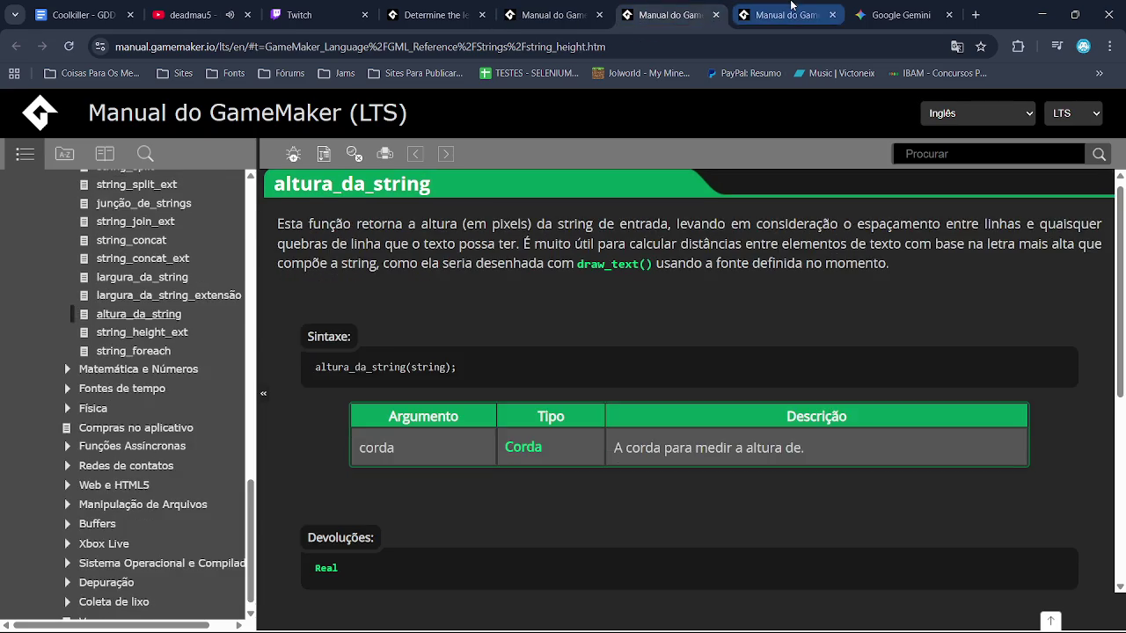
click(792, 11)
click(892, 7)
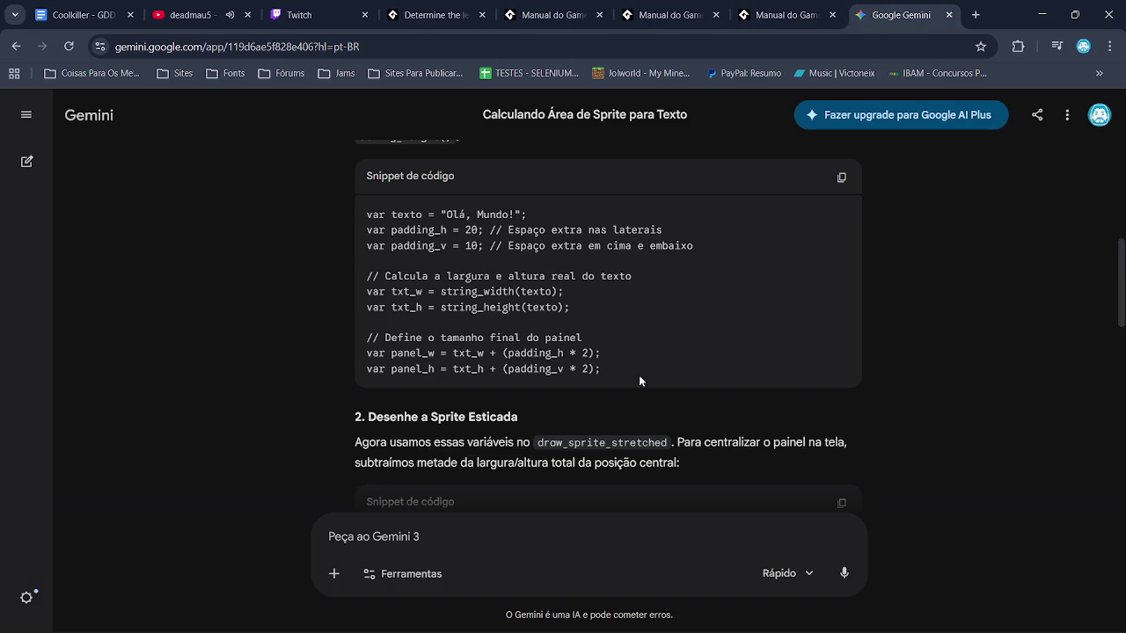
scroll(627, 367, up, 2)
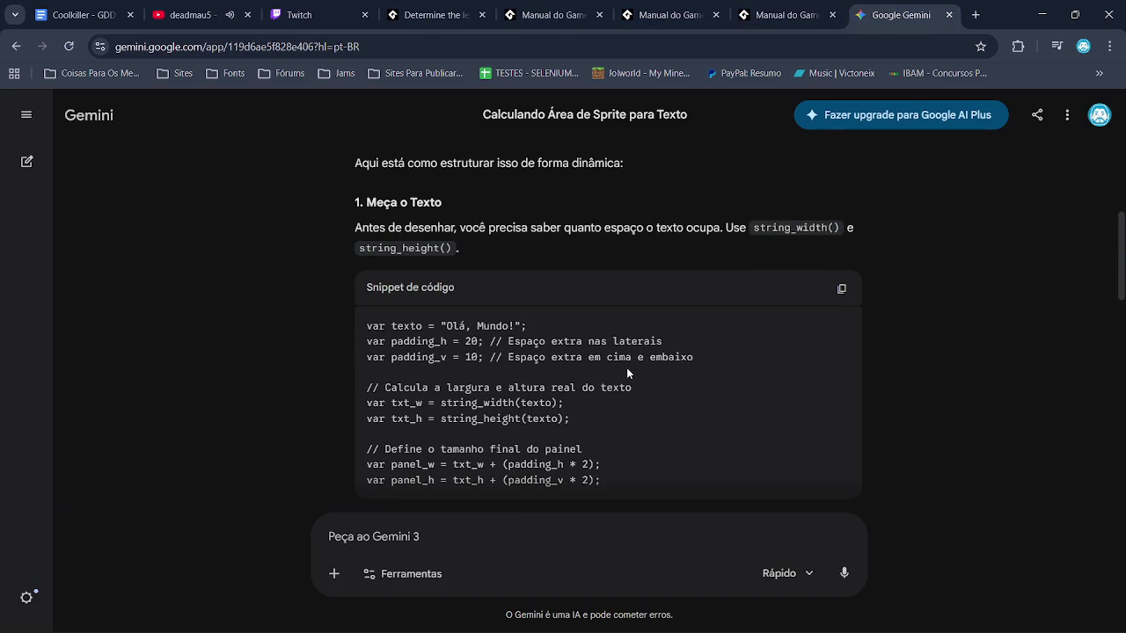
scroll(626, 367, up, 3)
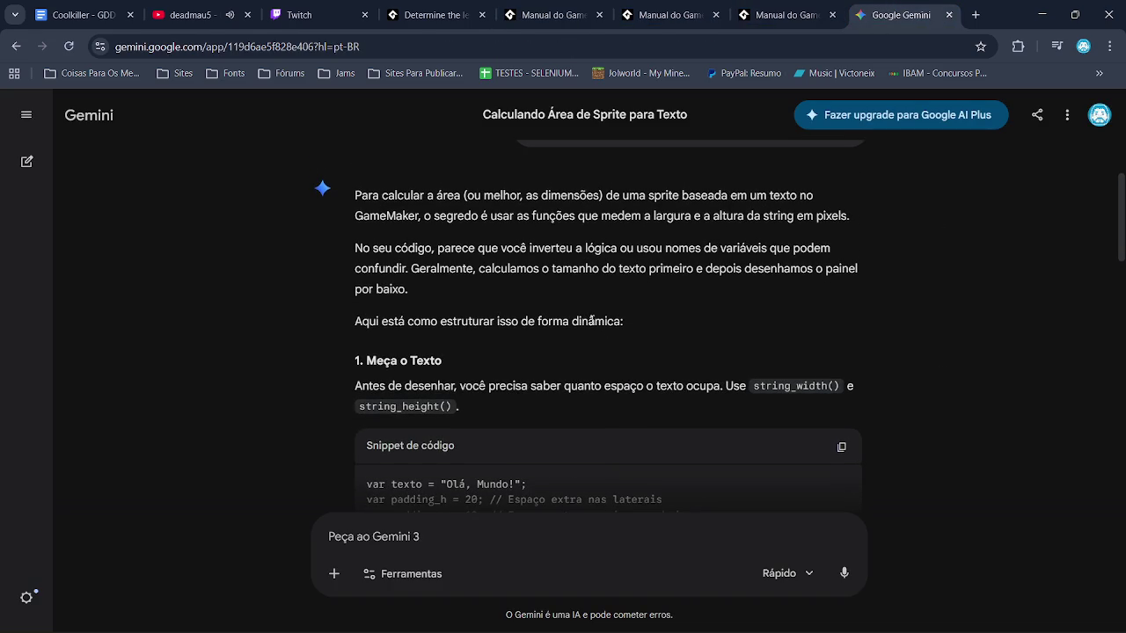
scroll(591, 321, up, 3)
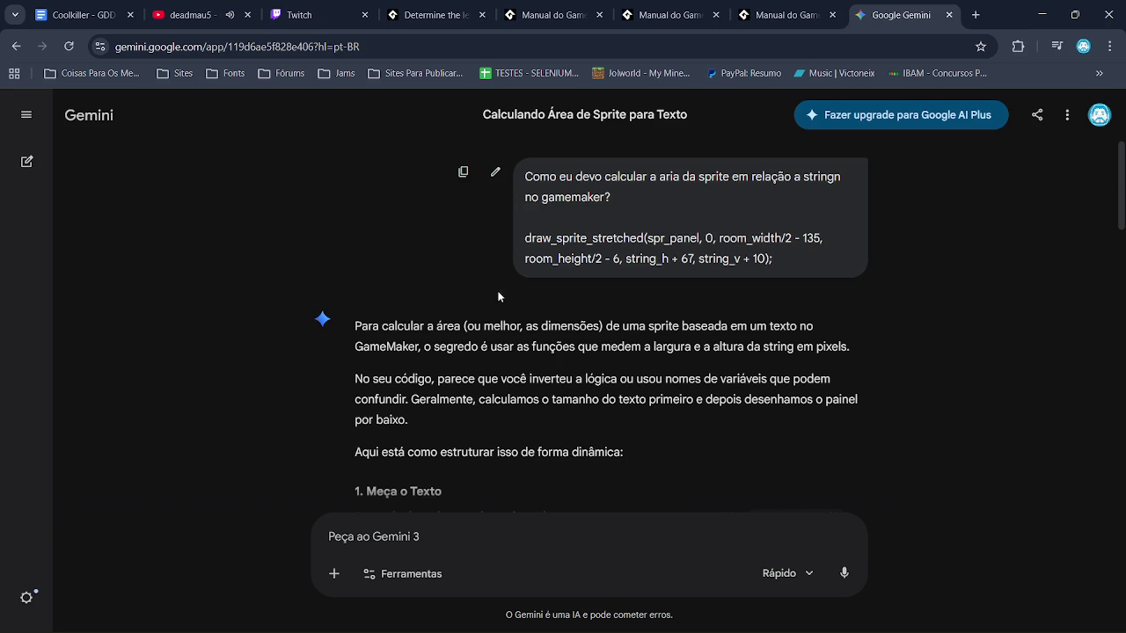
scroll(498, 296, down, 3)
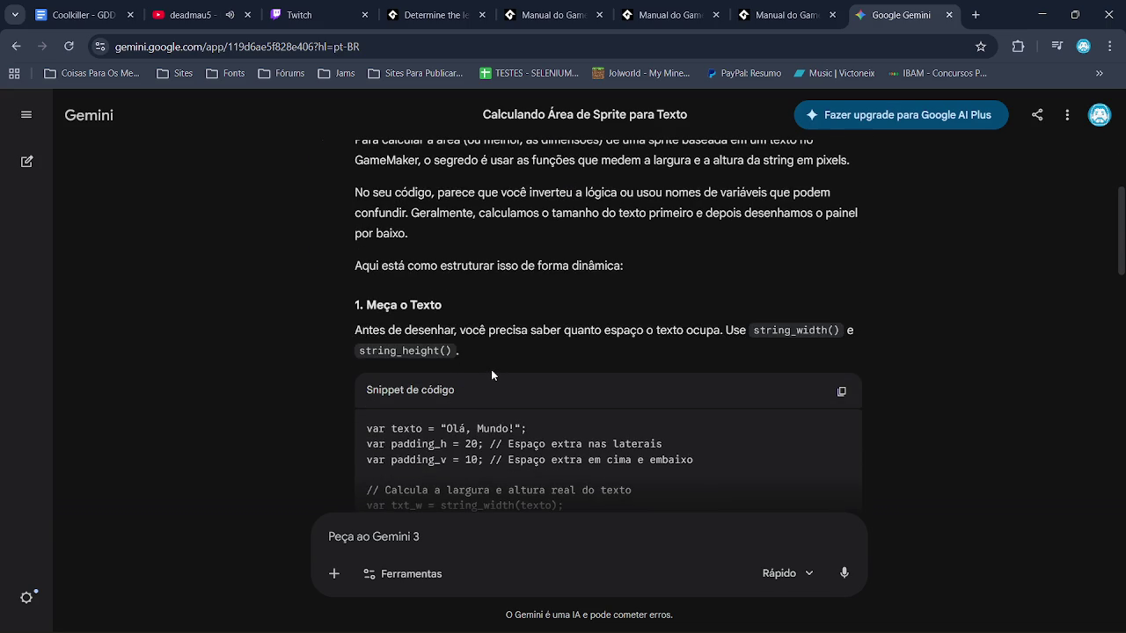
scroll(490, 369, down, 3)
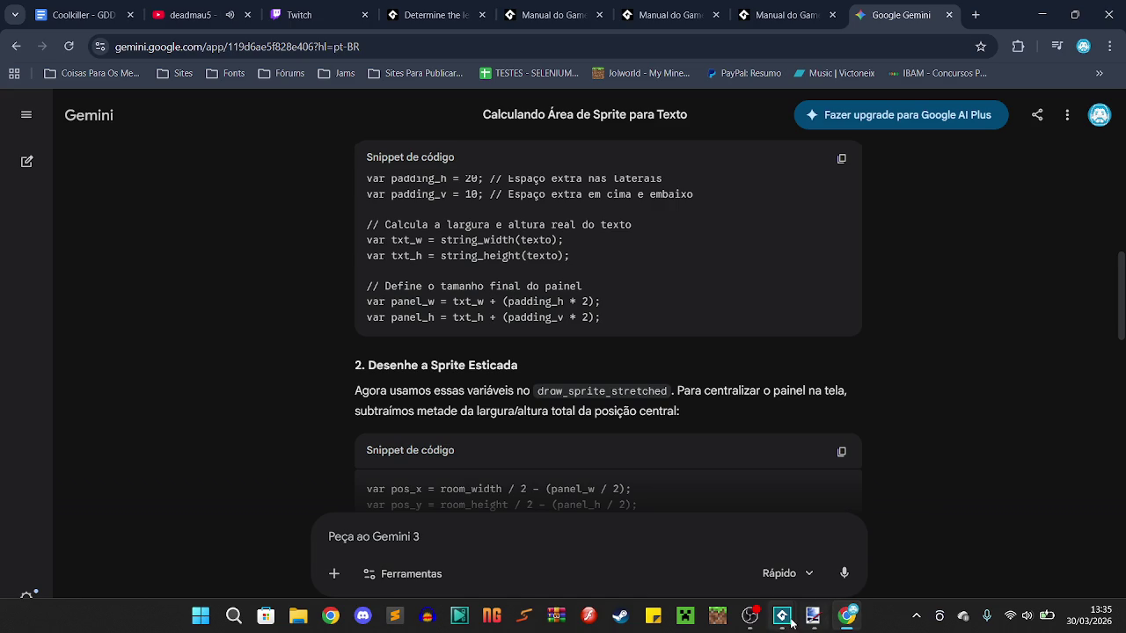
mouse_move(781, 616)
click(754, 561)
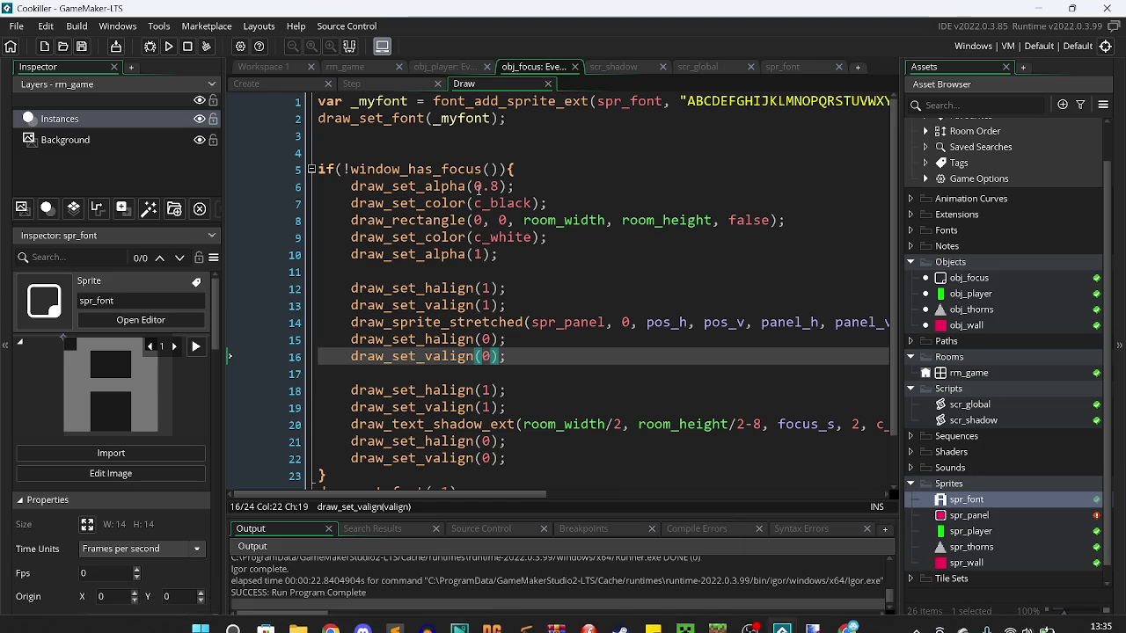
- Replace the Create event's line 1 message with 'Mojang' and run the game to preview the panel
click(303, 84)
drag(525, 100, 407, 101)
click(329, 103)
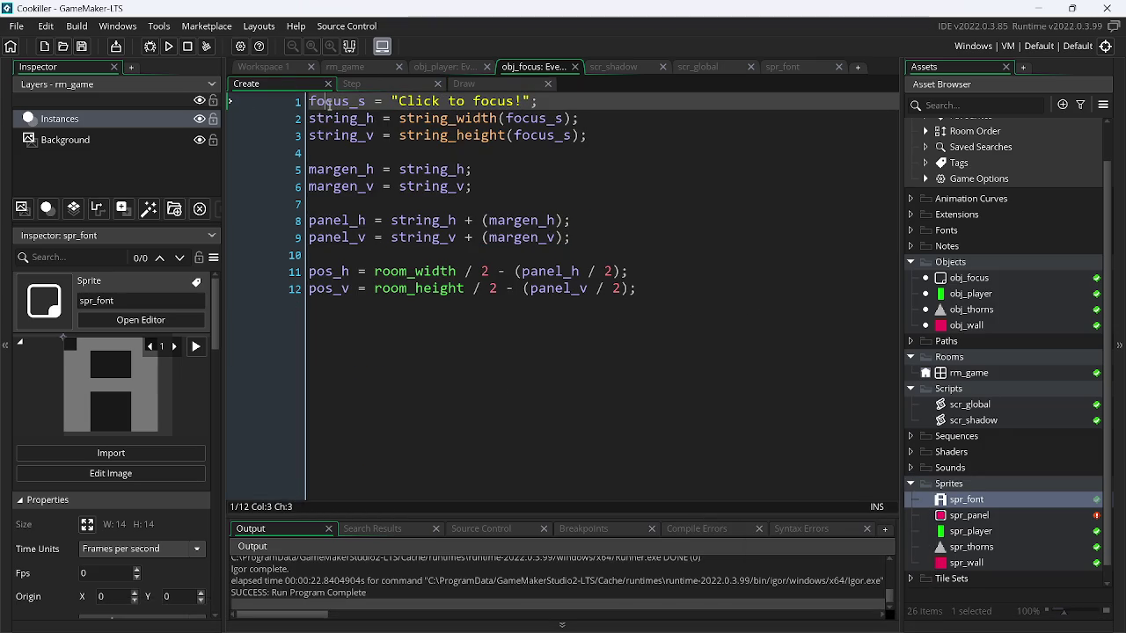
mouse_move(525, 102)
mouse_down()
mouse_move(407, 104)
mouse_move(398, 114)
mouse_up()
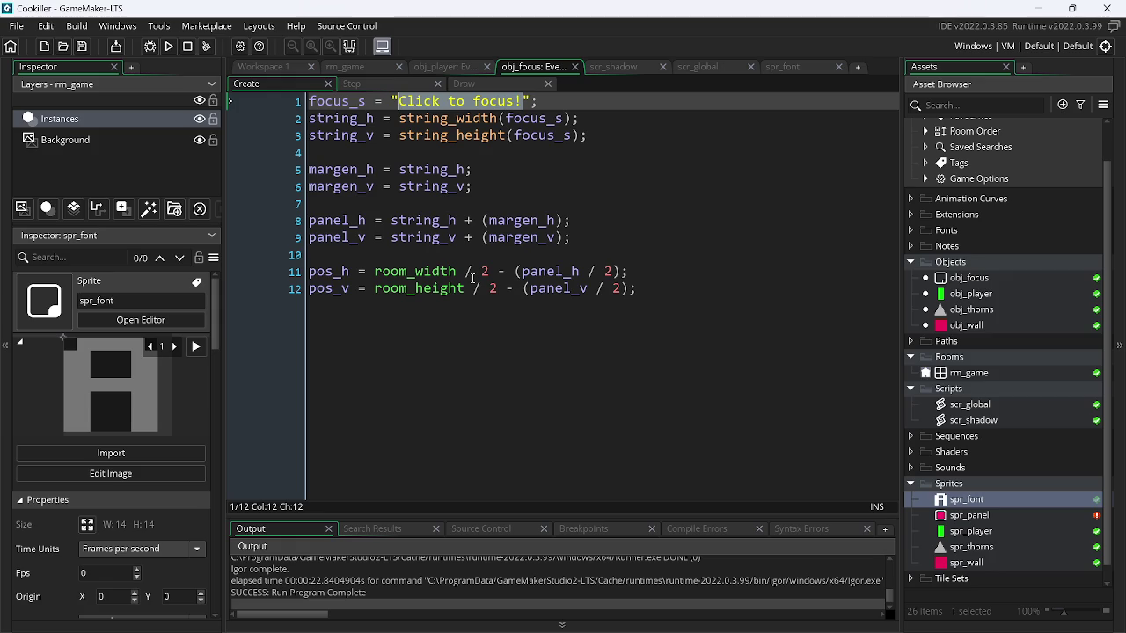
text(Mojang)
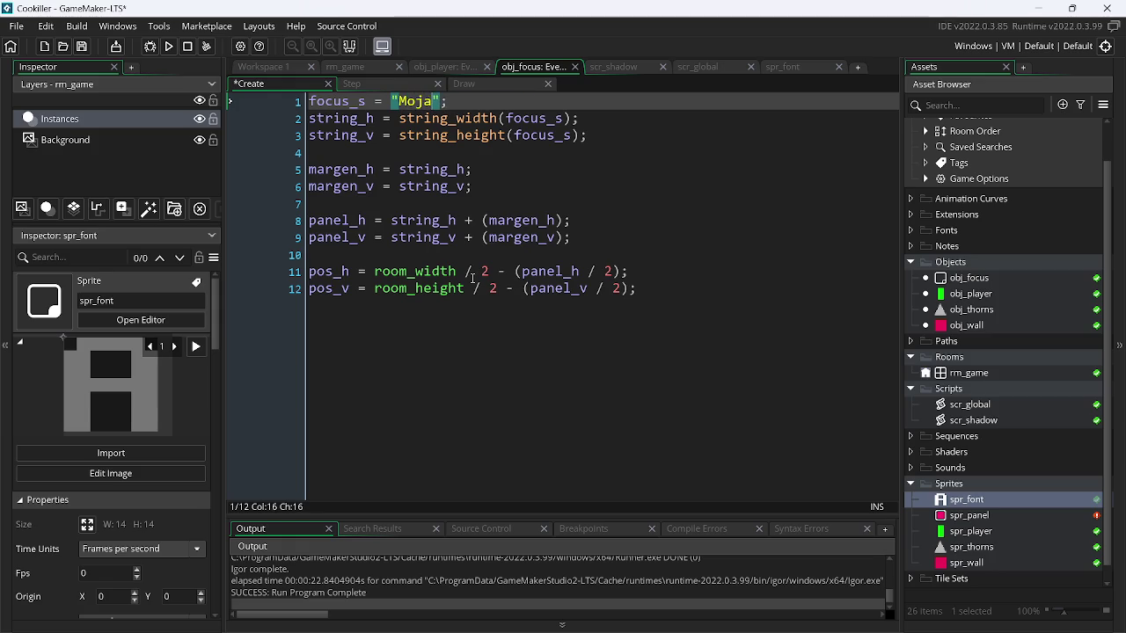
click(170, 45)
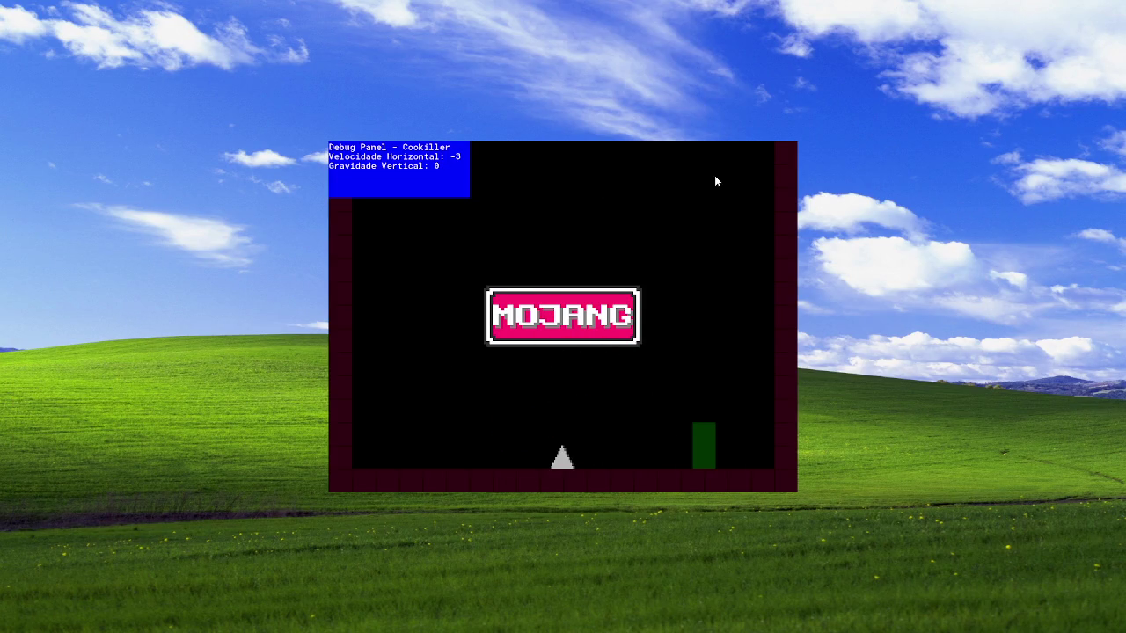
key(Escape)
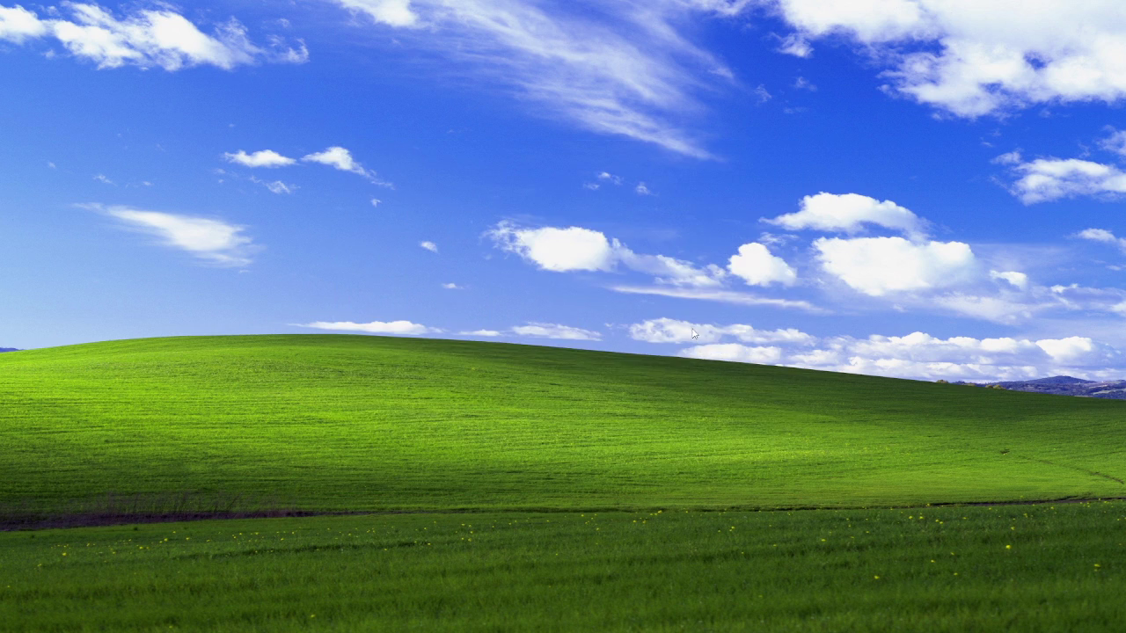
- Restore the 'Click to focus!' message, rerun, and minimize the editor to test the focus-loss panel
key(alt+Tab)
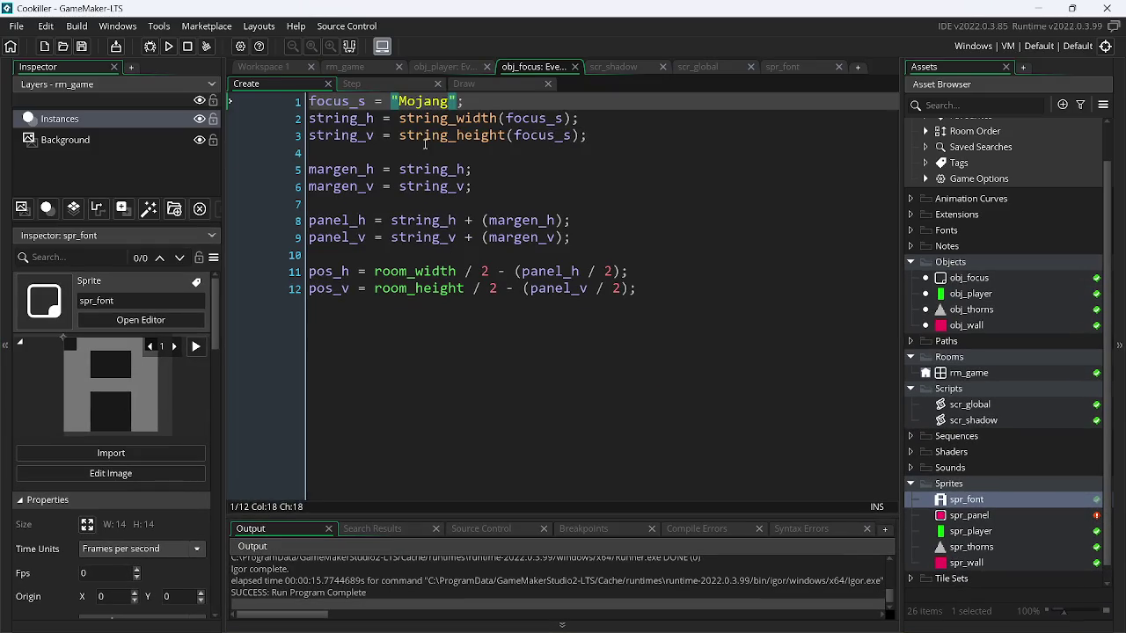
text(Click to focus!)
key(ctrl+s)
click(168, 49)
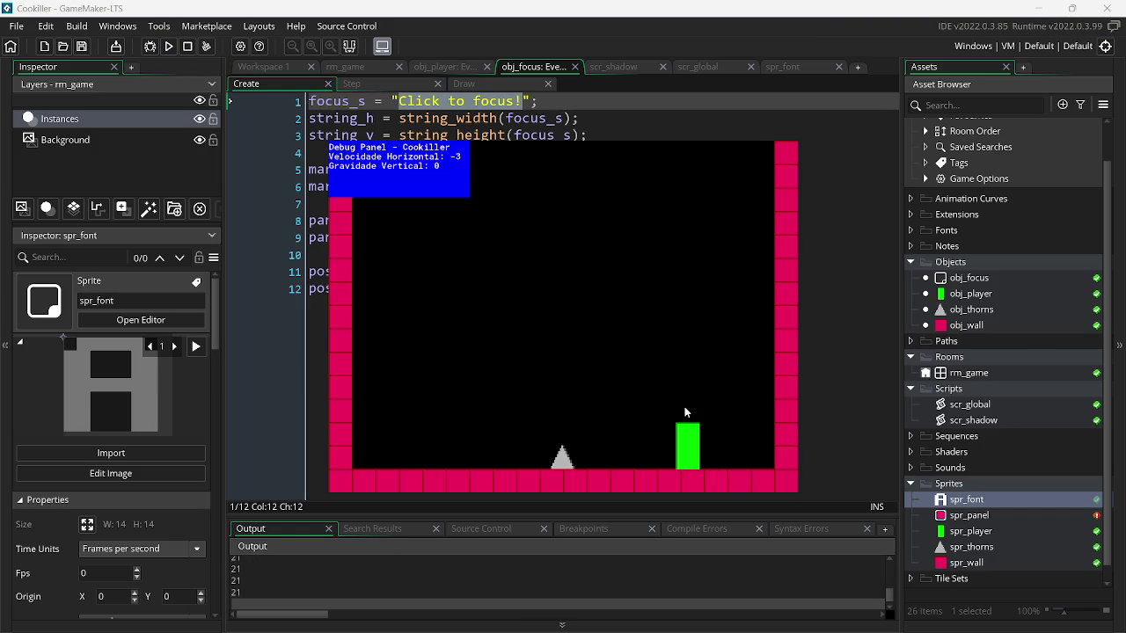
click(1027, 9)
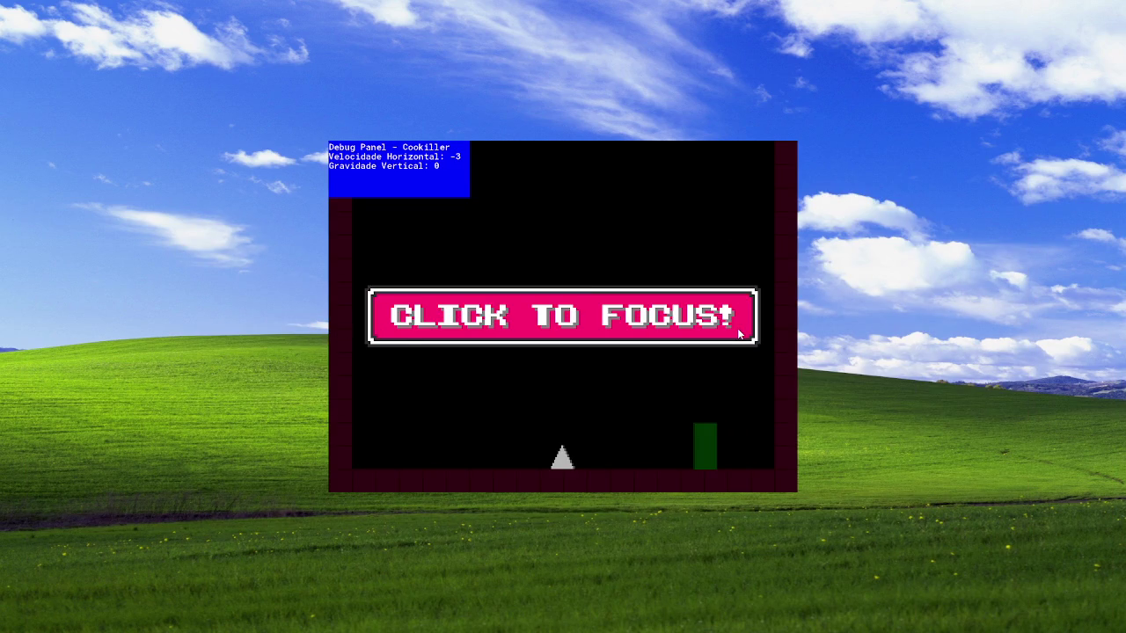
click(767, 364)
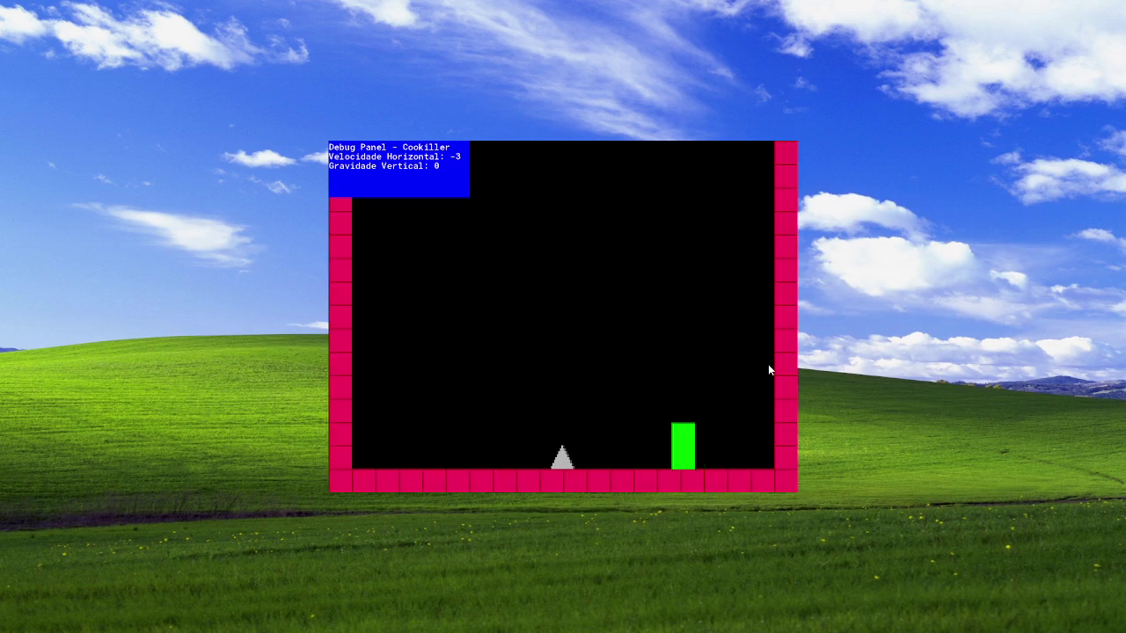
key(alt+F4)
key(alt+Tab)
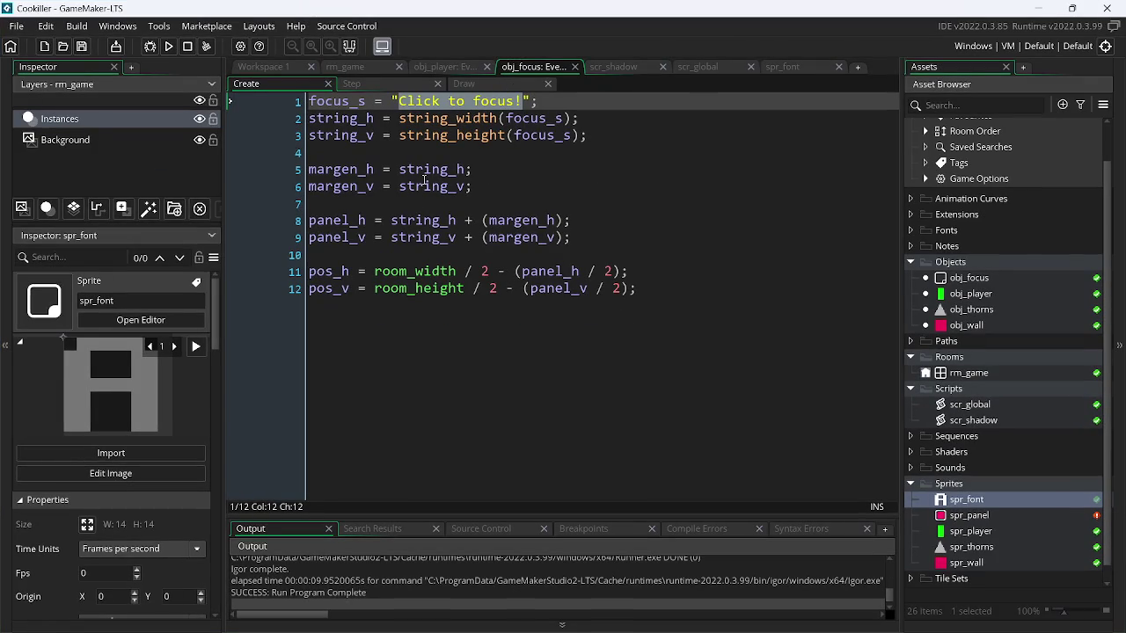
key(alt+Tab)
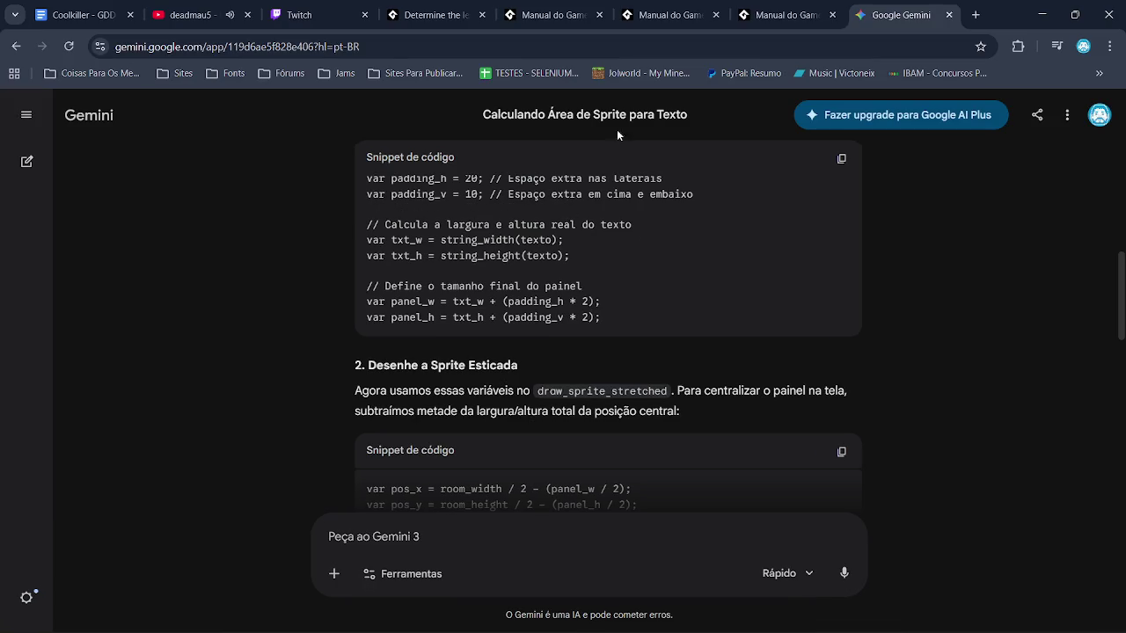
- Close the Gemini, GameMaker manual, string_length and forum thread tabs, then return to GameMaker
click(949, 15)
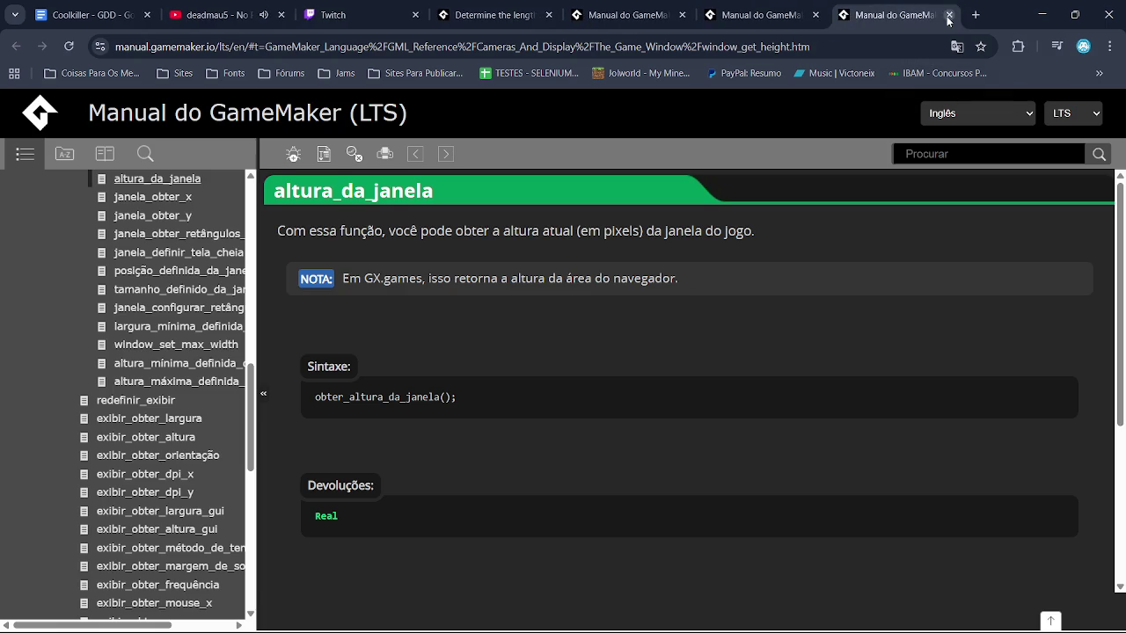
click(948, 15)
click(947, 15)
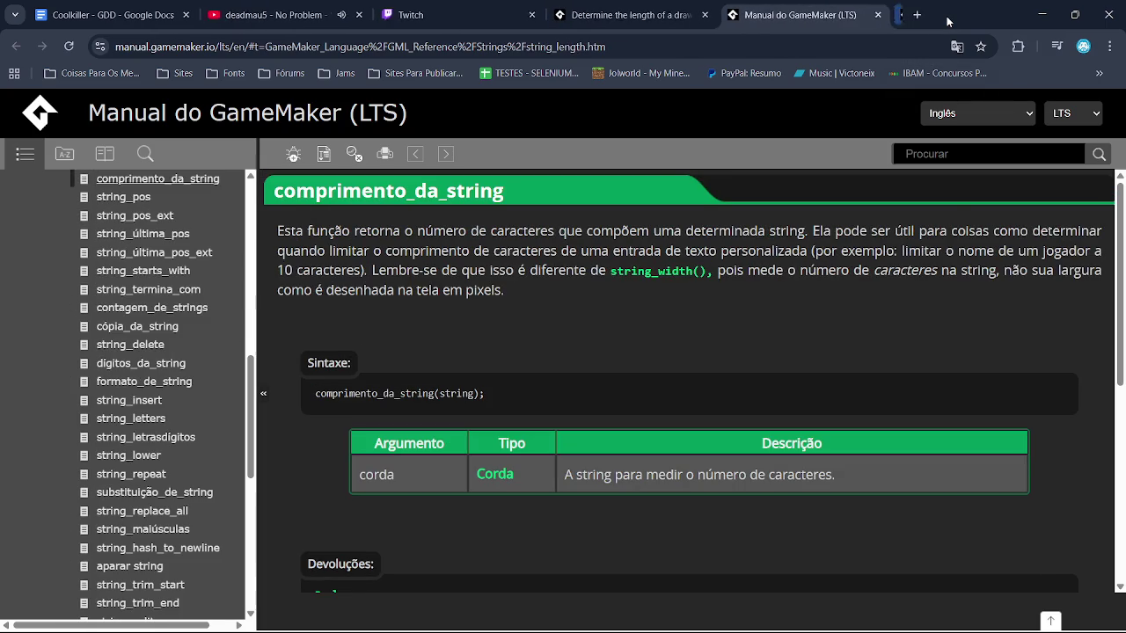
click(885, 15)
click(711, 15)
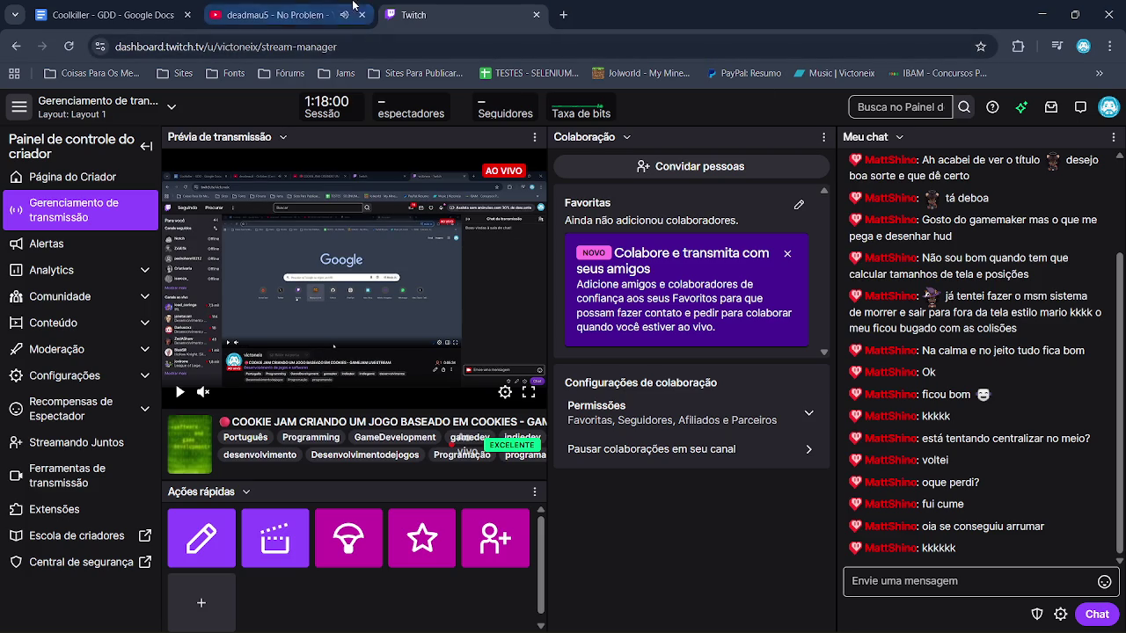
click(272, 15)
key(alt+Tab)
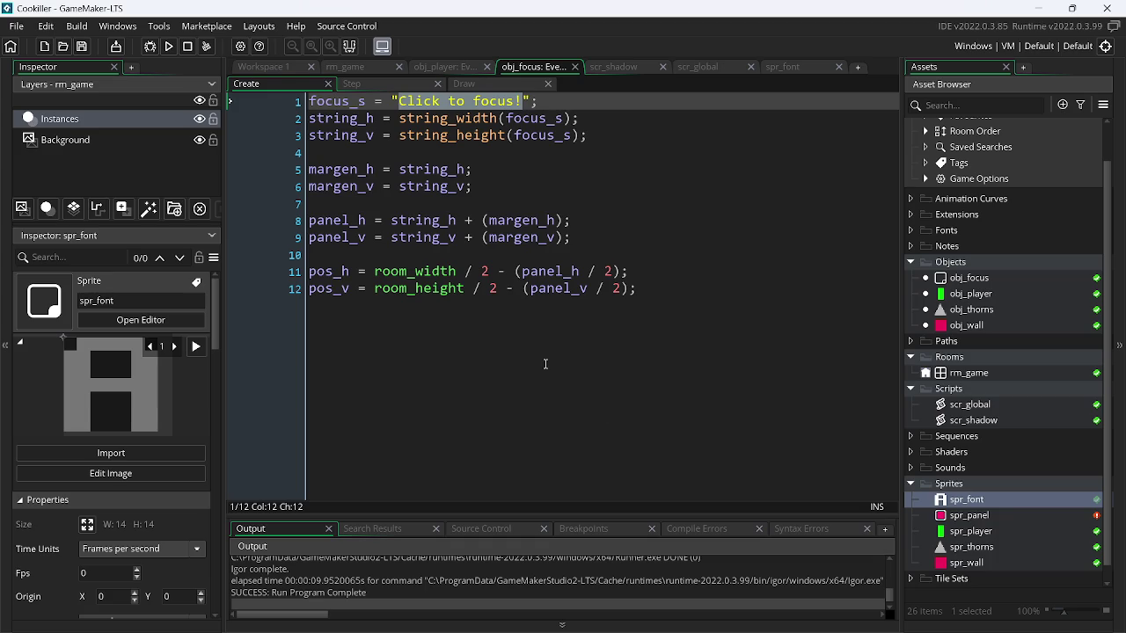
- Change the Draw event's line 5 check to if(window_has_focus()) and rerun to see the CLICK TO FOCUS! panel
click(170, 46)
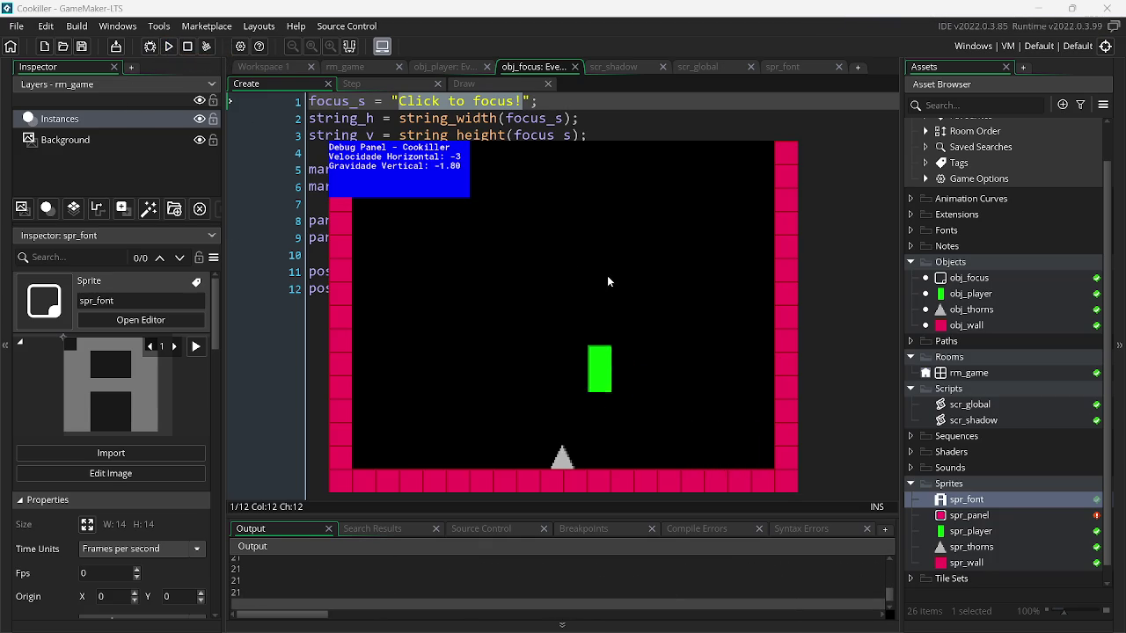
key(Escape)
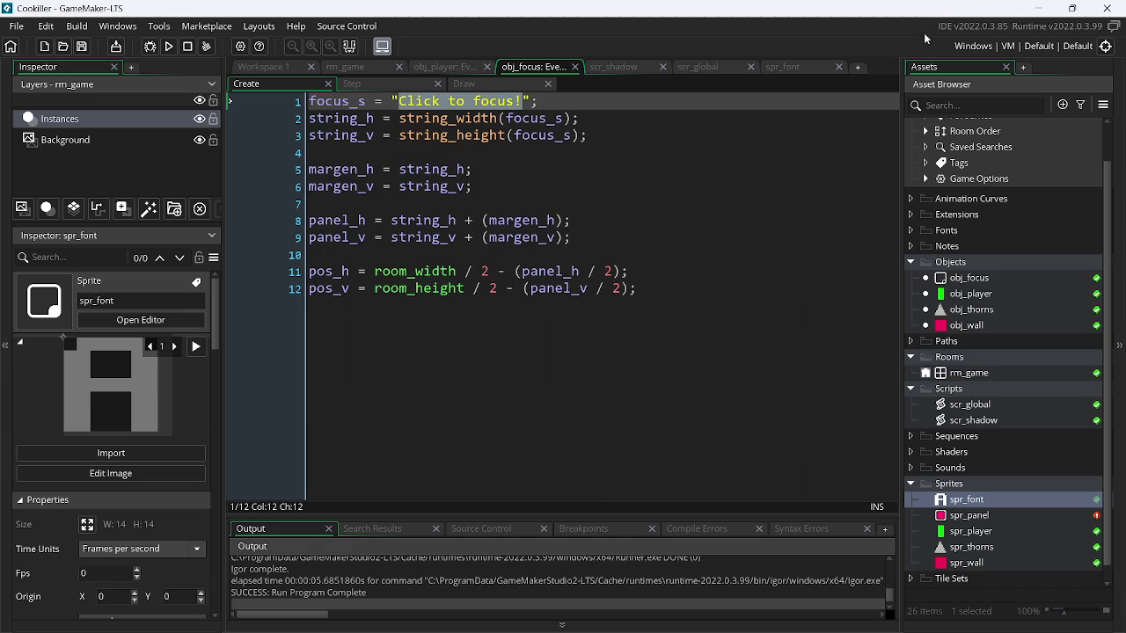
click(481, 82)
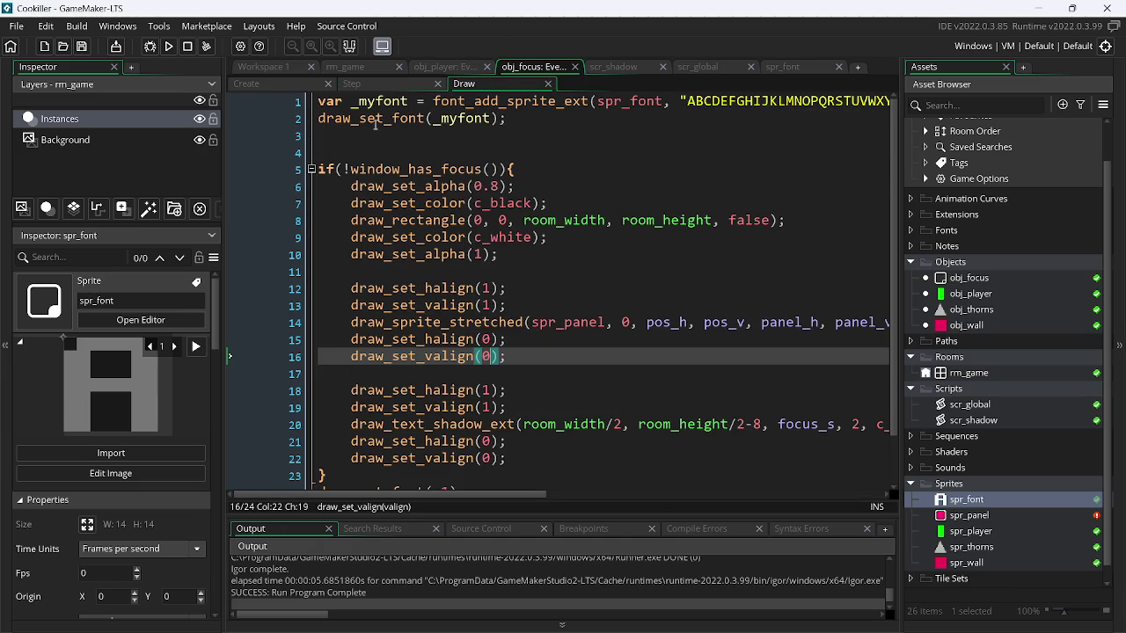
click(345, 168)
key(Delete)
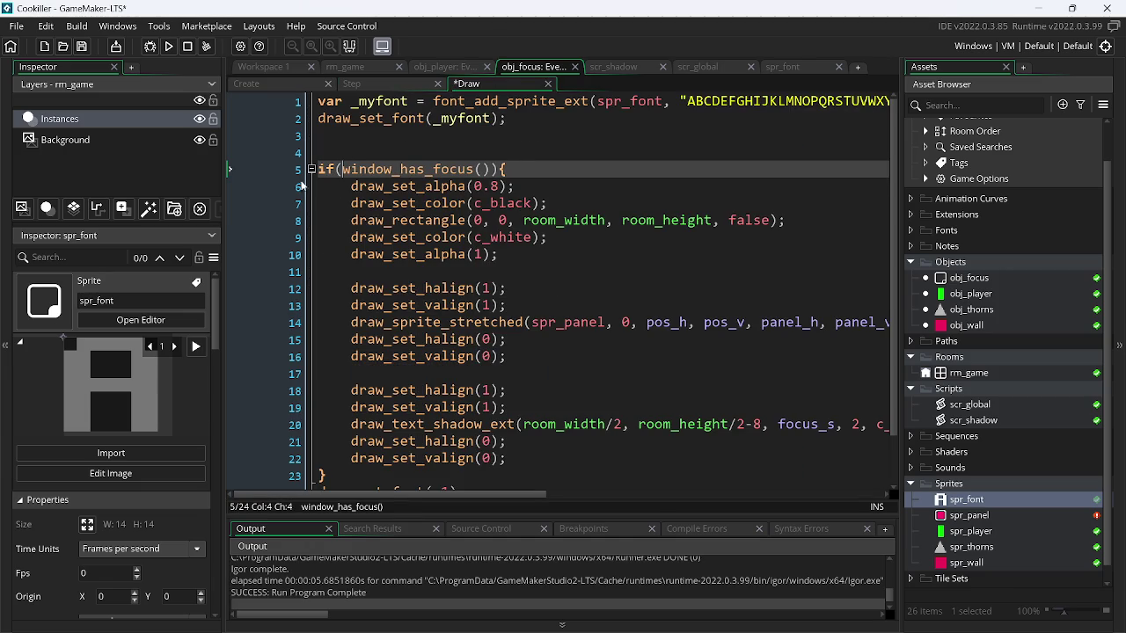
click(168, 47)
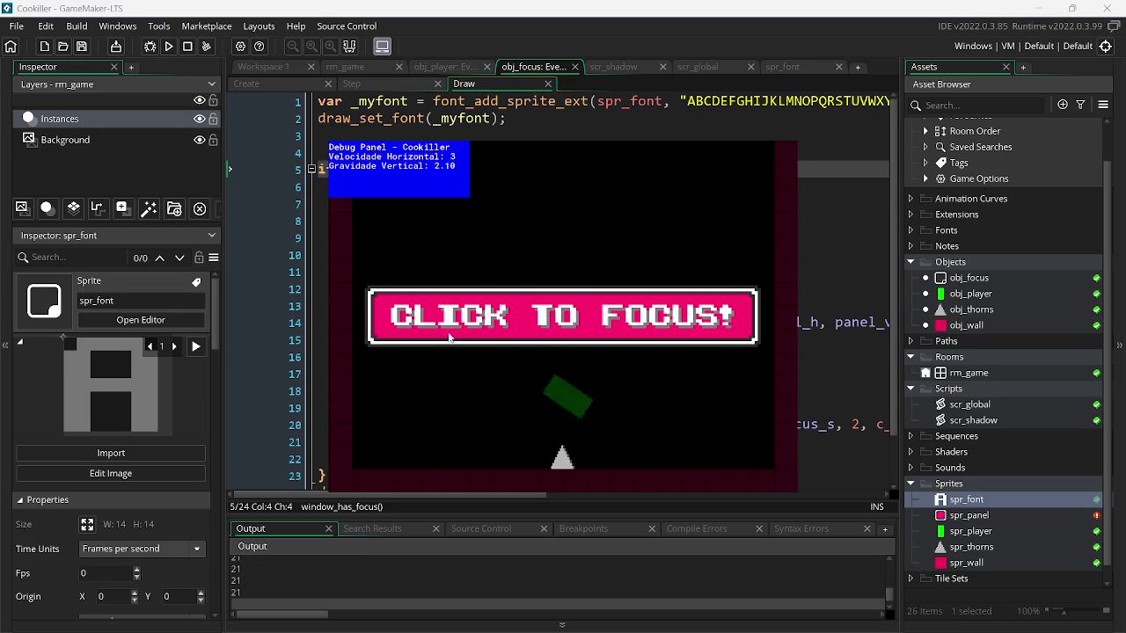
click(248, 84)
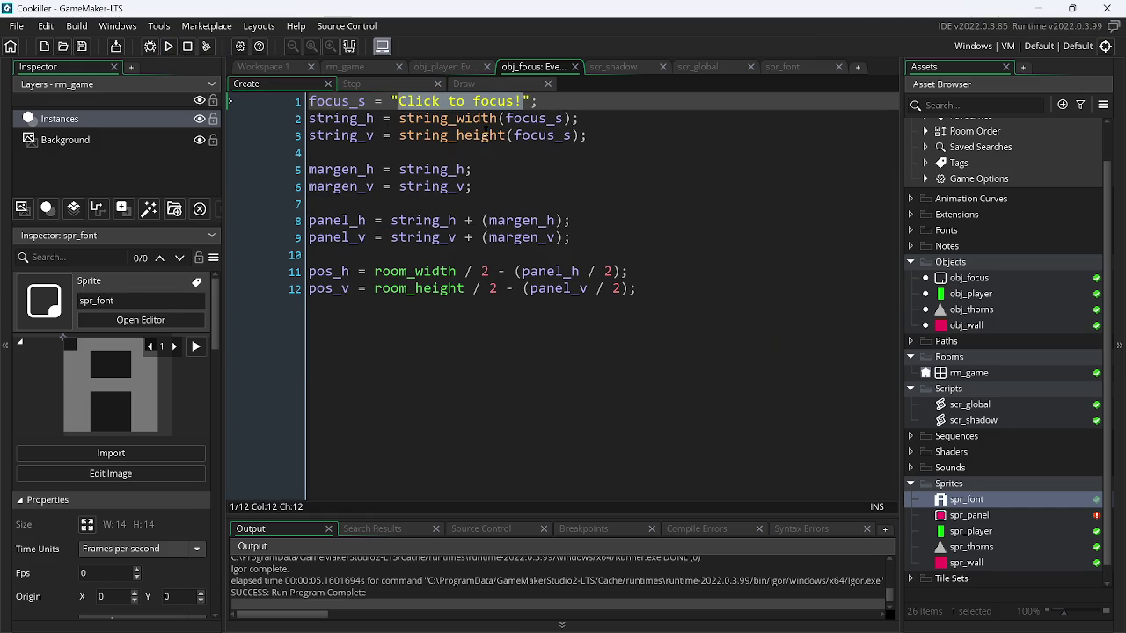
- Test-run the focus panel with the message 'minecraft', then with the message 'a'
key(BackSpace)
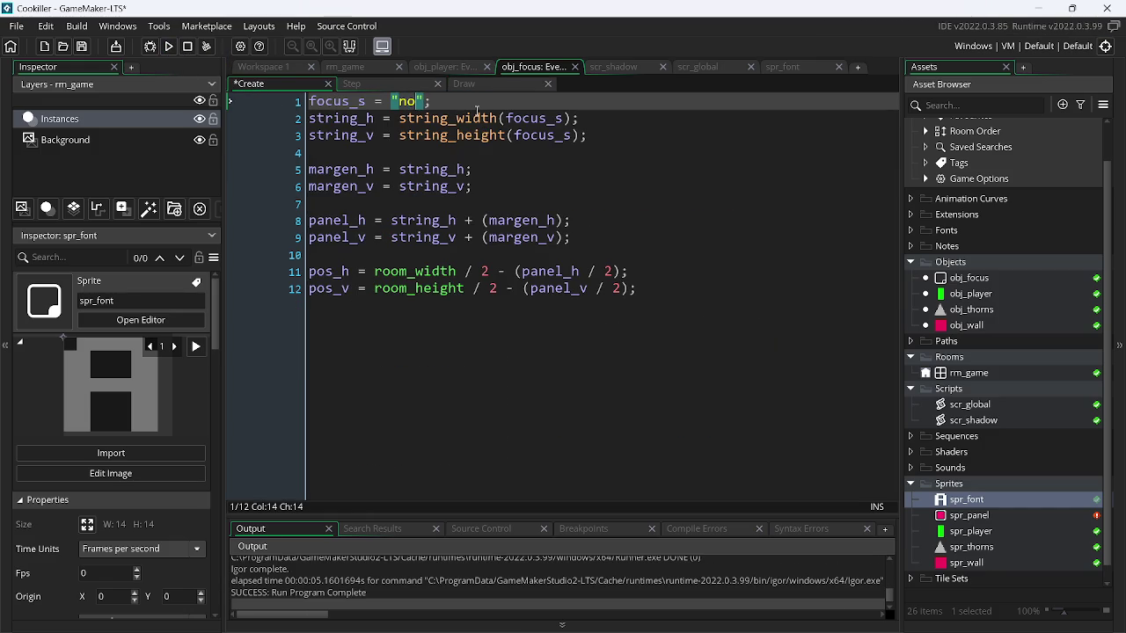
text(minecraft)
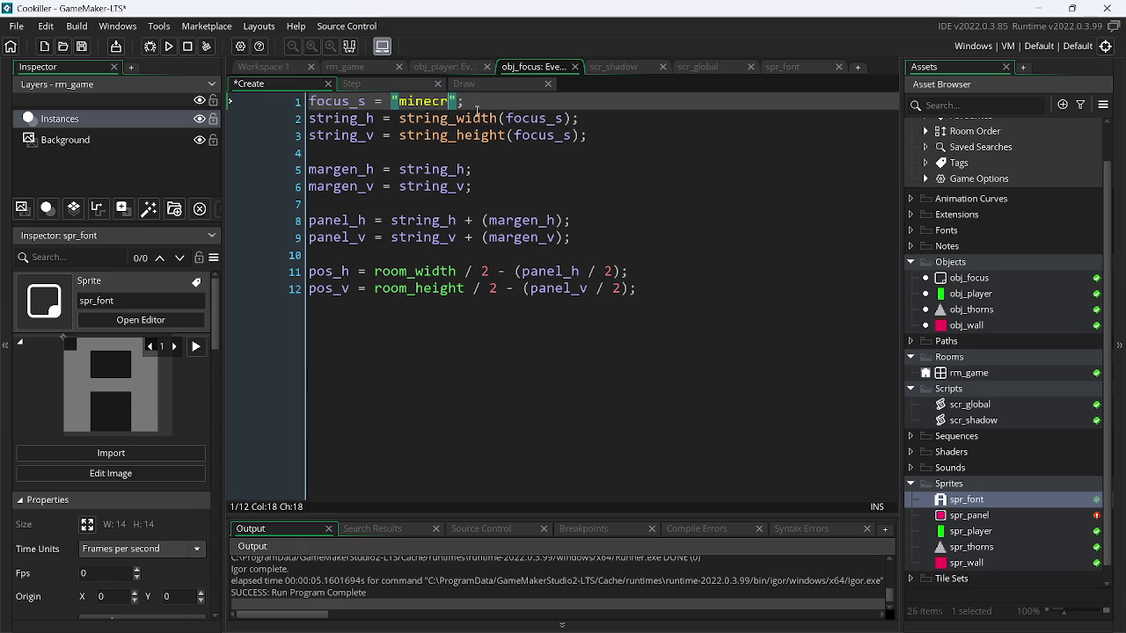
key(F5)
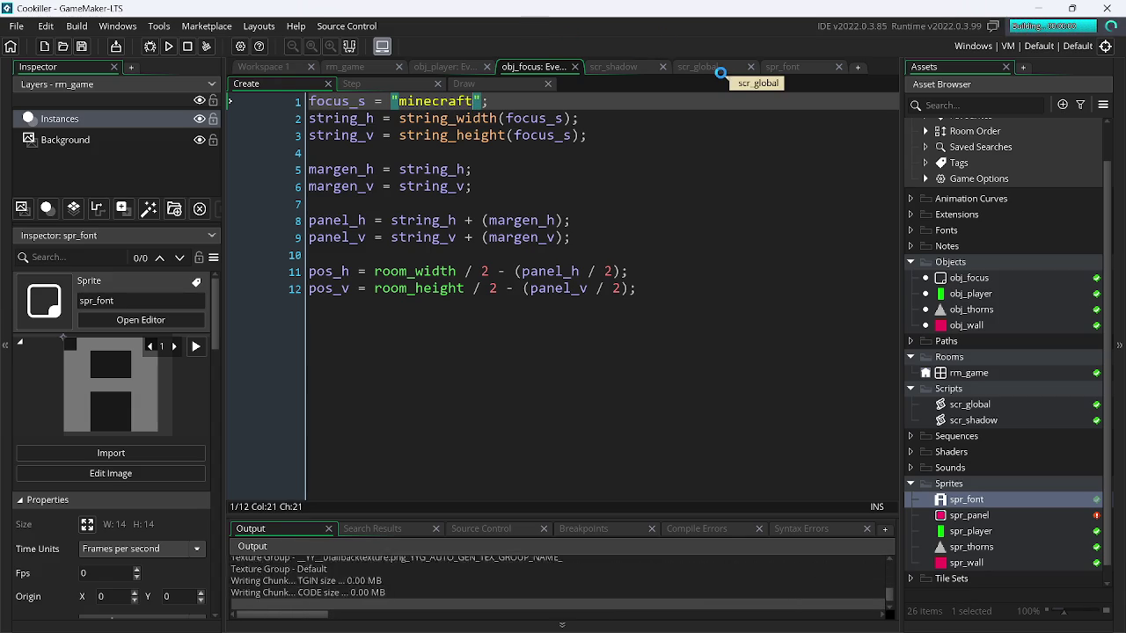
key(Escape)
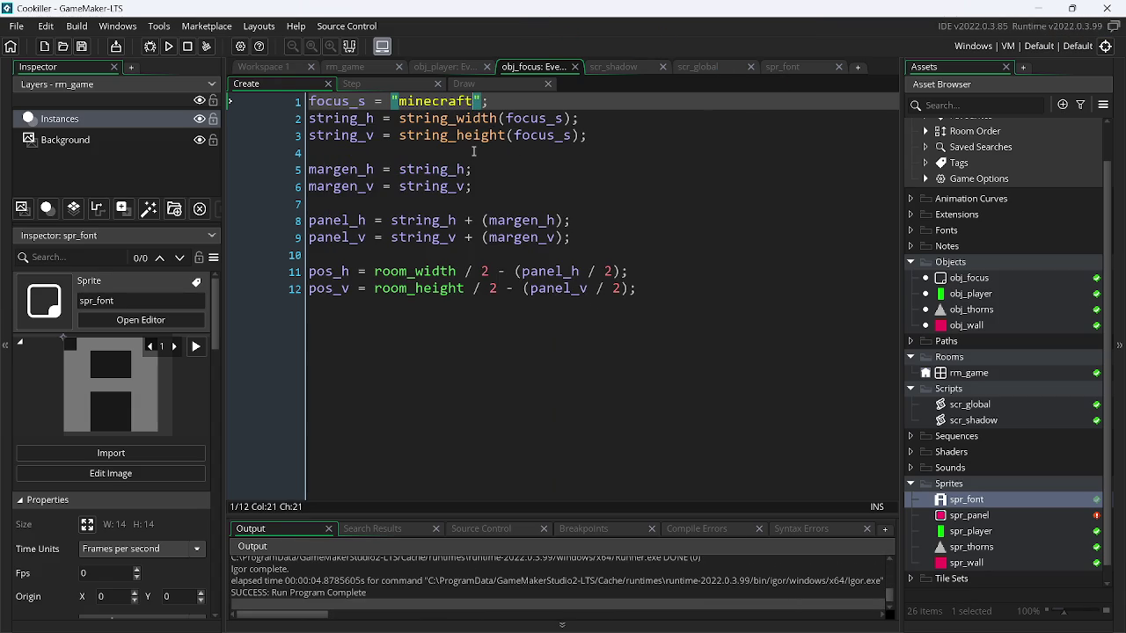
double_click(453, 104)
text(a)
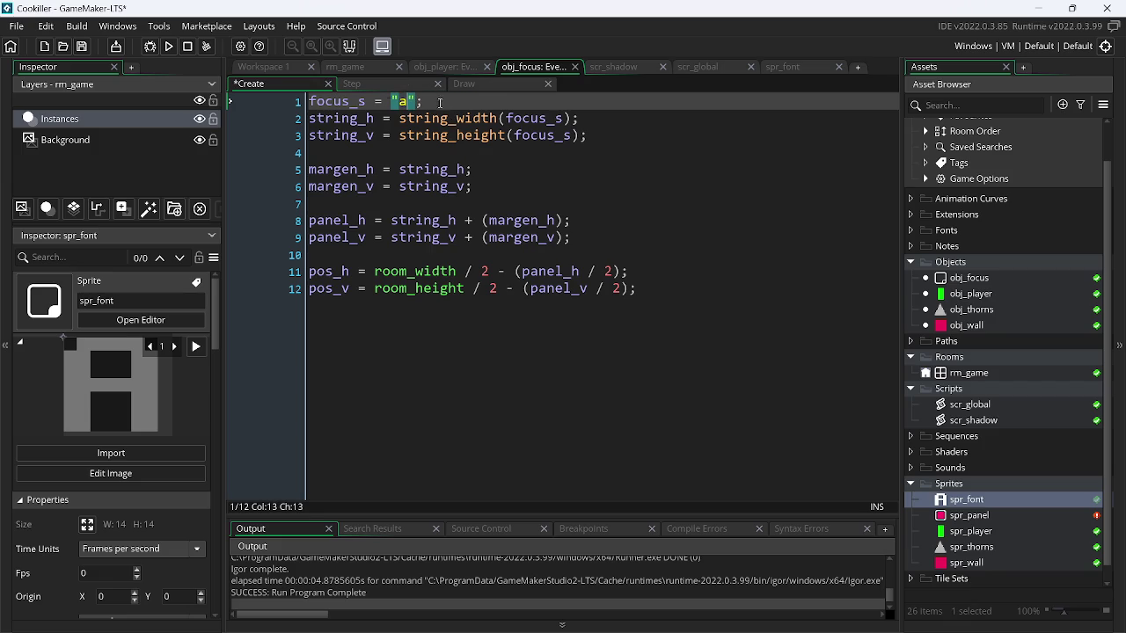
click(167, 47)
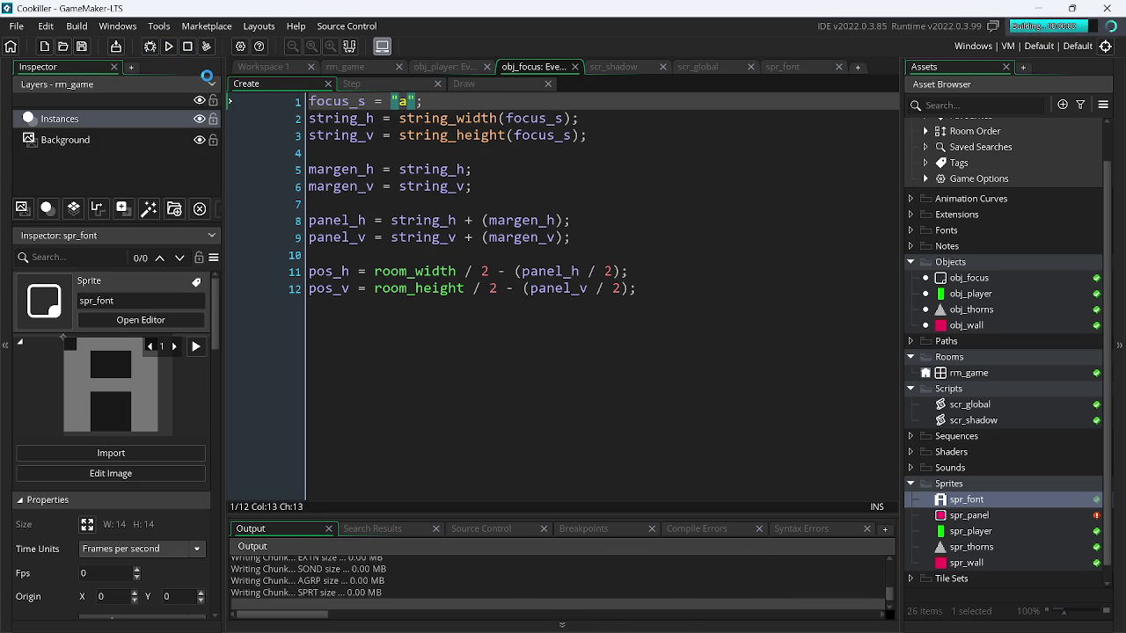
key(Escape)
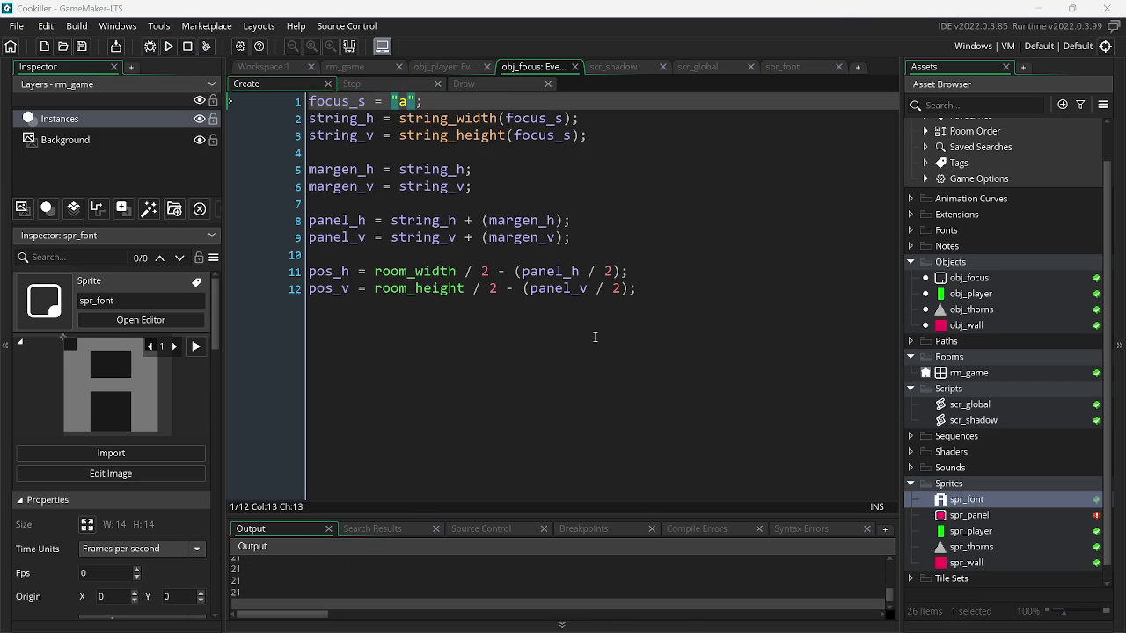
- Add +3 to margen_h in the panel size on line 8
click(555, 220)
text(+3)
key(Left)
key(Down)
- Add + 3 to the vertical panel margin, save, and run to view the larger panel
text(+ 3)
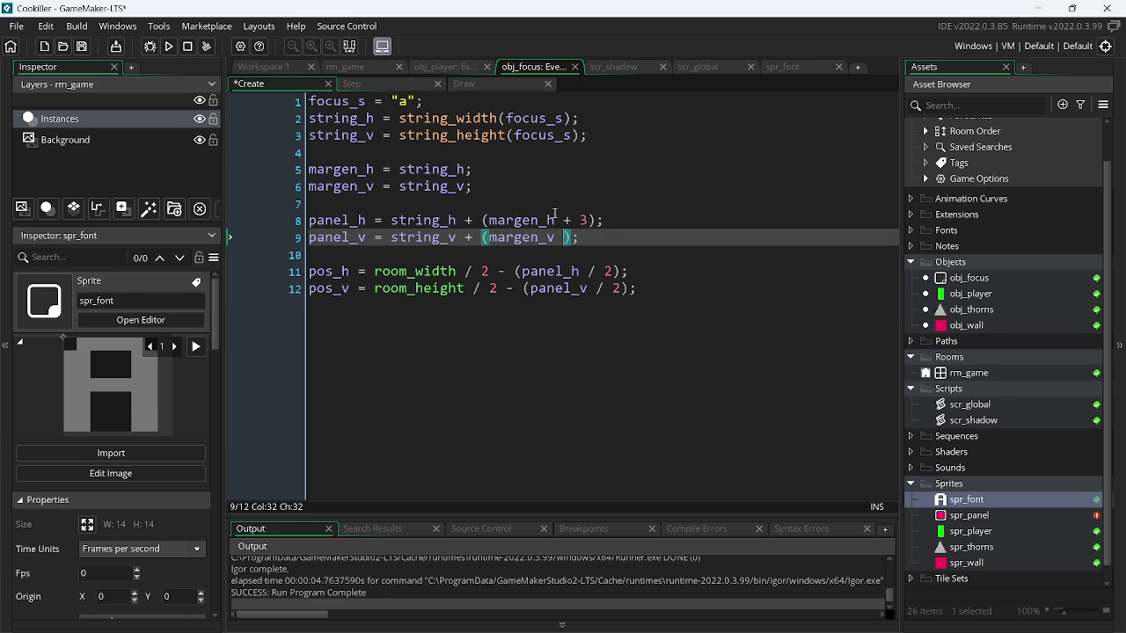
key(ctrl+s)
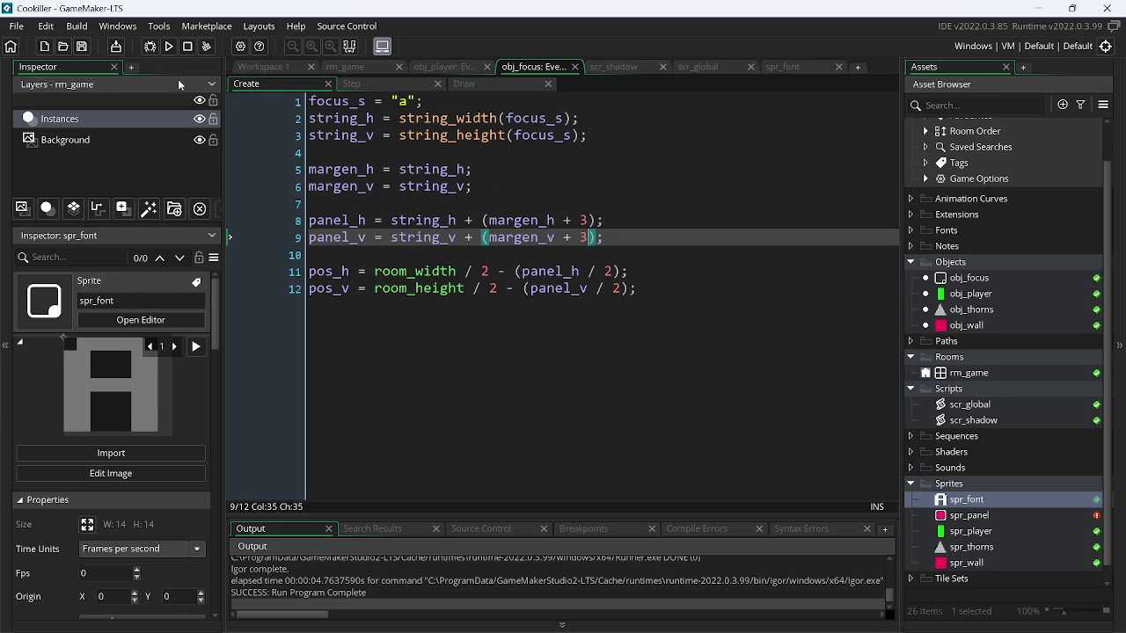
click(169, 47)
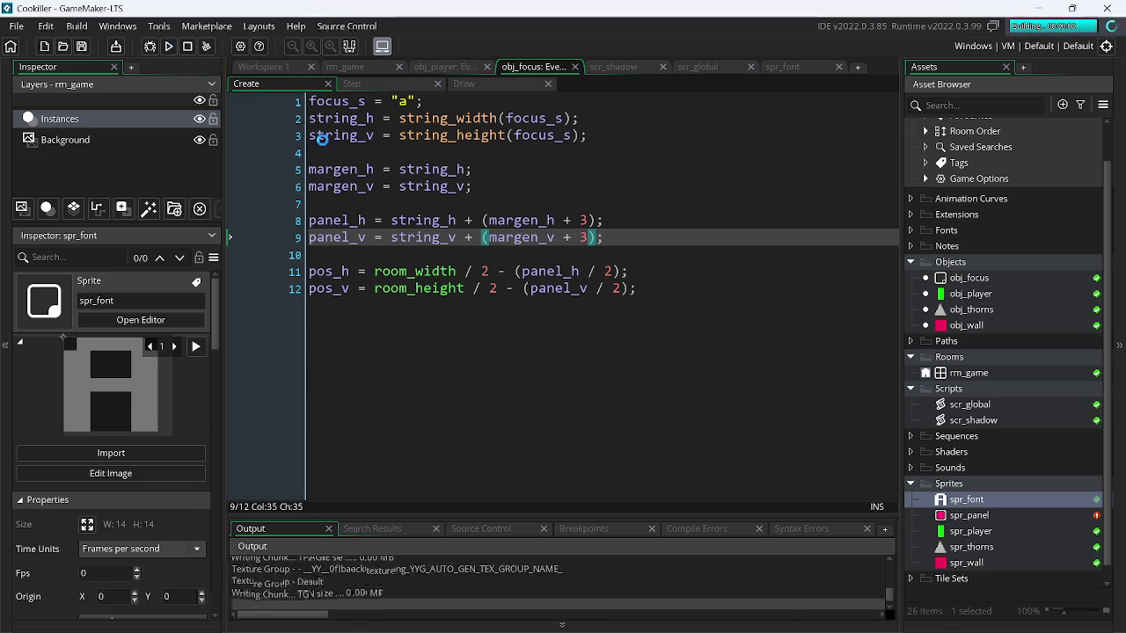
- Undo the + 3, set margen_h to 60 and margen_v to 20, save, and retype 'Click to focus!'
key(ctrl+z)
key(ctrl+z)
double_click(427, 168)
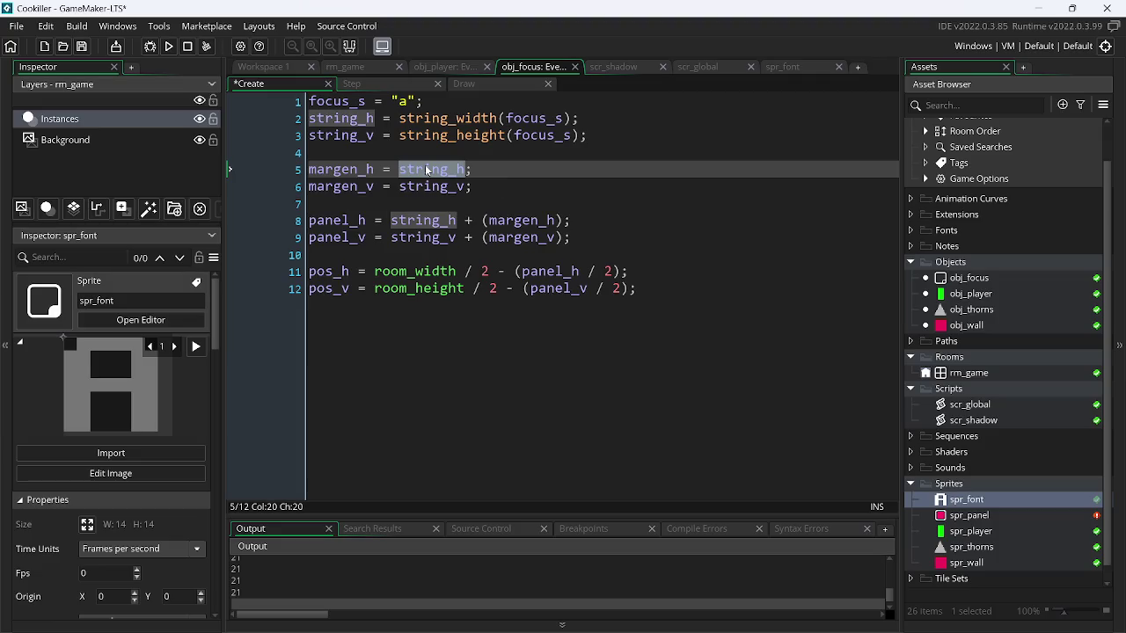
text(60)
click(426, 187)
double_click(426, 188)
text(20)
key(ctrl+s)
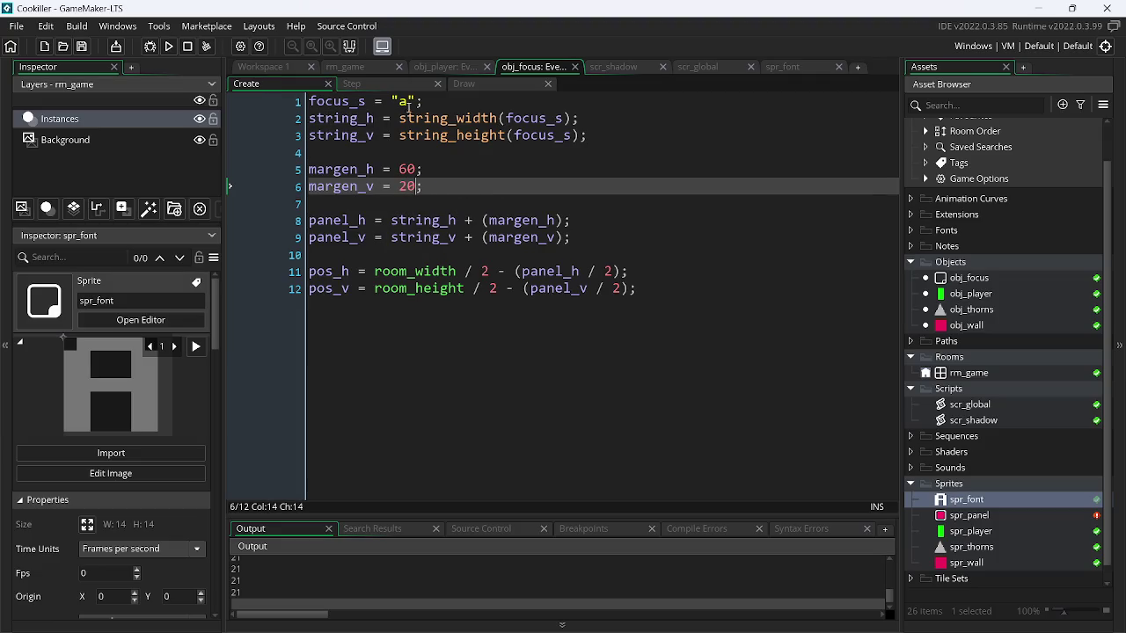
click(403, 101)
text(Click)
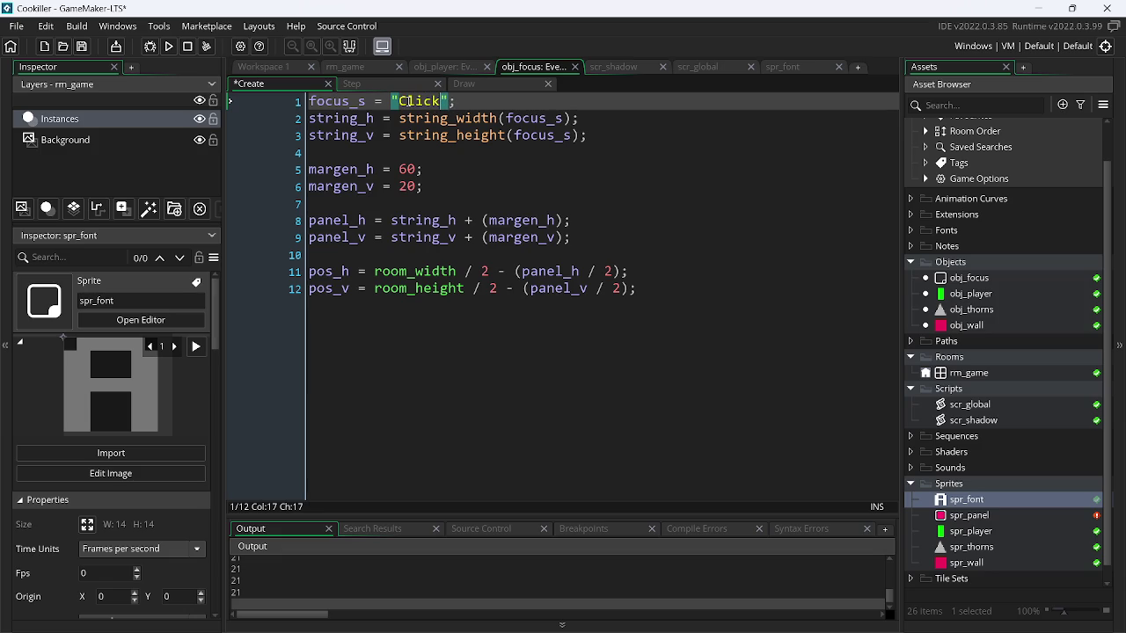
text( to)
text( focus!)
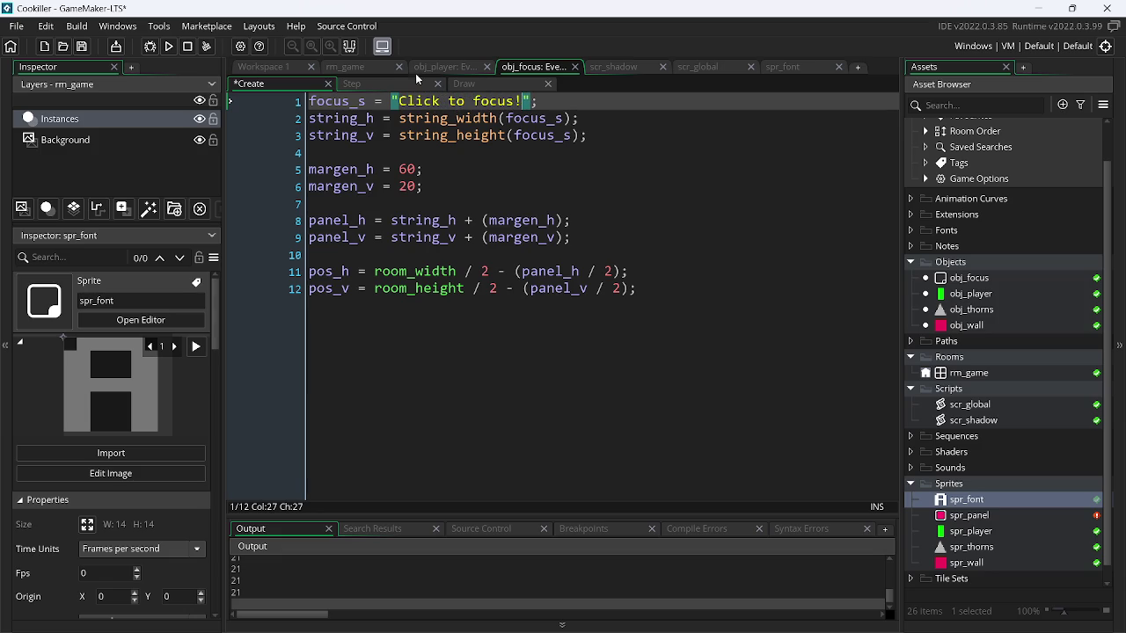
- Test-run the overlay with a horizontal margin of 80, then set margen_h back to 60
click(168, 46)
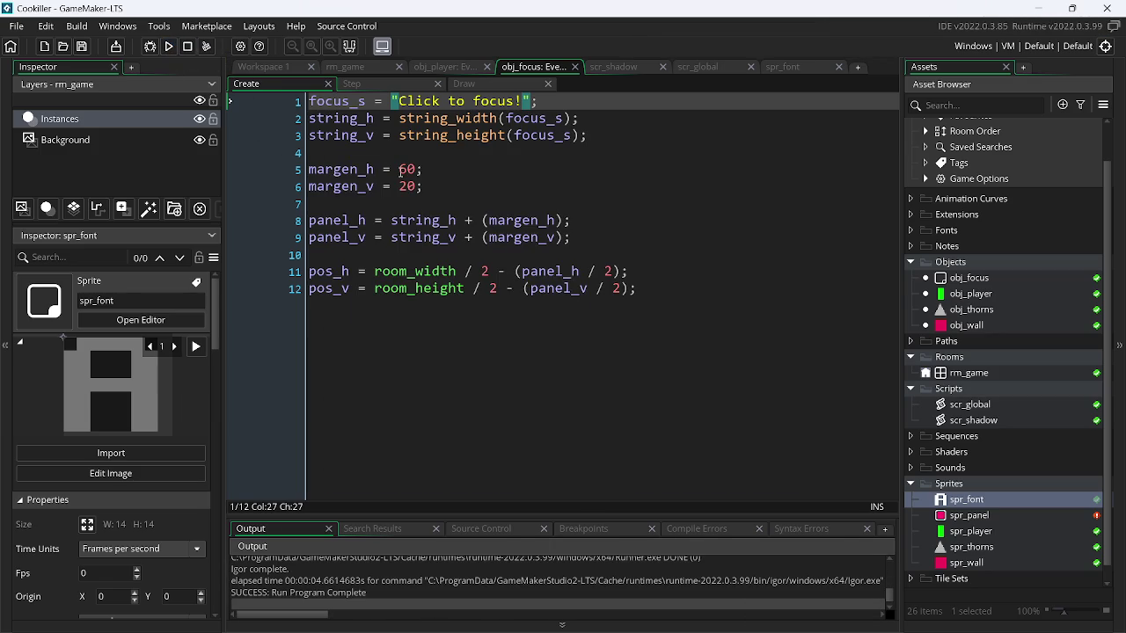
click(408, 169)
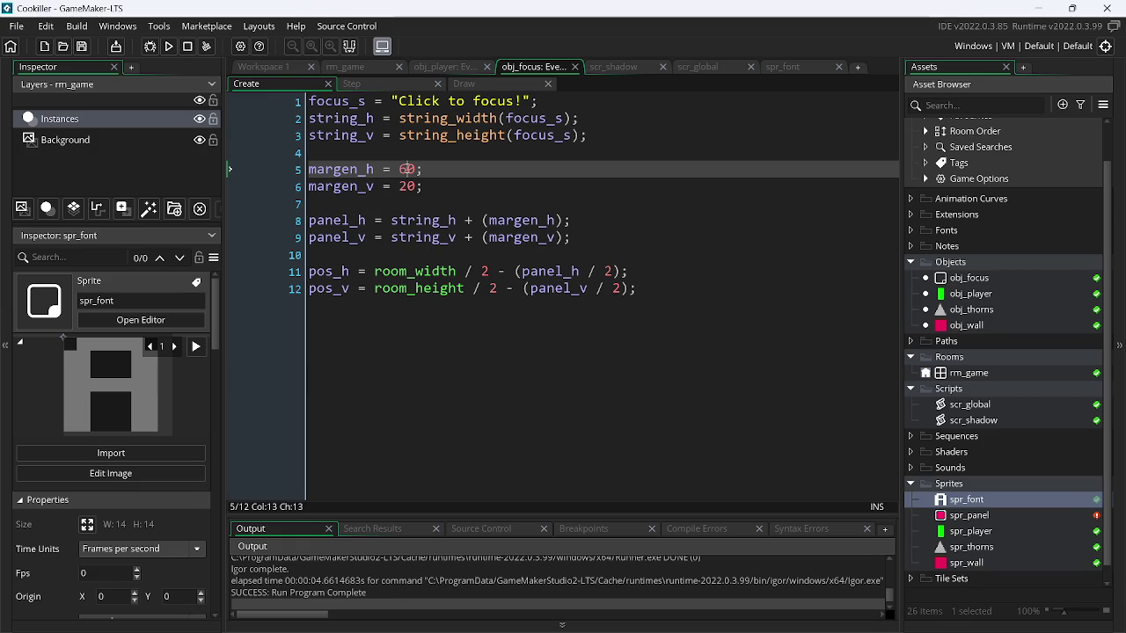
key(BackSpace)
text(8)
click(169, 48)
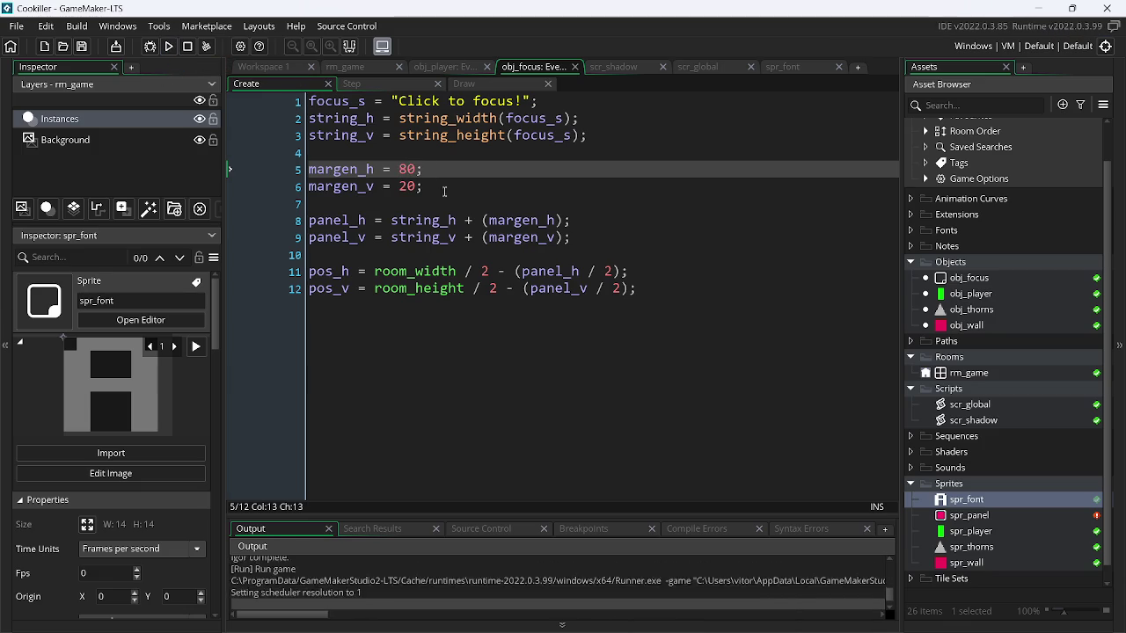
click(497, 204)
click(406, 169)
key(BackSpace)
text(6)
- Double the margins in the panel size with margen_h*2 and margen_v*2, then run to check
click(557, 220)
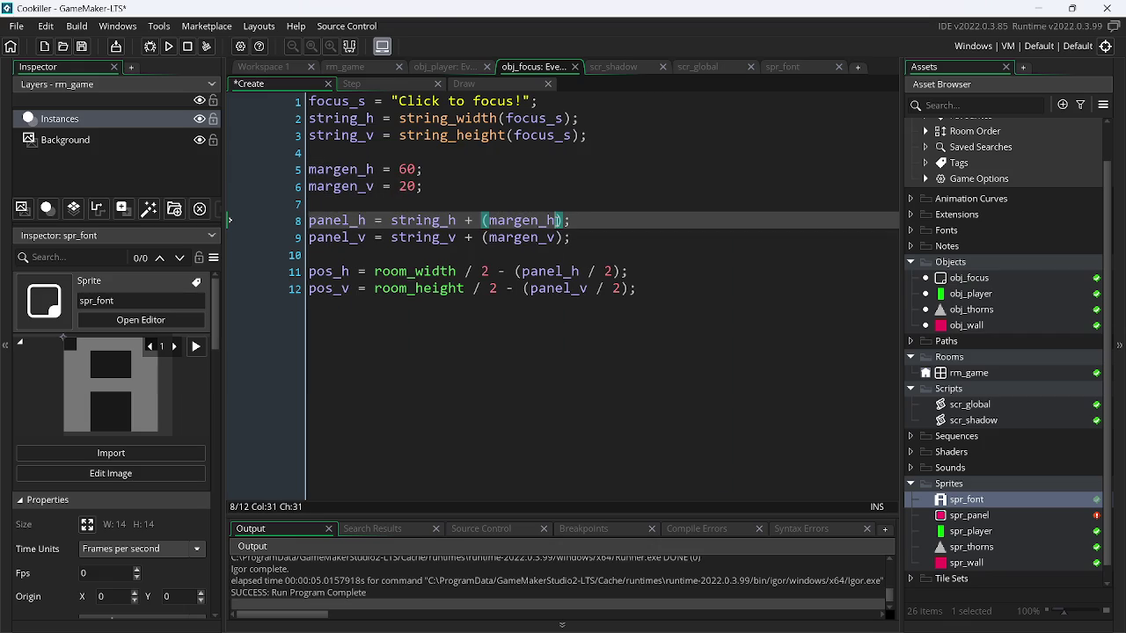
text(*2)
click(563, 237)
text(*2)
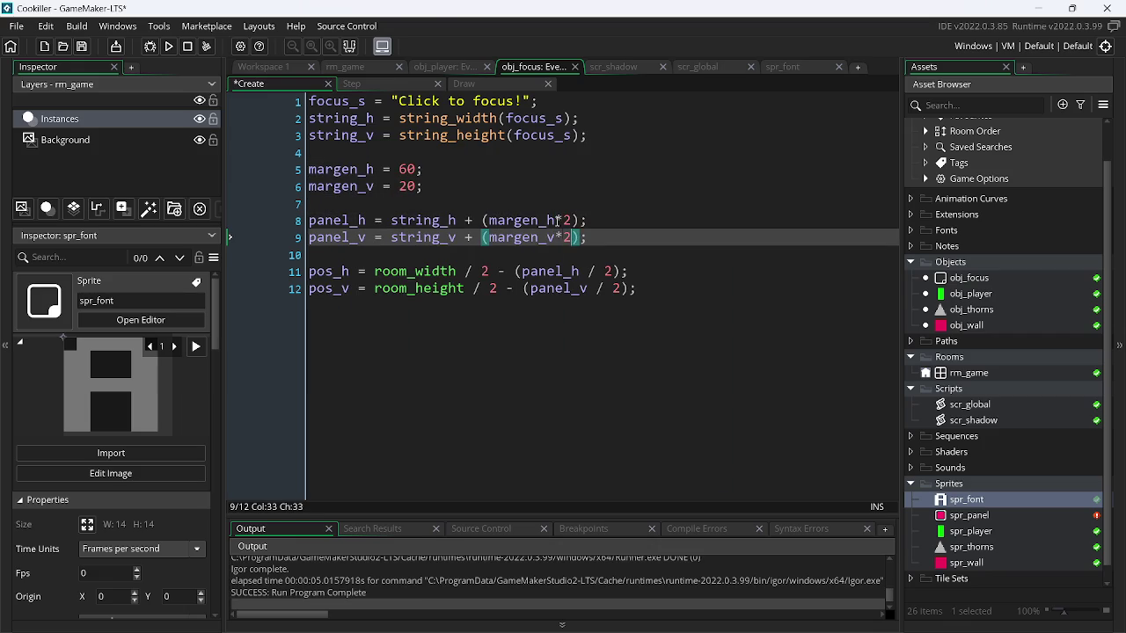
click(169, 46)
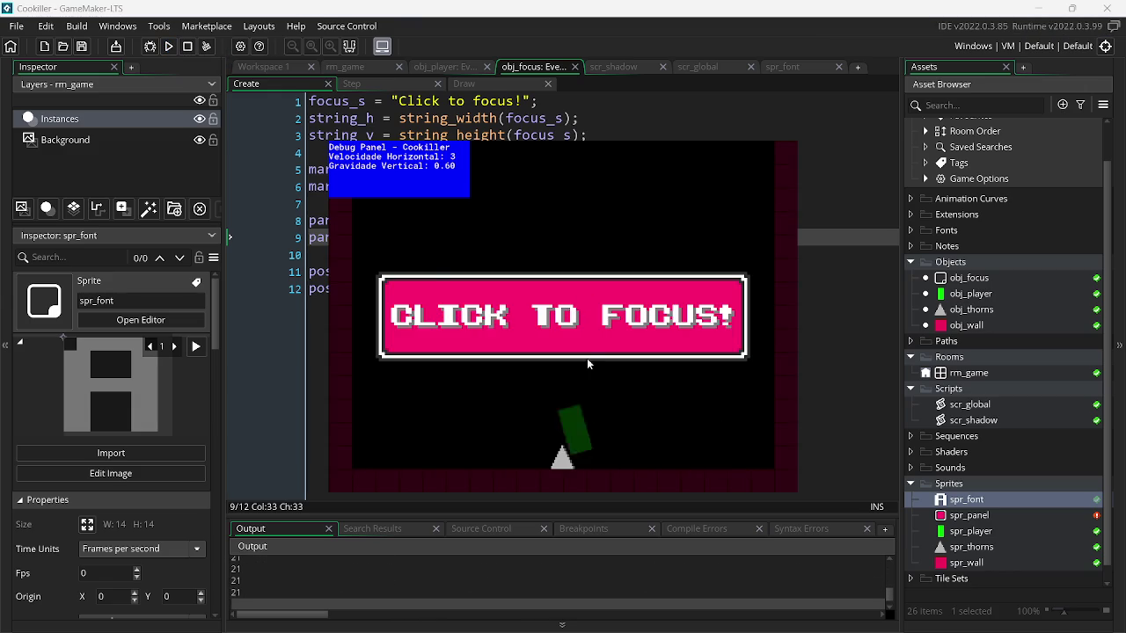
- Reduce margen_v to 10 and run the game again
click(409, 168)
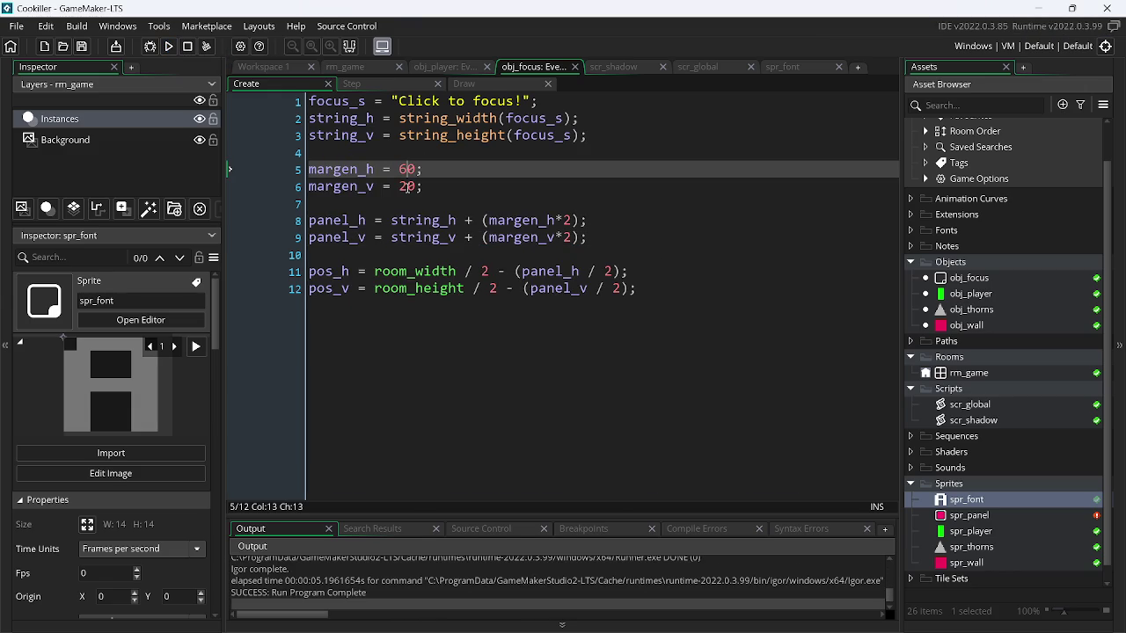
click(407, 186)
key(BackSpace)
text(1)
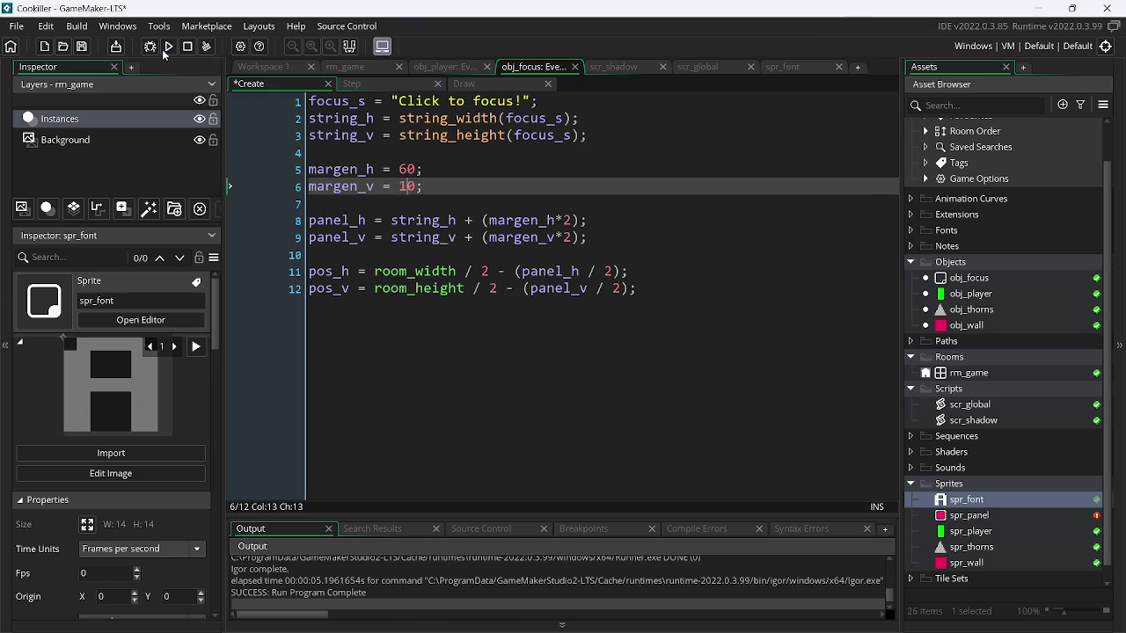
click(168, 47)
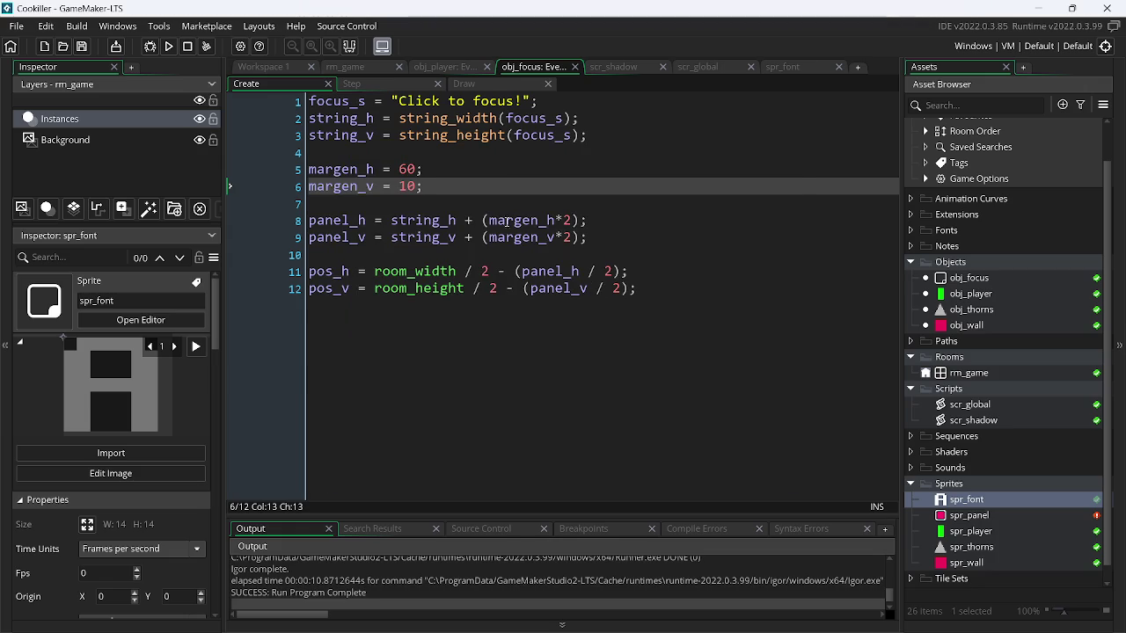
- In the Draw event, replace the draw_text_shadow_ext width 9999 with room_width-16
click(490, 81)
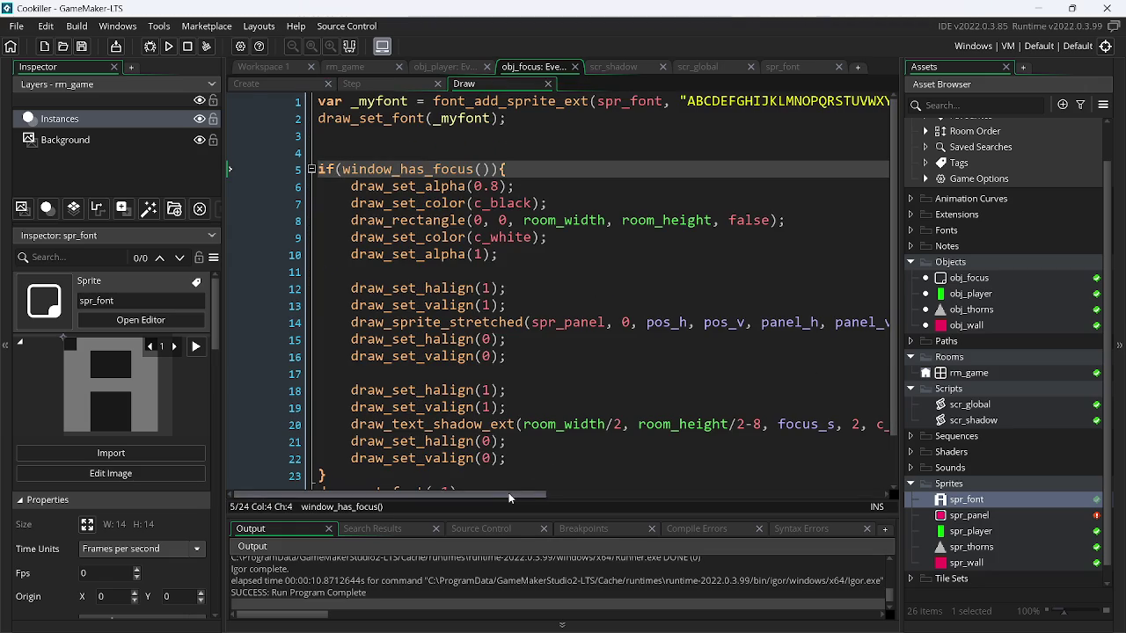
drag(509, 492, 606, 494)
drag(705, 493, 717, 493)
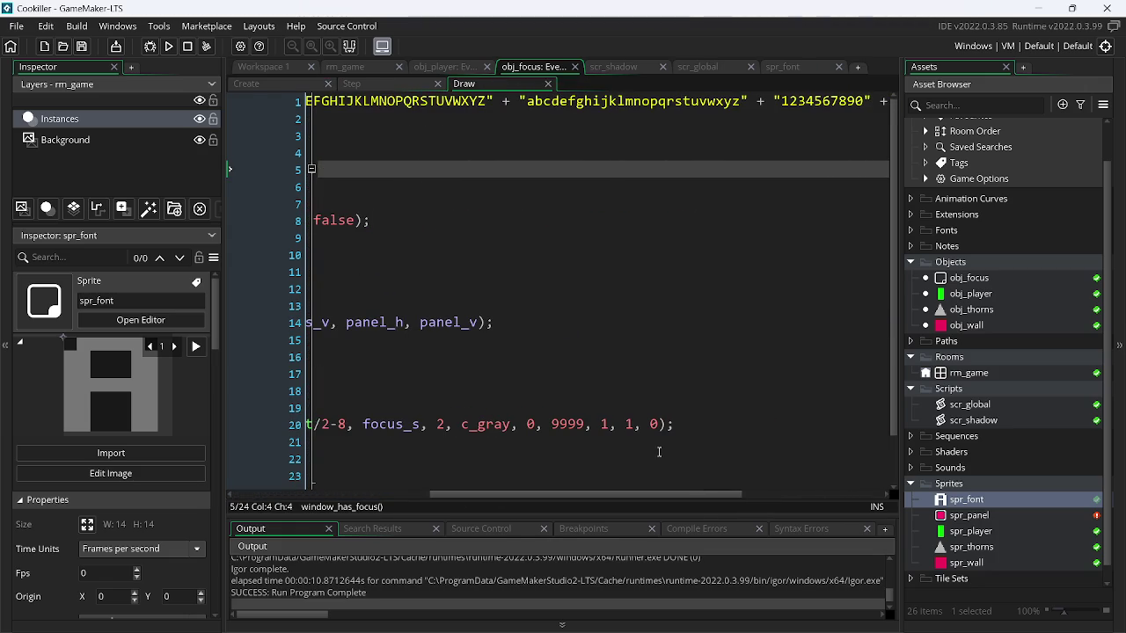
click(633, 425)
double_click(569, 426)
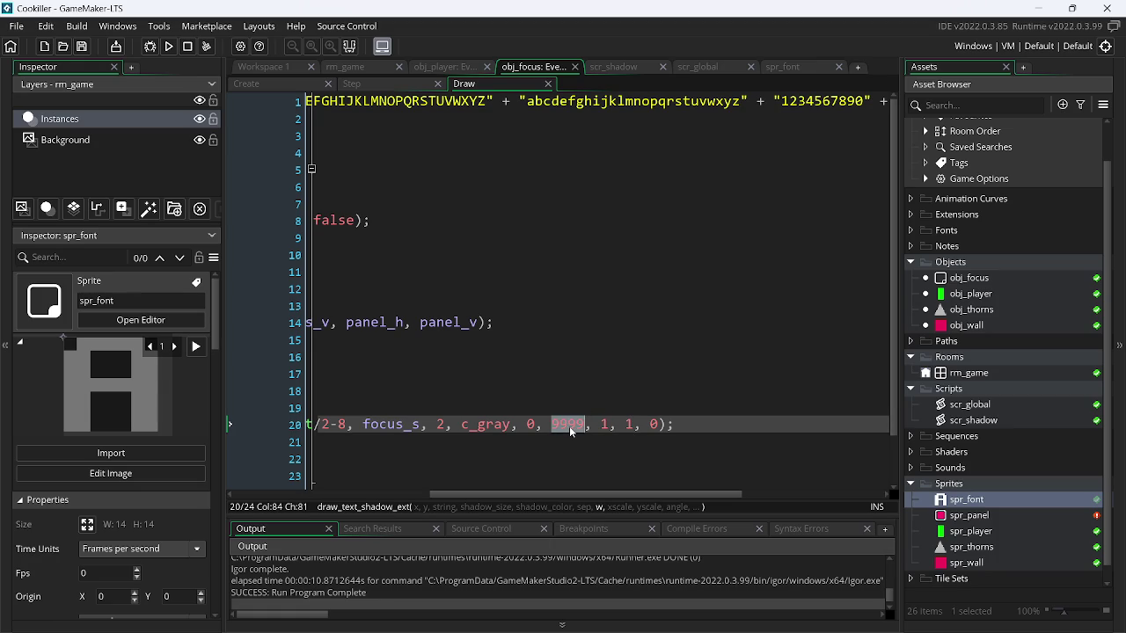
text(rom)
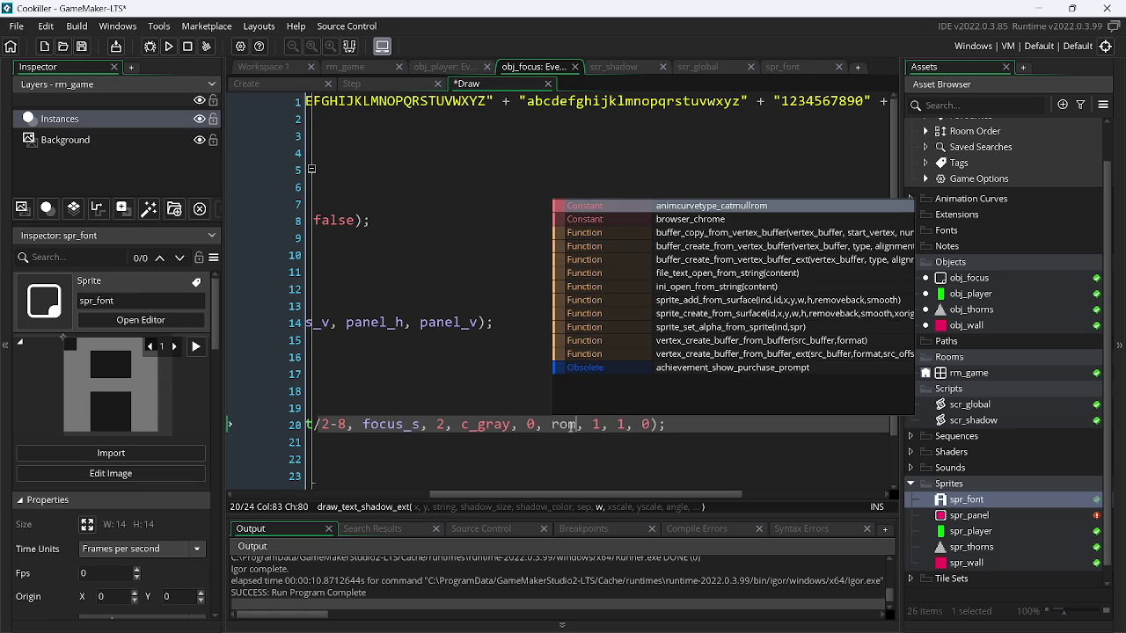
text(ow)
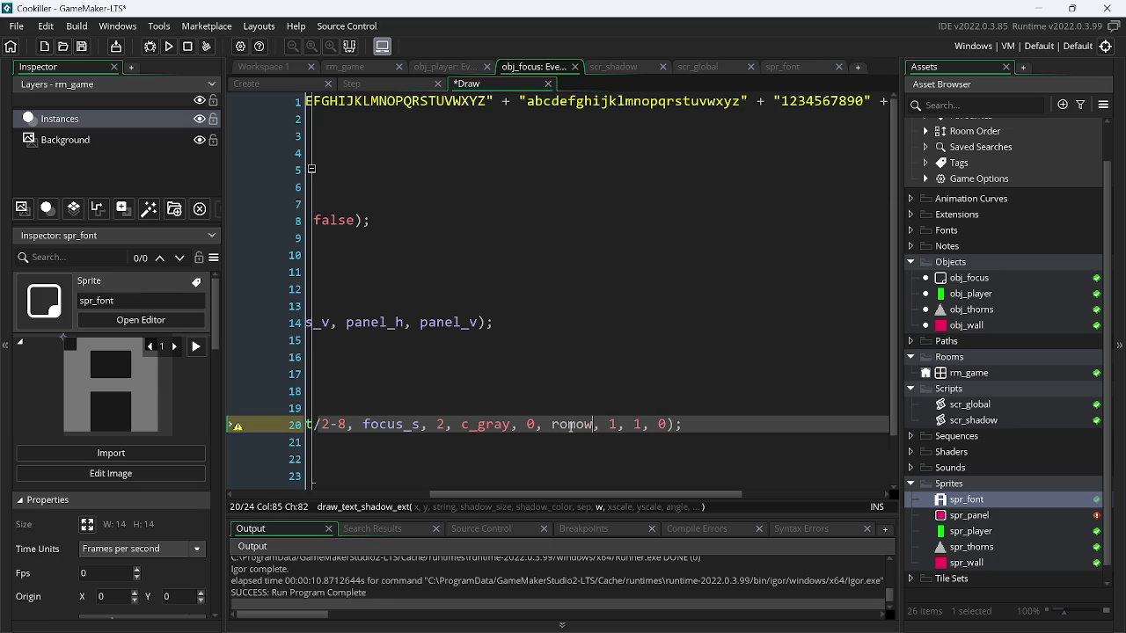
key(BackSpace)
key(BackSpace)
key(BackSpace)
text(om_)
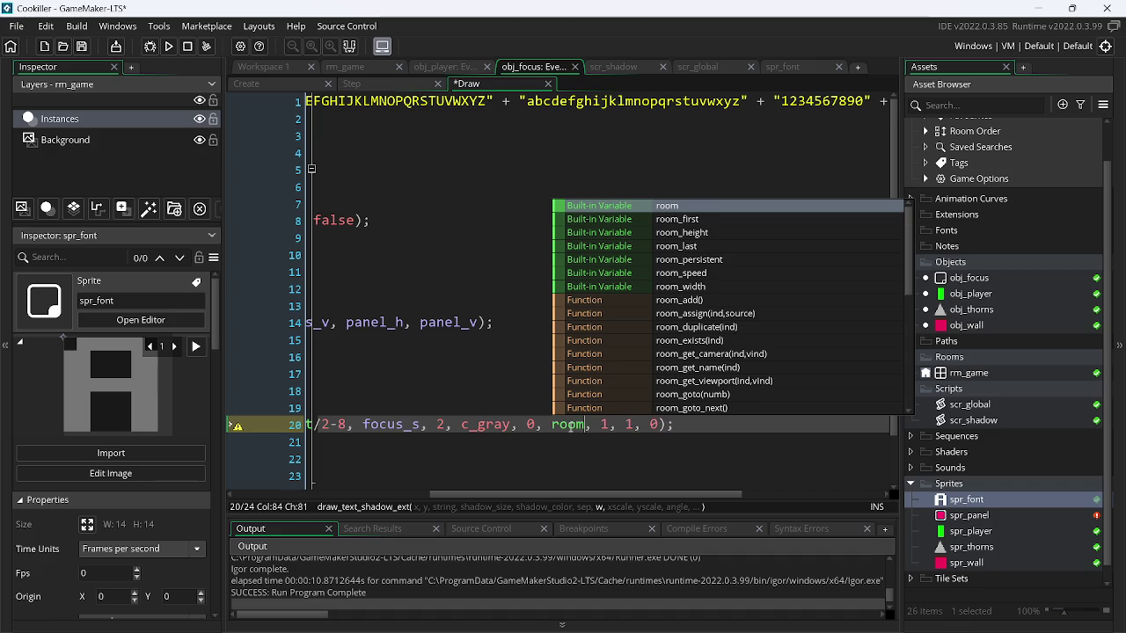
text(w)
key(Return)
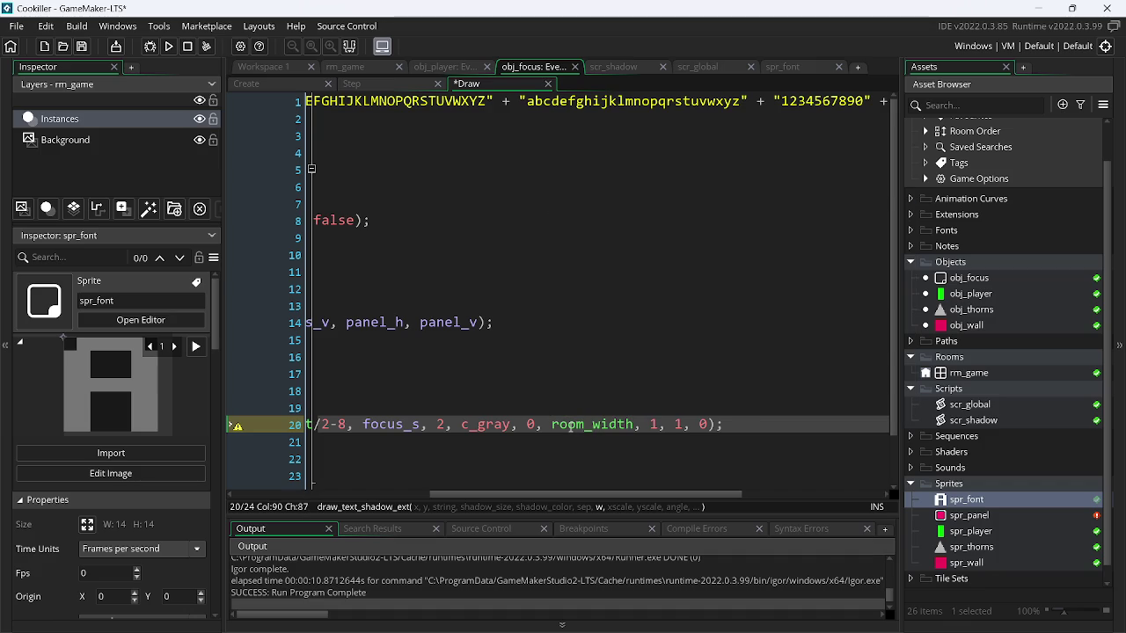
text(-)
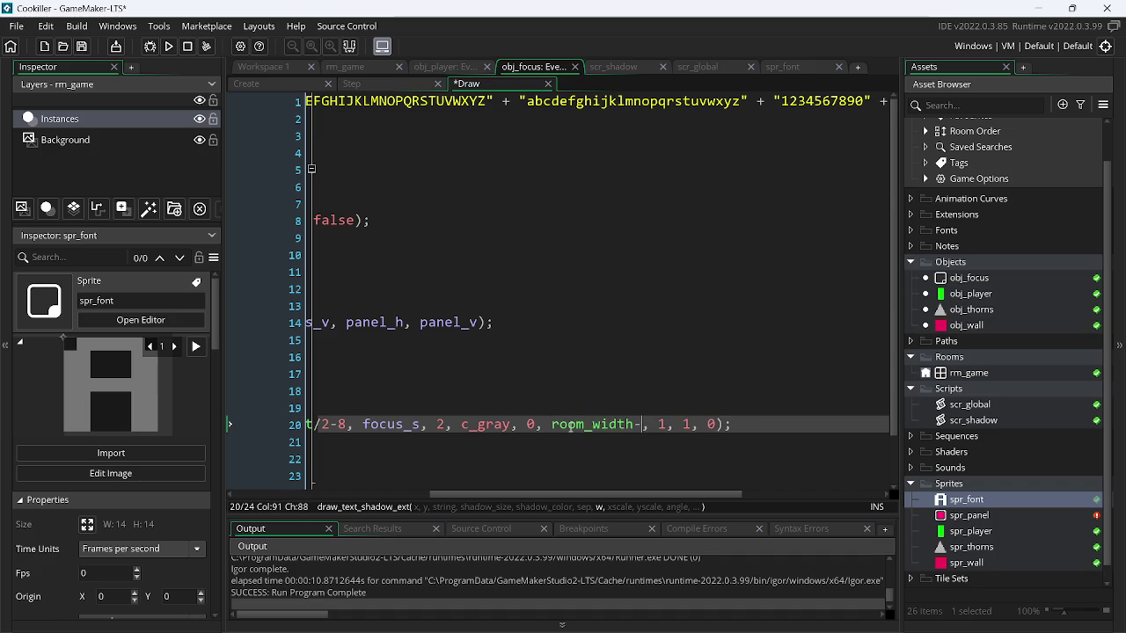
text(16)
- Change the text line separation from 0 to 16, then go back to the Create code
click(536, 424)
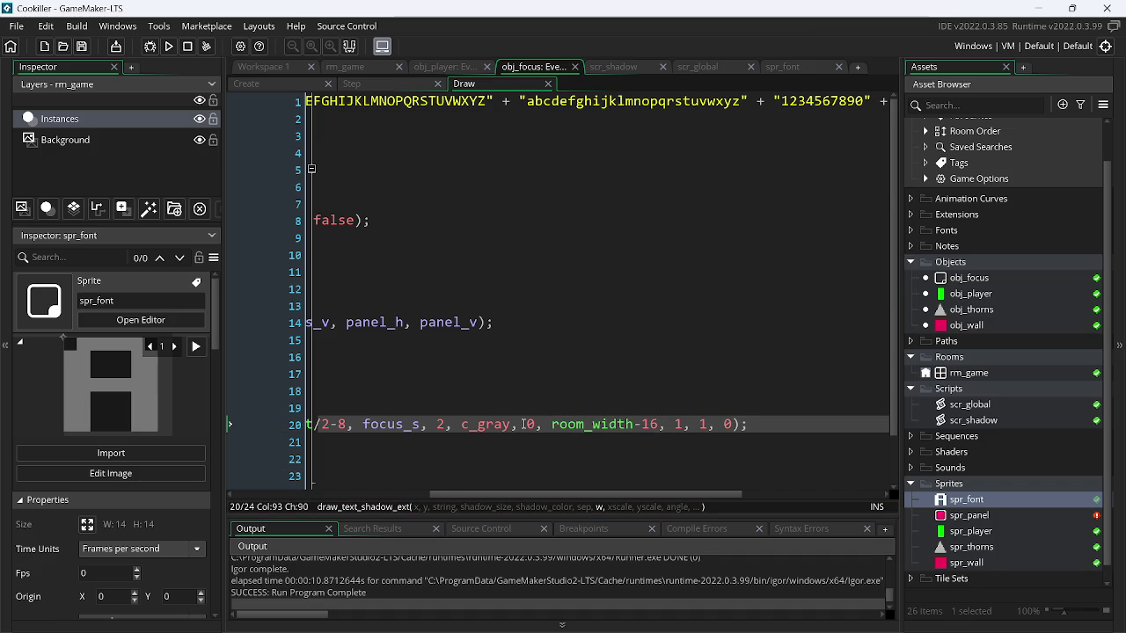
key(BackSpace)
text(16)
scroll(477, 440, left, 10)
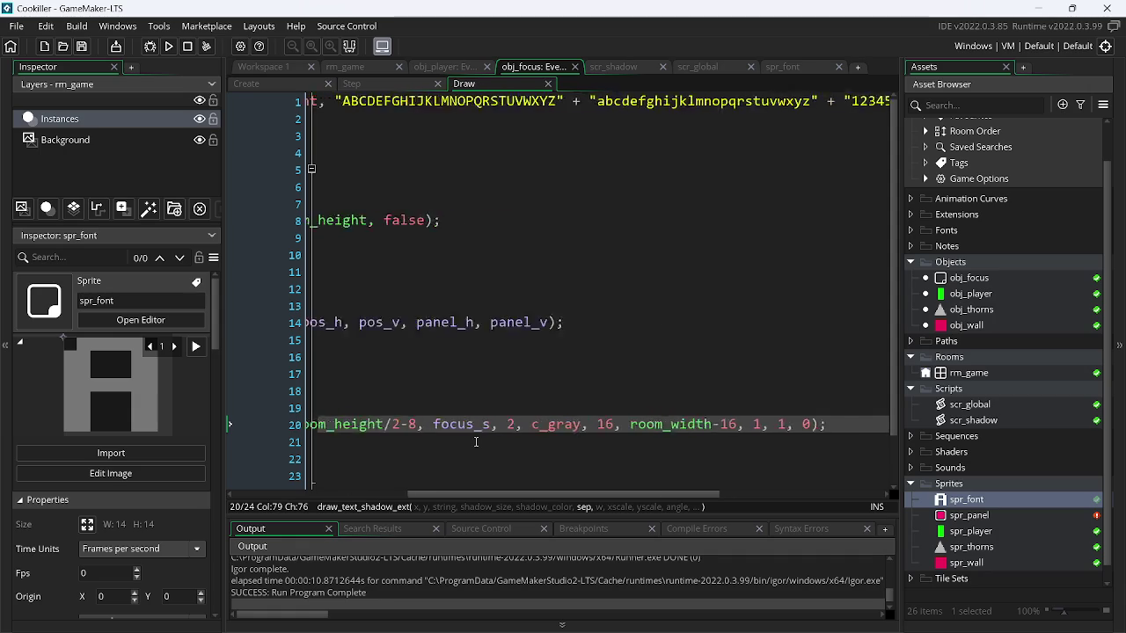
click(289, 85)
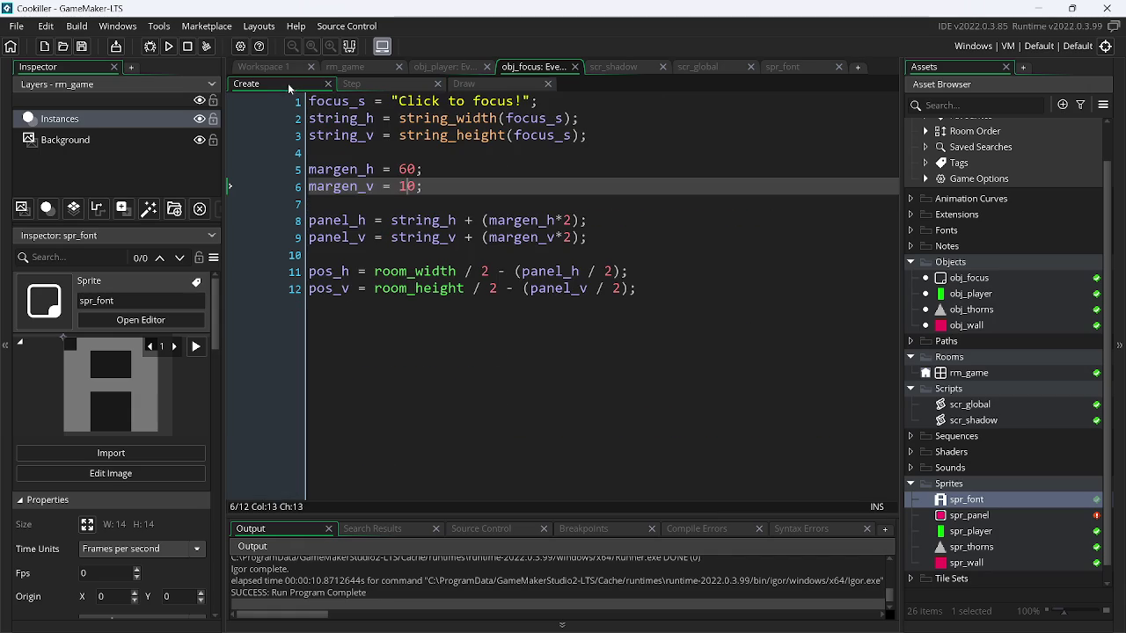
click(521, 101)
- Append a long run of exclamation marks to the message and run to test wrapping
text(!!!!!!!!!!!!!!!!!!!!!!!!)
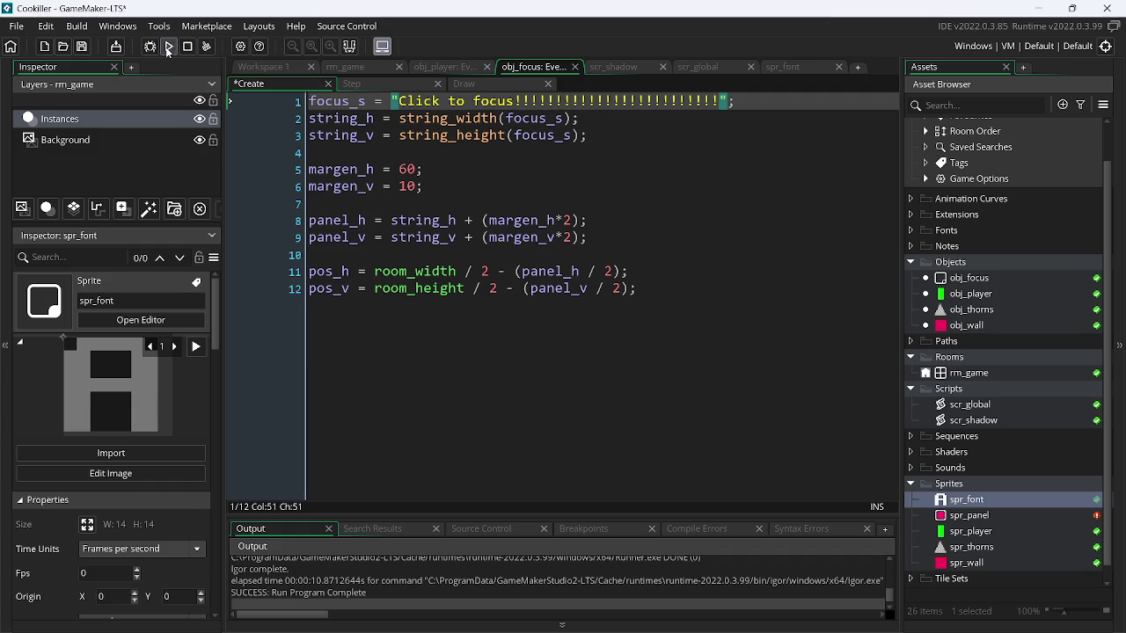
click(167, 49)
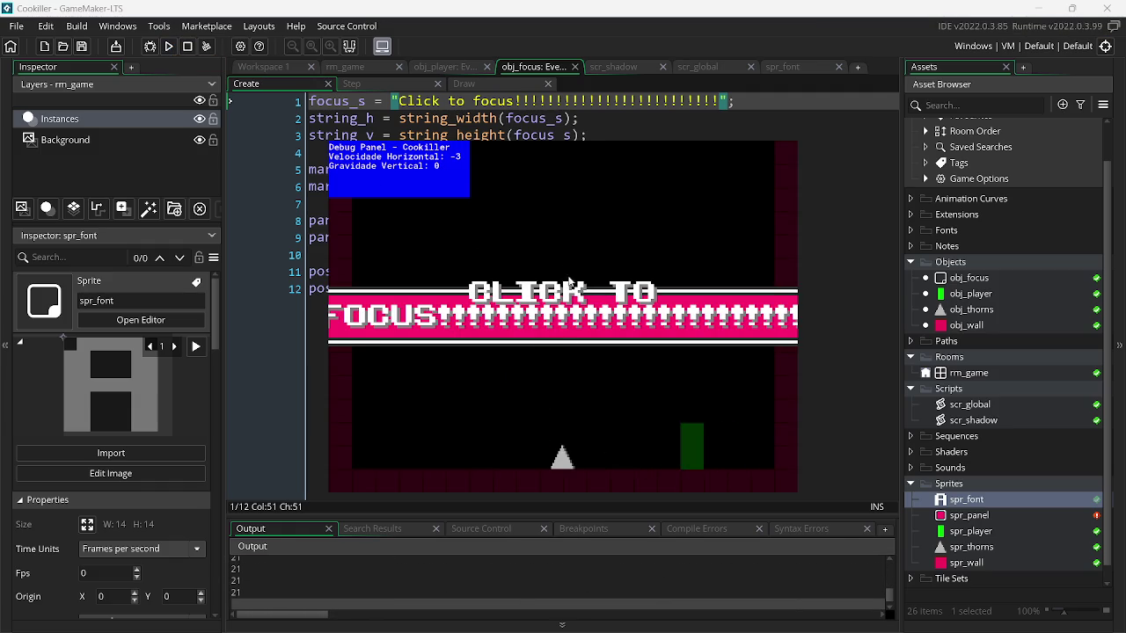
key(shift+F5)
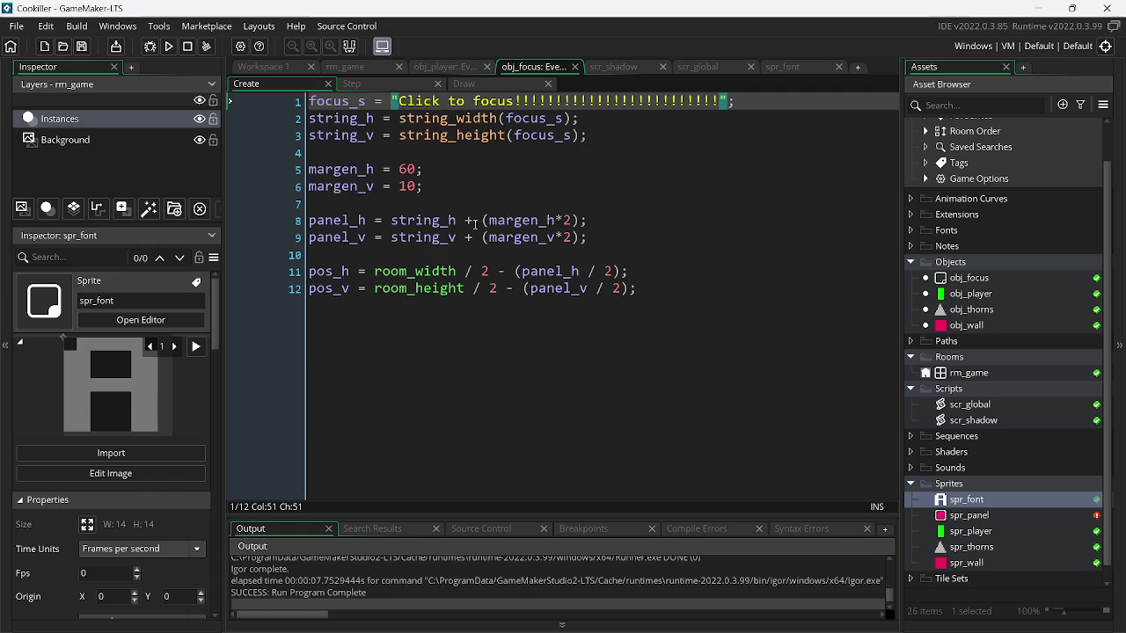
- Test a vertical margin of 50, set it to 10 and save, then enter room_width as the text width
click(410, 188)
key(BackSpace)
text(5)
click(171, 46)
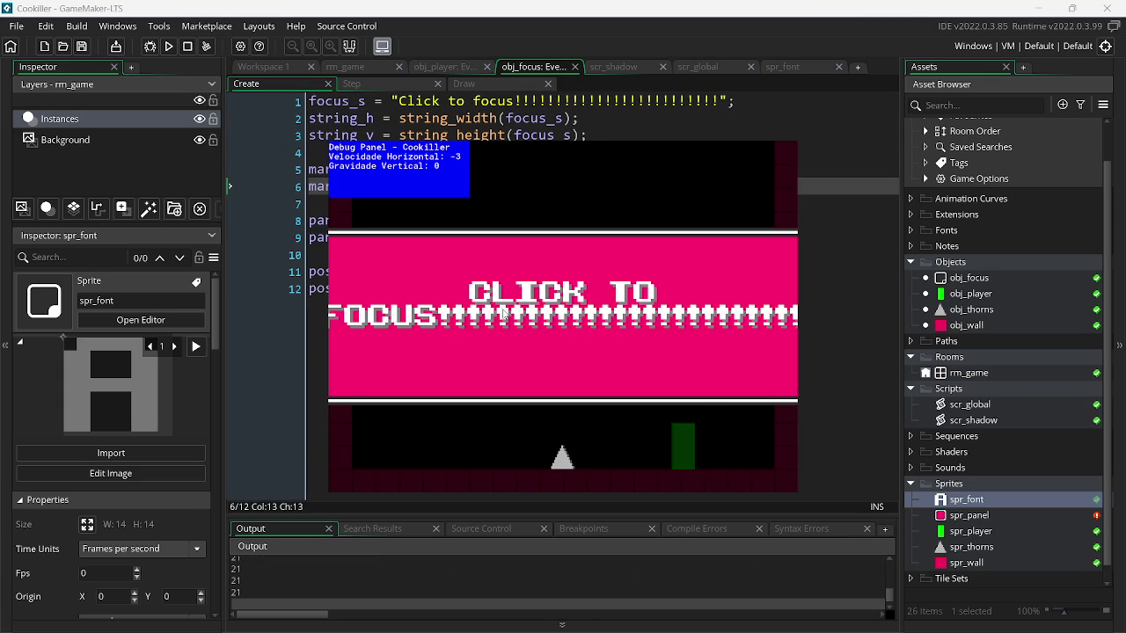
key(Escape)
key(BackSpace)
text(10;)
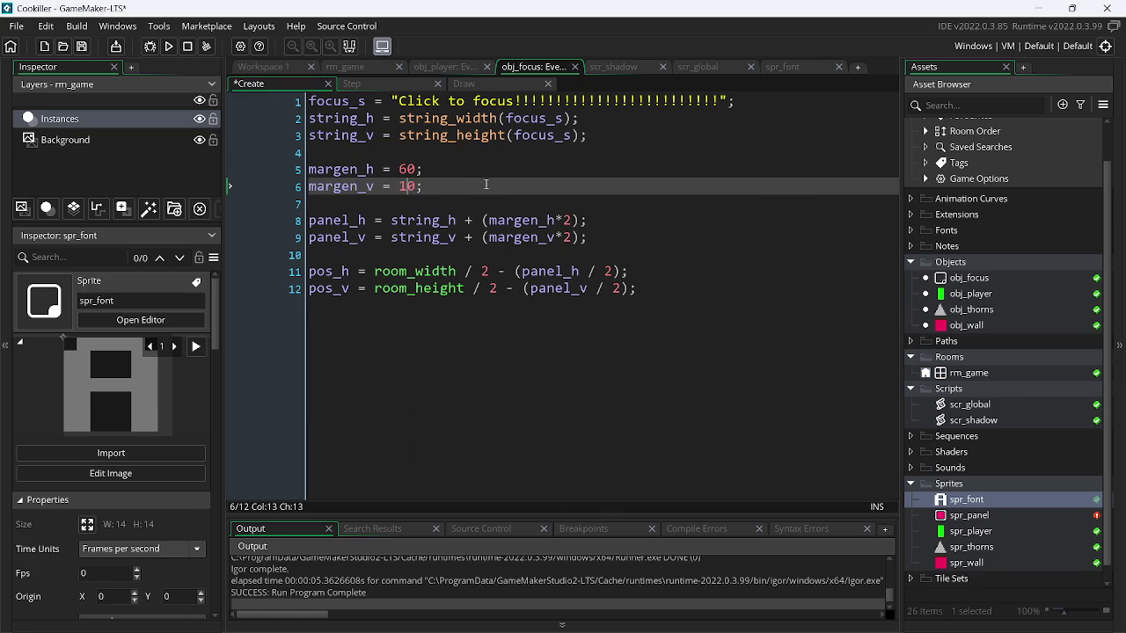
key(ctrl+s)
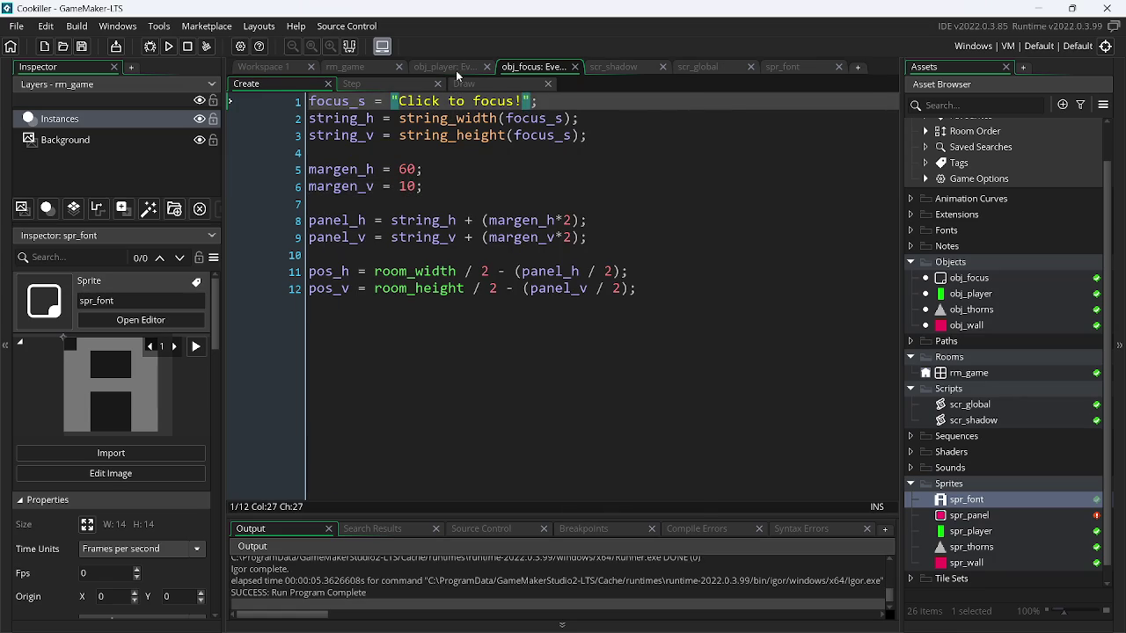
click(464, 84)
text(room_width, 1, 1, 0);)
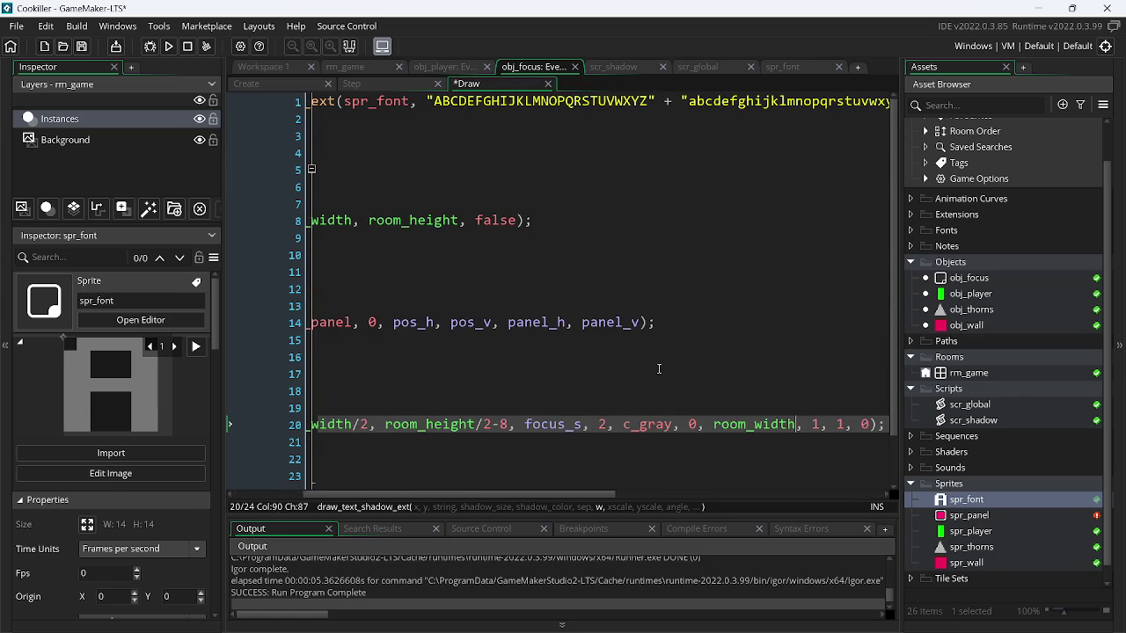
- Set the text width to 9999, drop the focus check's !, test-run, then open spr_font
key(BackSpace)
key(BackSpace)
key(BackSpace)
text(9999)
key(ctrl+z)
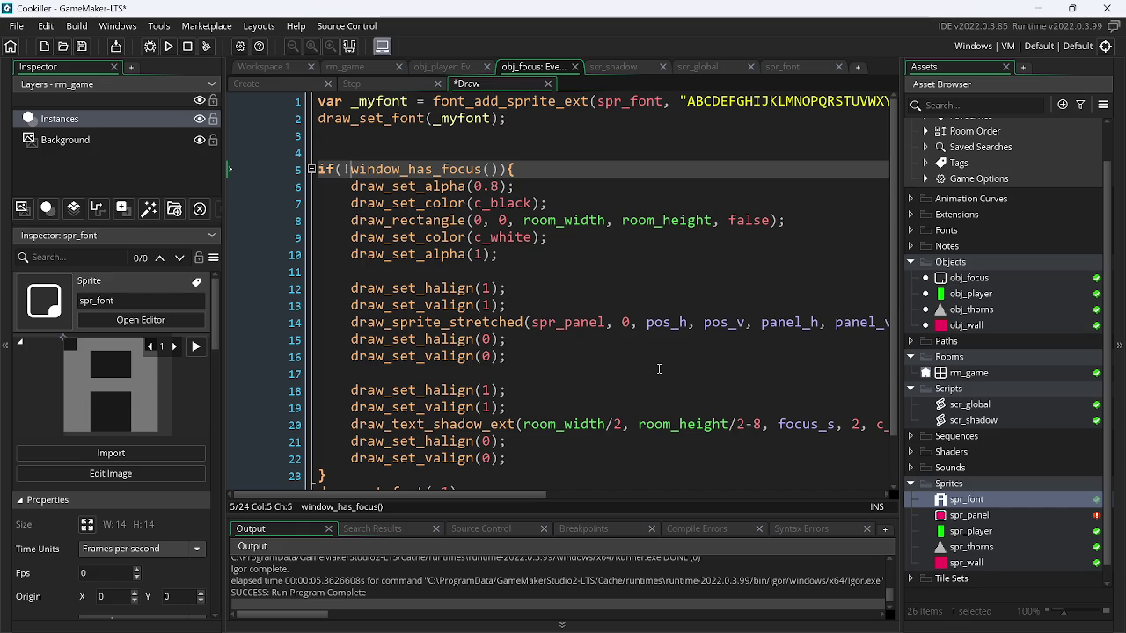
key(BackSpace)
click(170, 46)
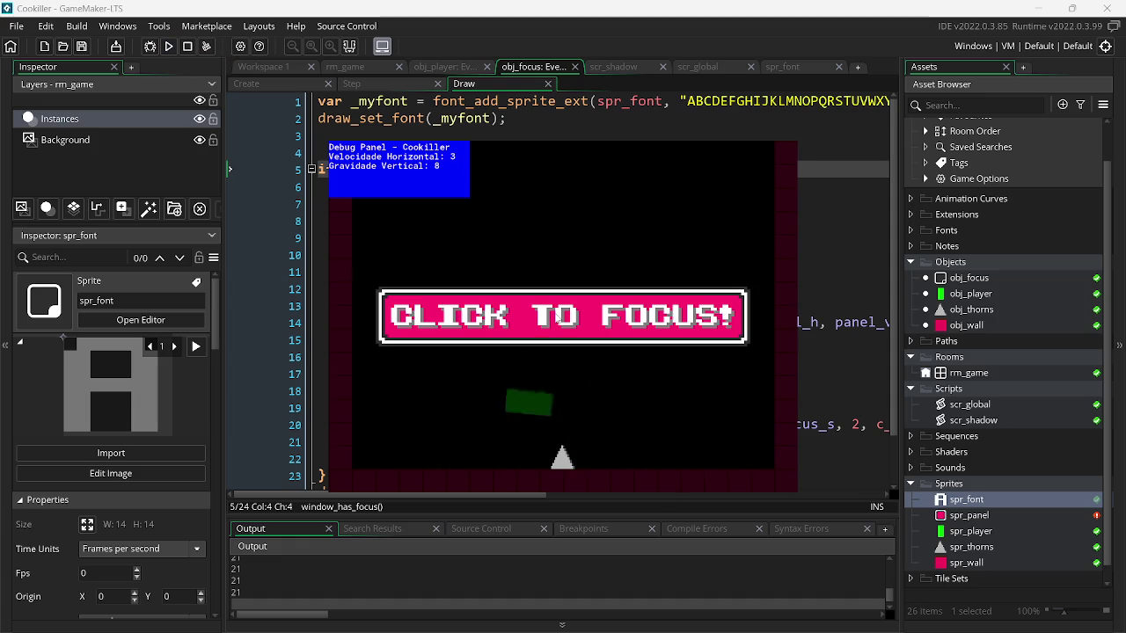
key(Escape)
double_click(999, 501)
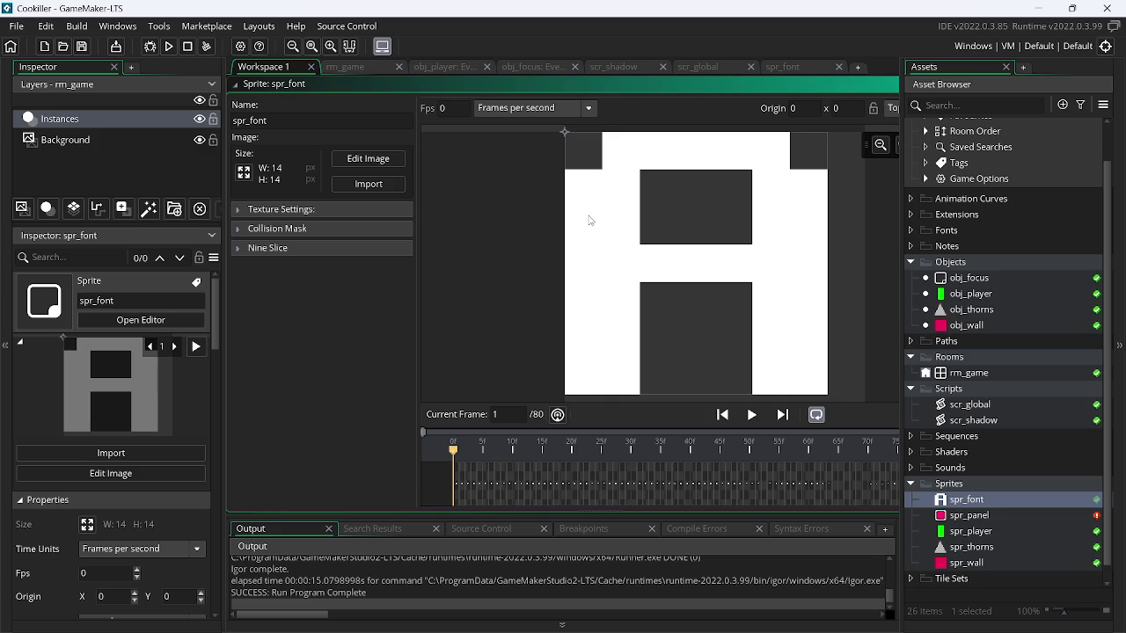
- Import font.png into spr_font and open it in the image editor
click(368, 183)
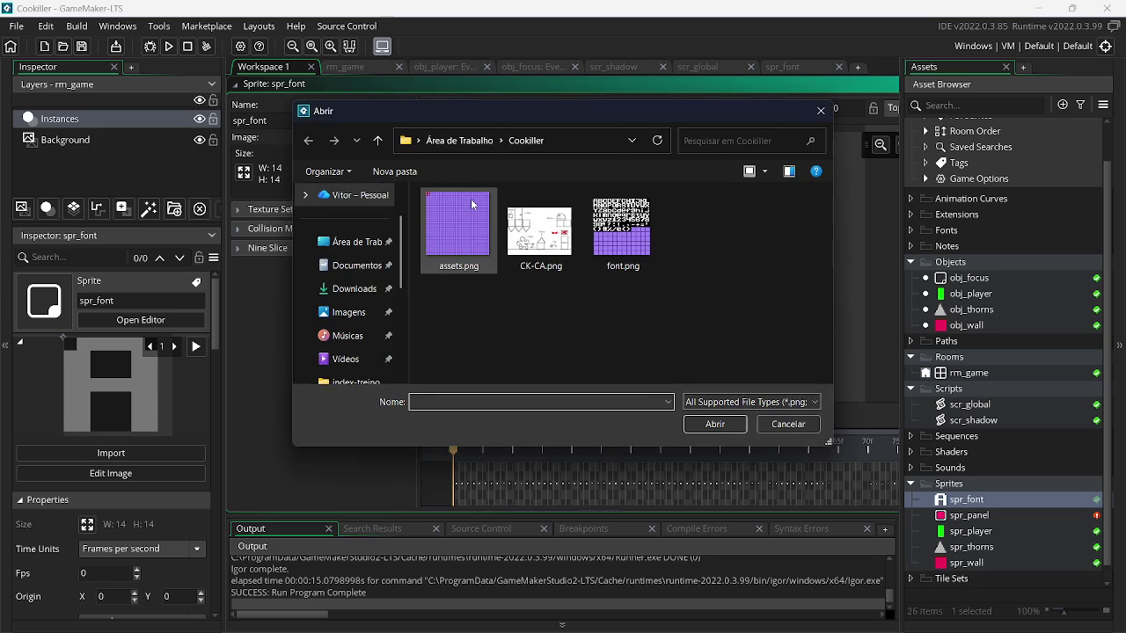
double_click(616, 218)
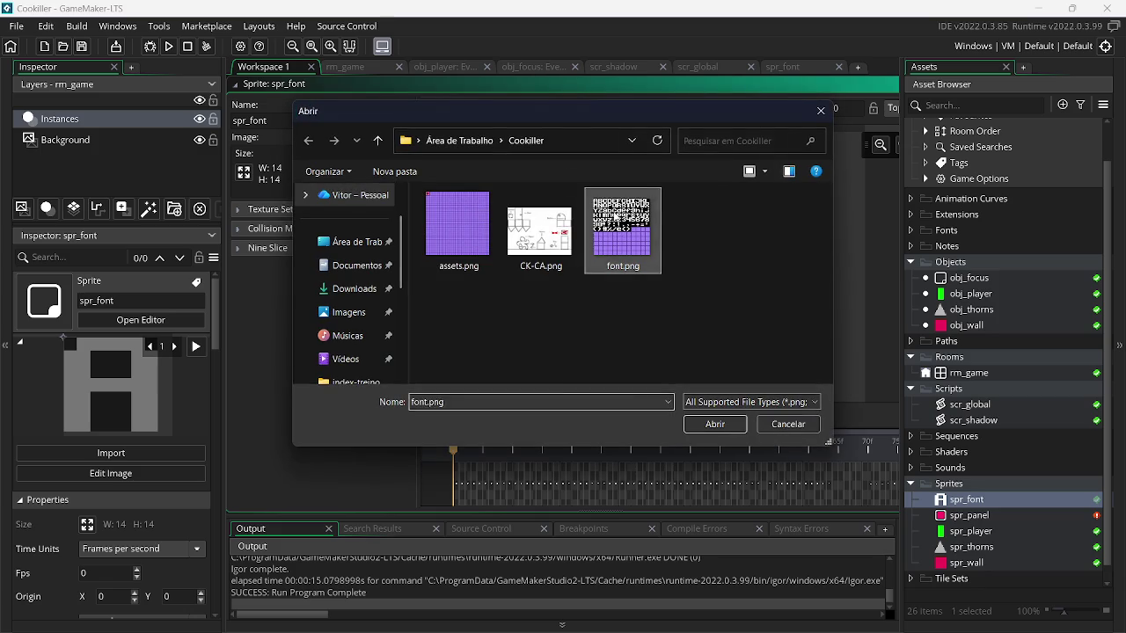
click(369, 159)
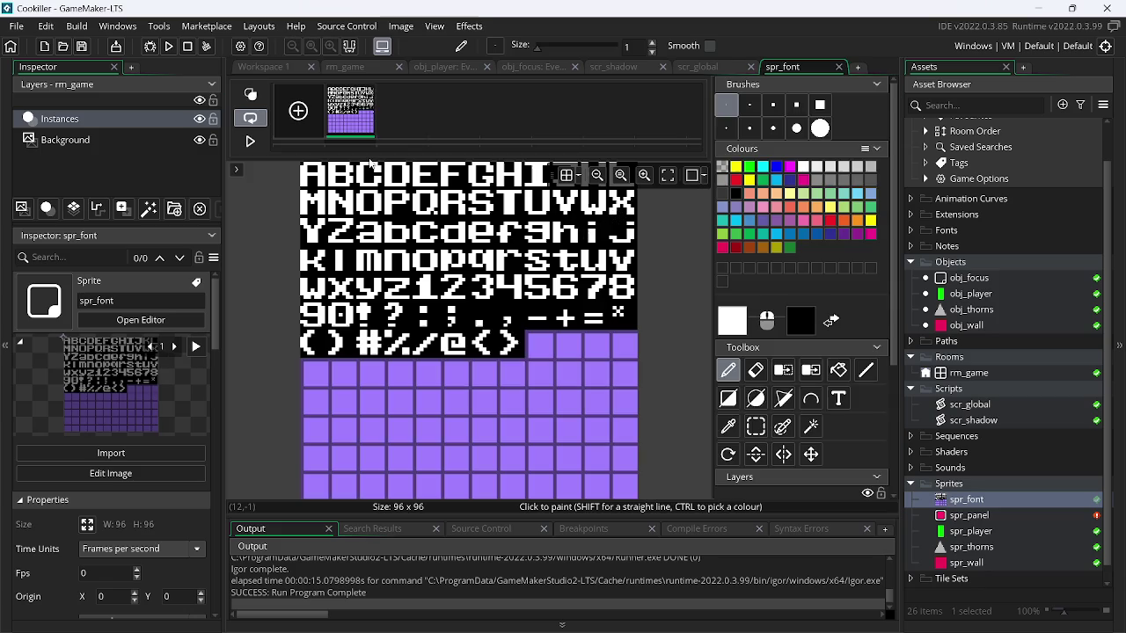
- Set frame conversion to 8-pixel frames and make the black background transparent
click(401, 25)
click(420, 203)
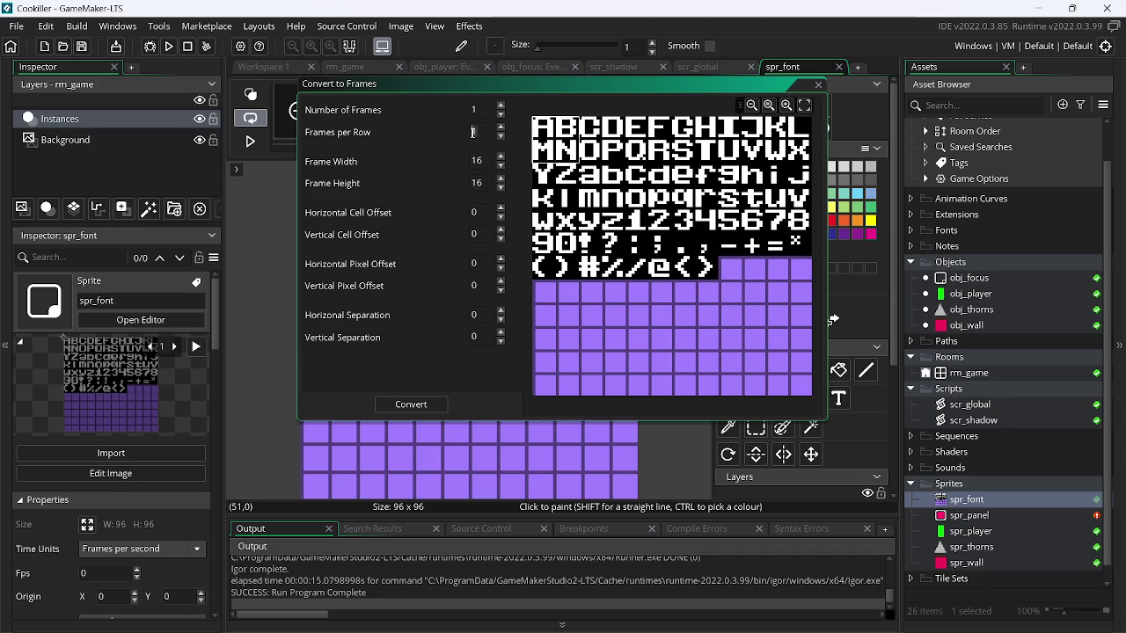
click(470, 164)
text(8)
key(Tab)
click(490, 110)
text(80)
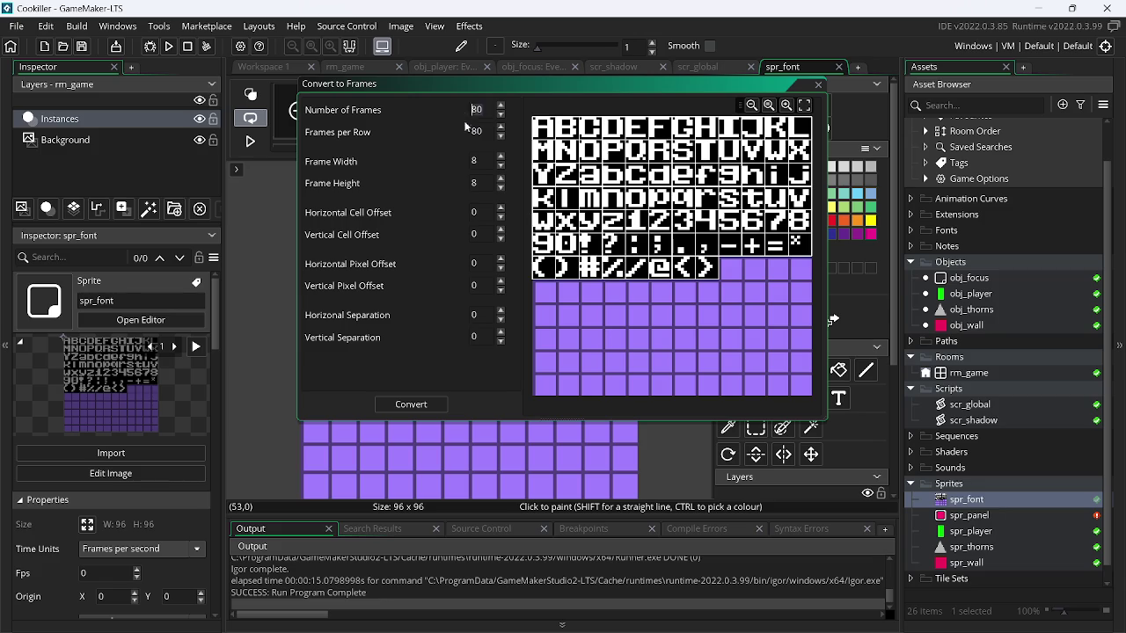
text(0)
click(818, 84)
click(783, 370)
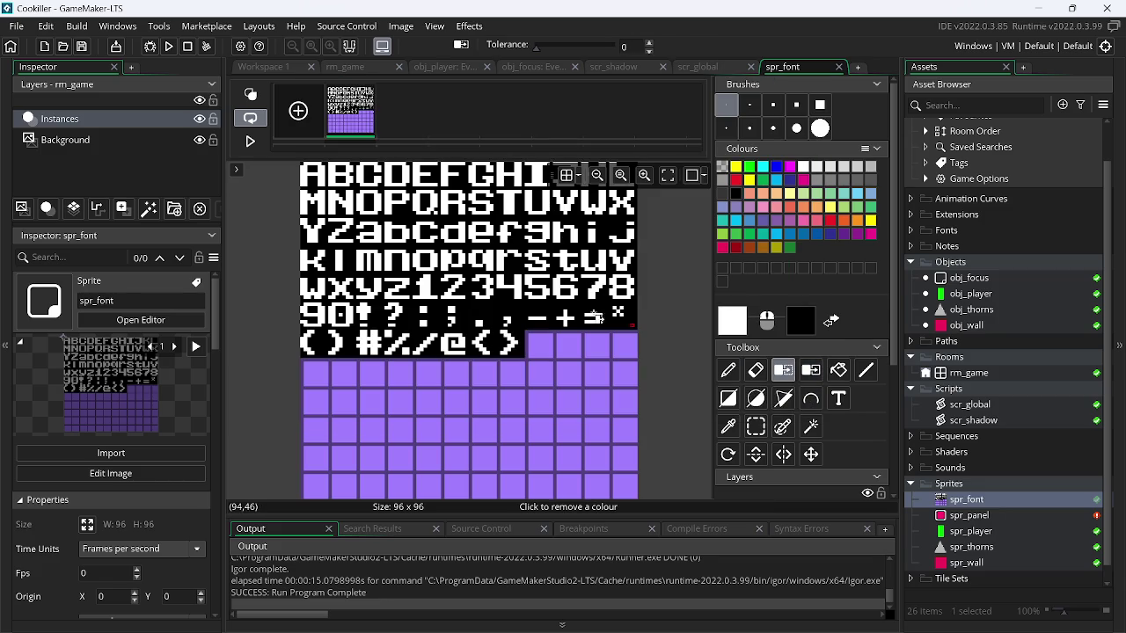
click(492, 309)
- Split the font image into 8x8 character frames and inspect the a and z frames
click(401, 26)
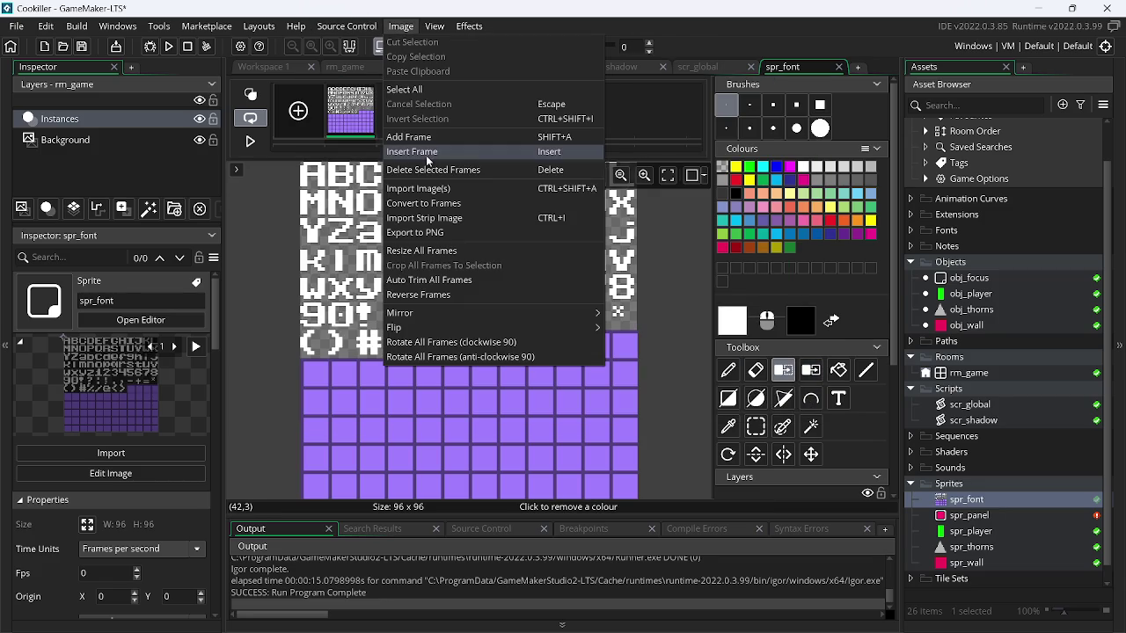
click(439, 202)
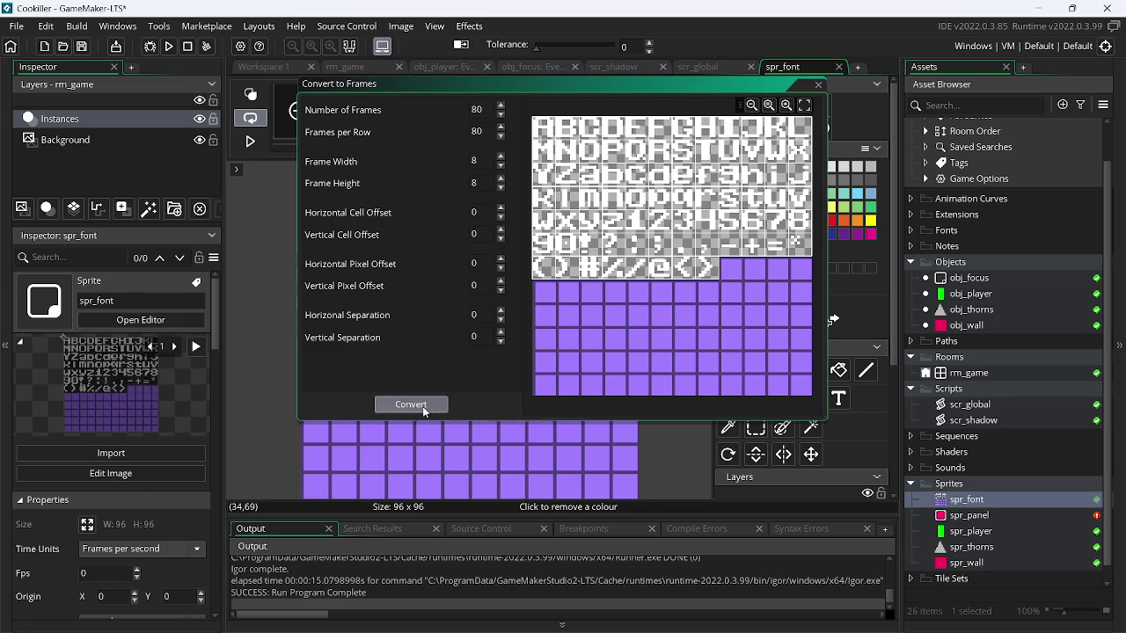
click(422, 407)
scroll(318, 141, down, 10)
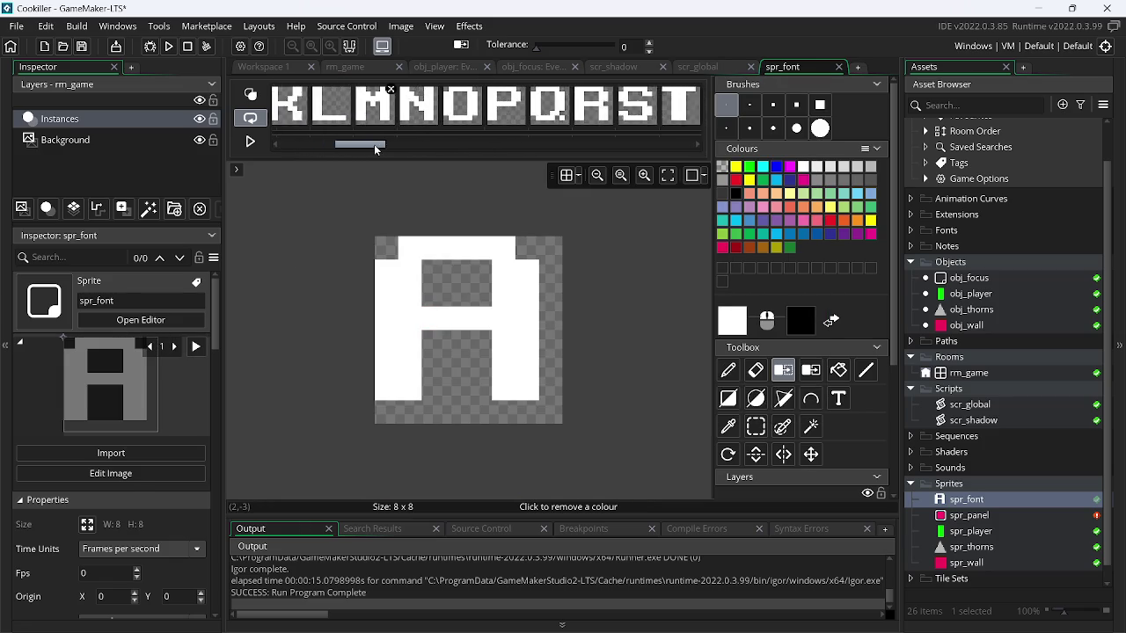
click(427, 105)
mouse_move(431, 145)
mouse_down()
mouse_move(555, 154)
mouse_move(434, 143)
mouse_up()
click(516, 117)
- Delete frames a through h, duplicate the selected frames, then view scr_shadow
shift+click(385, 92)
click(385, 90)
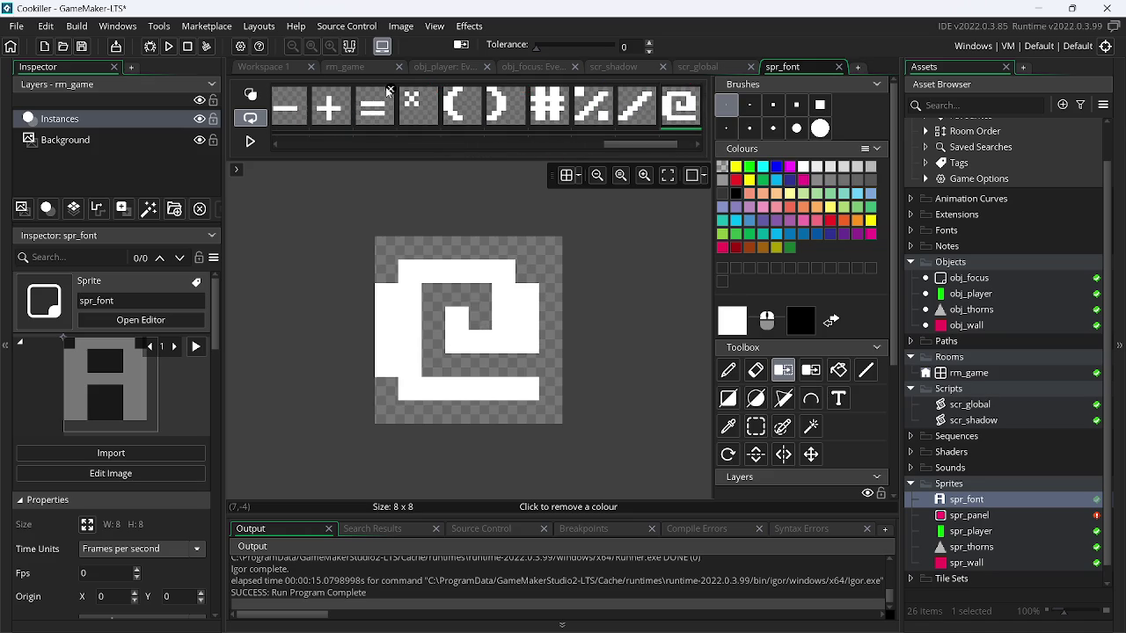
drag(611, 142, 457, 141)
click(464, 112)
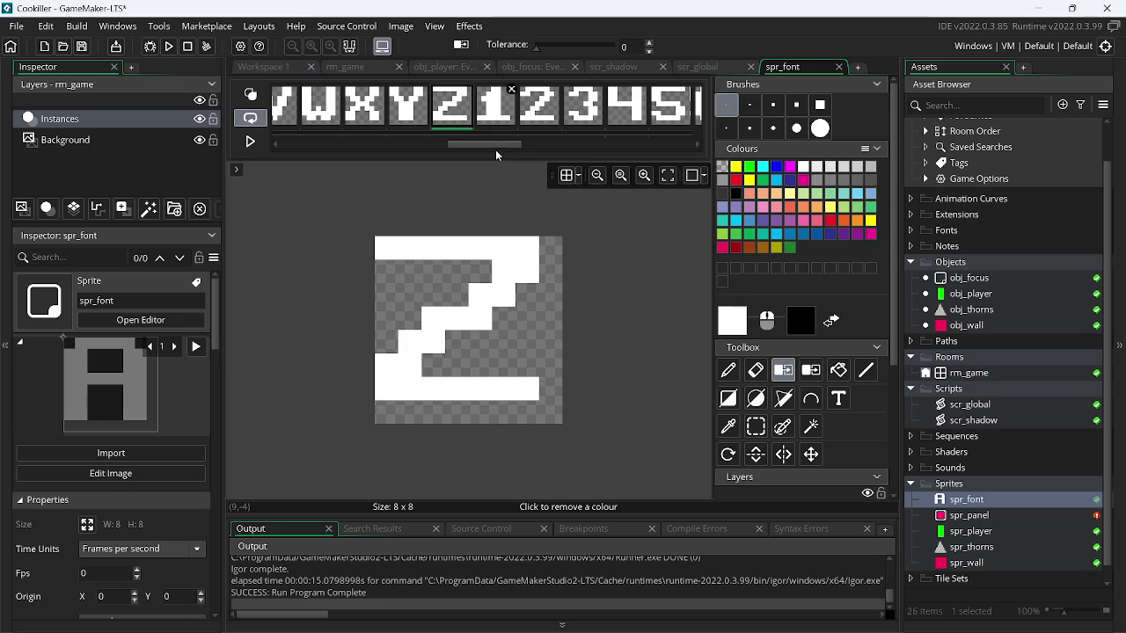
drag(497, 144, 328, 145)
shift+click(328, 116)
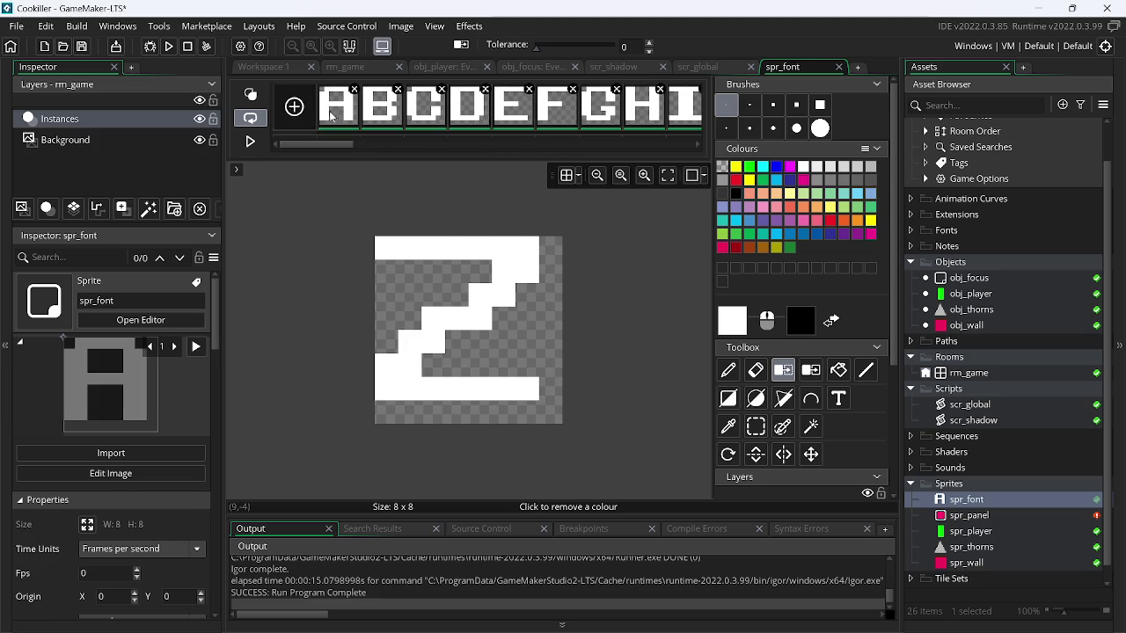
right_click(337, 116)
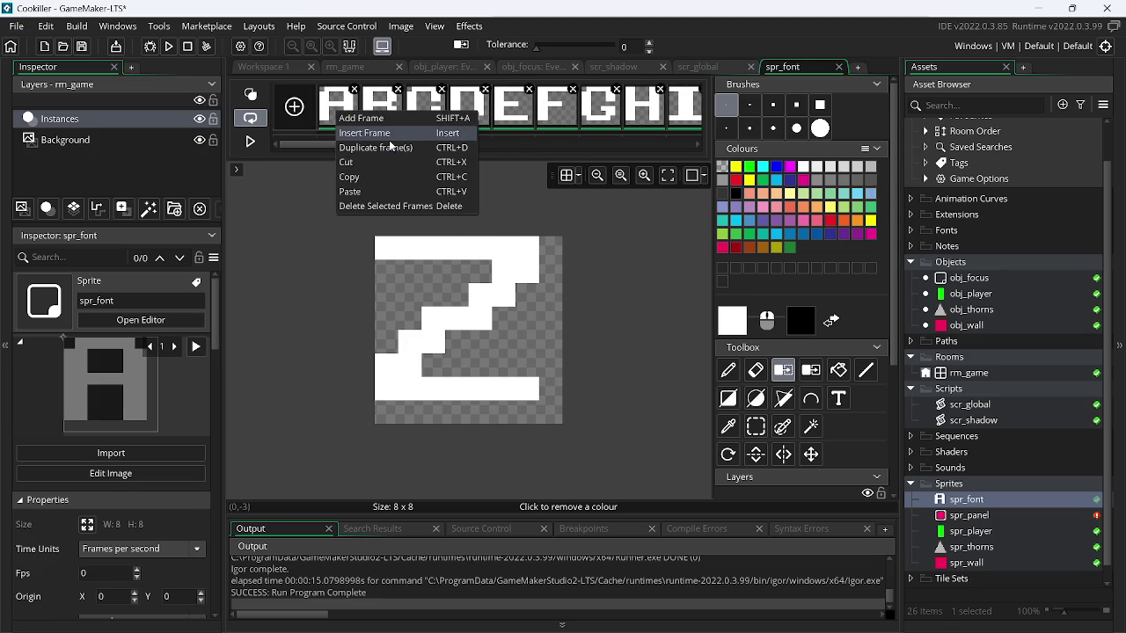
click(390, 148)
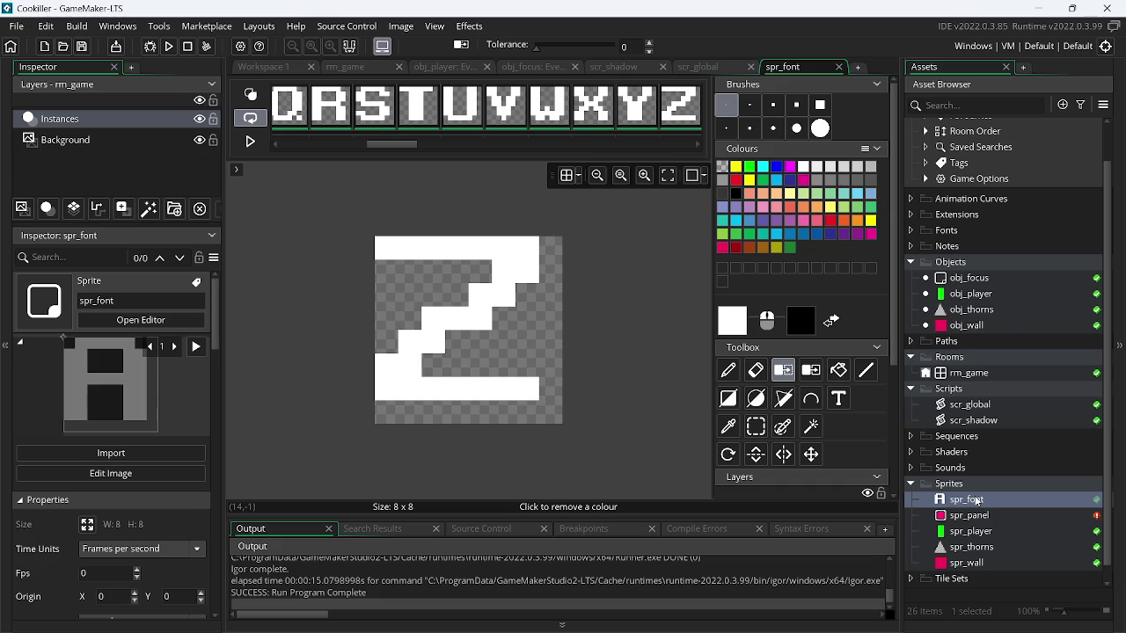
click(699, 67)
click(615, 67)
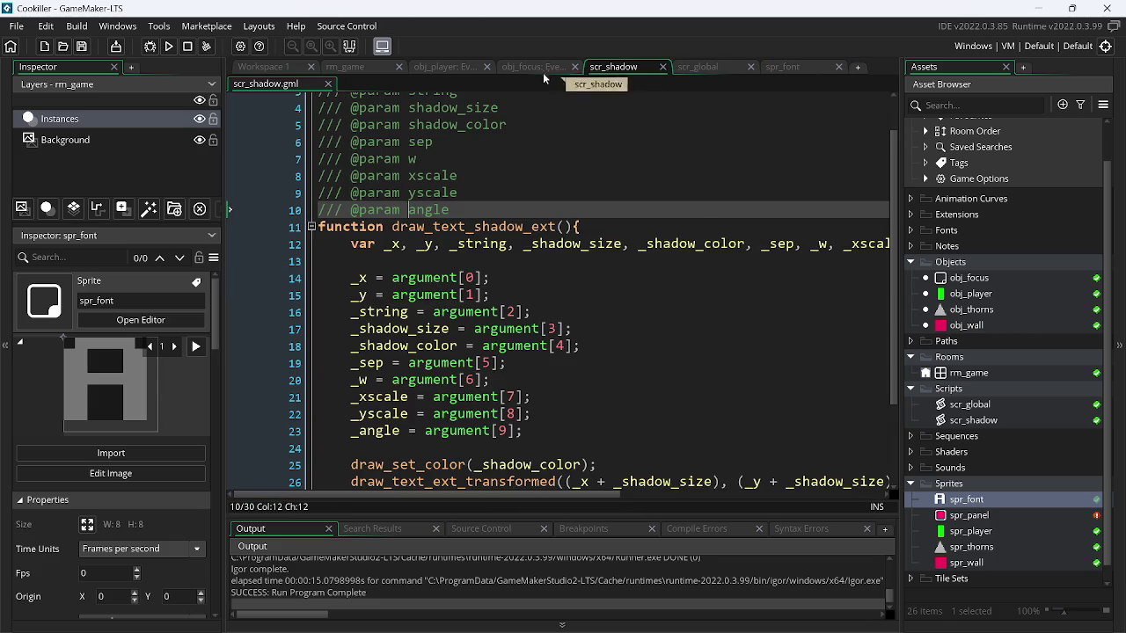
- In obj_focus Draw, change the font's spacing argument on line 1 from 3 to 0
click(527, 68)
scroll(734, 123, right, 6)
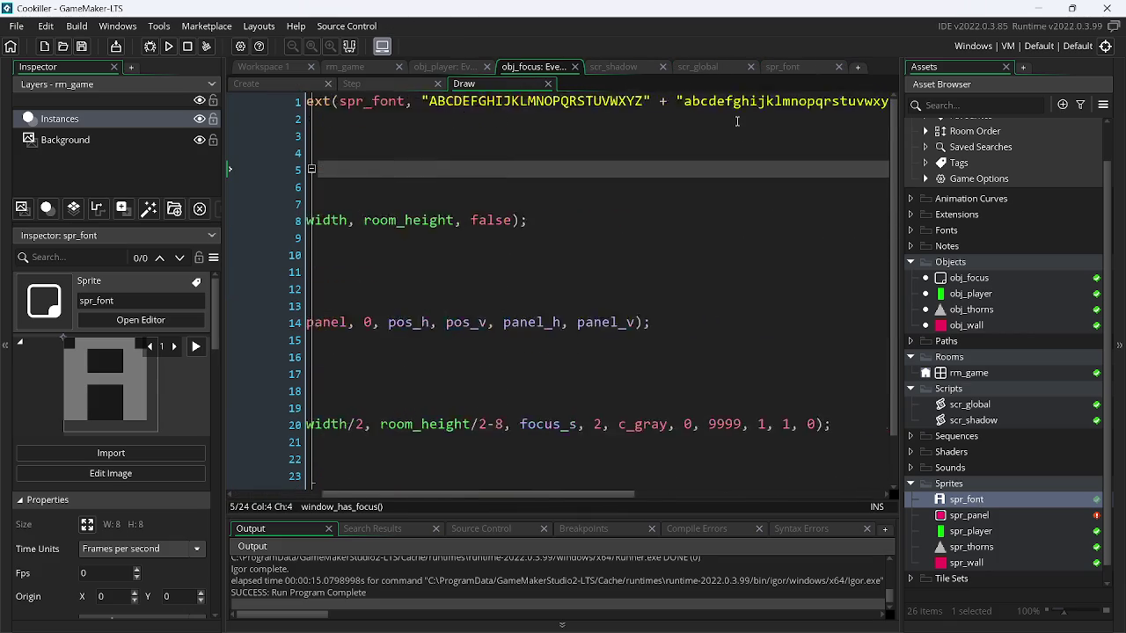
click(809, 102)
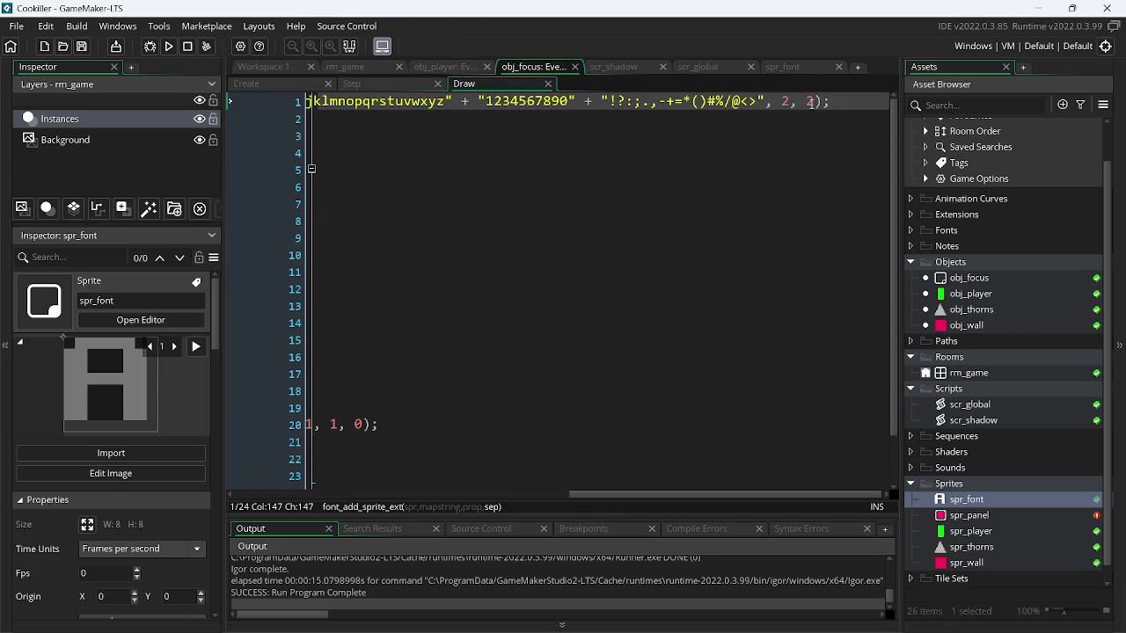
key(Delete)
text(0)
- Set the xscale and yscale arguments on line 20 to 2
scroll(805, 155, left, 6)
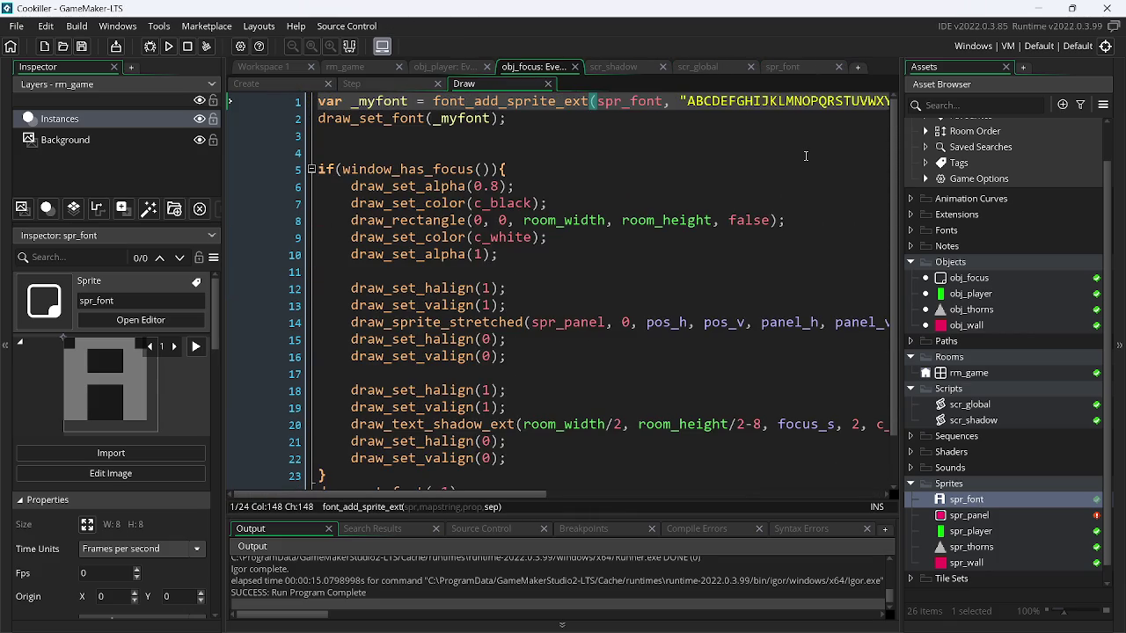
scroll(661, 236, down, 1)
scroll(631, 382, right, 6)
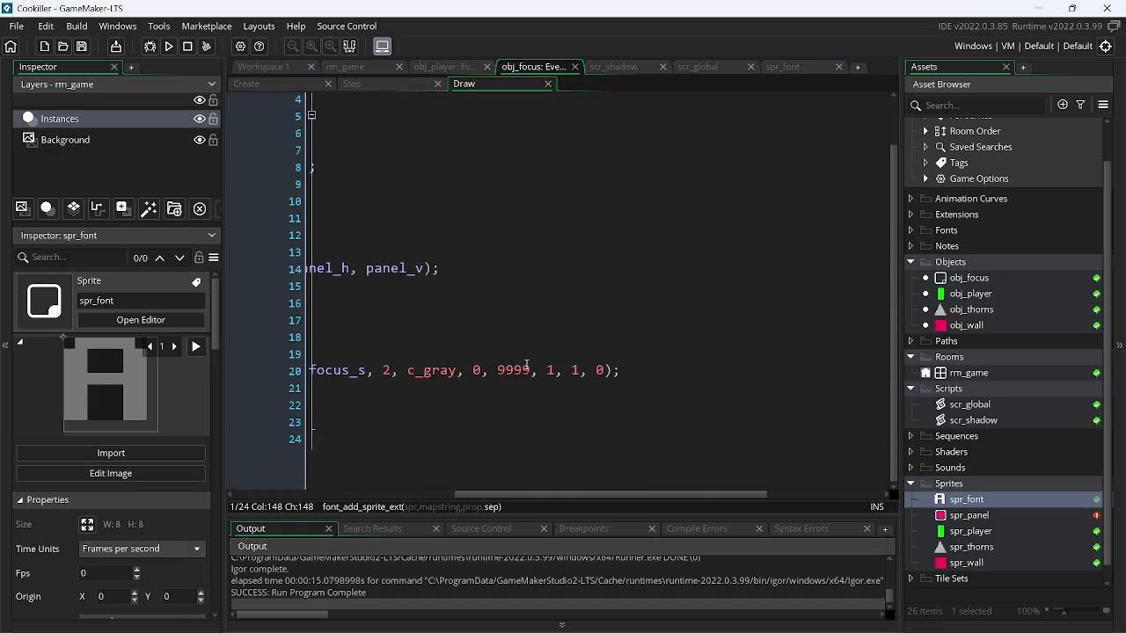
click(547, 370)
key(Delete)
text(2)
key(Right)
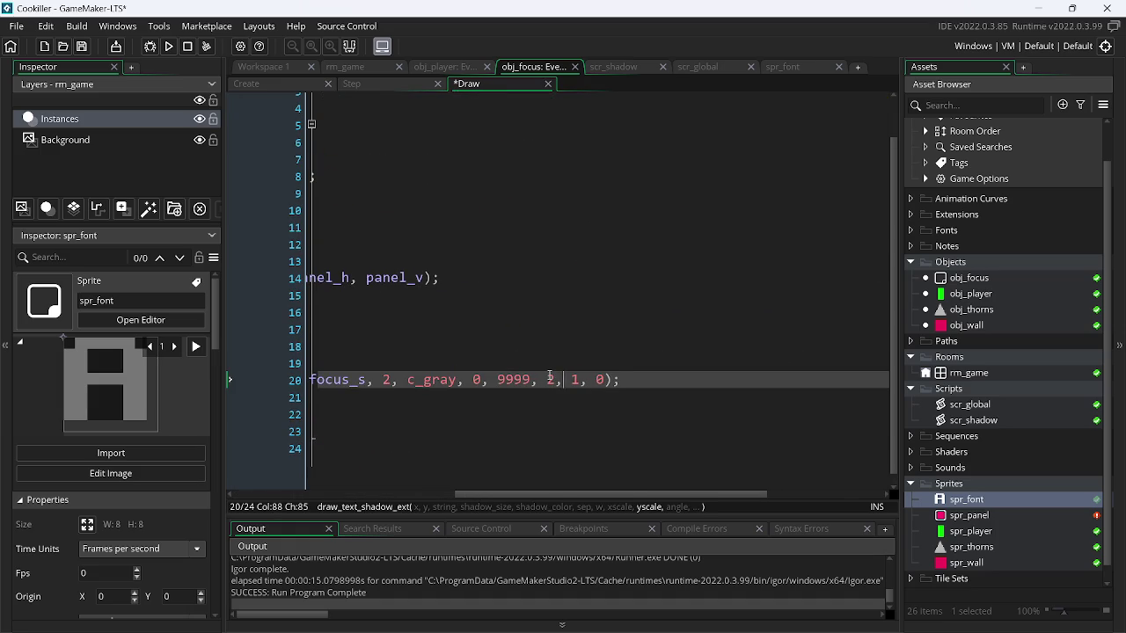
key(BackSpace)
text(2)
- Test-run the game, then select the font's spacing value on line 1 for replacement
click(170, 46)
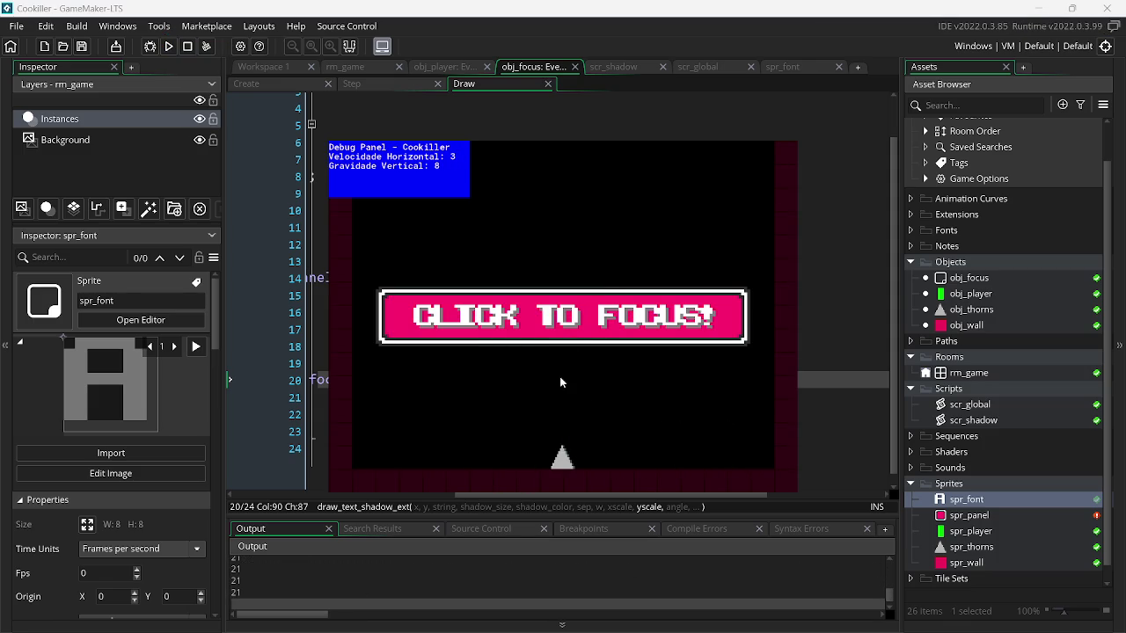
key(Escape)
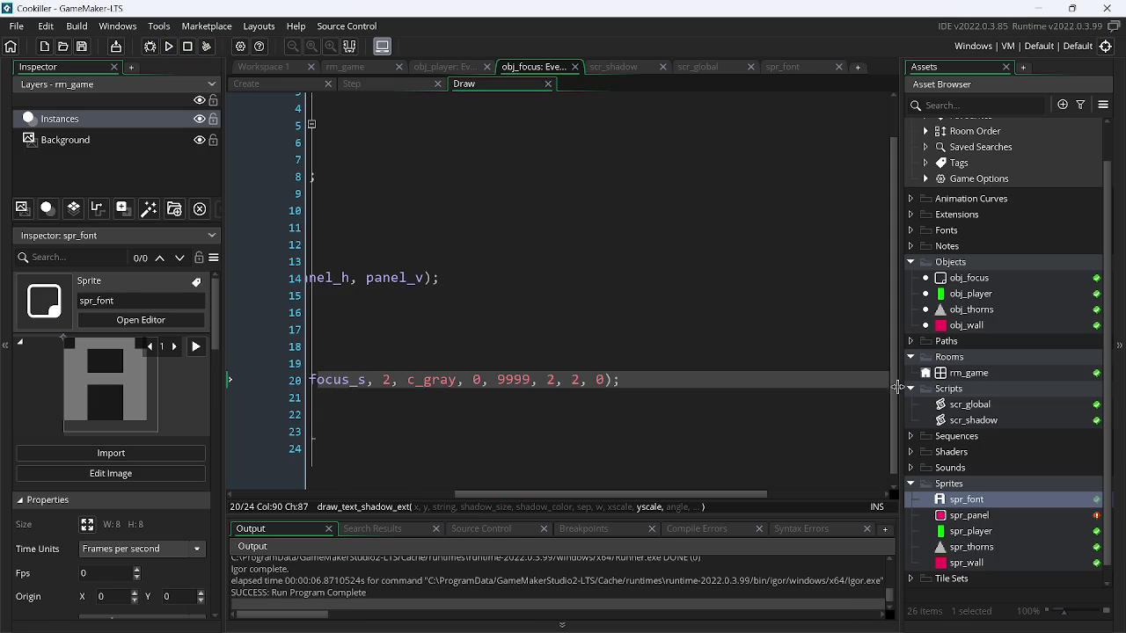
scroll(892, 351, up, 1)
scroll(763, 113, right, 3)
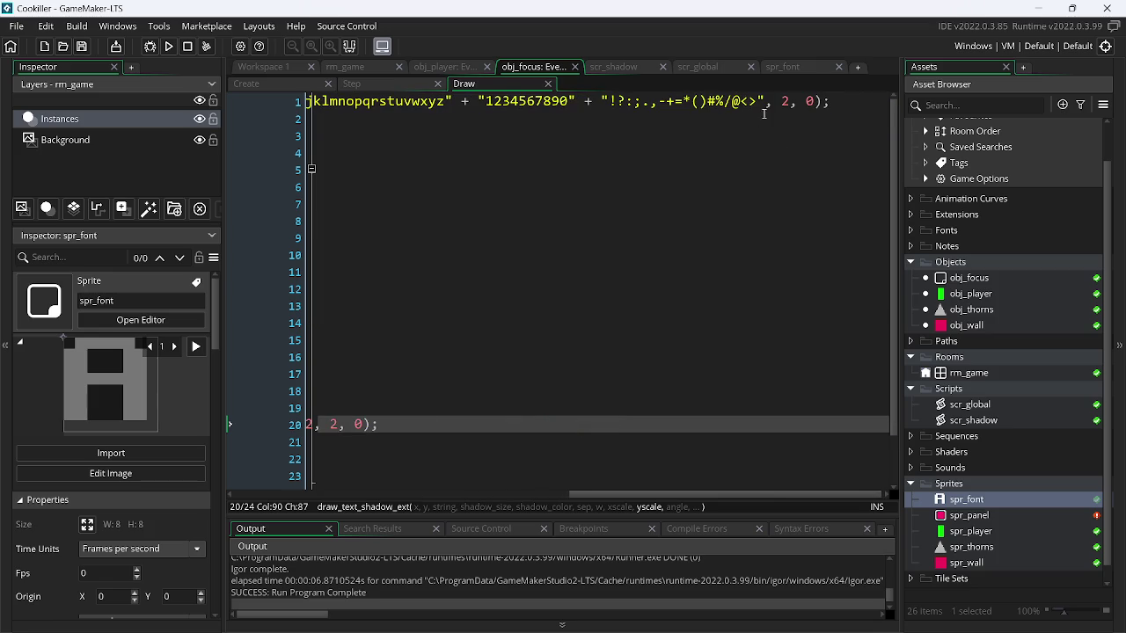
click(783, 102)
key(Right)
key(Right)
key(shift+Right)
- Set the sprite font's spacing to 2 and preview the game
text(2)
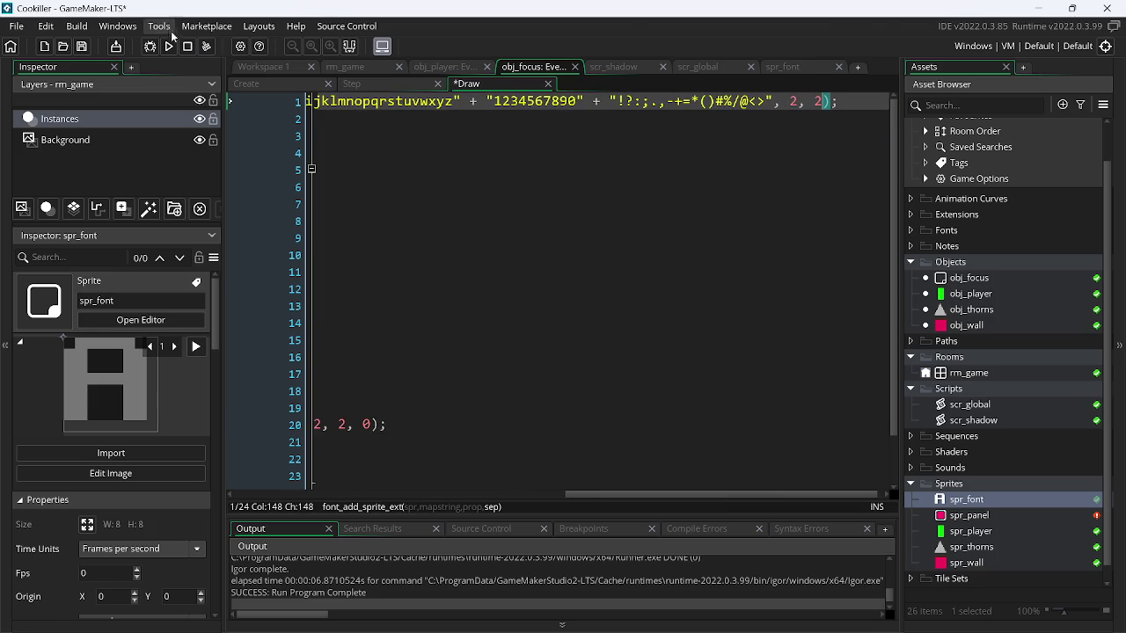
click(170, 46)
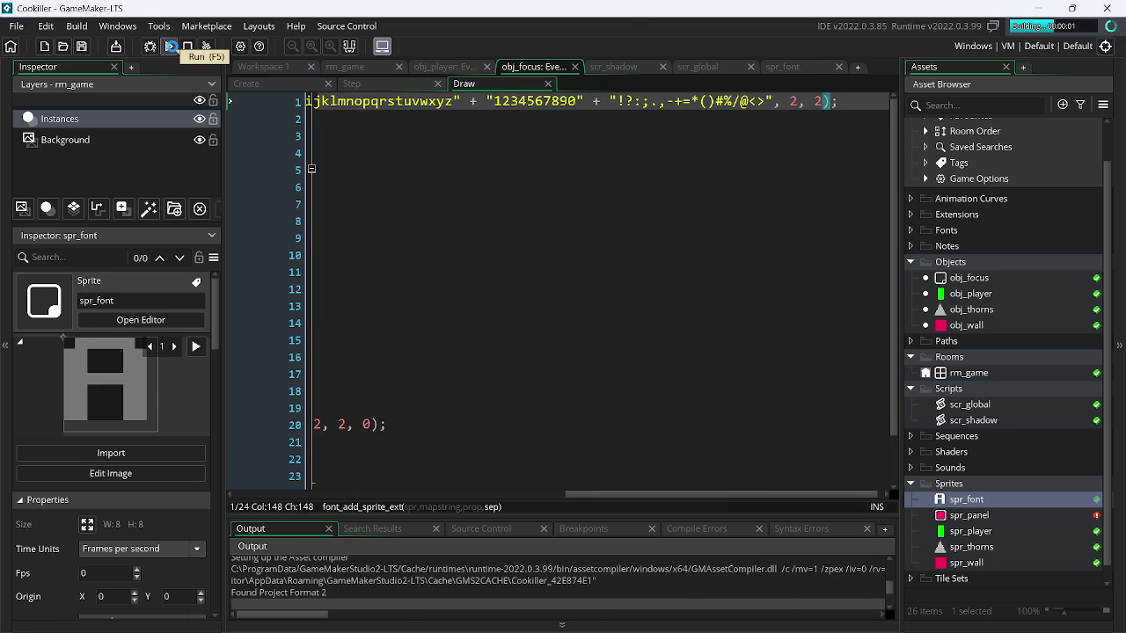
click(188, 46)
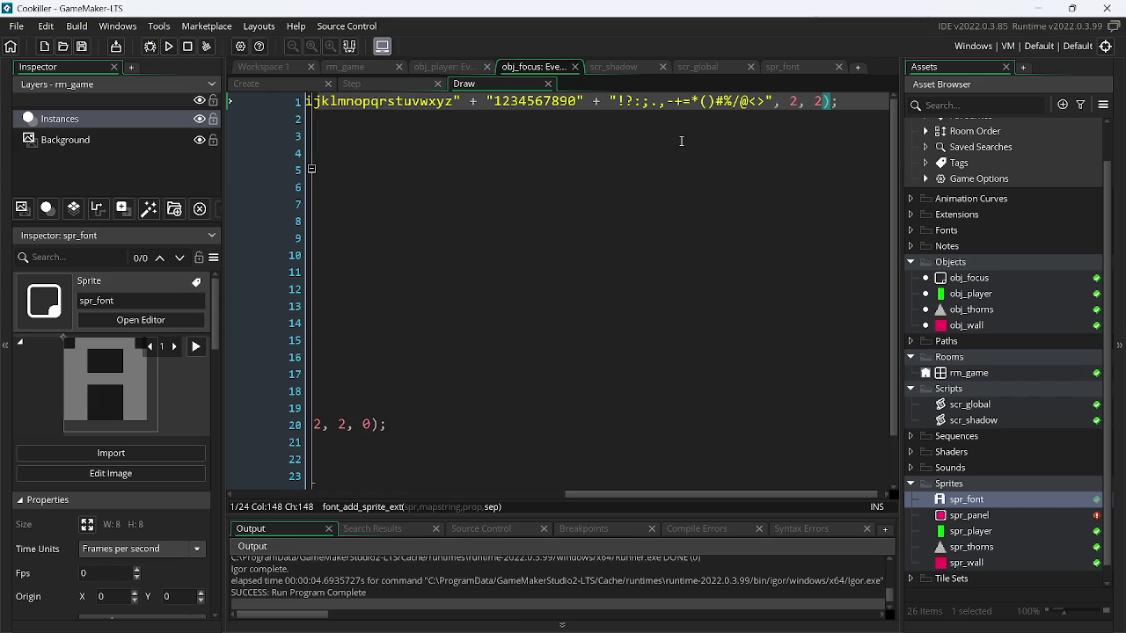
- Change the font's letter gap on line 1 to 0 and rerun the game
key(BackSpace)
text(0)
key(Left)
key(Left)
key(Left)
click(171, 47)
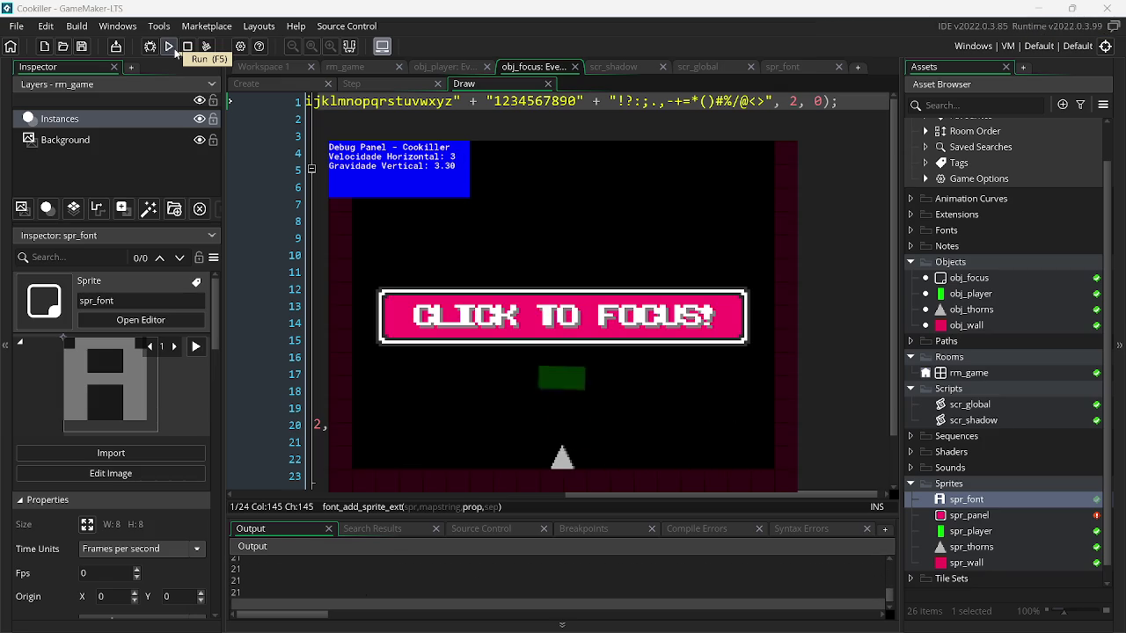
key(Escape)
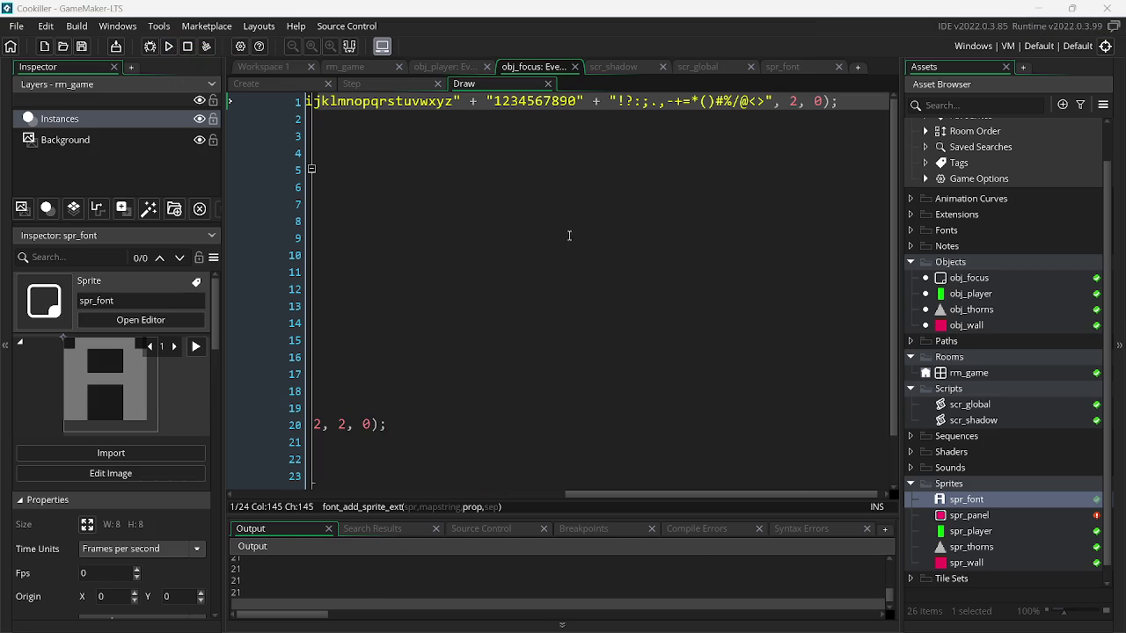
- Set the spacing argument after c_gray in line 20's text call to 2
drag(644, 494, 409, 494)
click(660, 426)
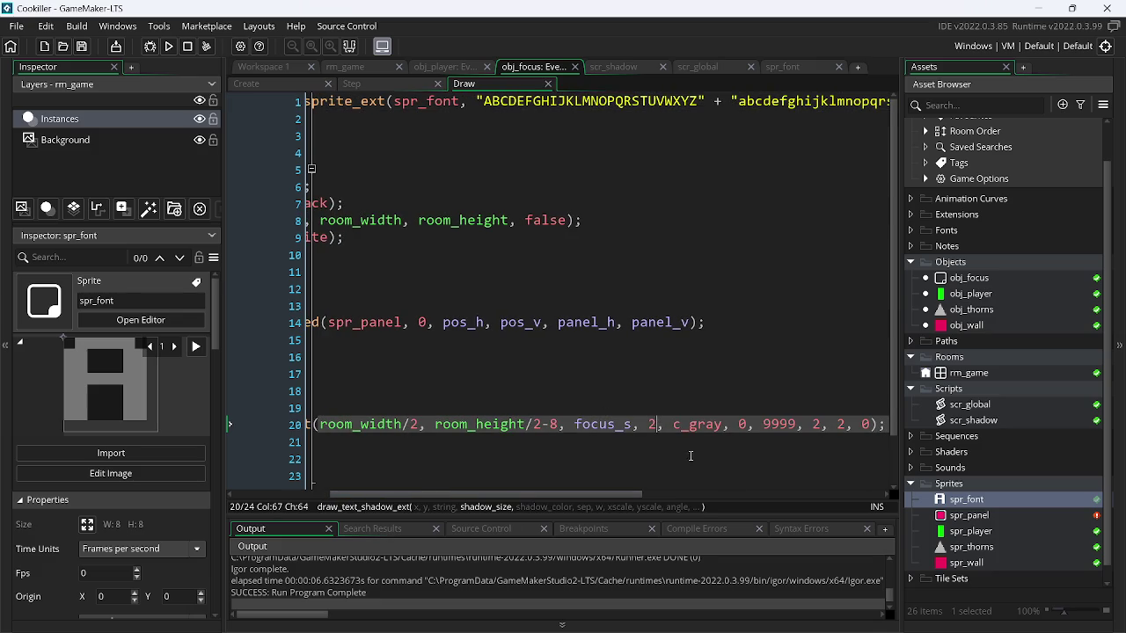
key(Right)
key(Right)
key(Right)
key(Right)
key(Right)
key(Right)
key(BackSpace)
text(2)
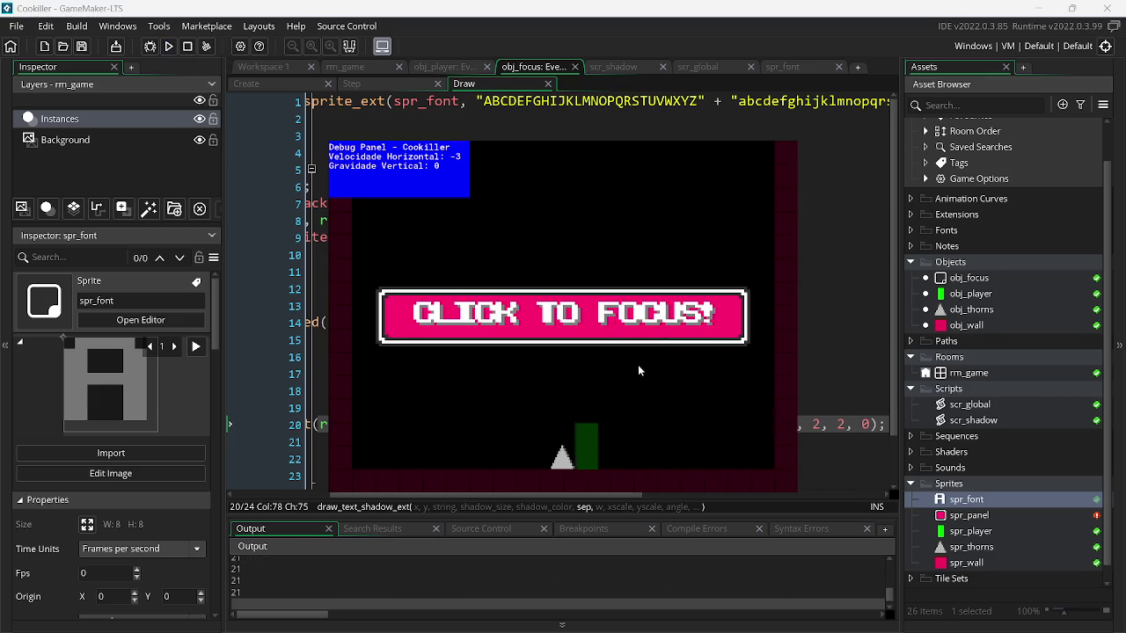
- Reset the text spacing after c_gray on line 20 back to 0
key(BackSpace)
text(0)
drag(525, 497, 429, 497)
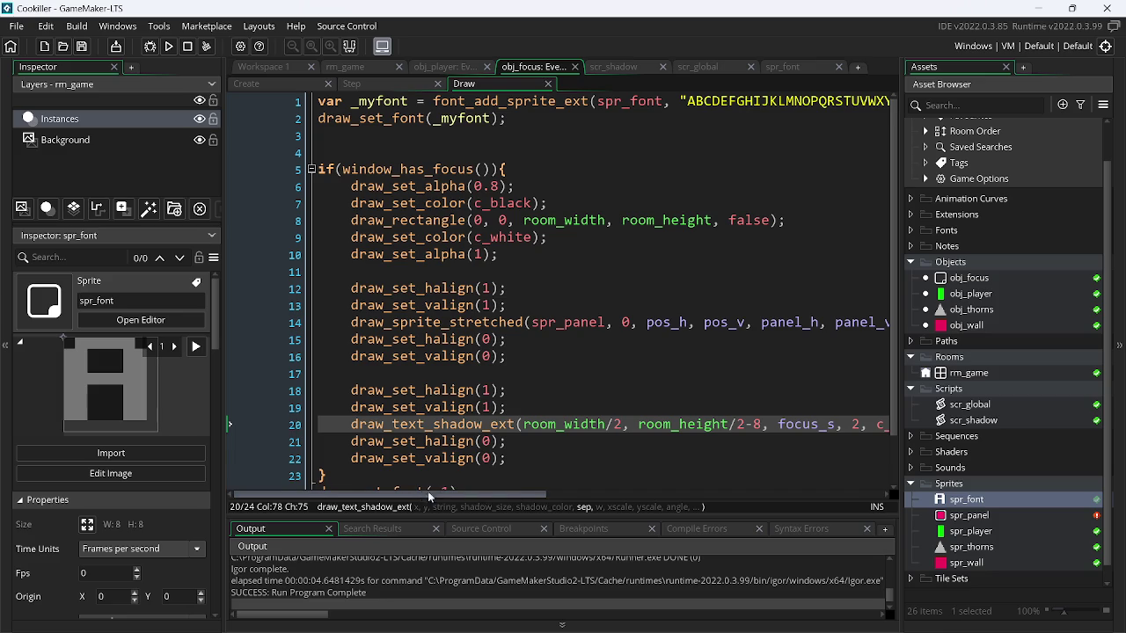
click(762, 426)
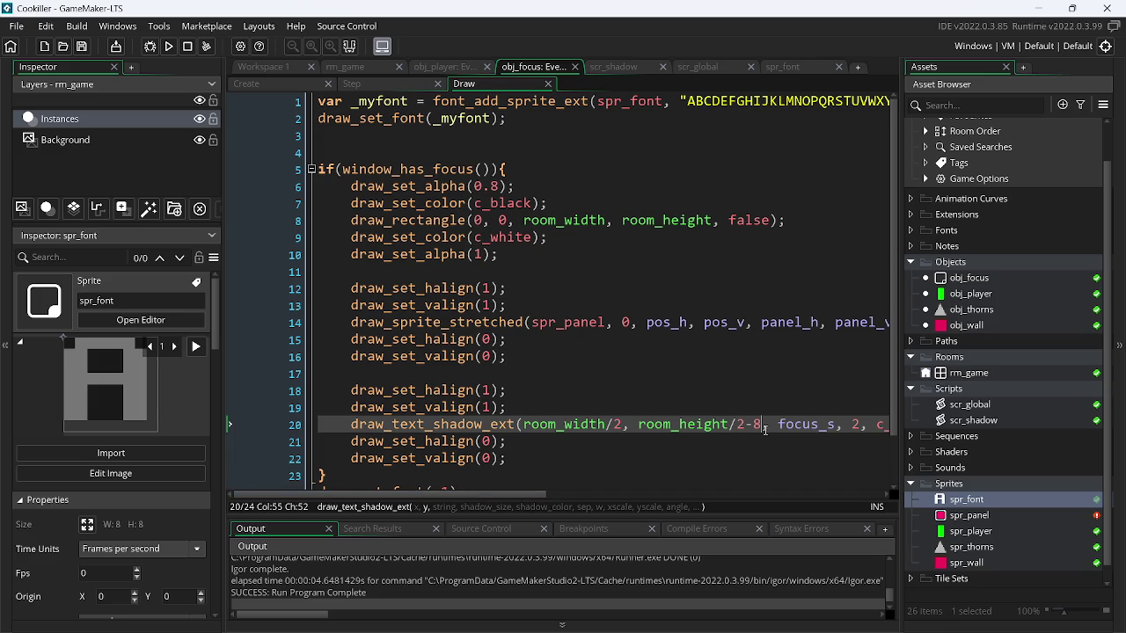
drag(485, 496, 588, 490)
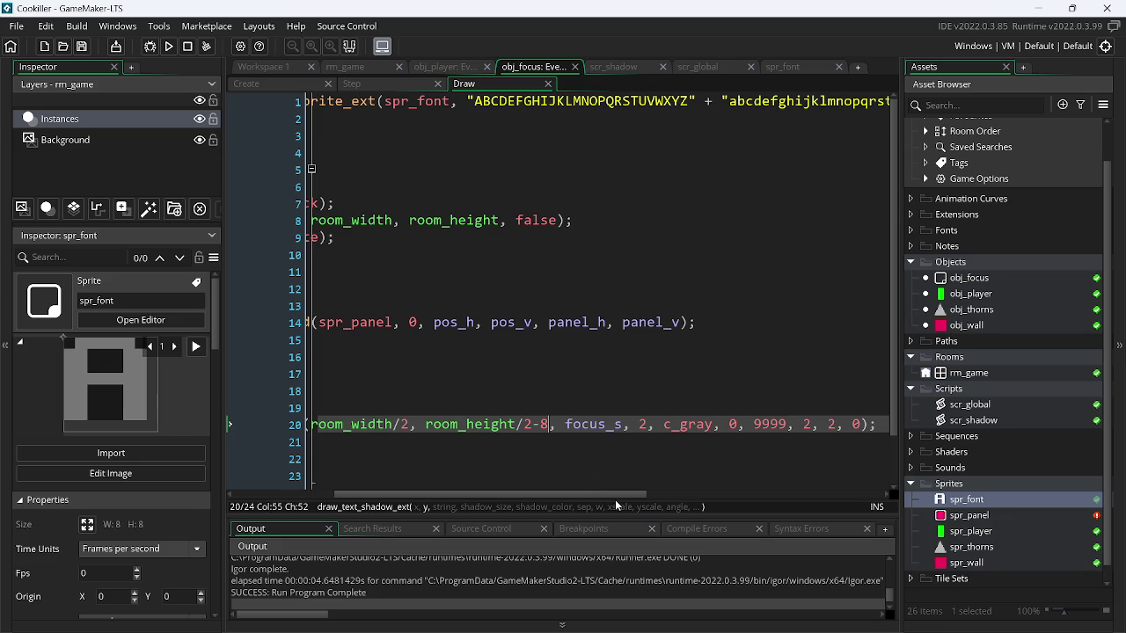
scroll(615, 500, right, 5)
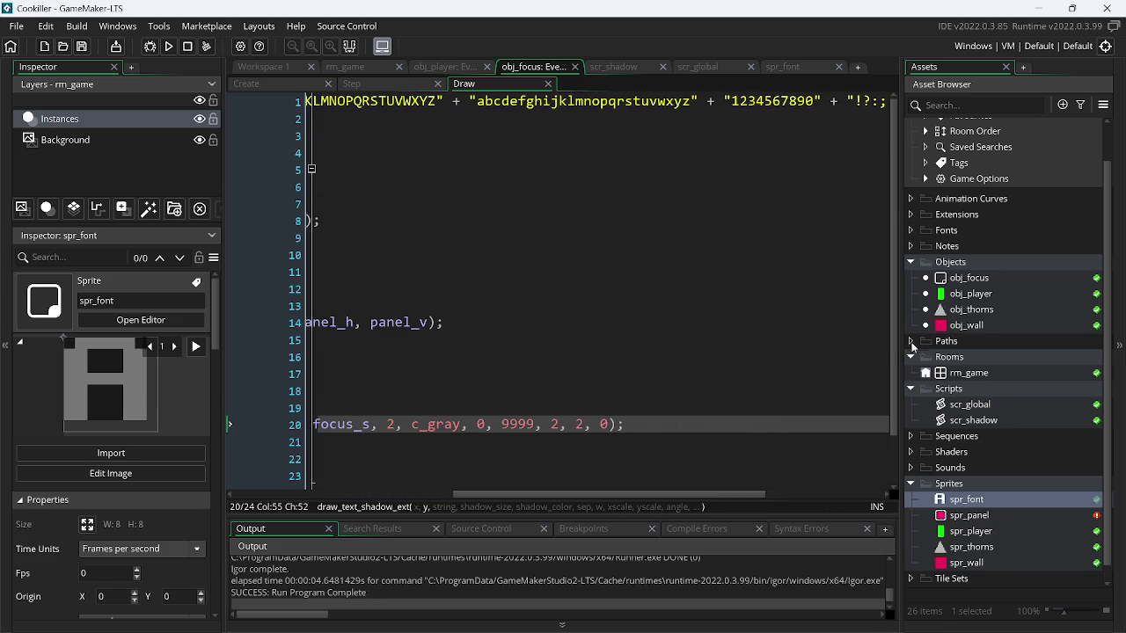
drag(518, 499, 635, 498)
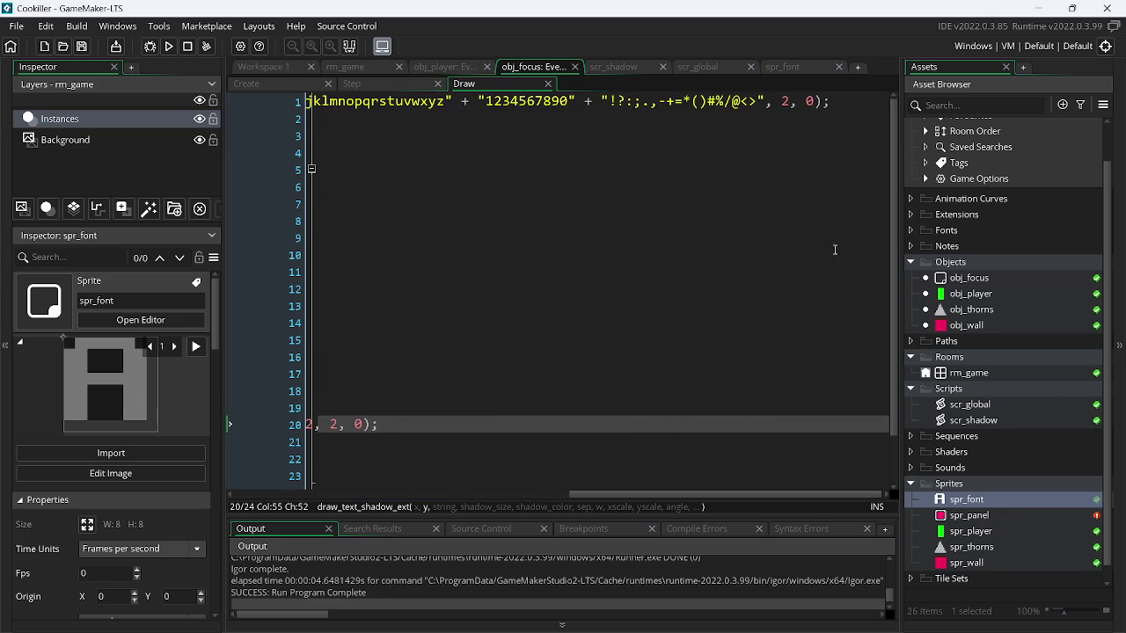
- Set the sprite font's letter gap on line 1 to 1 and test-run the game
click(814, 101)
key(BackSpace)
text(1)
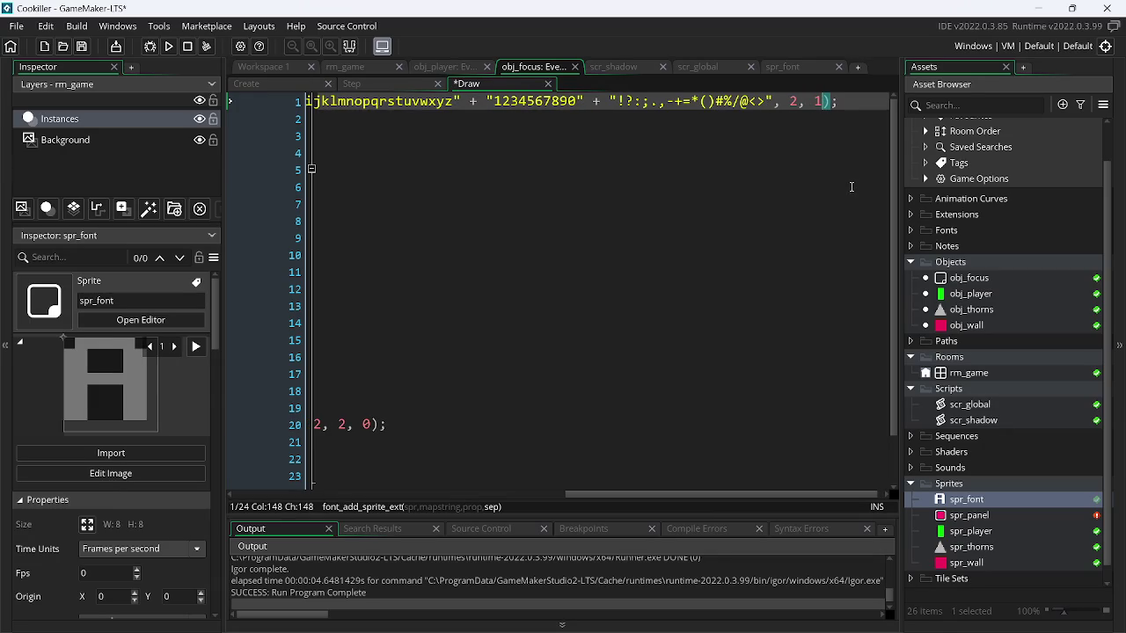
click(169, 47)
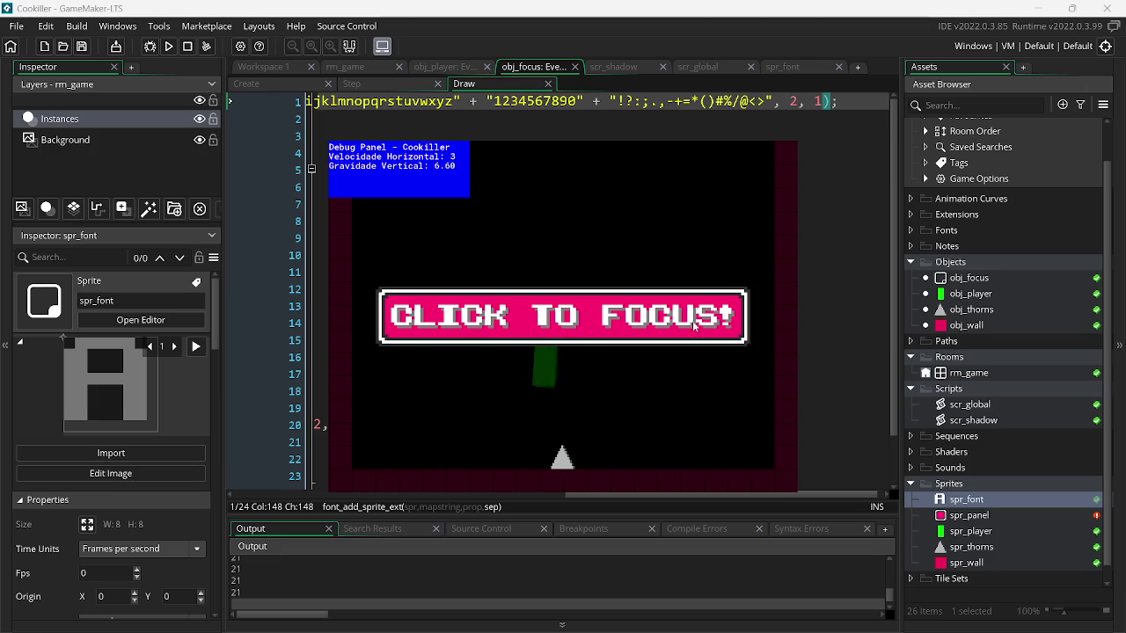
key(Escape)
- Negate the focus check on line 5 to if(!window_has_focus()) and save
drag(694, 493, 364, 492)
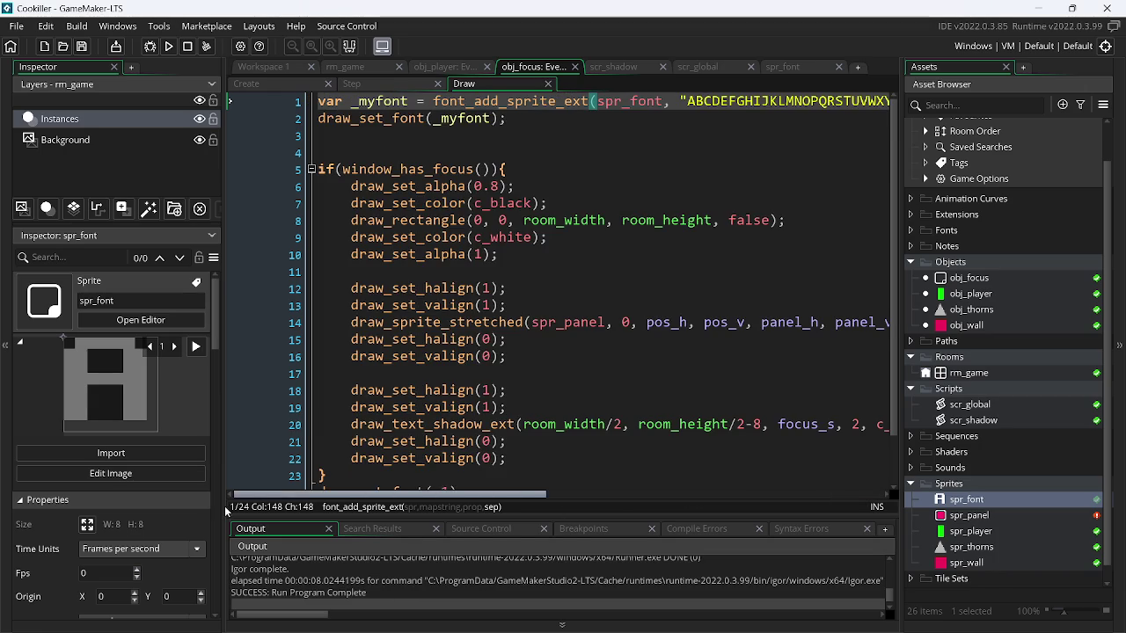
click(342, 169)
text(!)
key(ctrl+s)
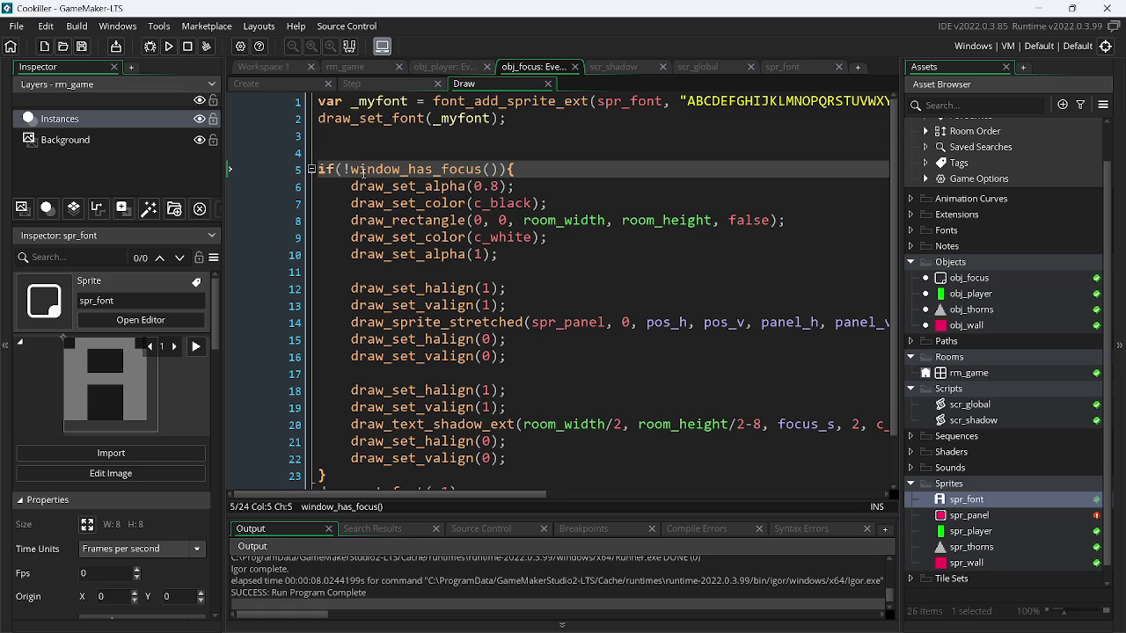
- Add global.focus_w = window_has_focus(); as line 2 of scr_global and save
drag(351, 175, 500, 180)
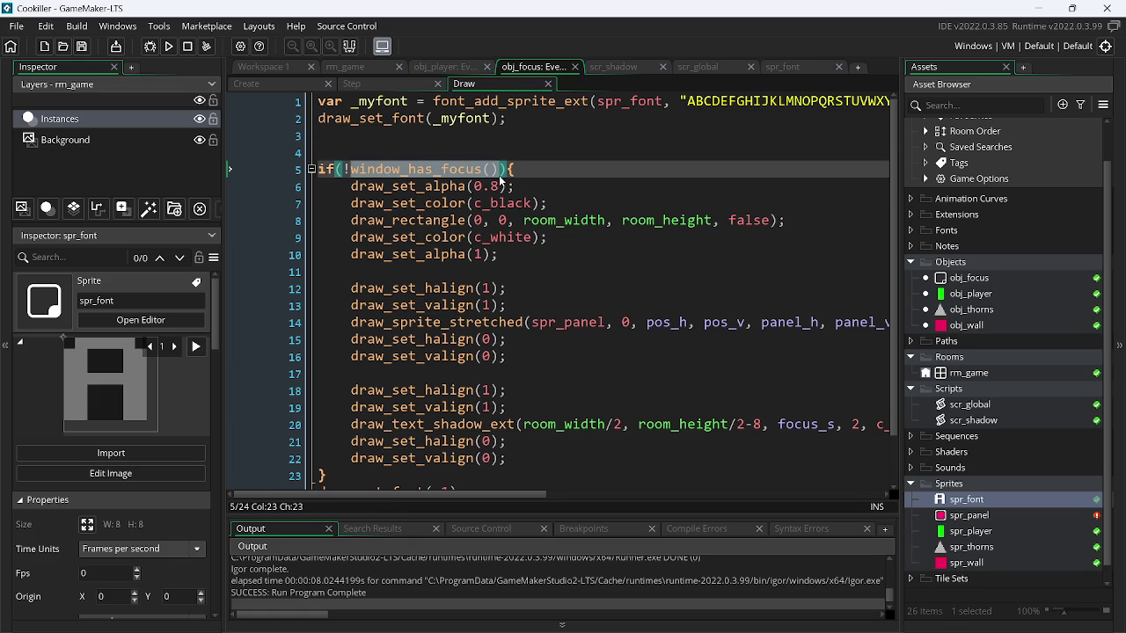
click(709, 68)
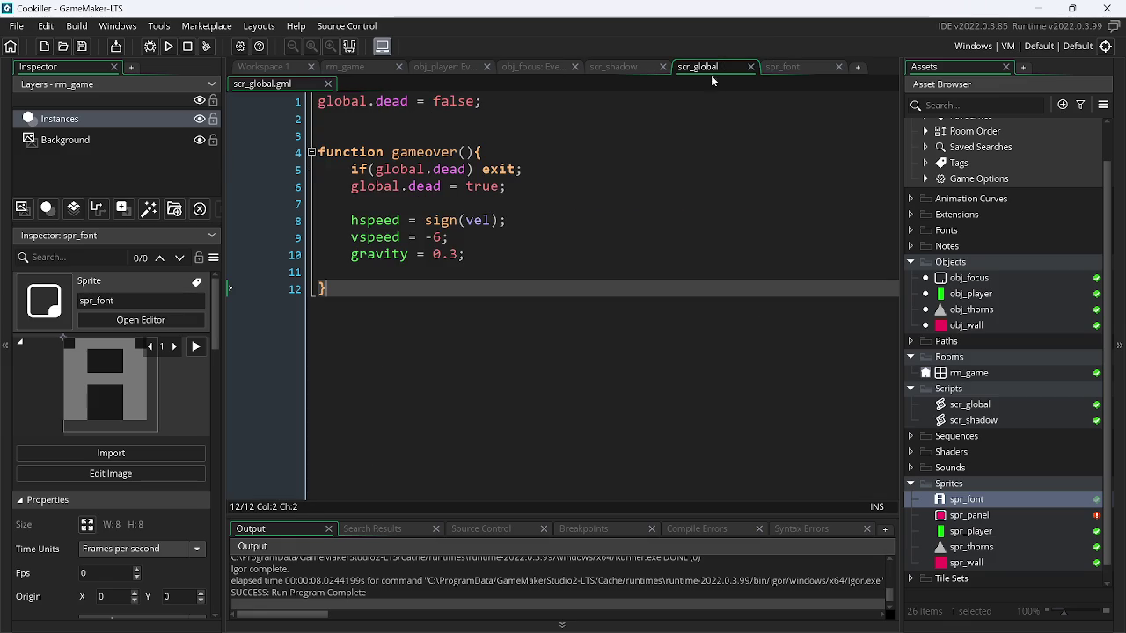
click(519, 101)
key(Return)
text(global)
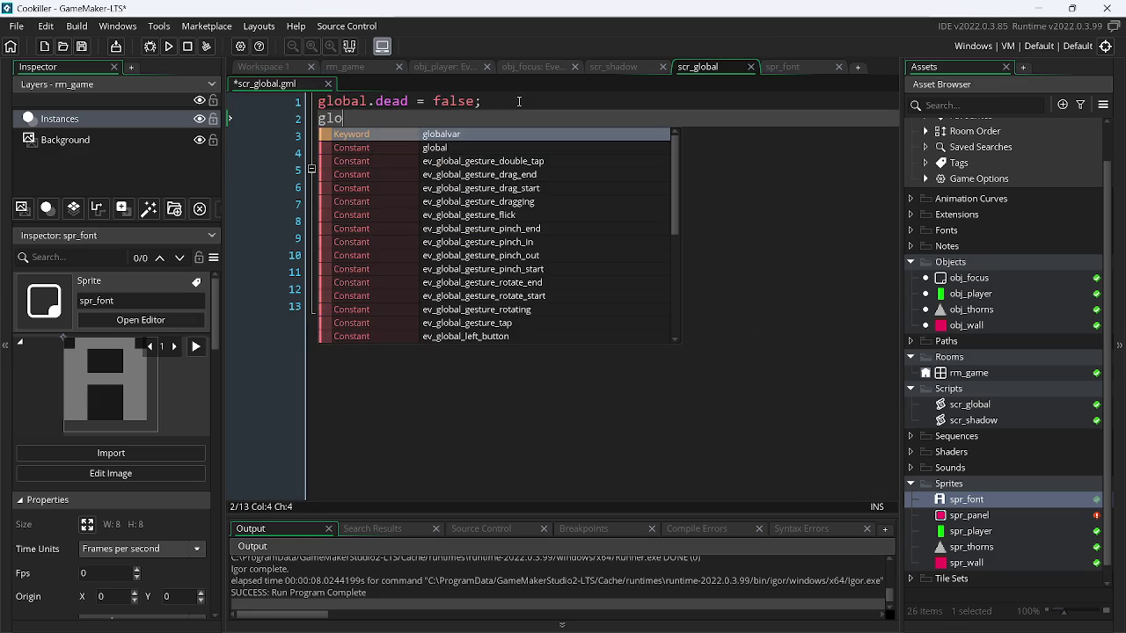
key(Escape)
text(.)
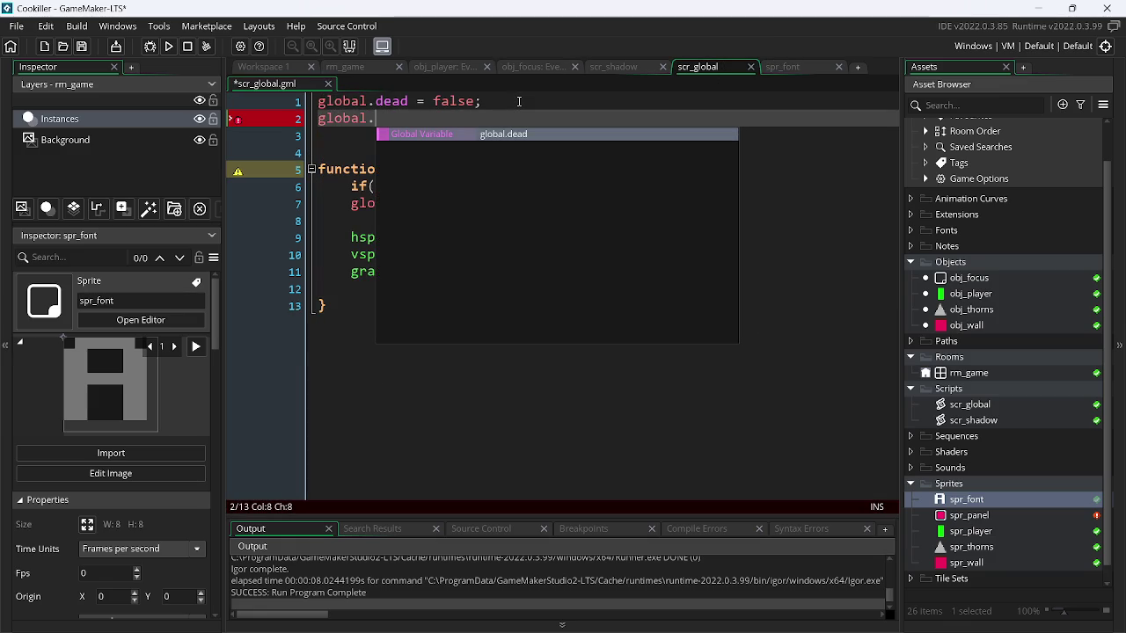
text(f)
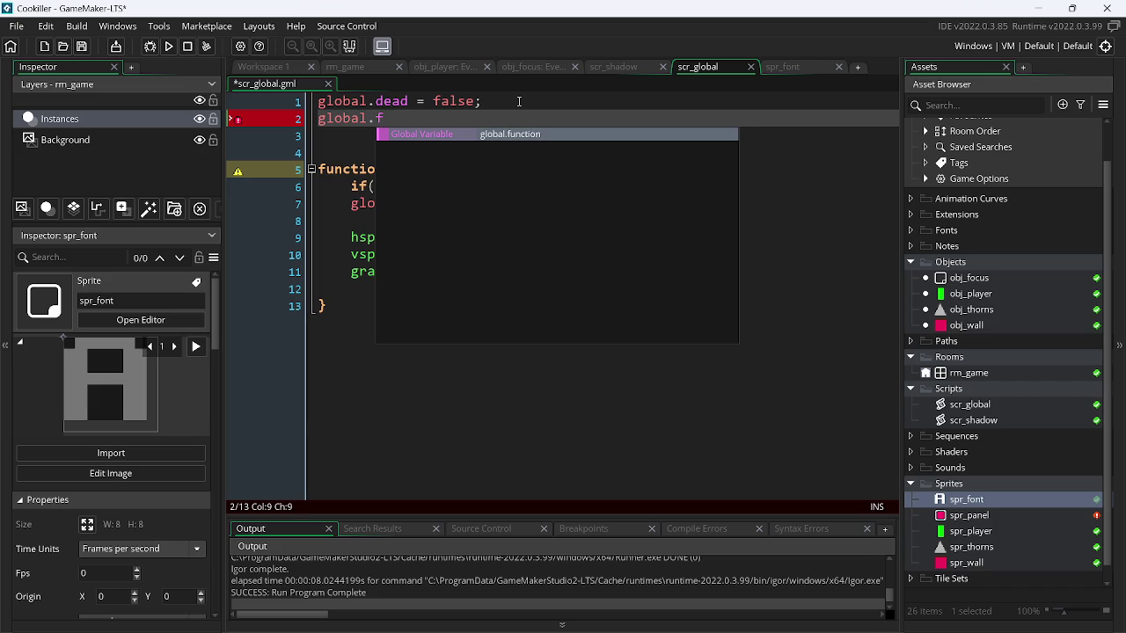
text(ocus)
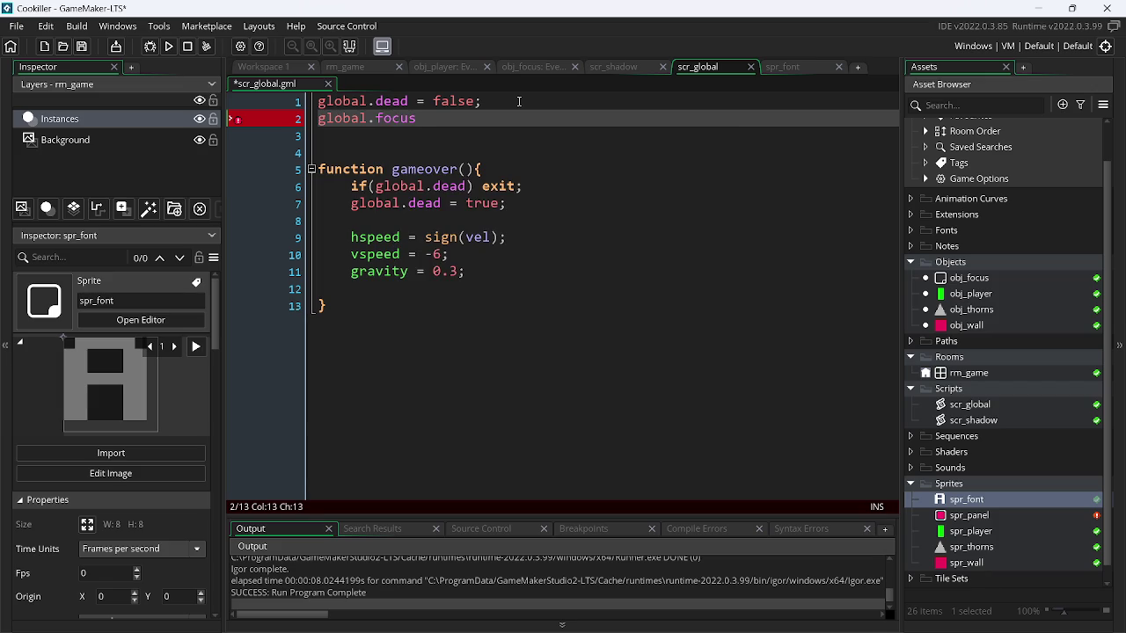
text(_w = window_has_focus())
key(ctrl+s)
text(;)
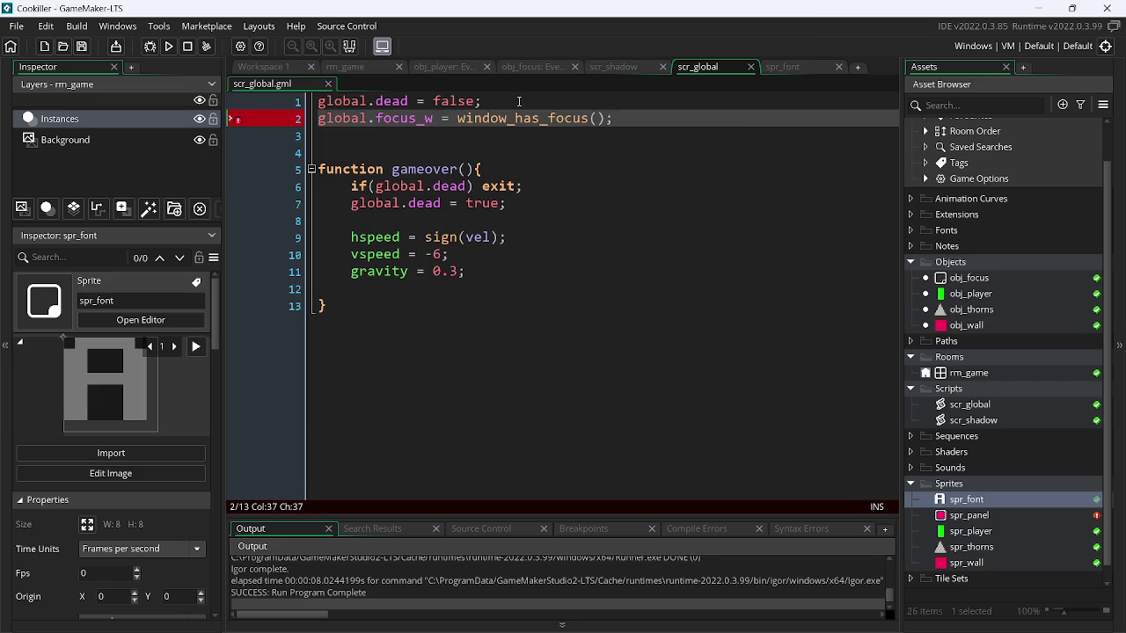
- Negate the assignment in scr_global to global.focus_w = !window_has_focus()
click(560, 289)
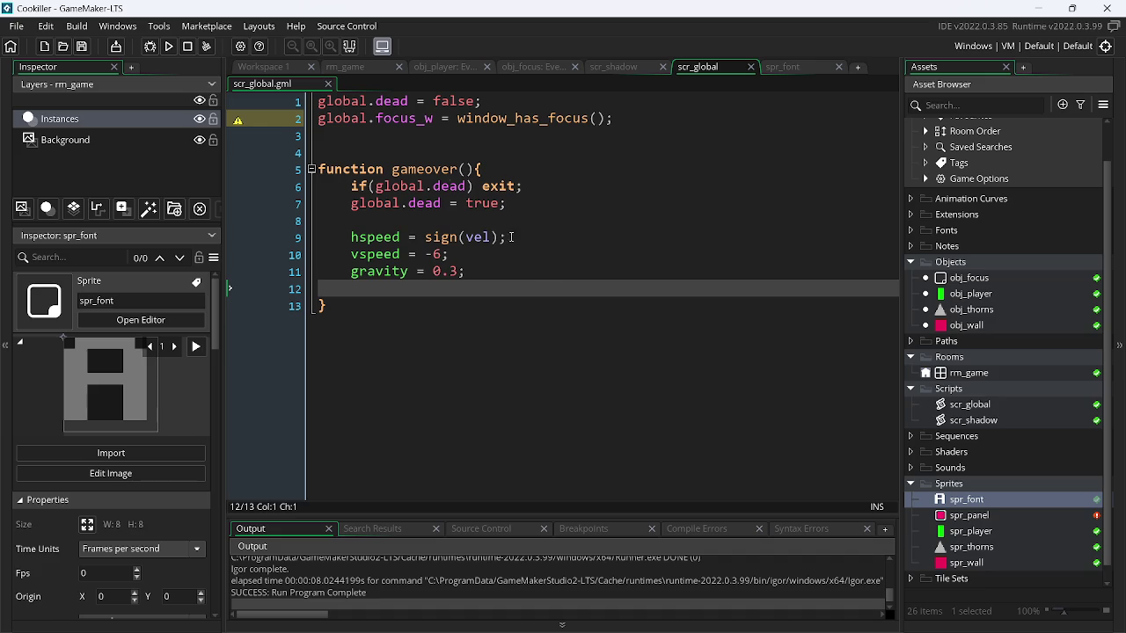
drag(434, 120, 333, 124)
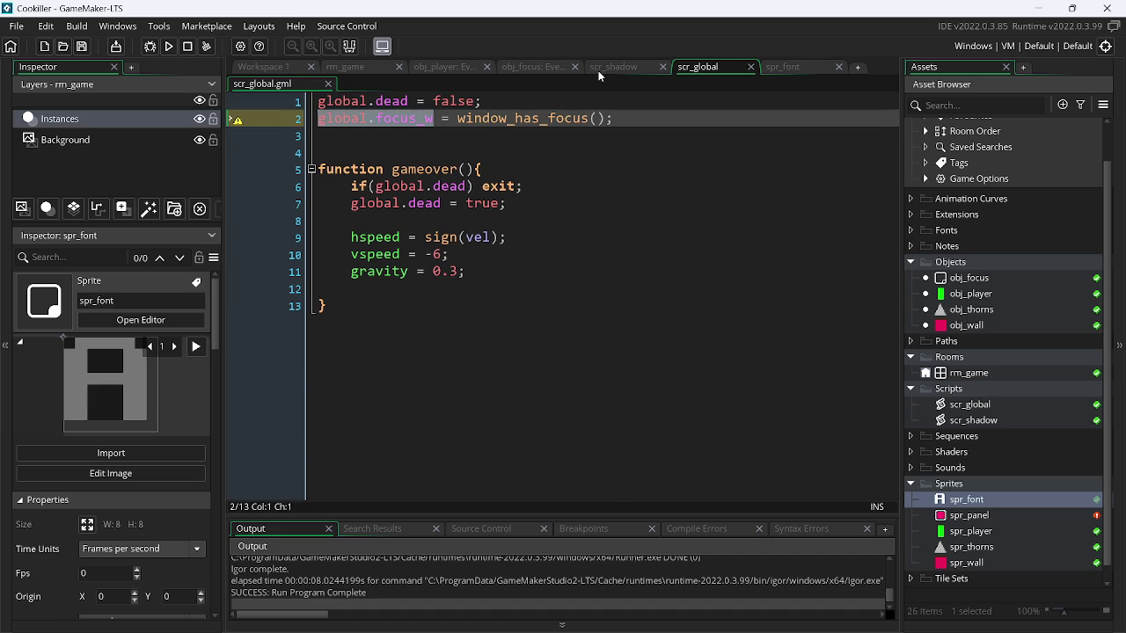
click(598, 71)
click(707, 67)
click(457, 120)
text(!)
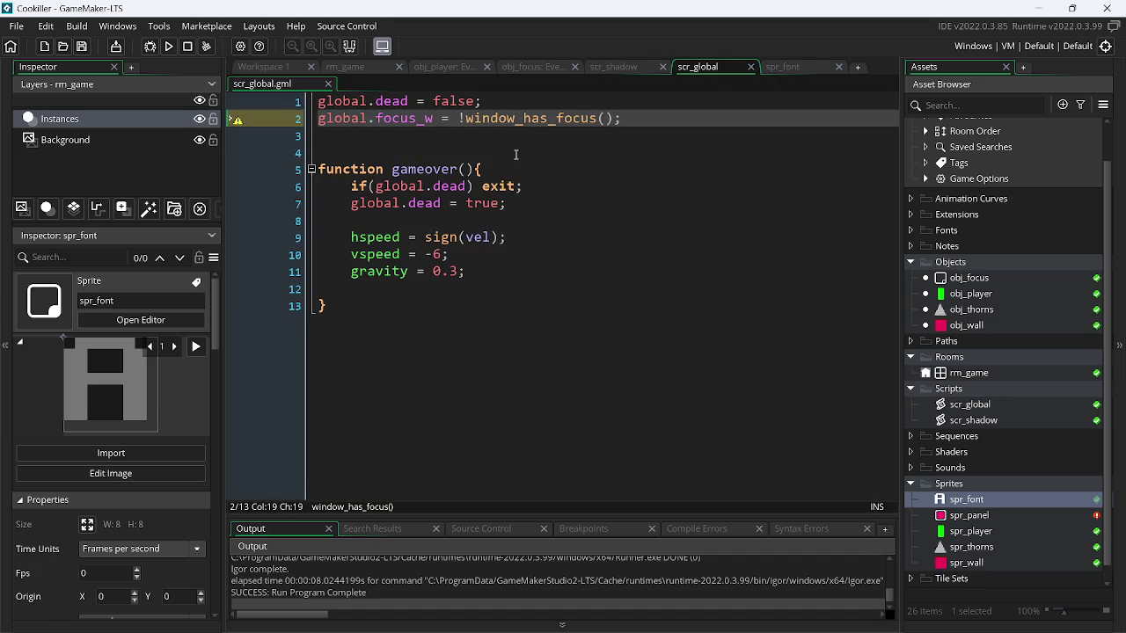
- Replace obj_focus Draw's line 5 focus check with global.focus_w
click(781, 67)
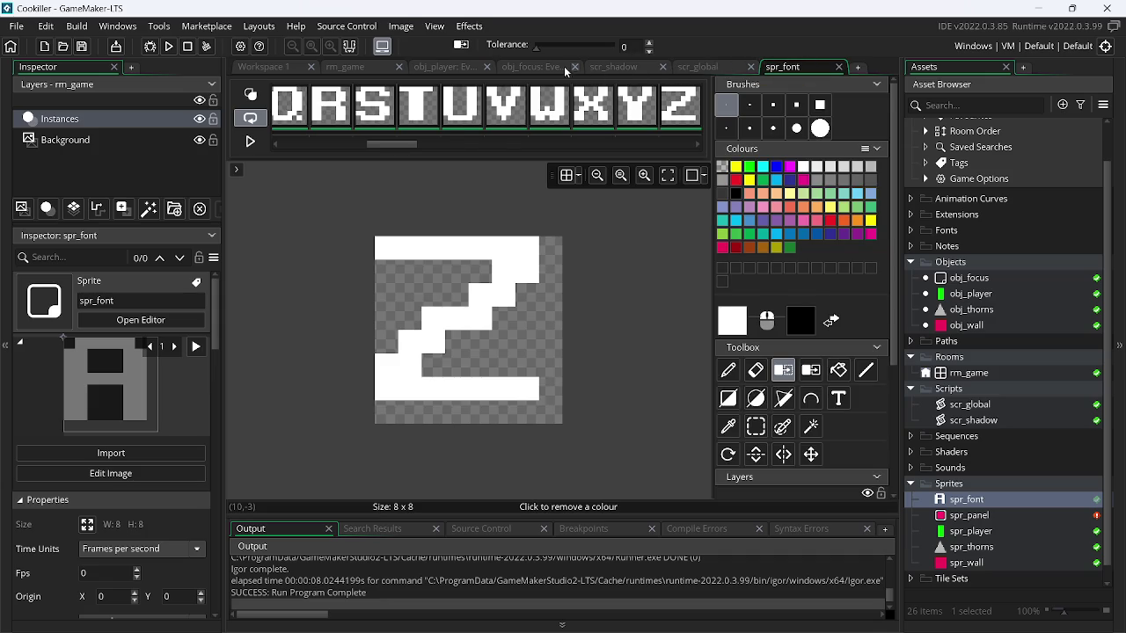
click(533, 66)
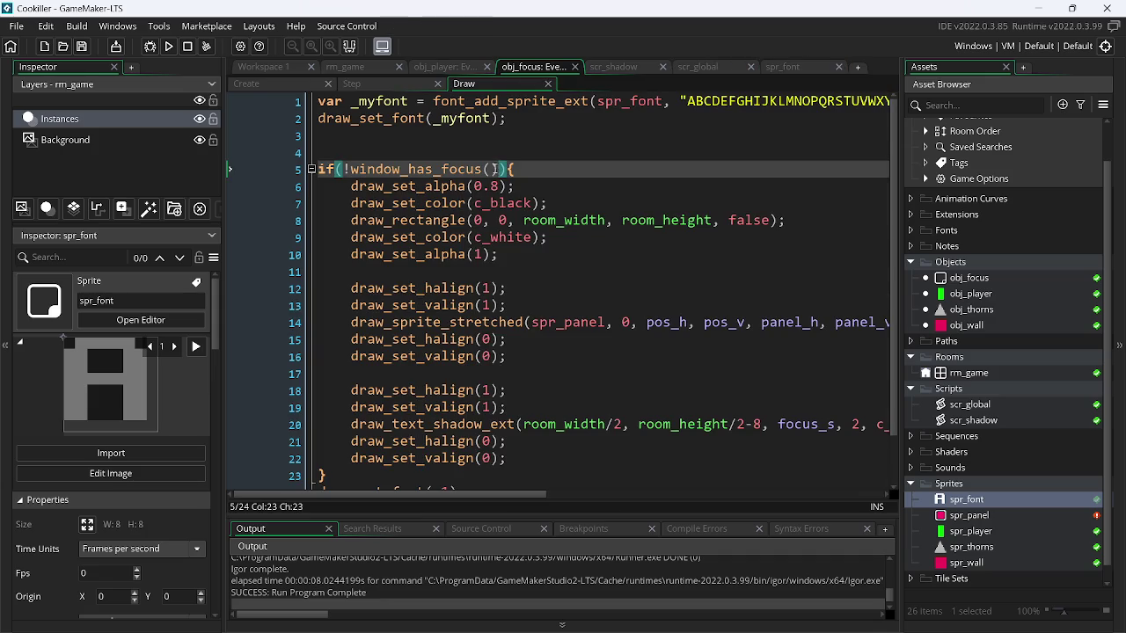
drag(497, 169, 343, 168)
text(global.focus_w)
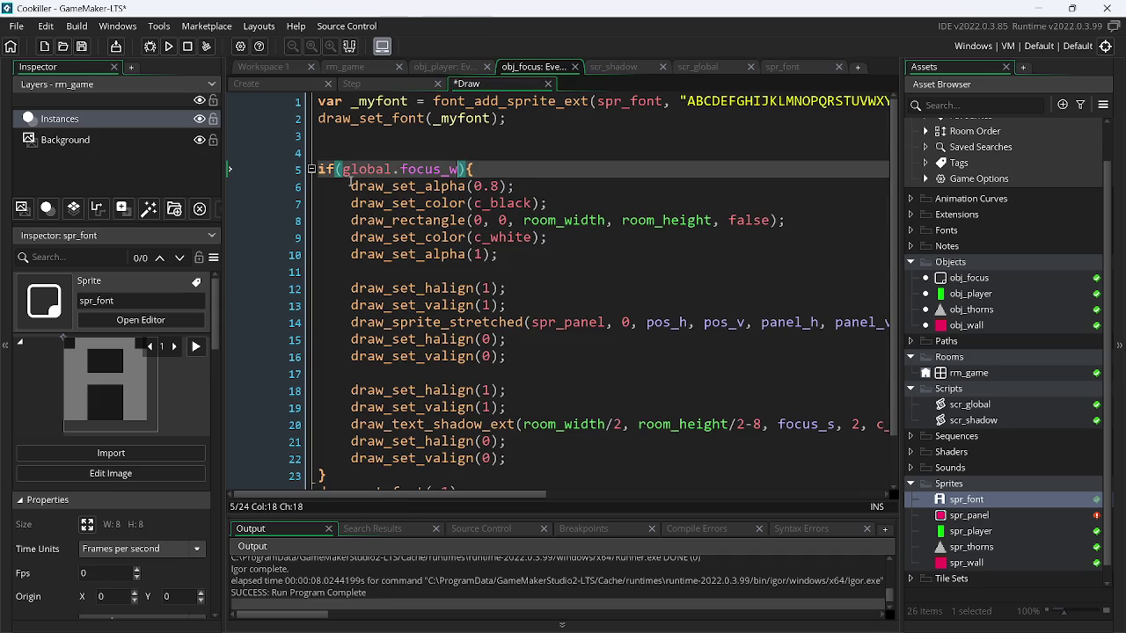
- Replace obj_player Step's line 6 focus check with global.focus_w and run the game
click(443, 70)
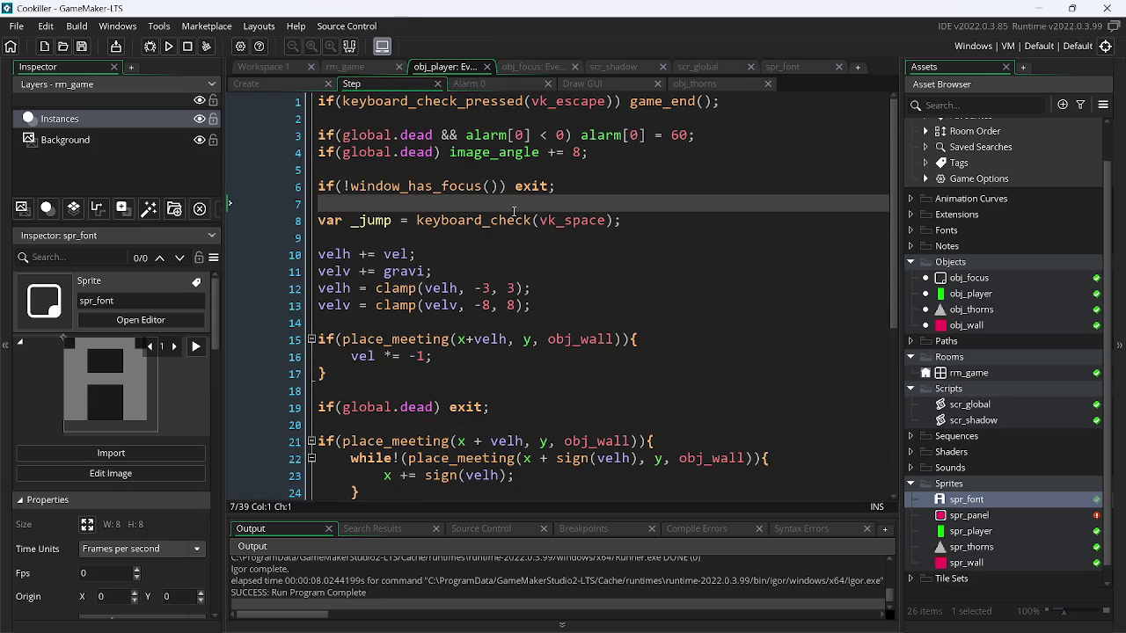
drag(507, 186, 343, 186)
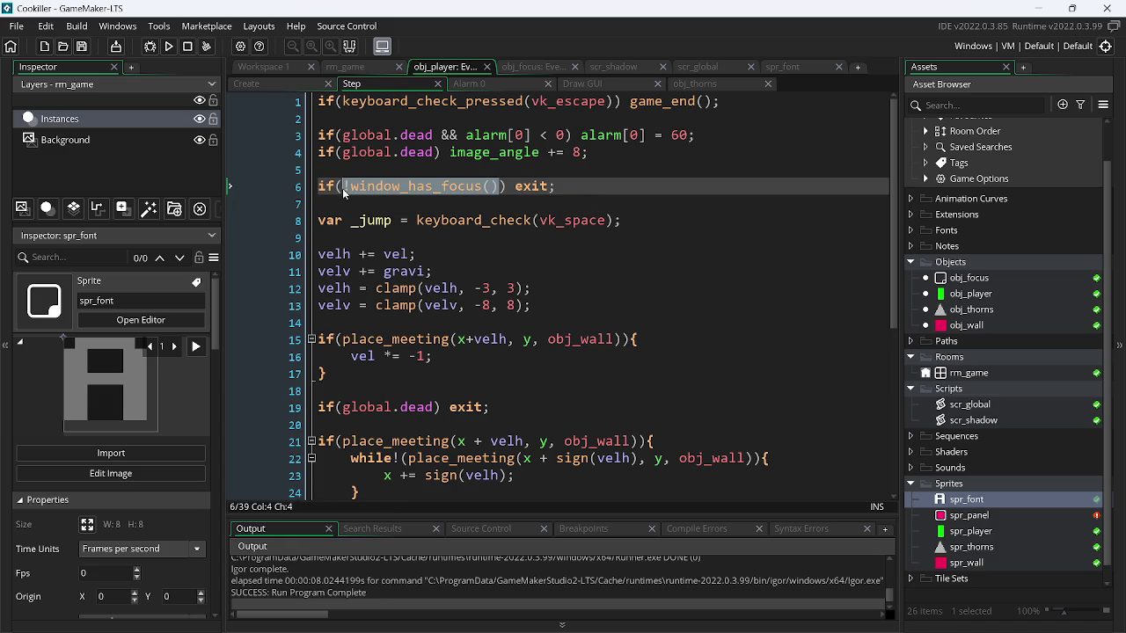
text(global.focus_w)
key(F5)
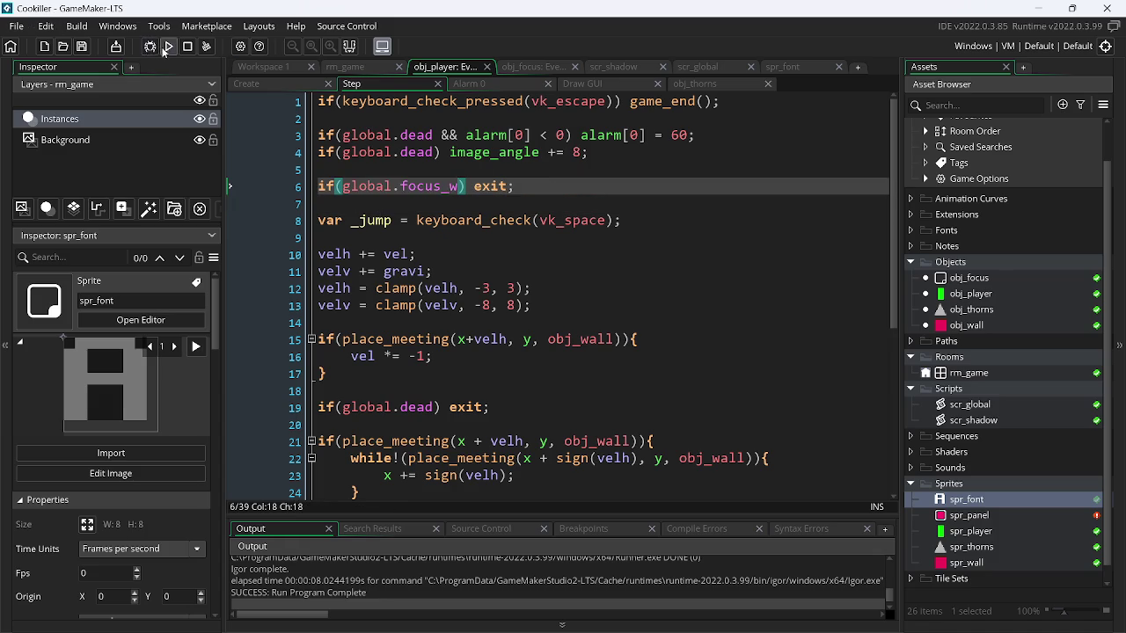
click(153, 47)
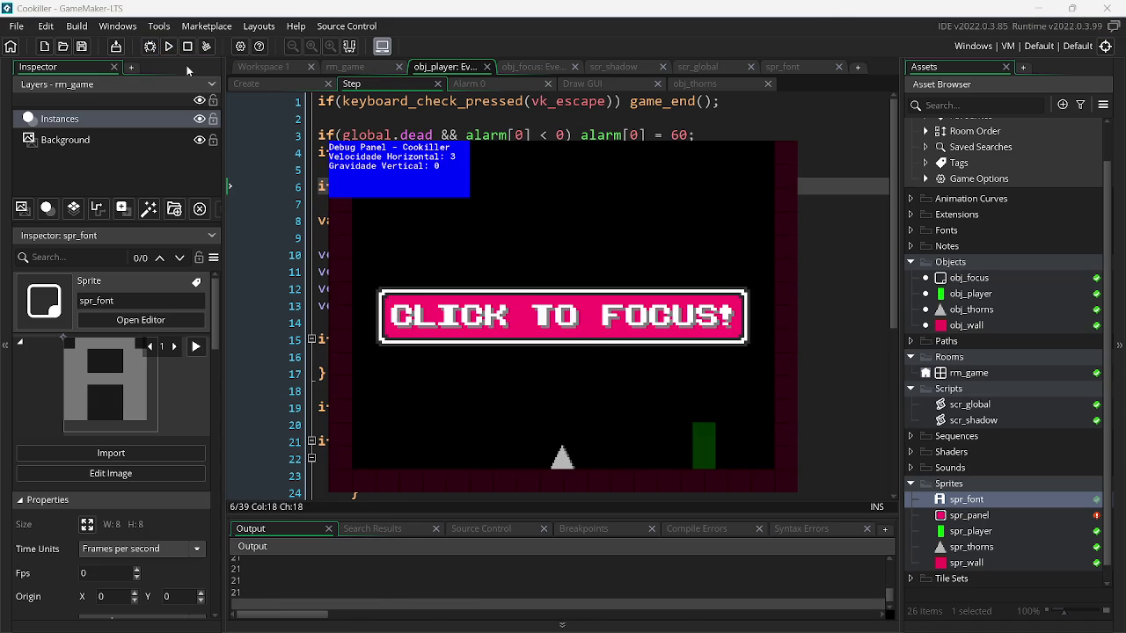
- Remove the ! before window_has_focus() in scr_global, rerun the game, and minimize the editor
key(Escape)
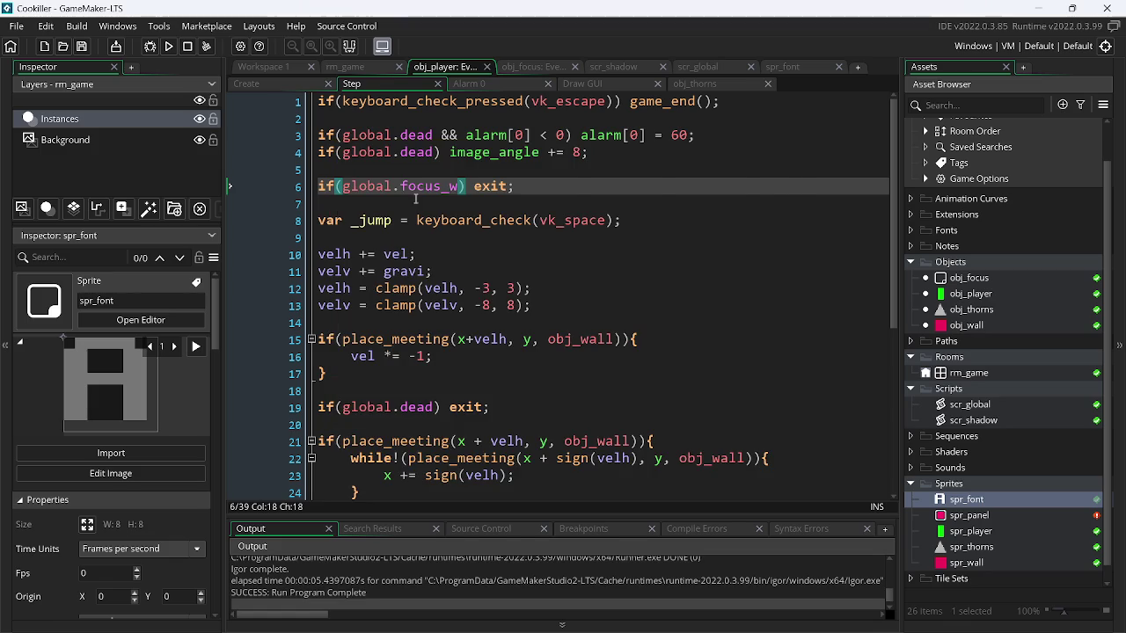
click(787, 67)
click(709, 68)
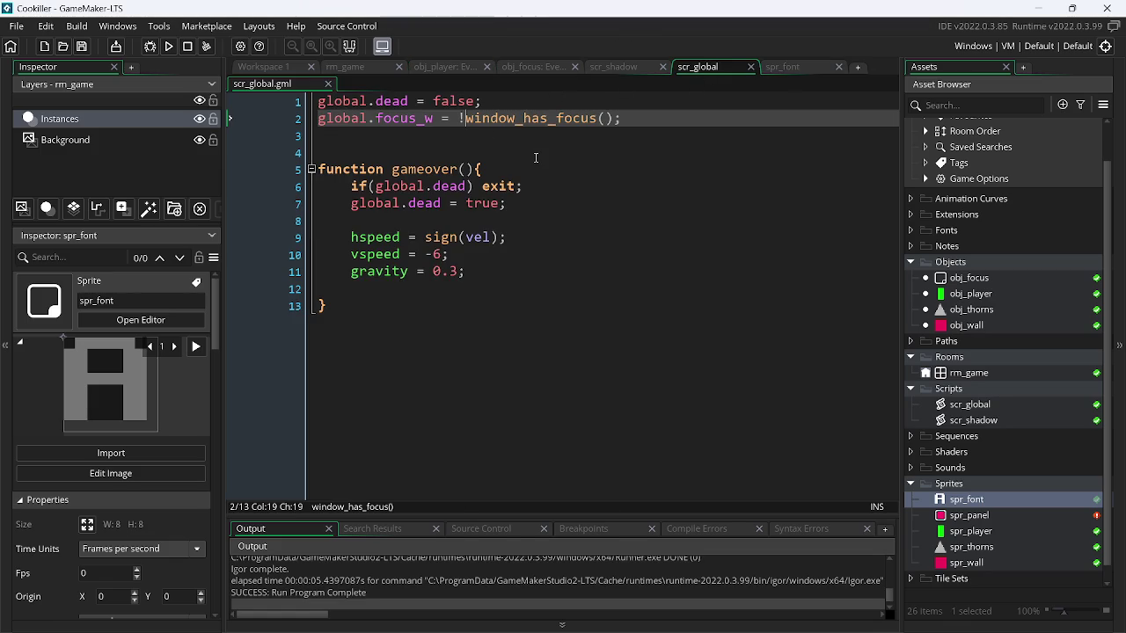
key(BackSpace)
click(169, 45)
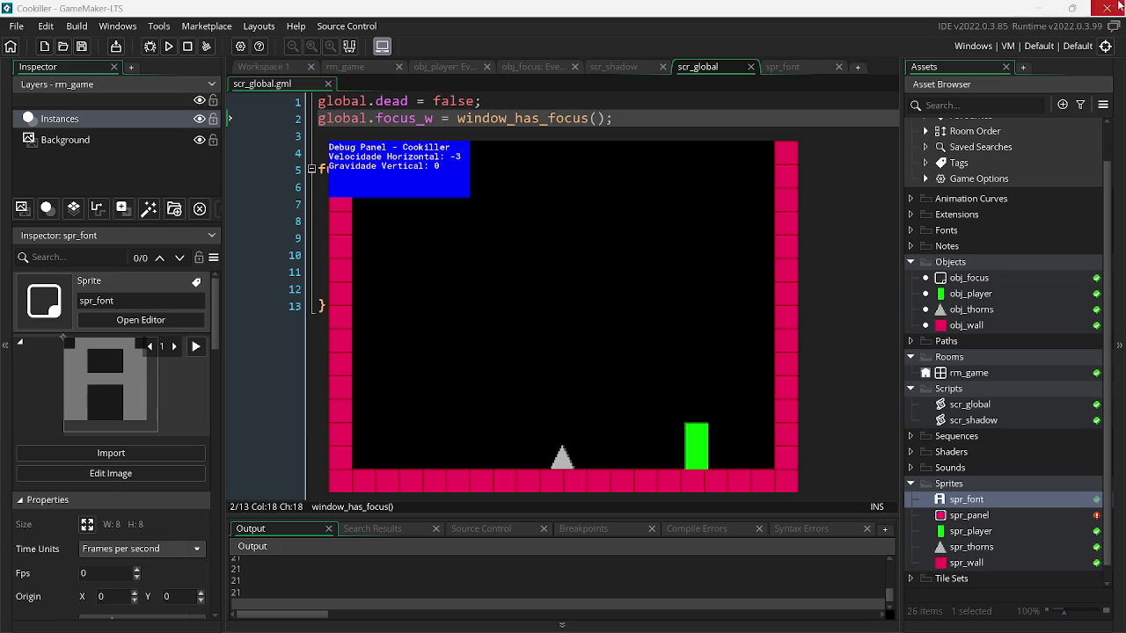
click(1044, 6)
- Close the UpAndDown project, saving its changes
click(1044, 6)
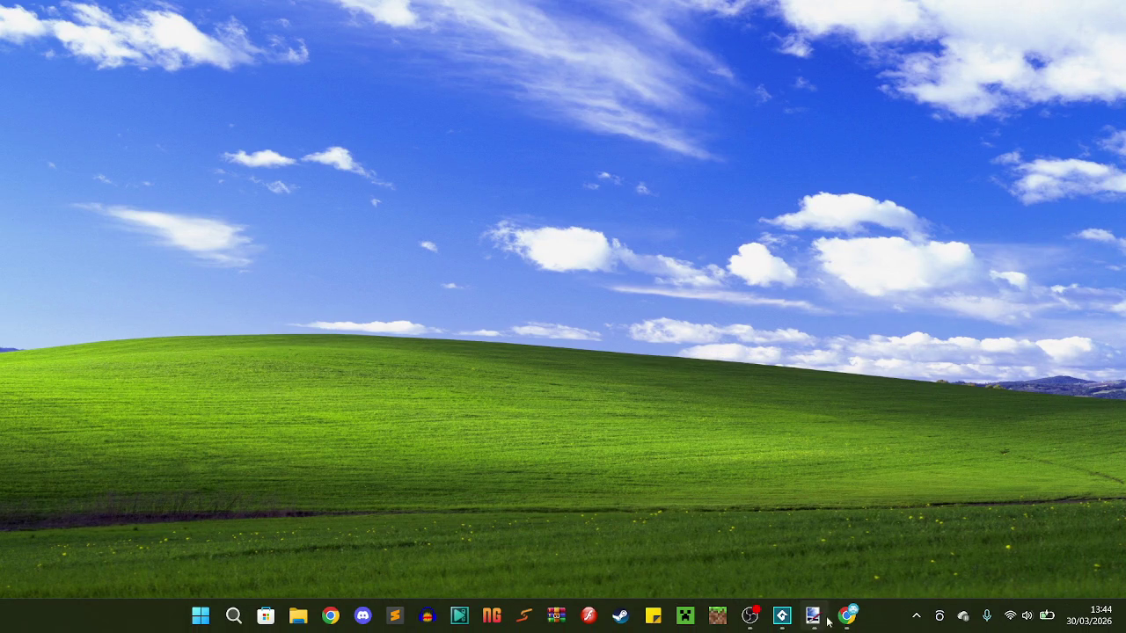
mouse_move(791, 626)
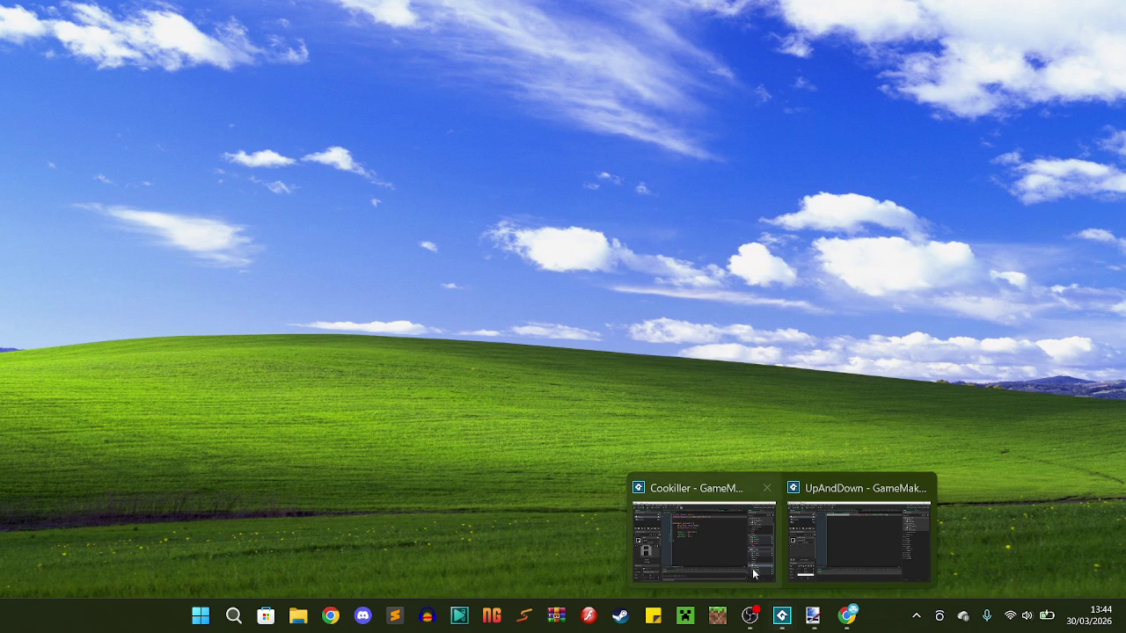
click(752, 563)
key(alt+Tab)
key(Tab)
key(Tab)
click(1113, 8)
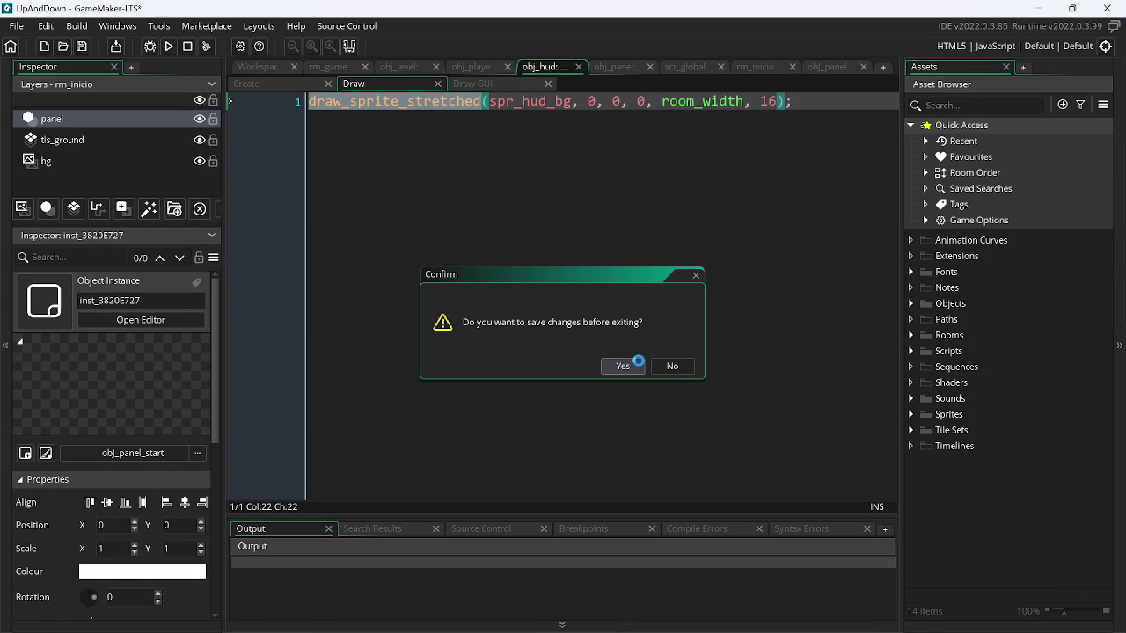
click(640, 366)
- Delete the global.focus_w line from scr_global and save
drag(613, 119, 273, 128)
key(BackSpace)
key(BackSpace)
key(ctrl+s)
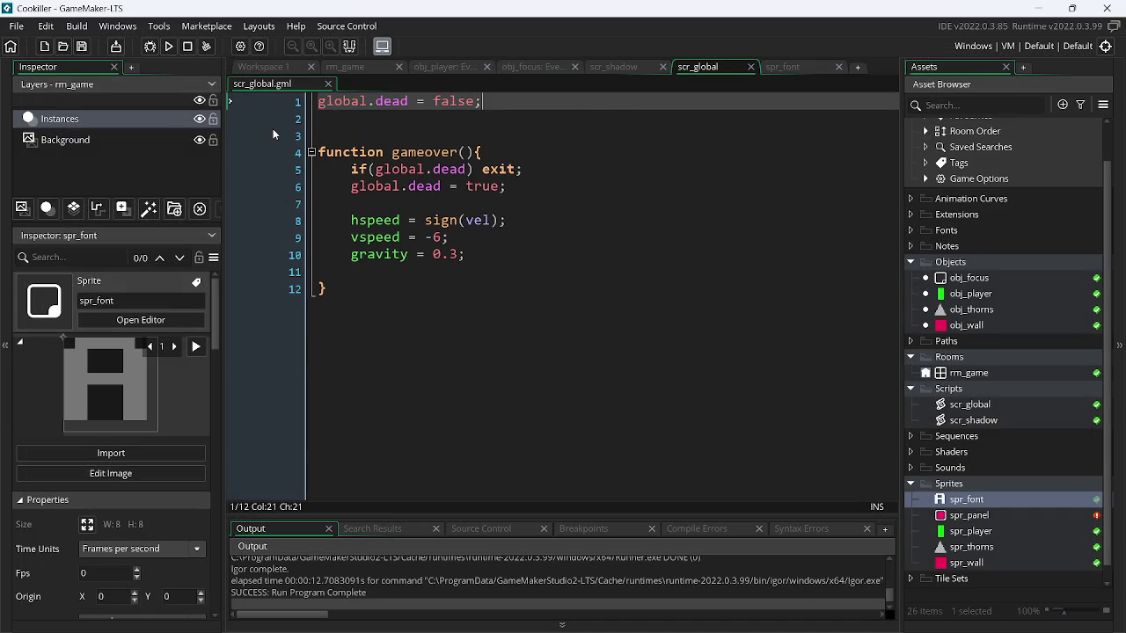
- Restore !window_has_focus() in obj_focus Draw line 5 and obj_player Step line 6, saving both
click(528, 72)
key(ctrl+z)
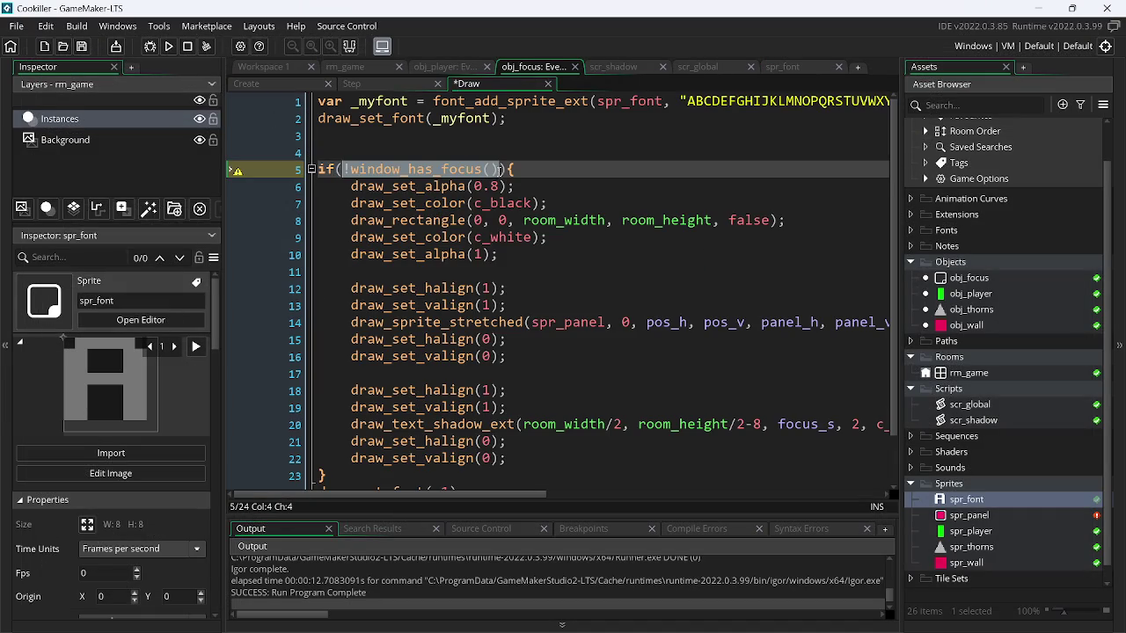
key(ctrl+s)
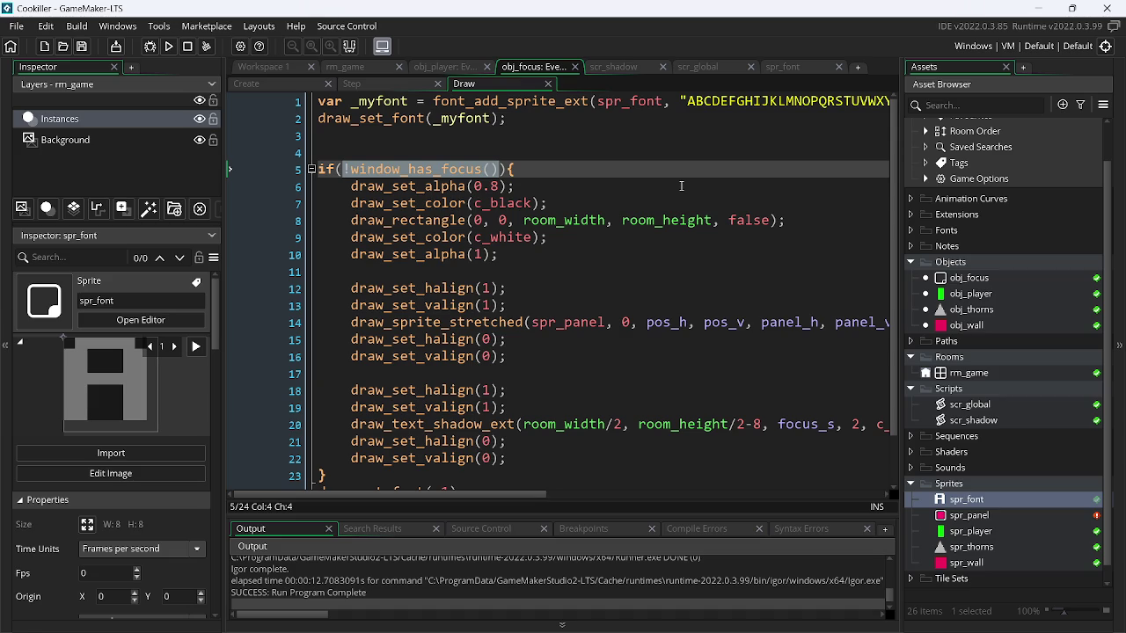
click(454, 66)
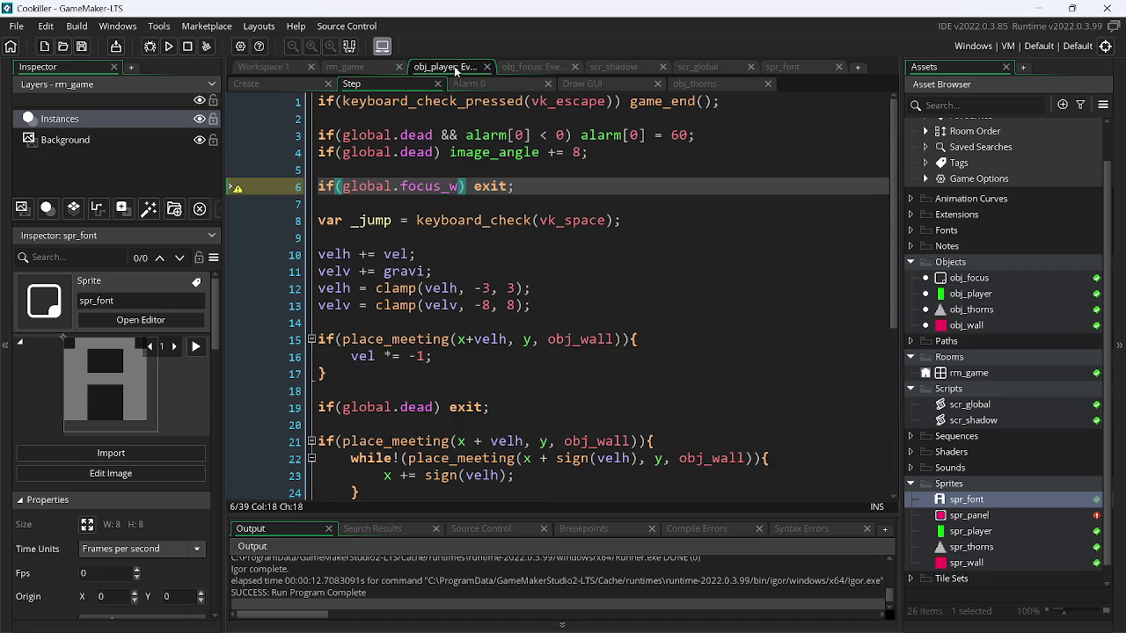
text(!window_has_focus())
key(ctrl+s)
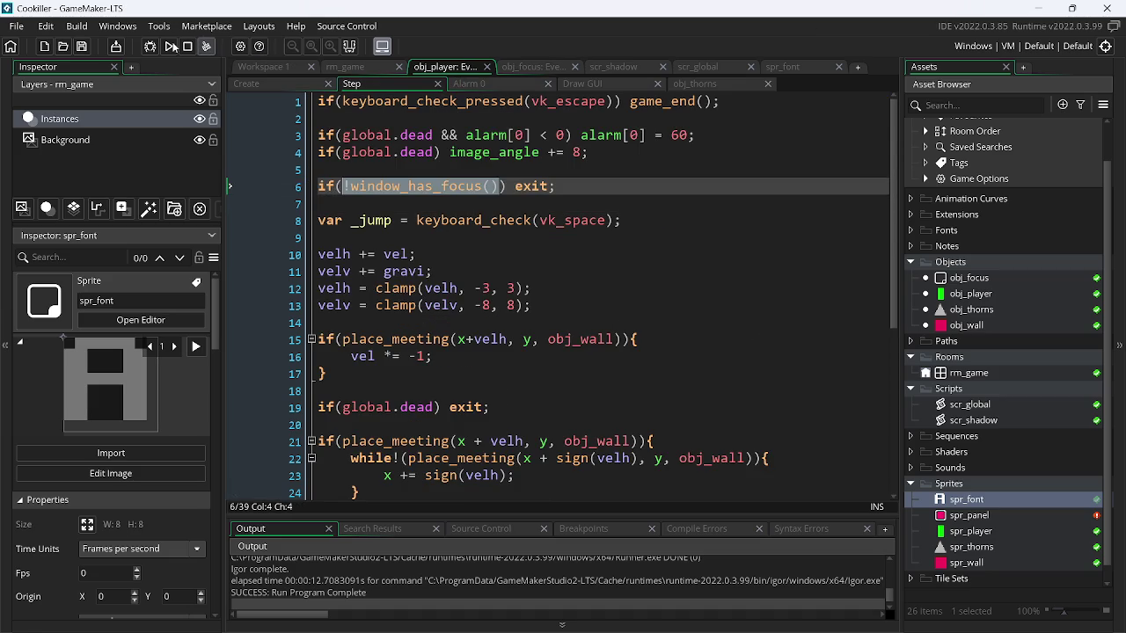
- Run the game and unfocus and refocus its window to check the CLICK TO FOCUS! overlay
click(170, 45)
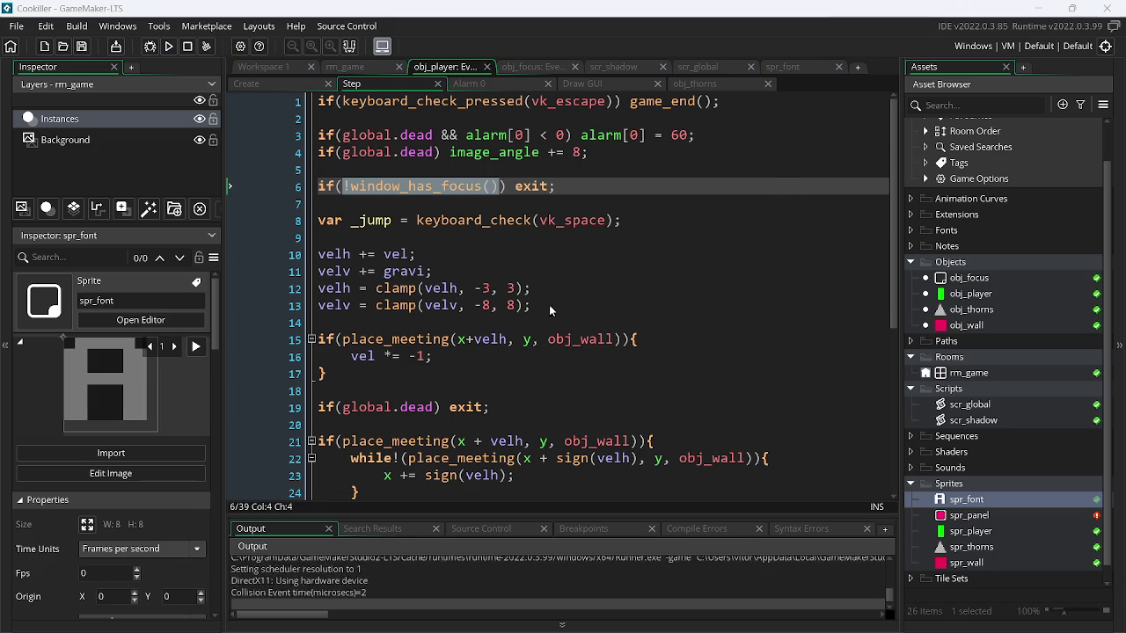
key(space)
key(Escape)
click(1023, 6)
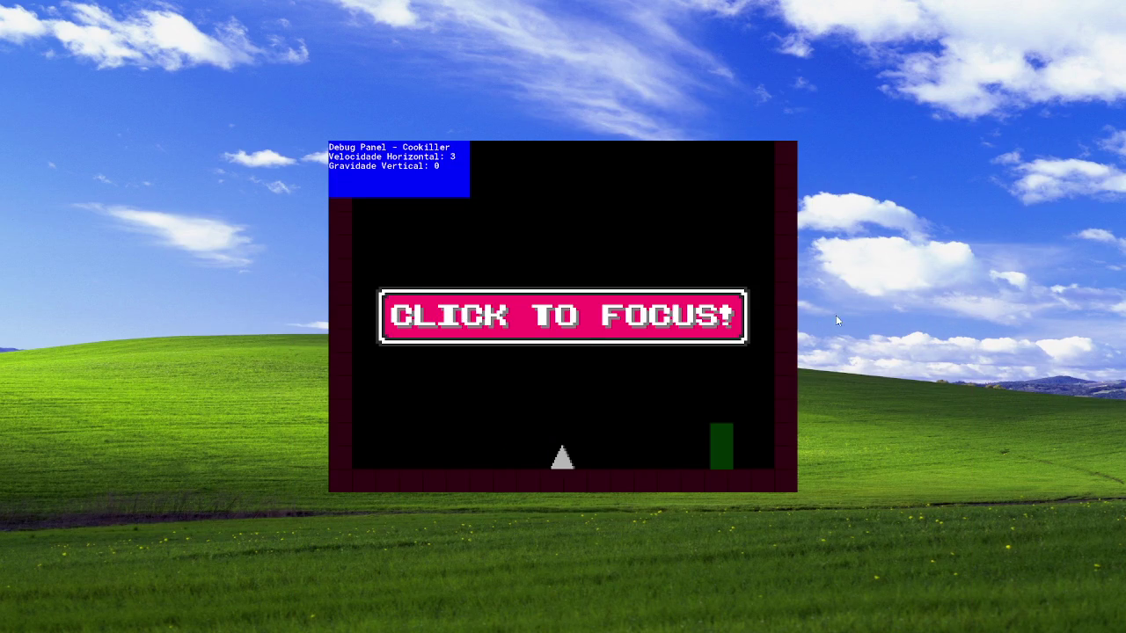
click(591, 376)
click(853, 367)
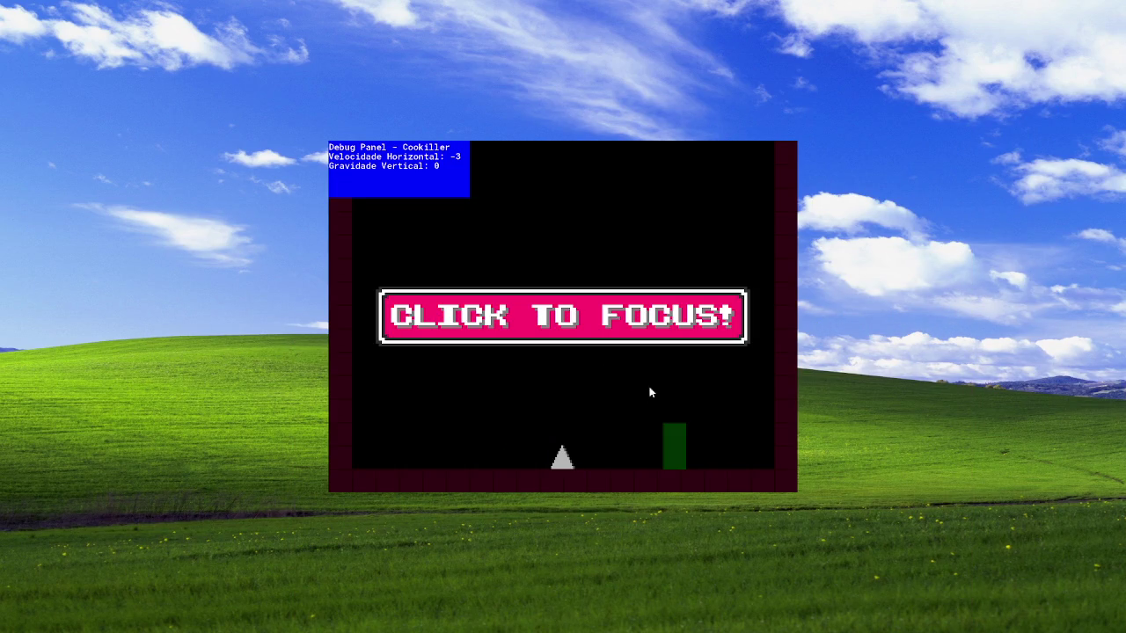
click(598, 390)
key(Escape)
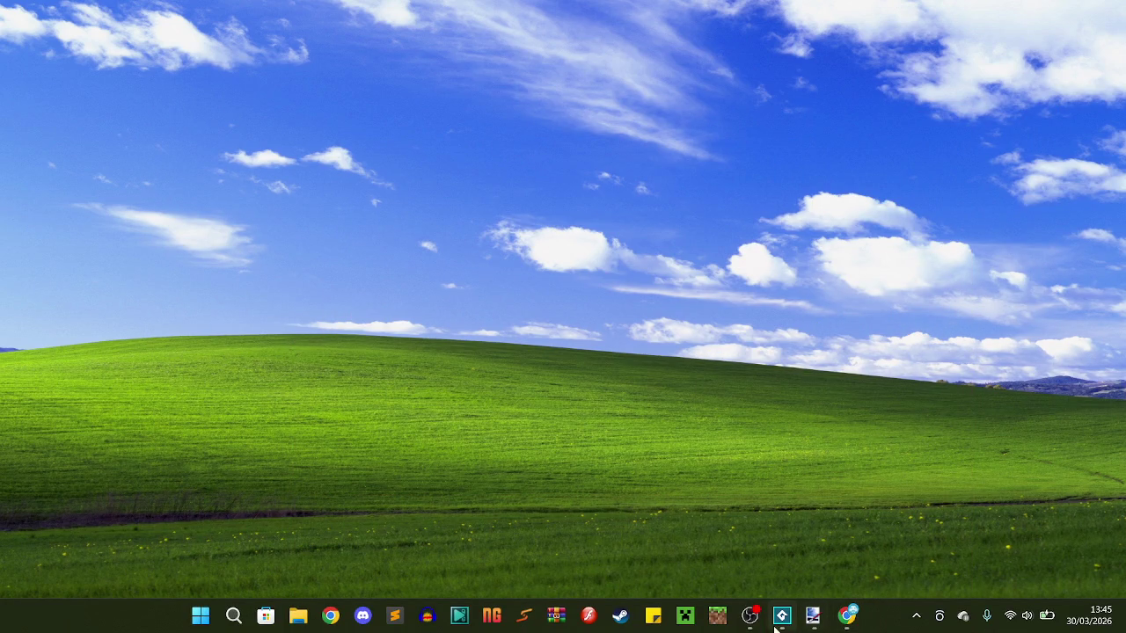
click(846, 613)
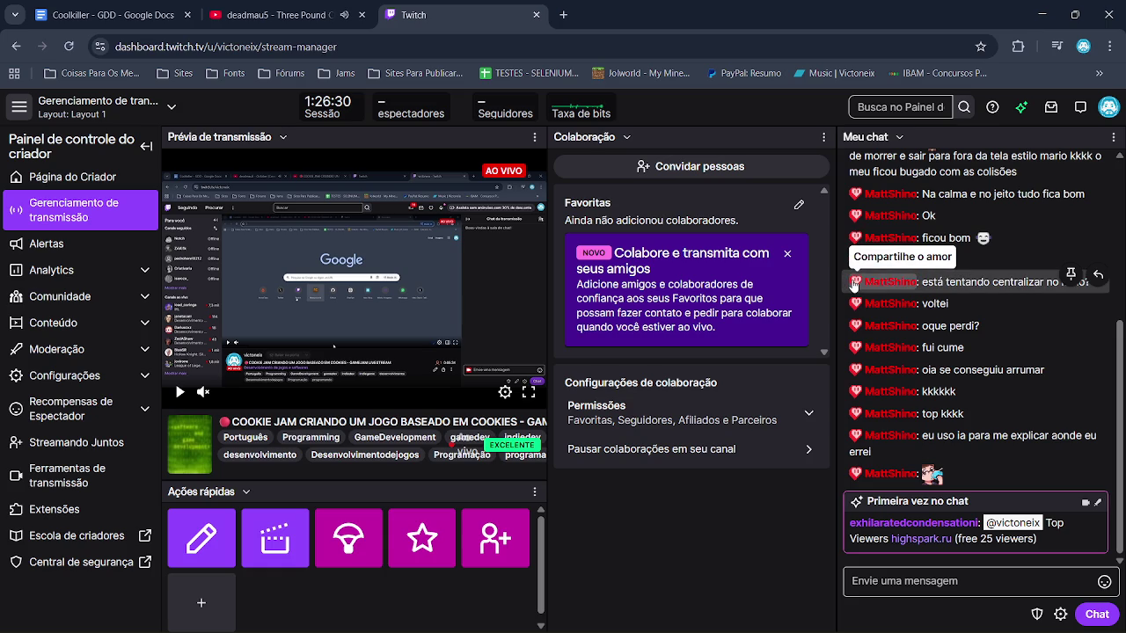
- Check the YouTube music and game design document tabs, then return to the GameMaker project
click(277, 14)
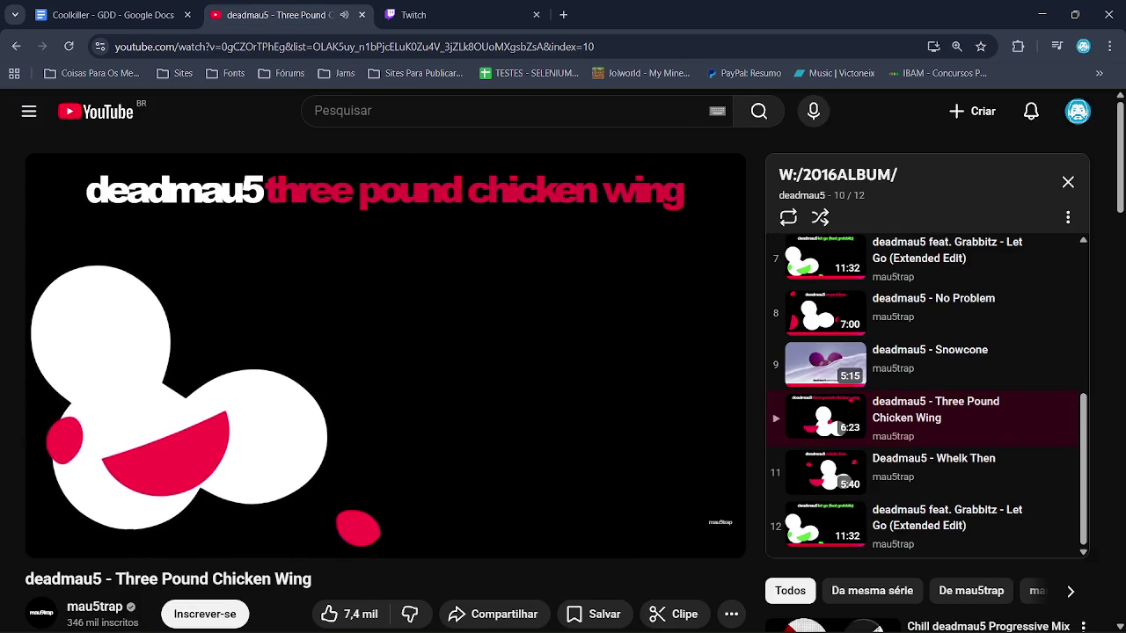
click(113, 15)
click(263, 5)
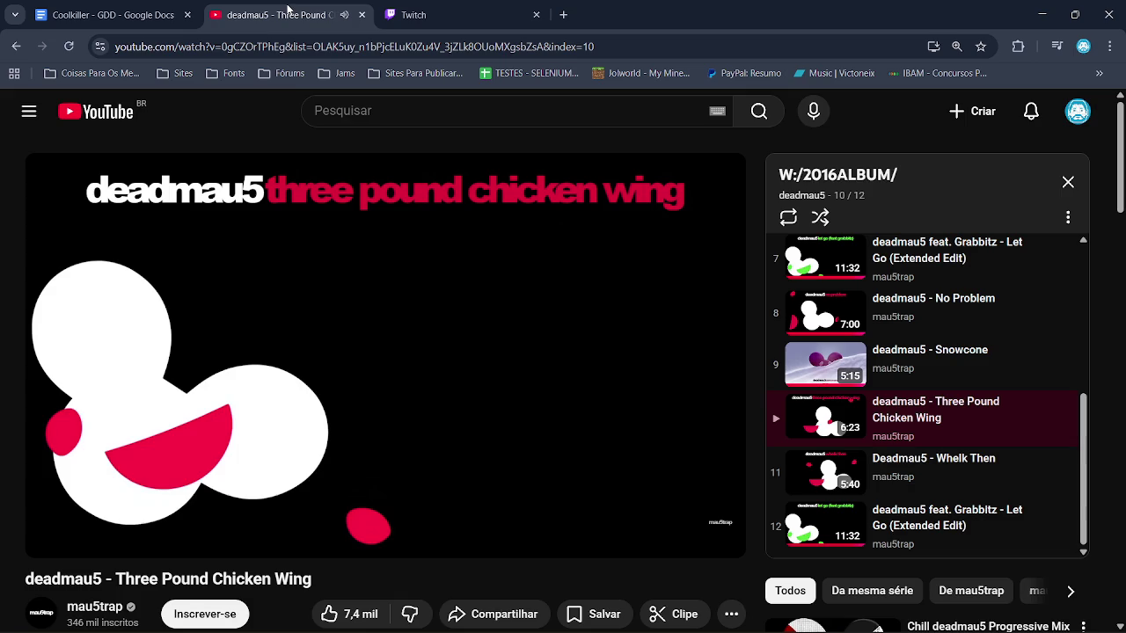
mouse_move(793, 624)
click(790, 621)
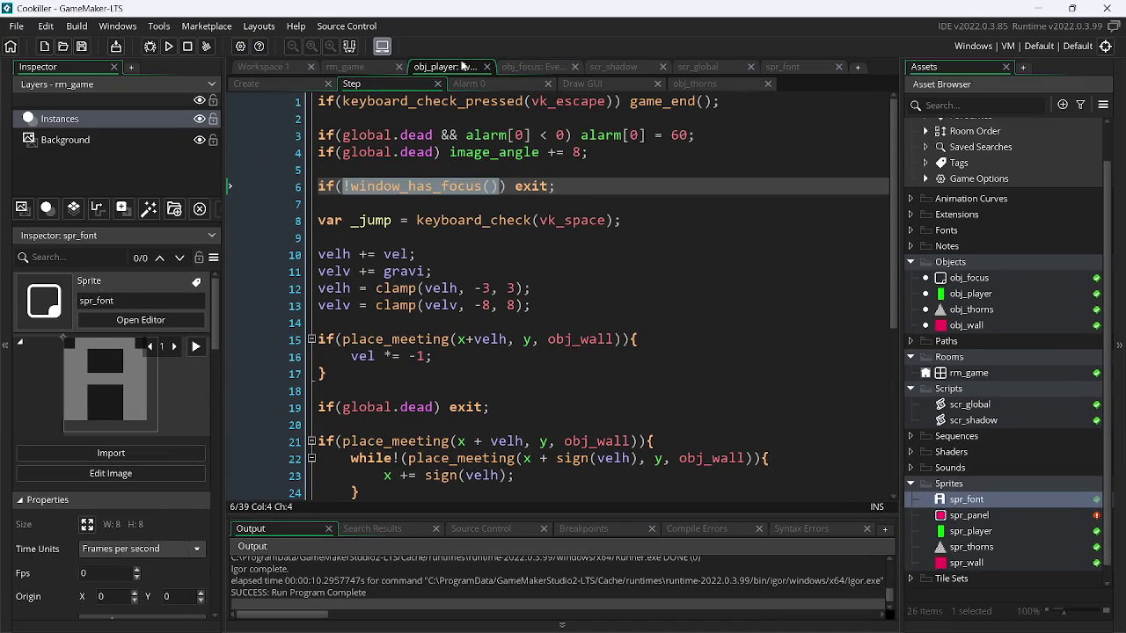
- Show obj_focus's Create event and point out the string_h and string_v size calculations on lines 2–3
click(531, 67)
click(288, 84)
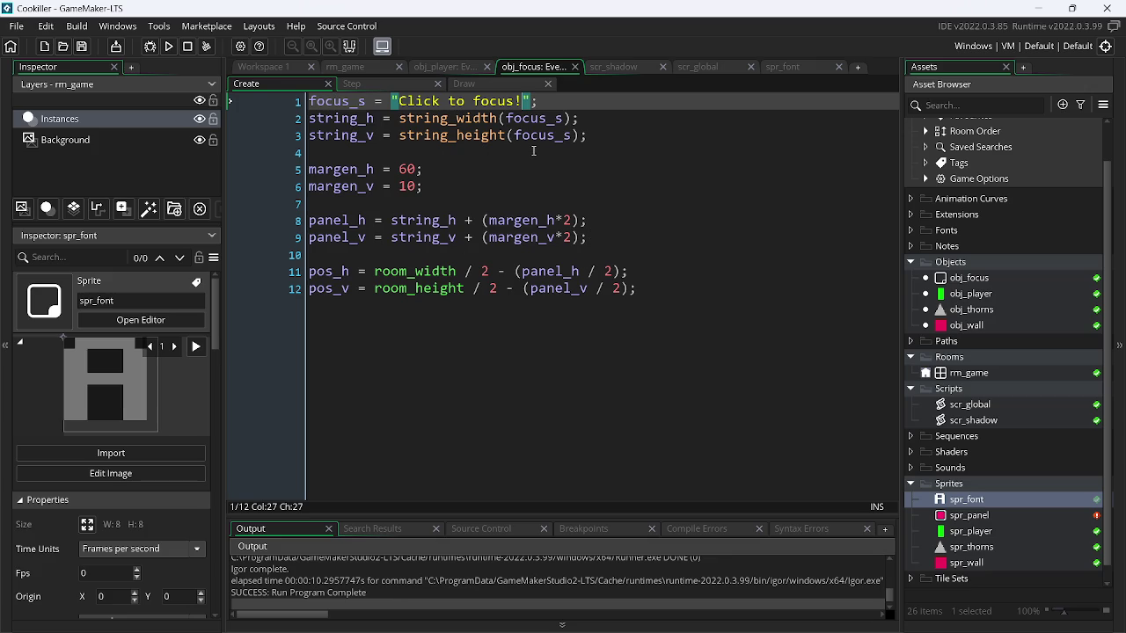
click(325, 124)
click(342, 136)
click(392, 154)
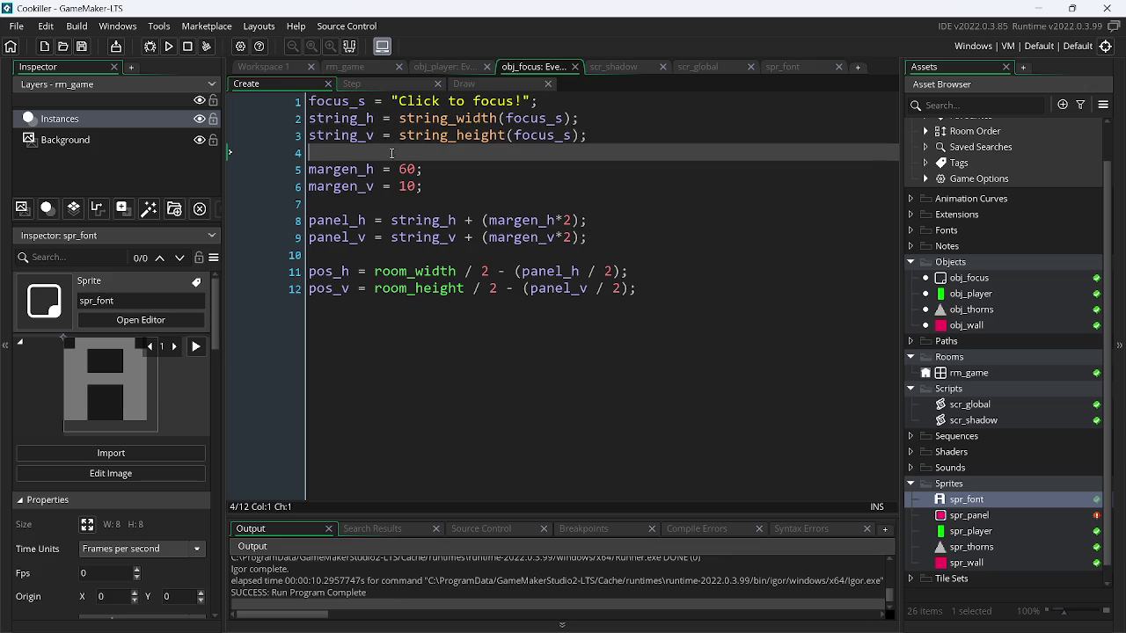
click(340, 120)
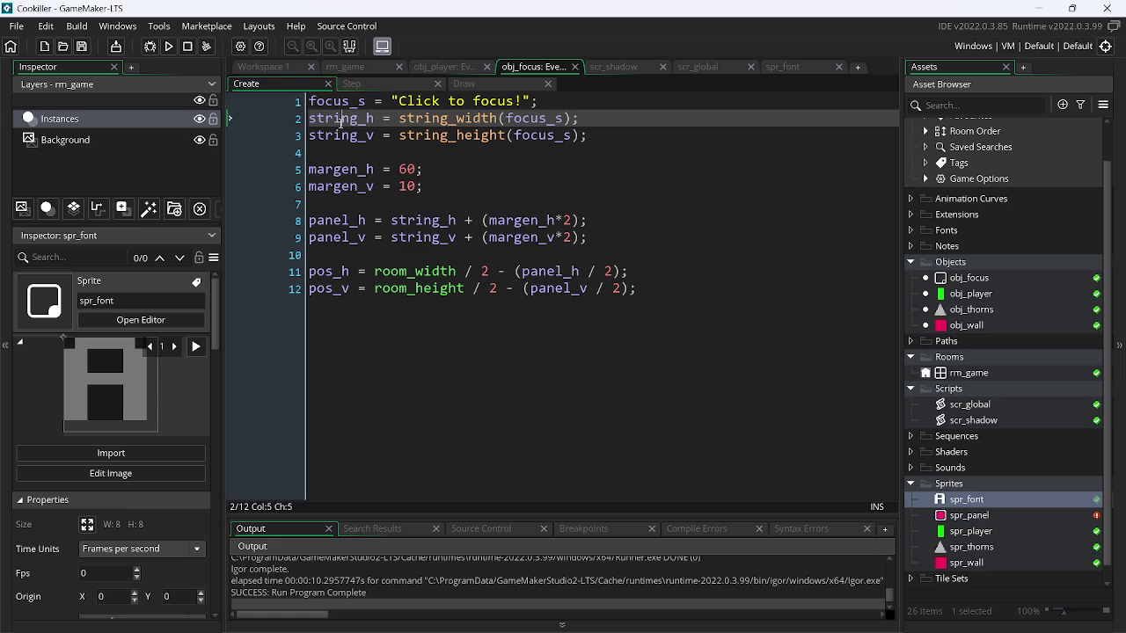
click(380, 134)
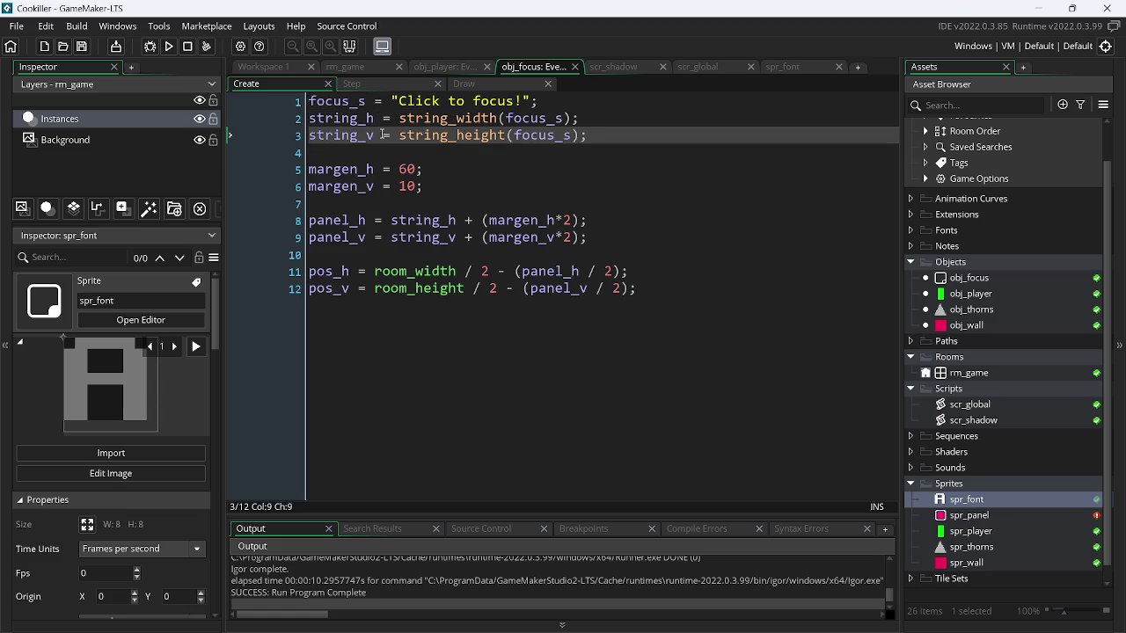
- Walk through margen_h and the margin values, then the panel_h formula adding doubled margins to string_h
click(366, 169)
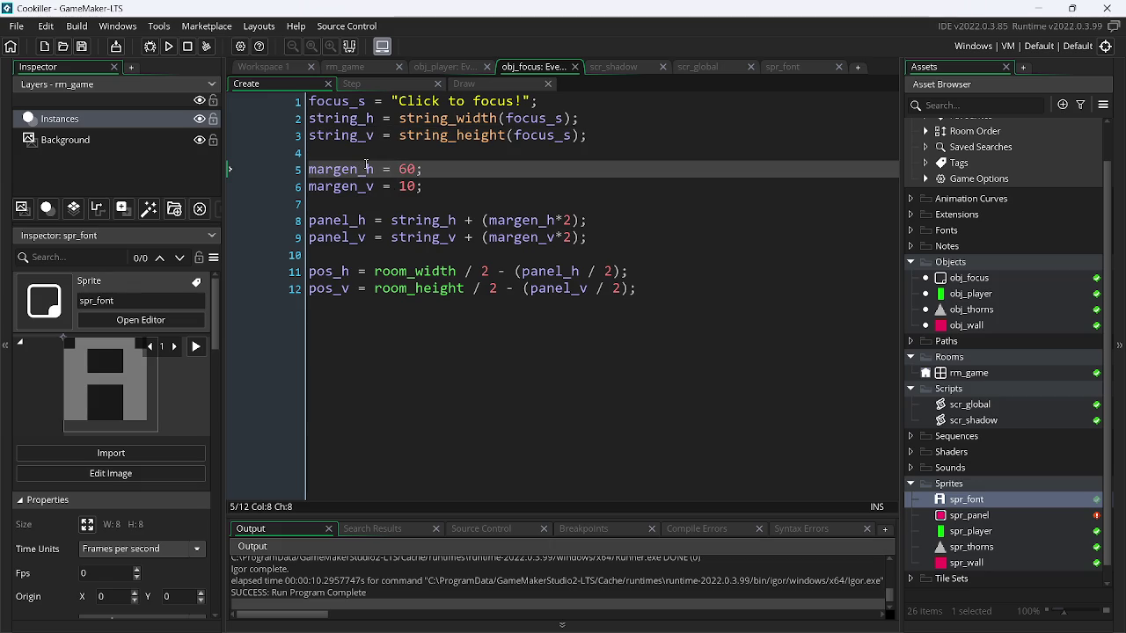
click(335, 195)
click(360, 169)
click(352, 201)
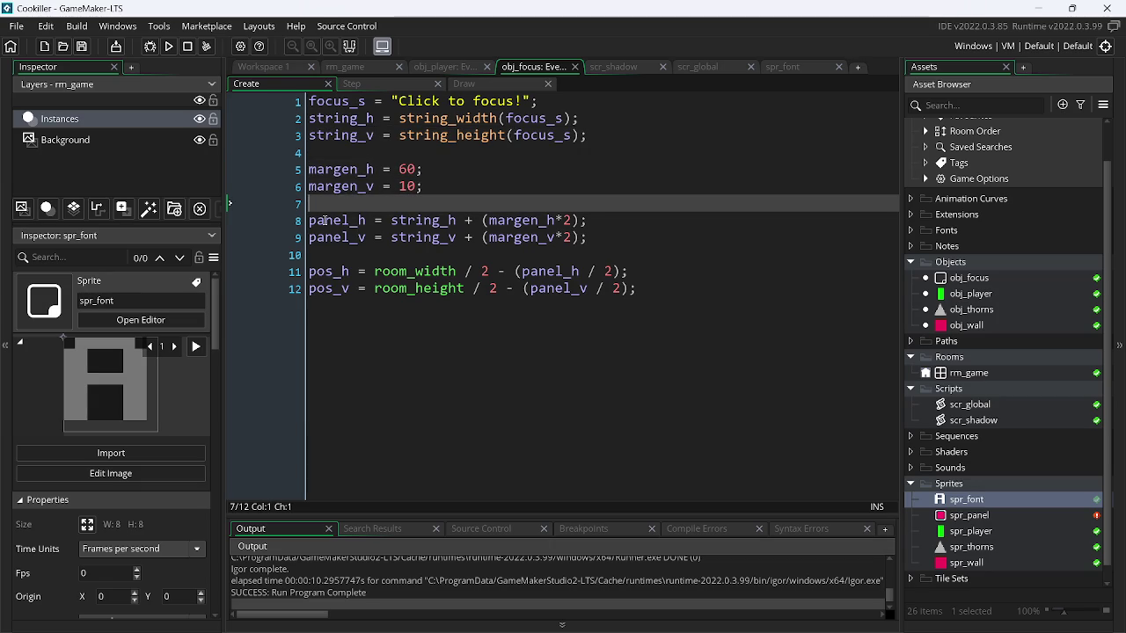
click(325, 220)
click(408, 220)
click(418, 221)
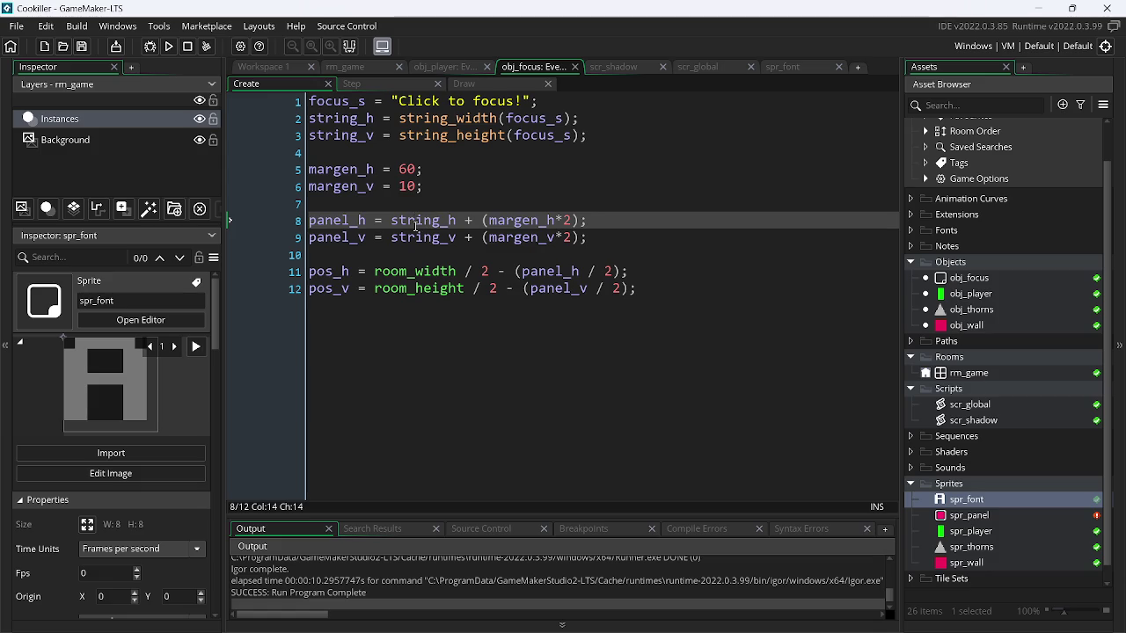
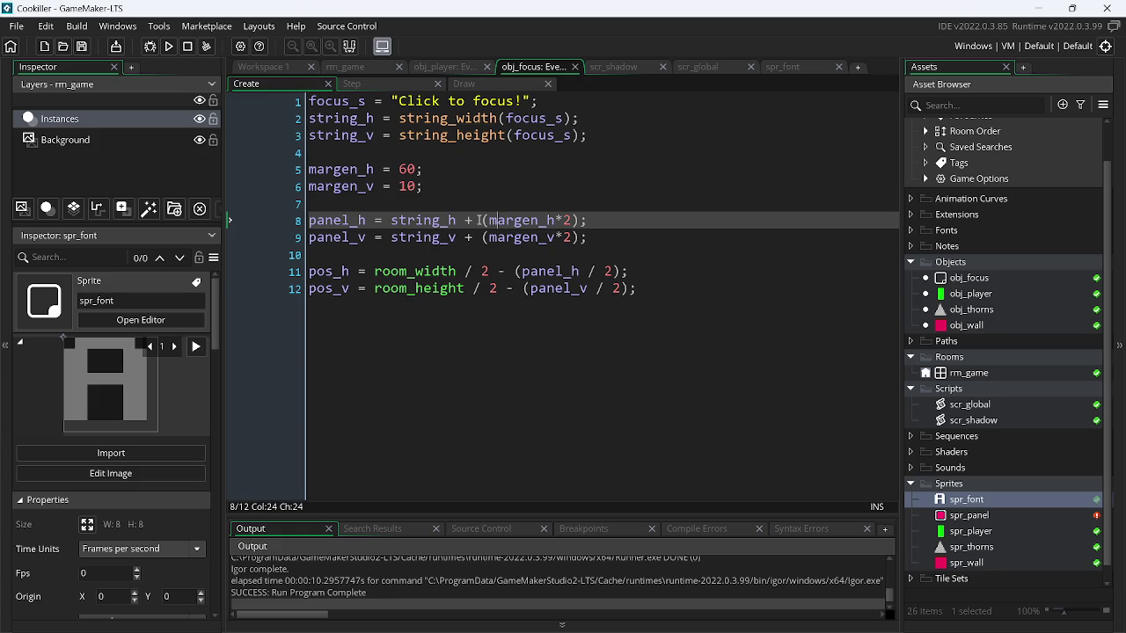
- Change the build target from Windows to HTML5 and run the game in the browser
click(1020, 46)
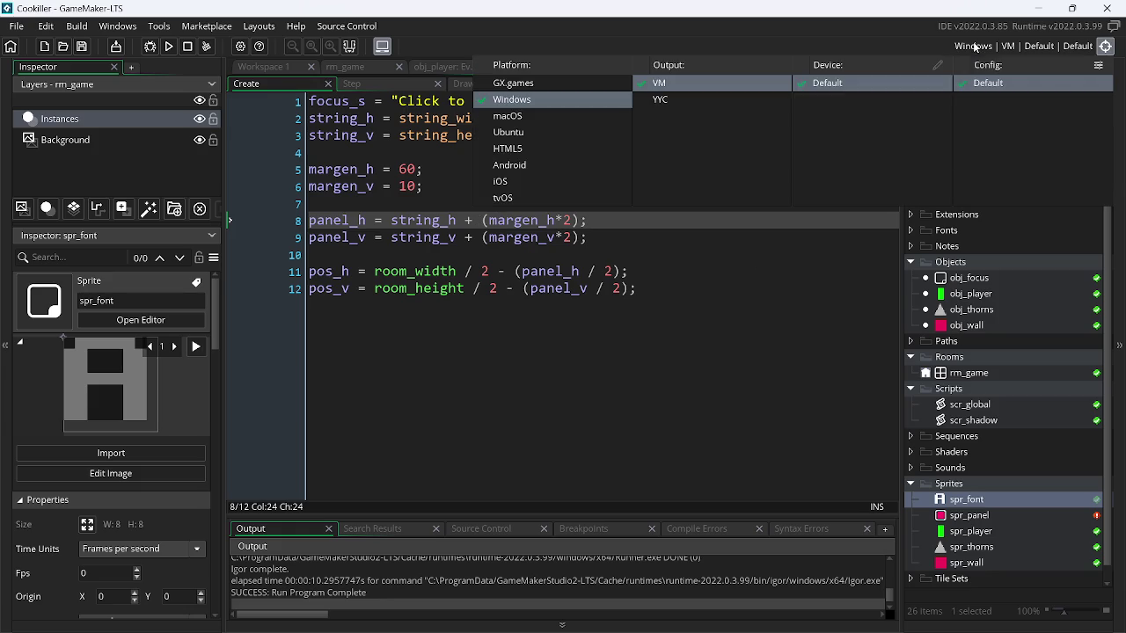
click(541, 147)
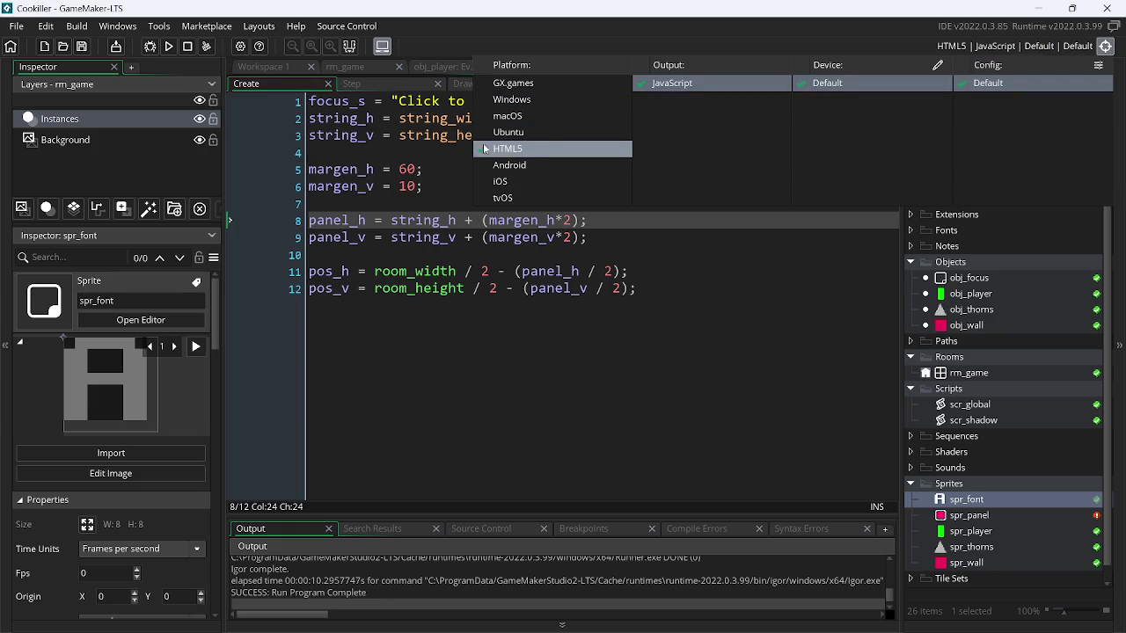
click(170, 45)
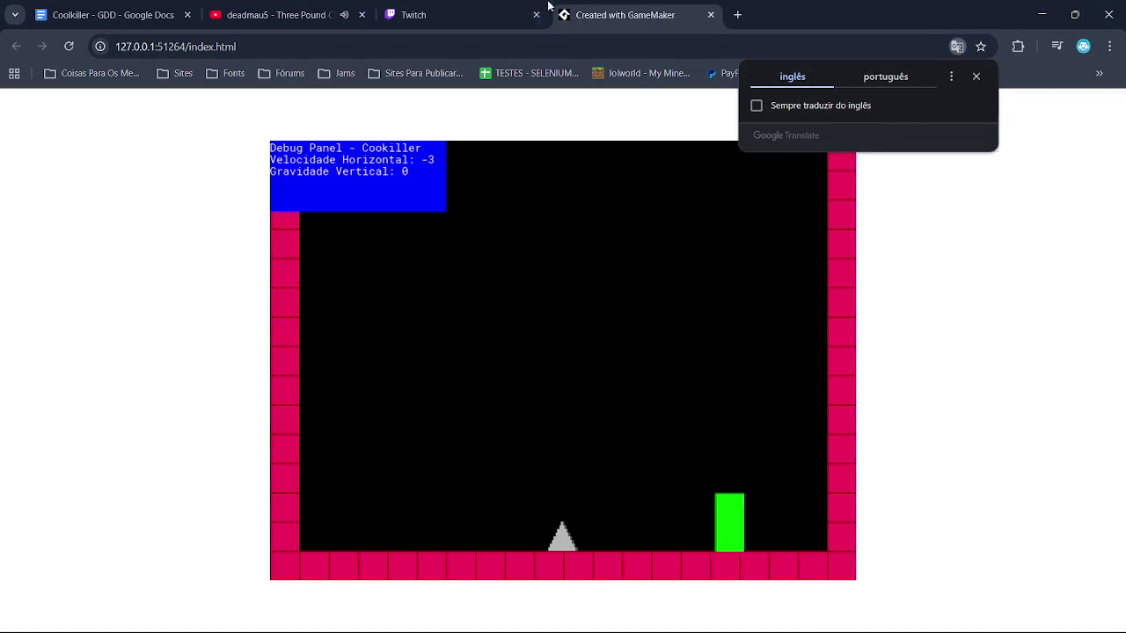
- Close the 'Created with GameMaker' game tab and minimize Chrome to get back to GameMaker
click(492, 14)
mouse_move(605, 4)
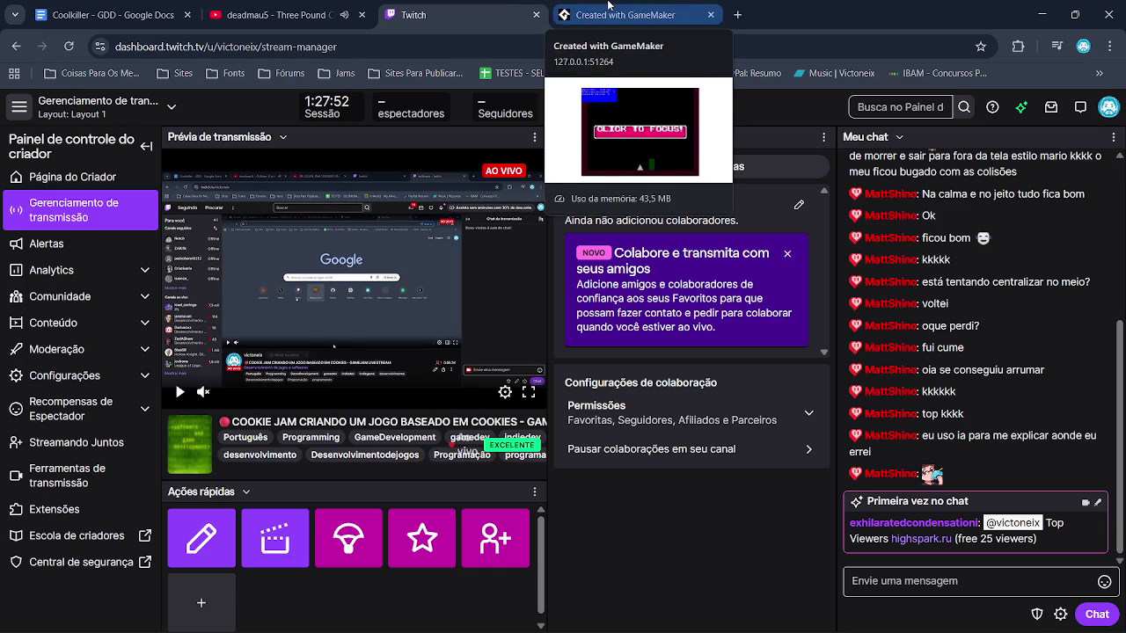
click(608, 5)
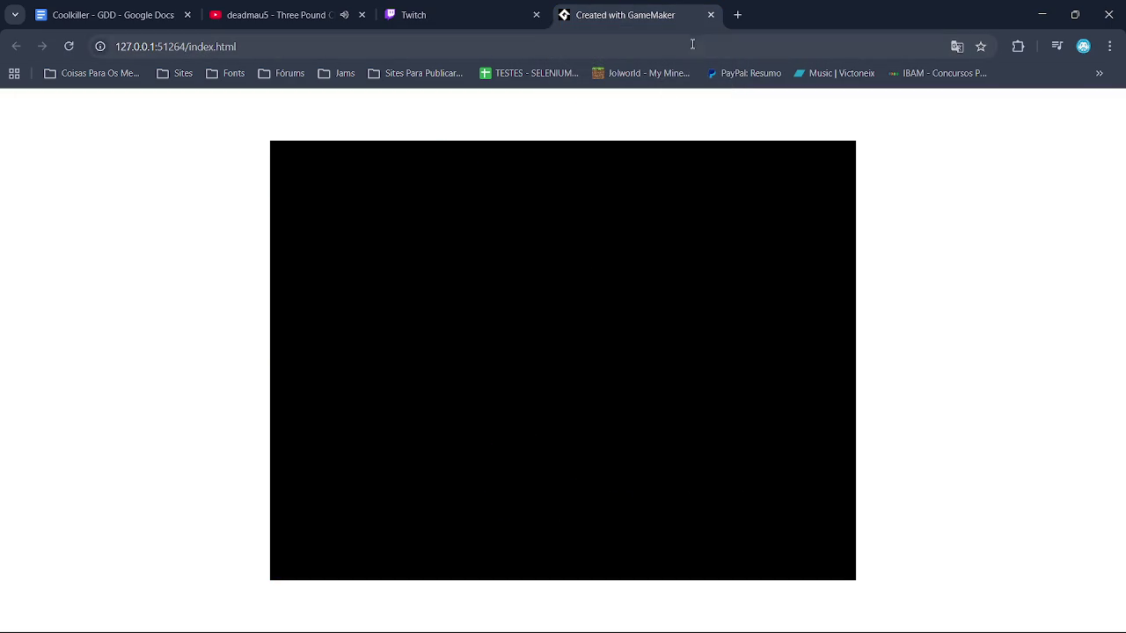
click(710, 15)
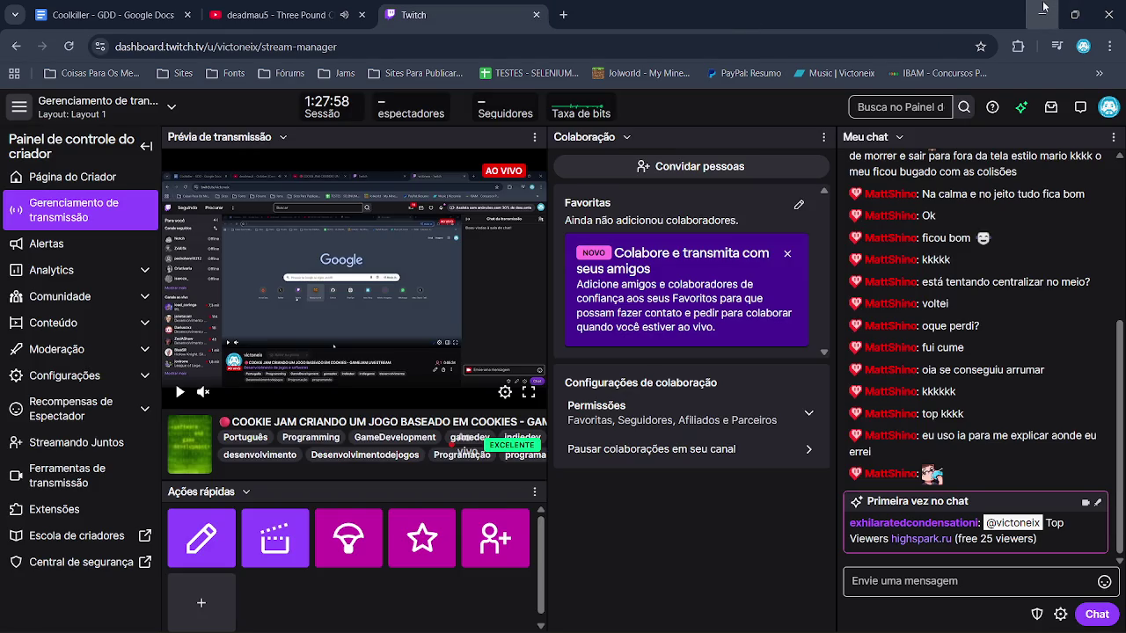
click(1046, 11)
double_click(433, 270)
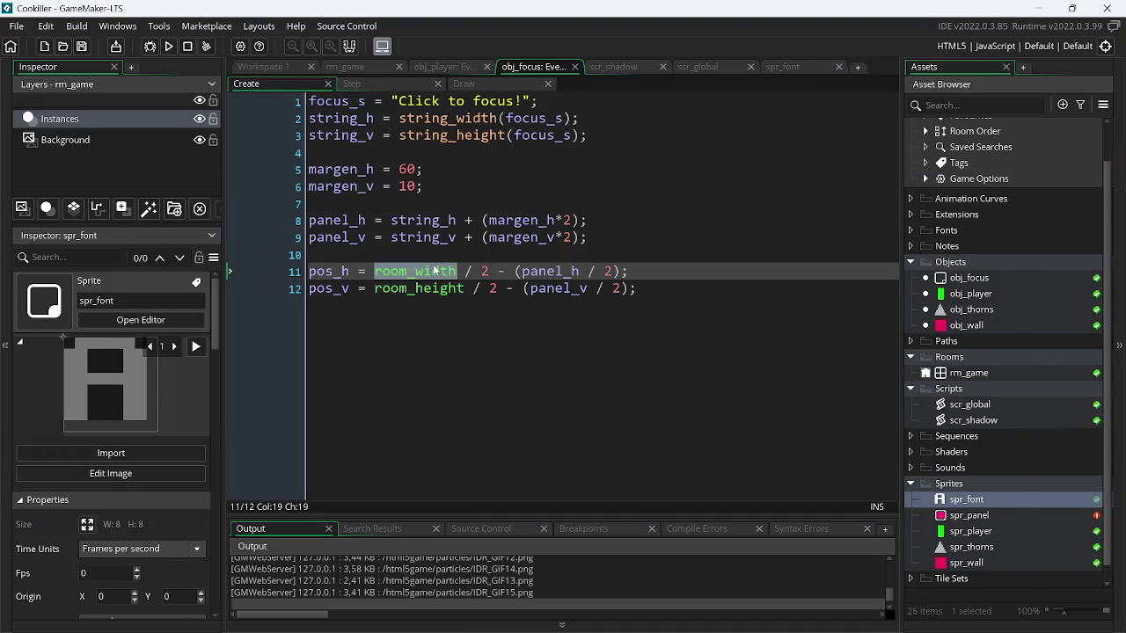
text(wi)
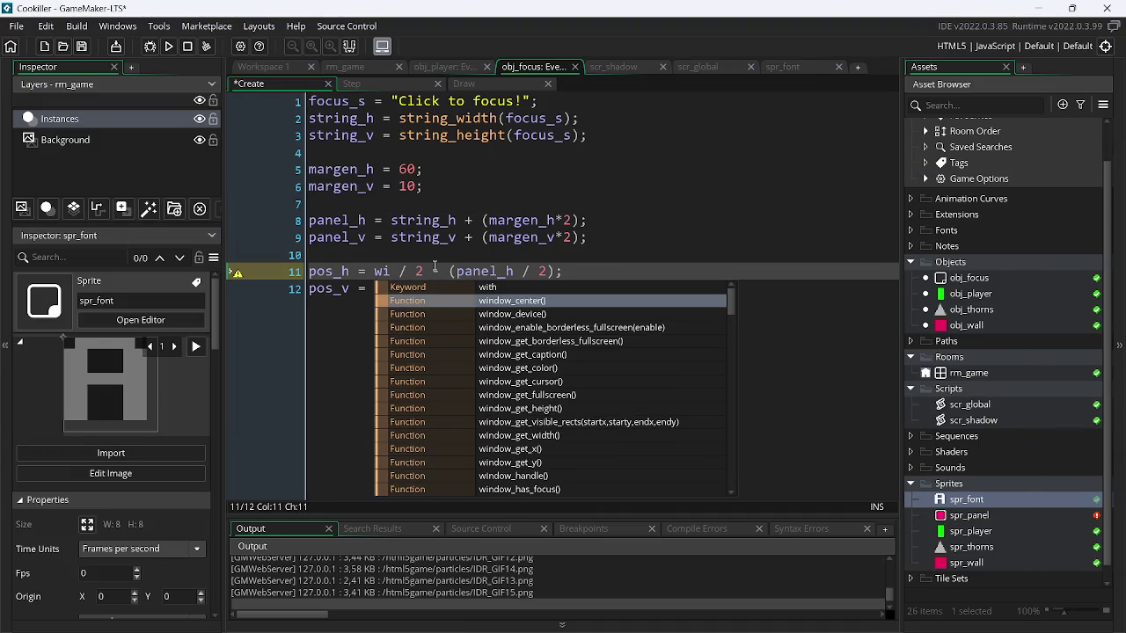
key(Down)
key(Down)
key(Down)
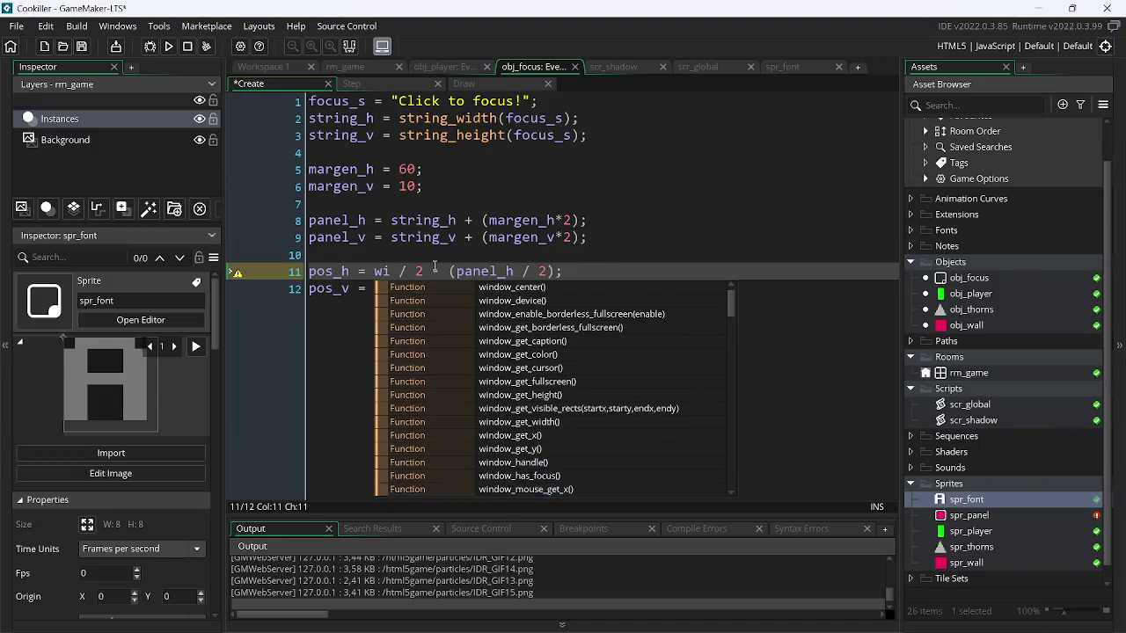
key(Down)
key(Down)
key(Down)
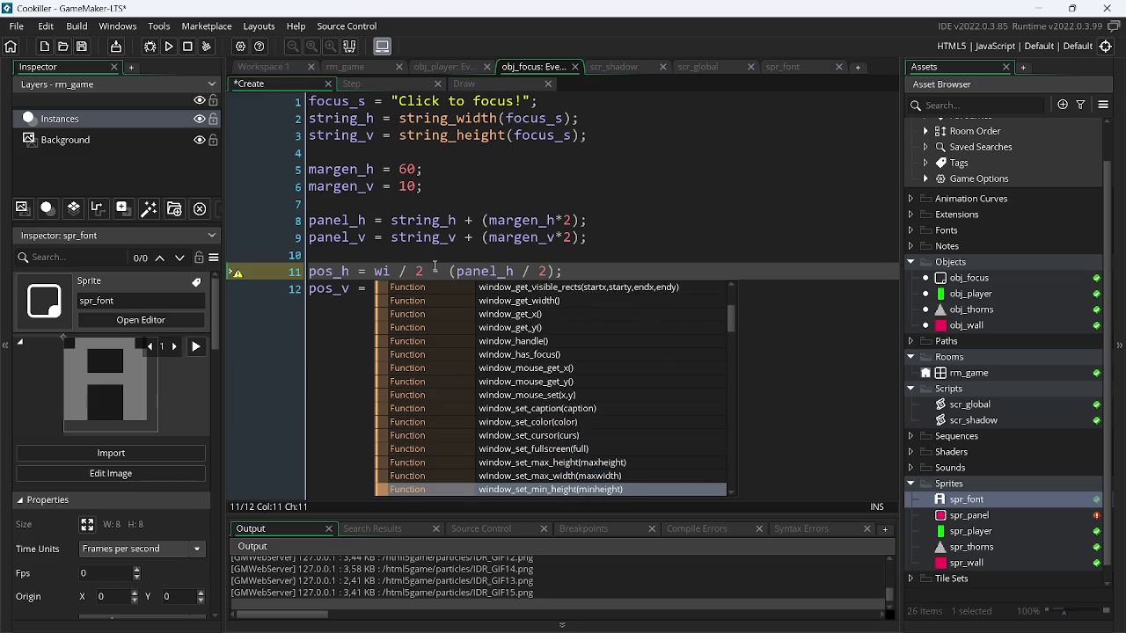
key(Down)
key(Down)
key(Down)
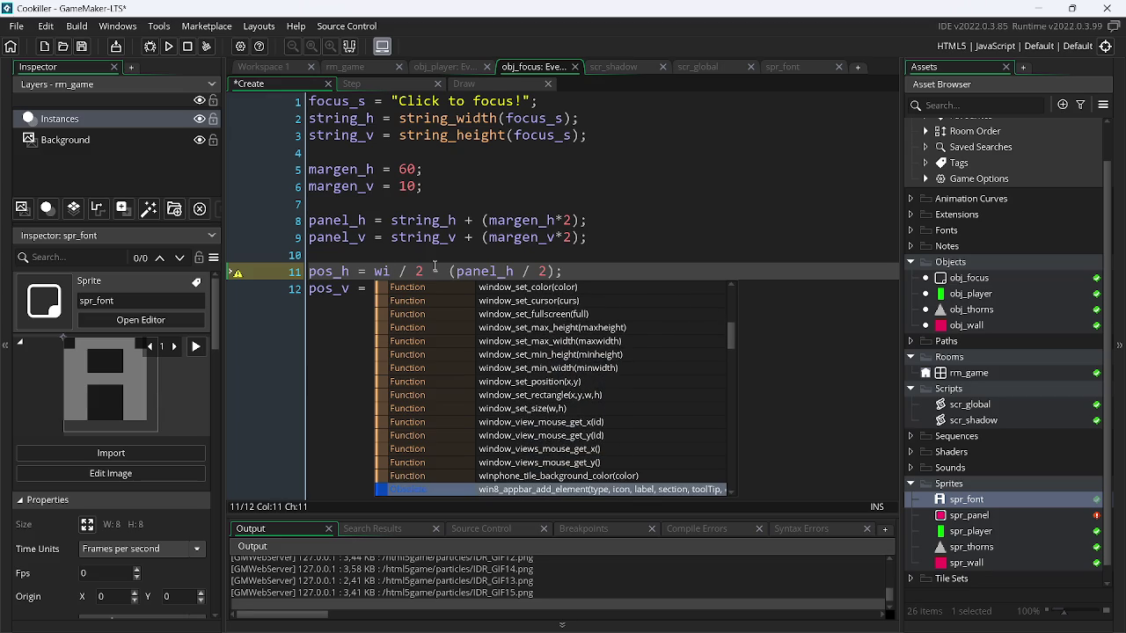
key(BackSpace)
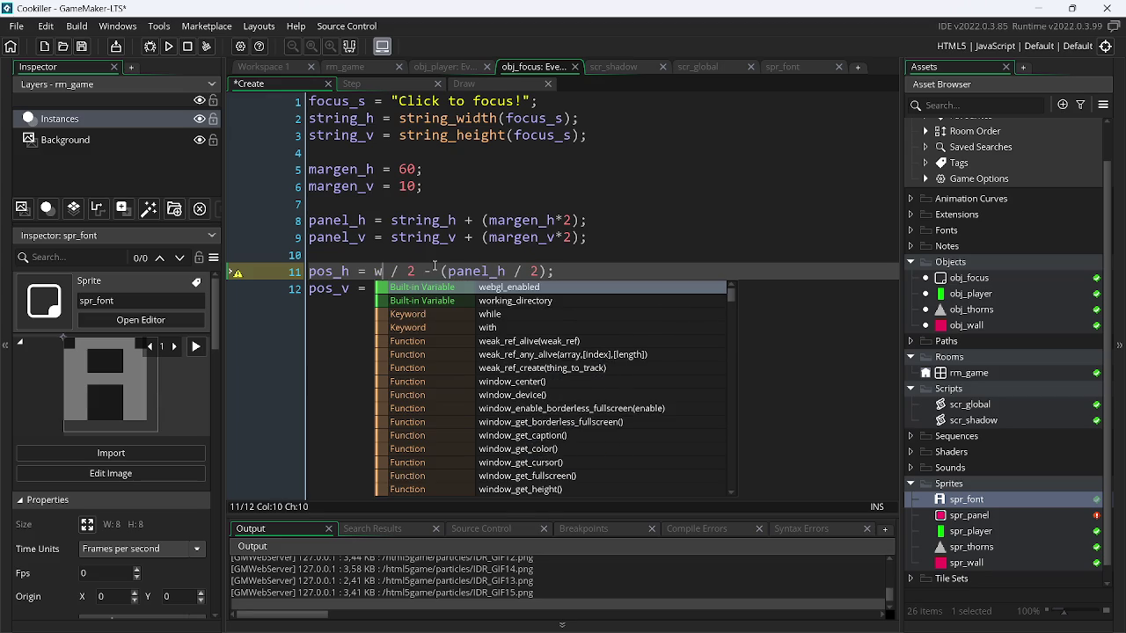
key(BackSpace)
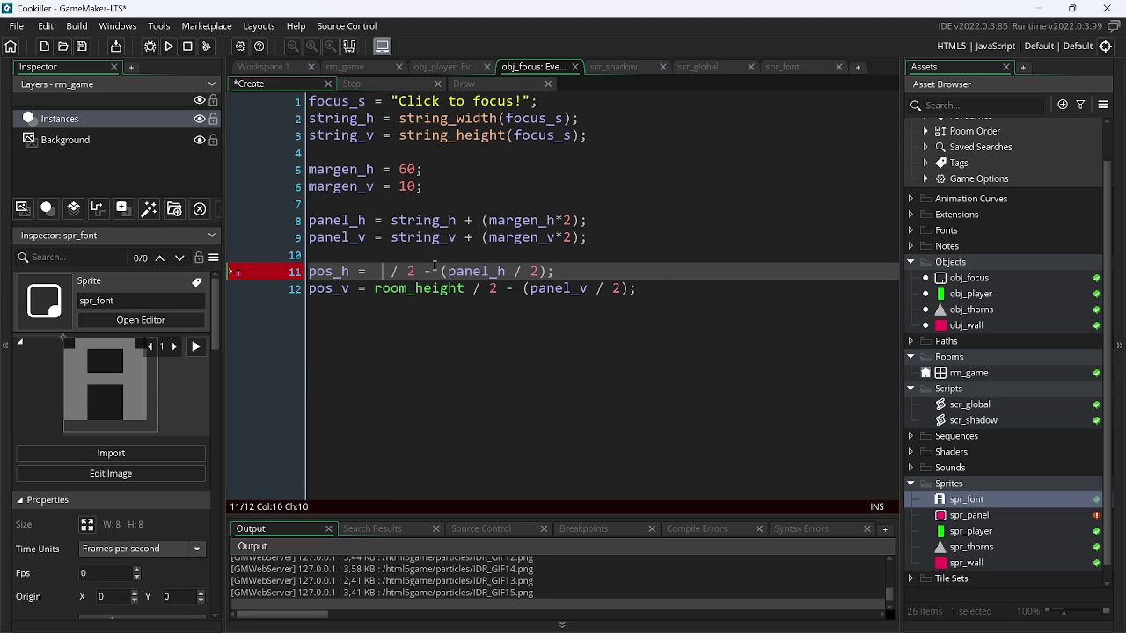
text(w)
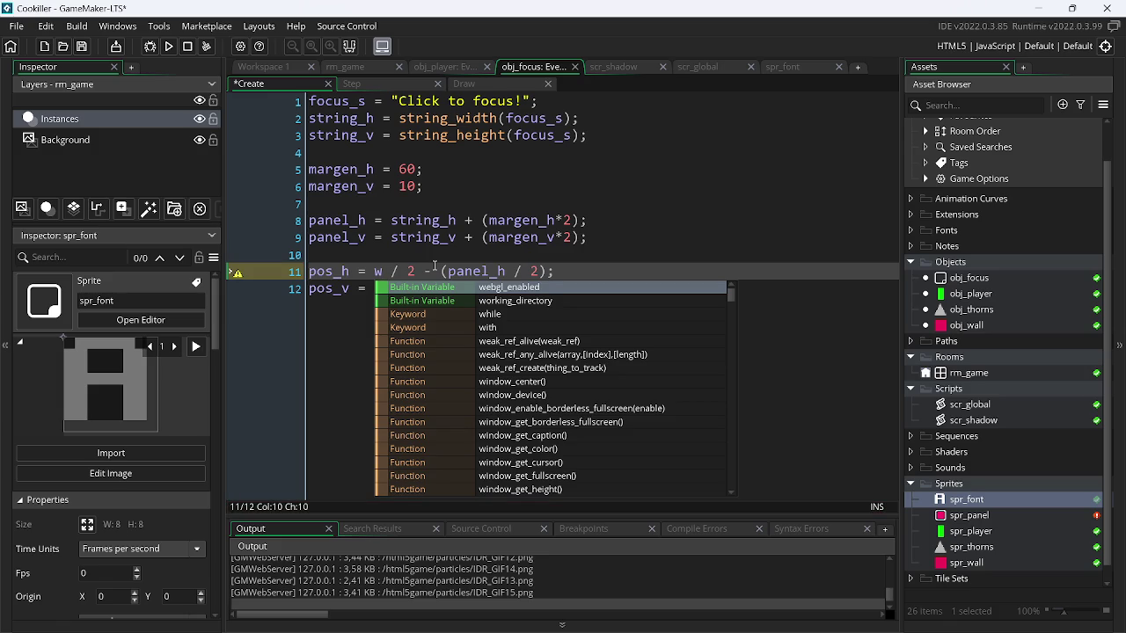
key(Down)
key(Down)
key(Down)
key(Down)
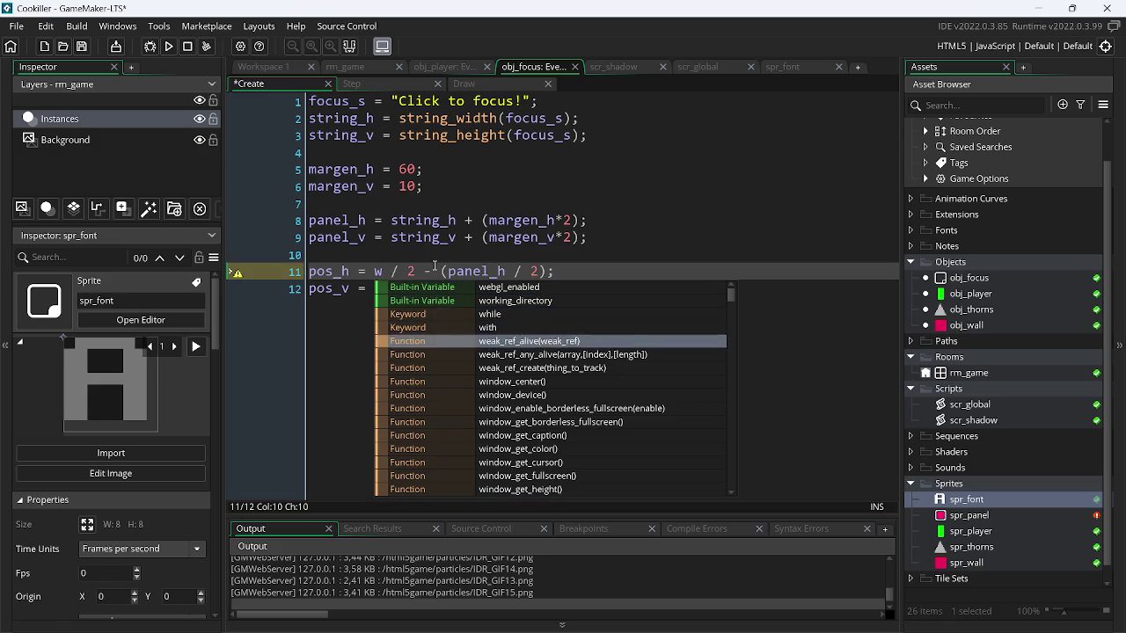
key(Return)
key(BackSpace)
key(BackSpace)
key(BackSpace)
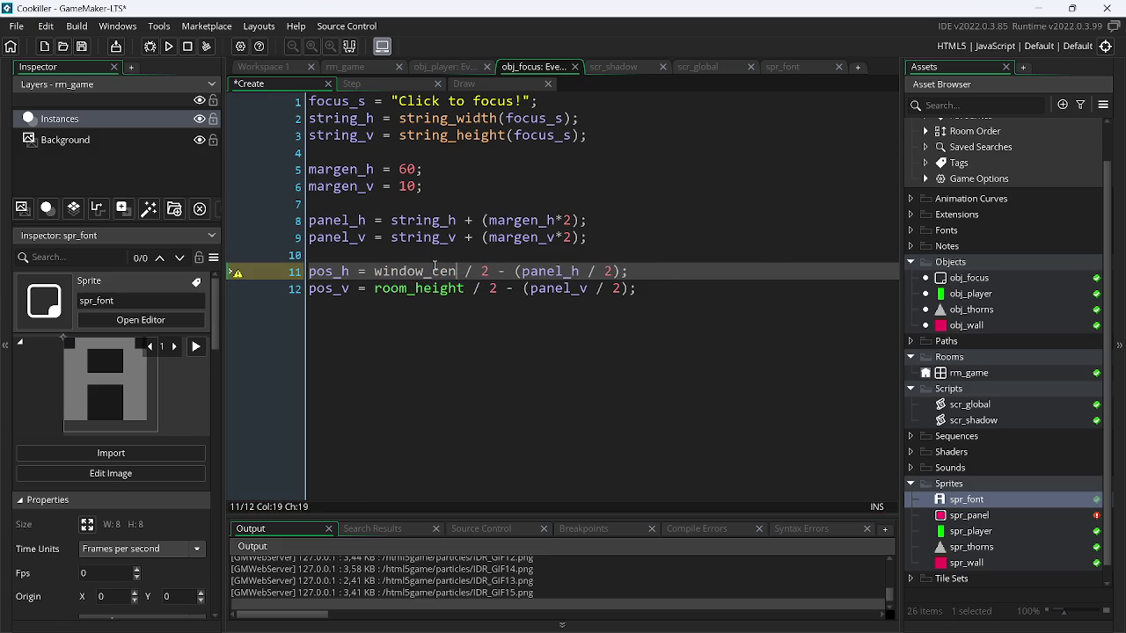
text(get)
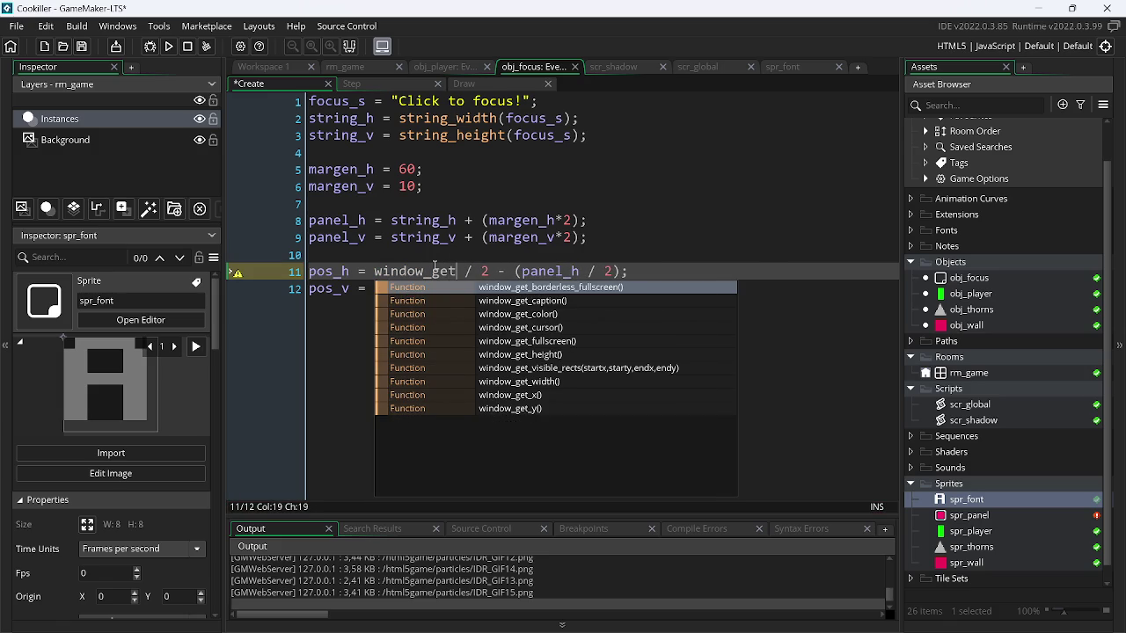
key(Down)
key(Down)
key(Down)
key(Return)
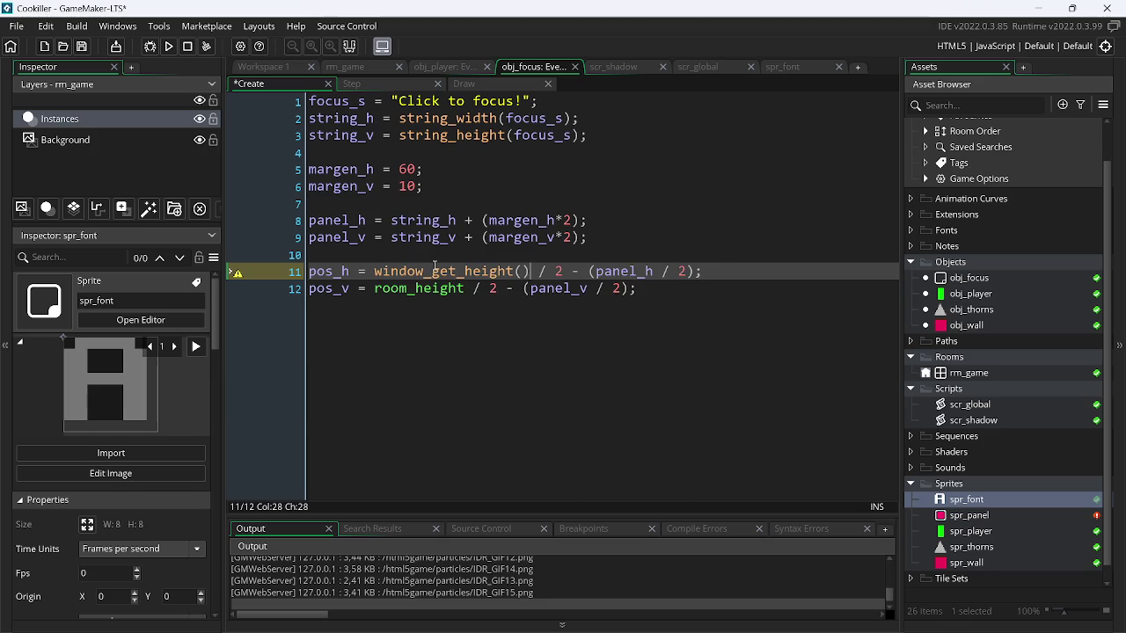
key(BackSpace)
key(BackSpace)
key(BackSpace)
key(BackSpace)
key(BackSpace)
key(BackSpace)
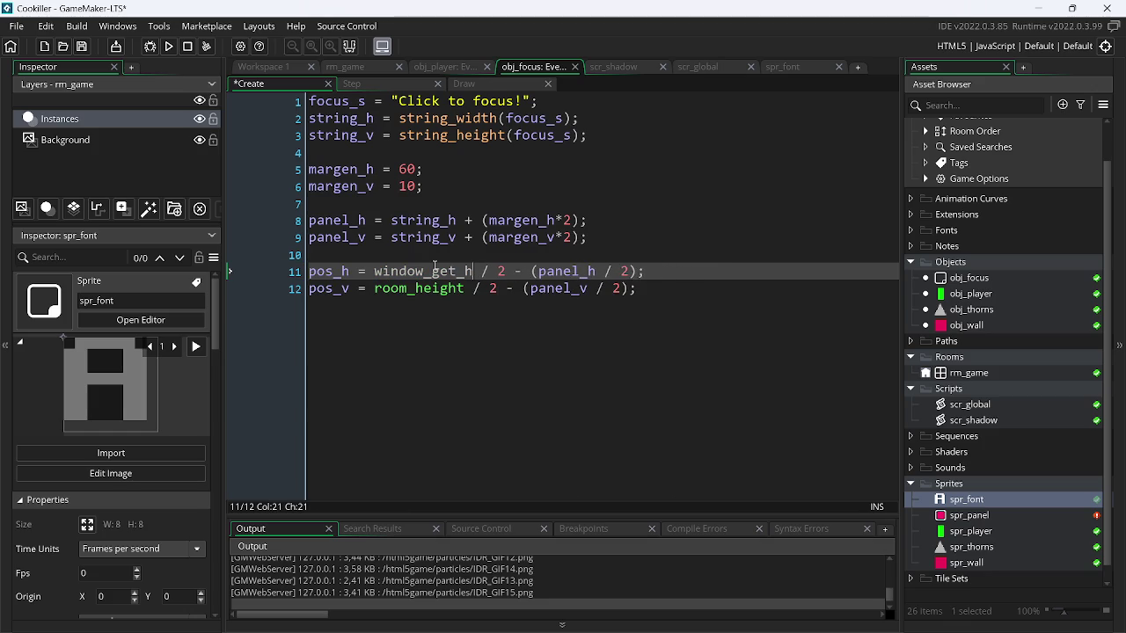
text(w)
key(Return)
key(ctrl+shift+Left)
key(ctrl+shift+Left)
key(ctrl+c)
key(Down)
key(ctrl+shift+Right)
key(ctrl+v)
key(ctrl+s)
click(170, 47)
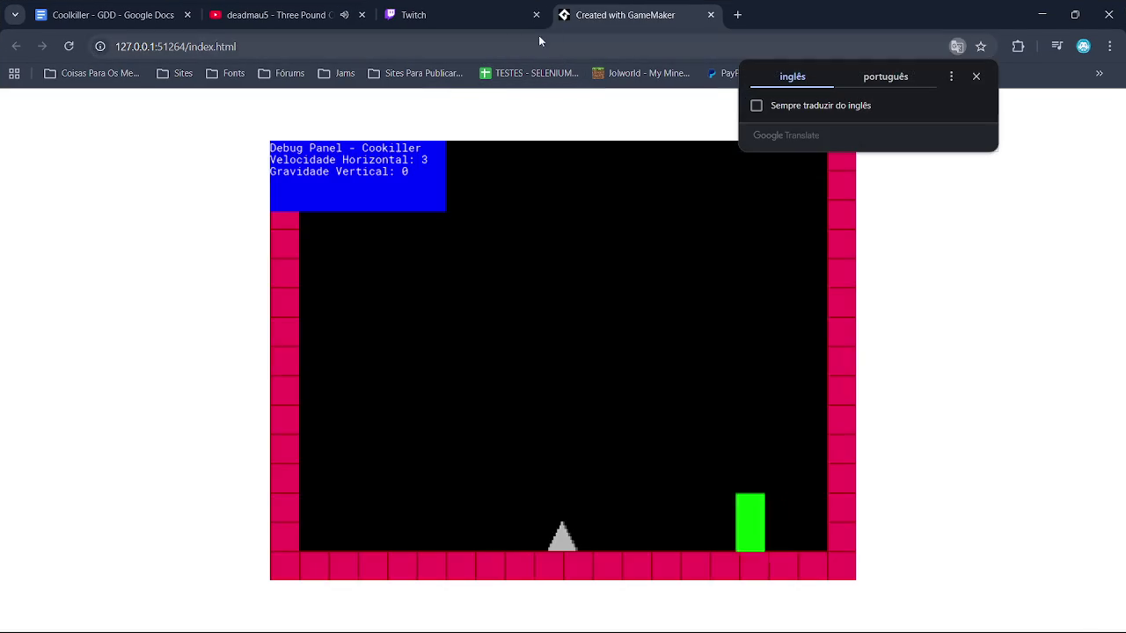
click(484, 7)
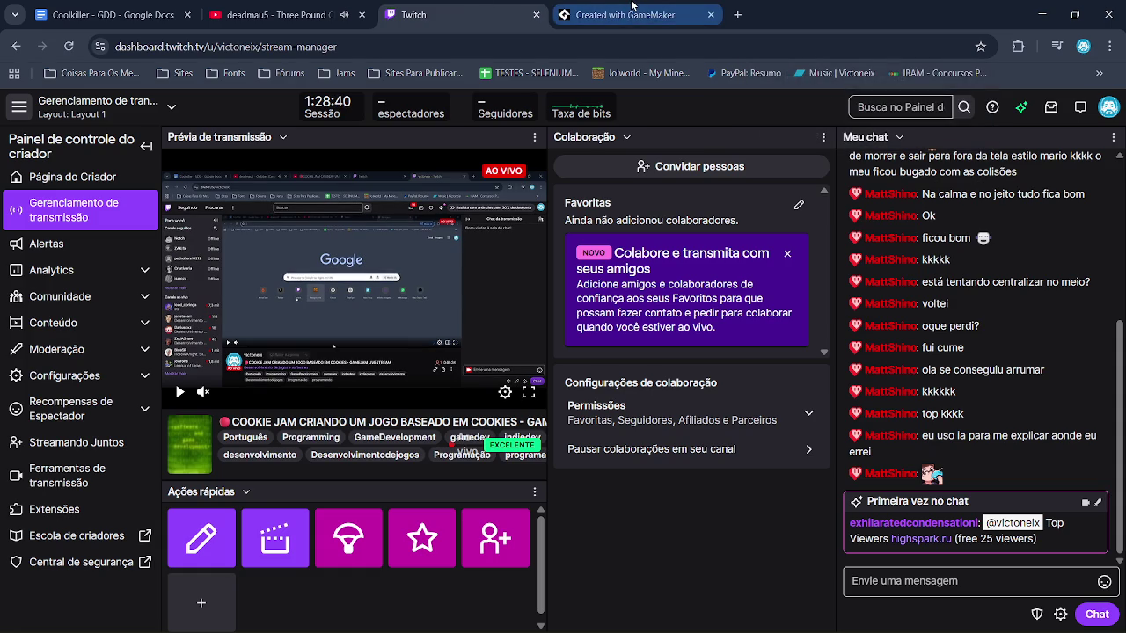
mouse_move(632, 7)
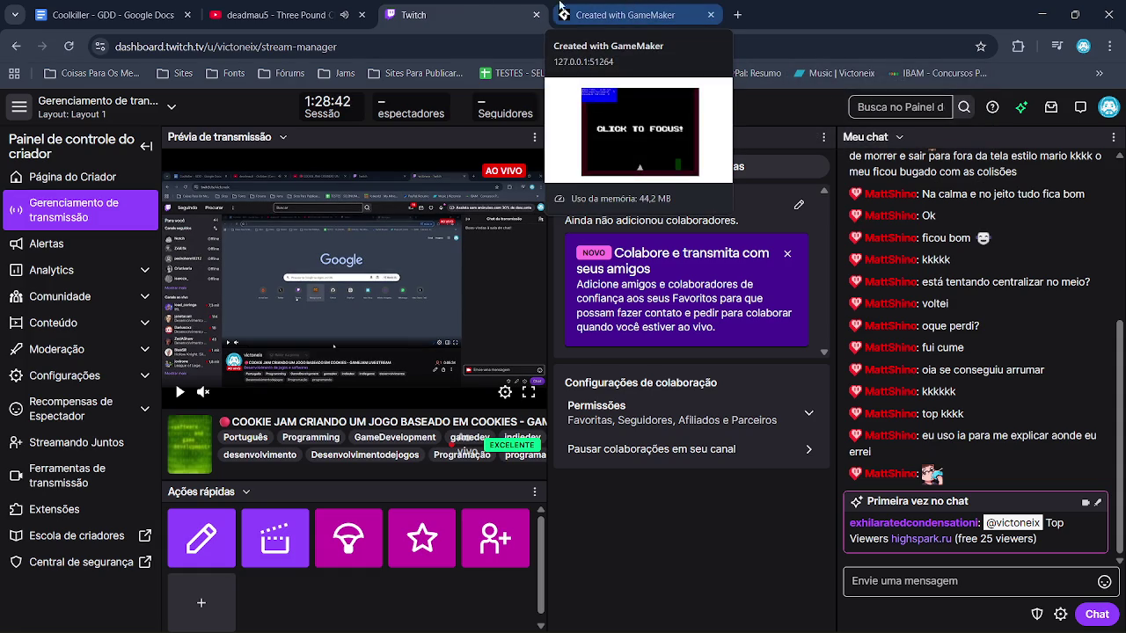
key(alt+Tab)
key(ctrl+BackSpace)
key(ctrl+Delete)
key(Delete)
key(Delete)
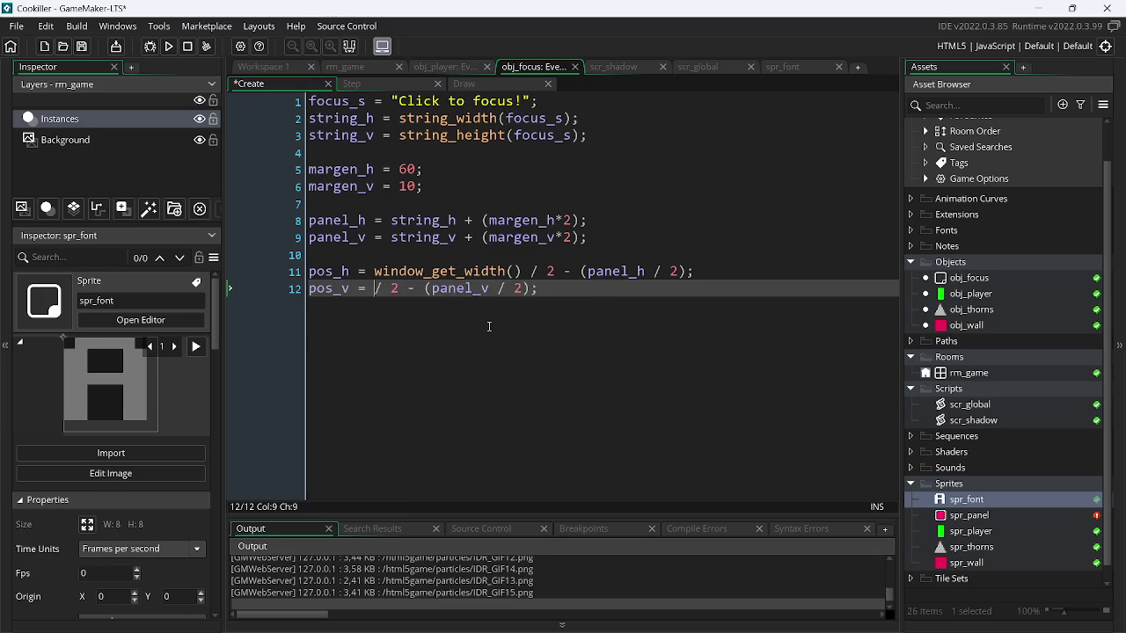
text(room_height)
key(Up)
key(ctrl+Delete)
key(Delete)
key(Delete)
key(BackSpace)
text(height())
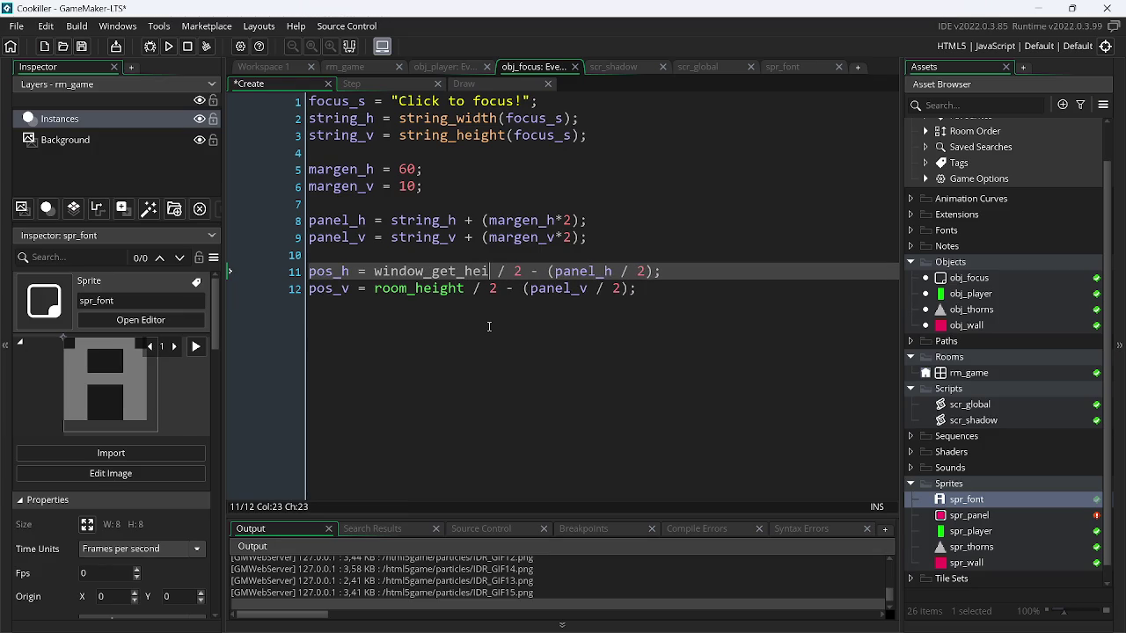
key(ctrl+BackSpace)
key(ctrl+BackSpace)
text(center()
key(BackSpace)
key(BackSpace)
key(BackSpace)
text(room_width)
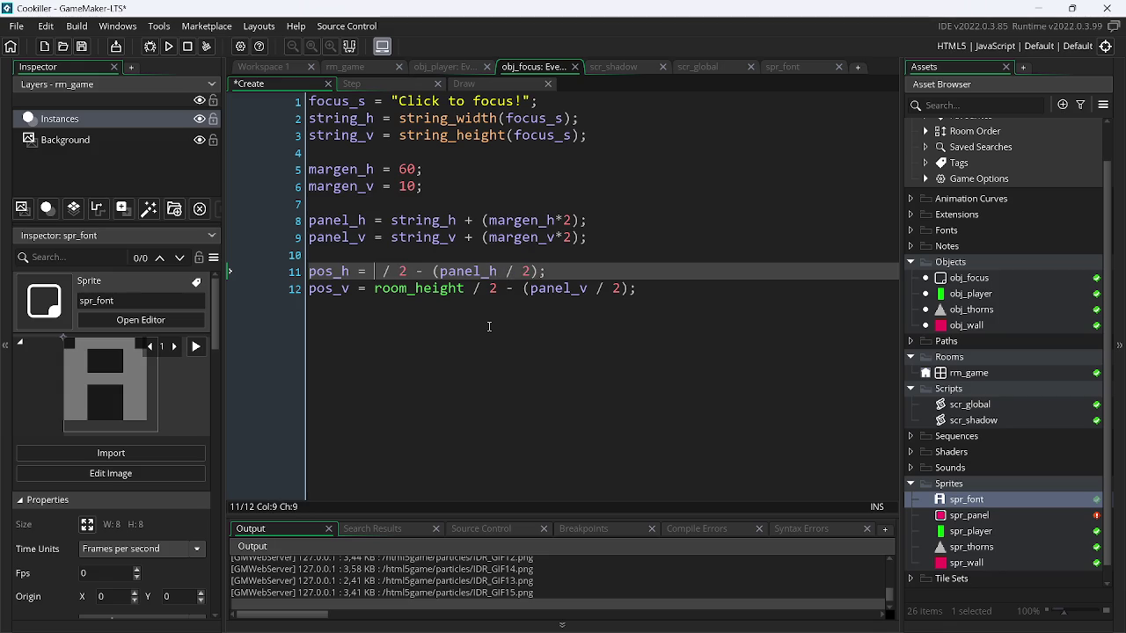
key(ctrl+s)
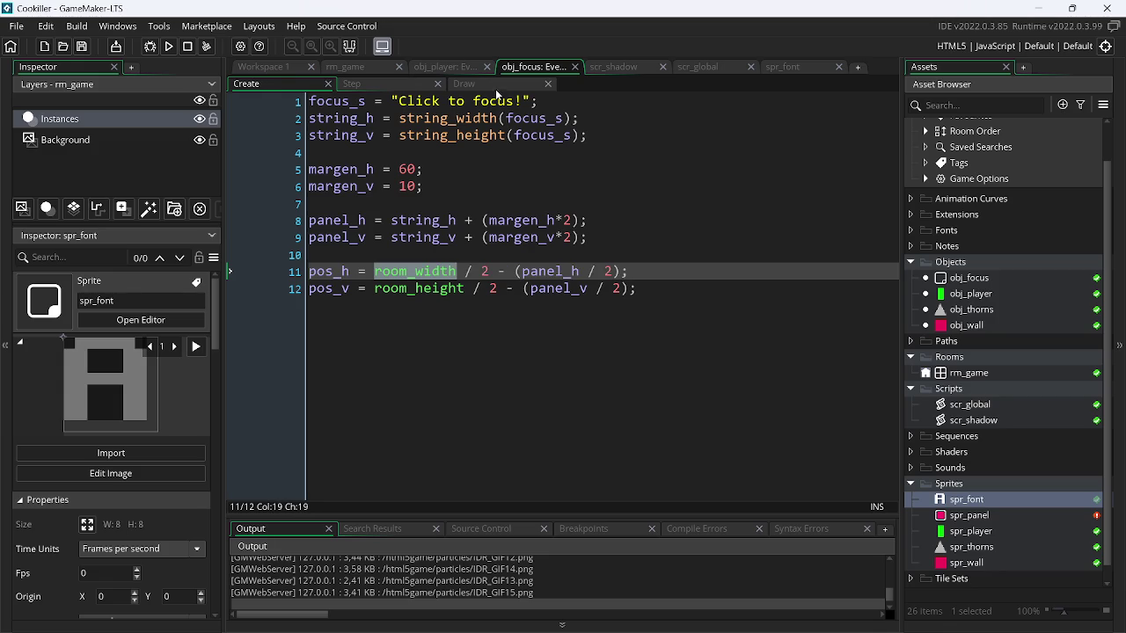
click(466, 84)
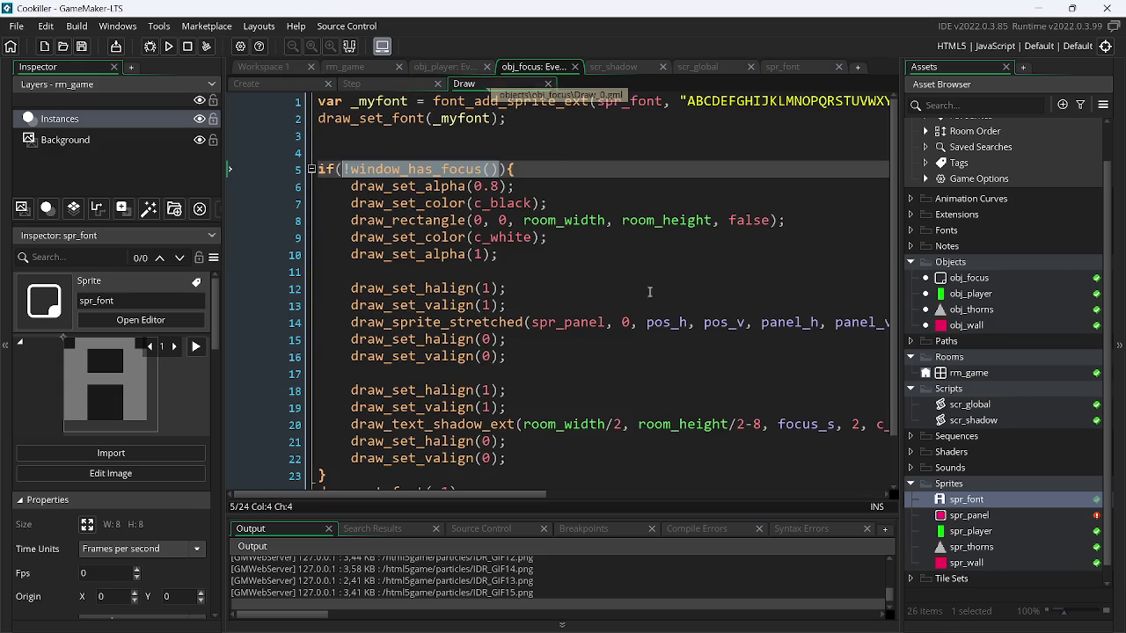
- Remove '-8' from room_height/2-8 on line 20 and rebuild the HTML5 game
click(764, 425)
key(BackSpace)
key(BackSpace)
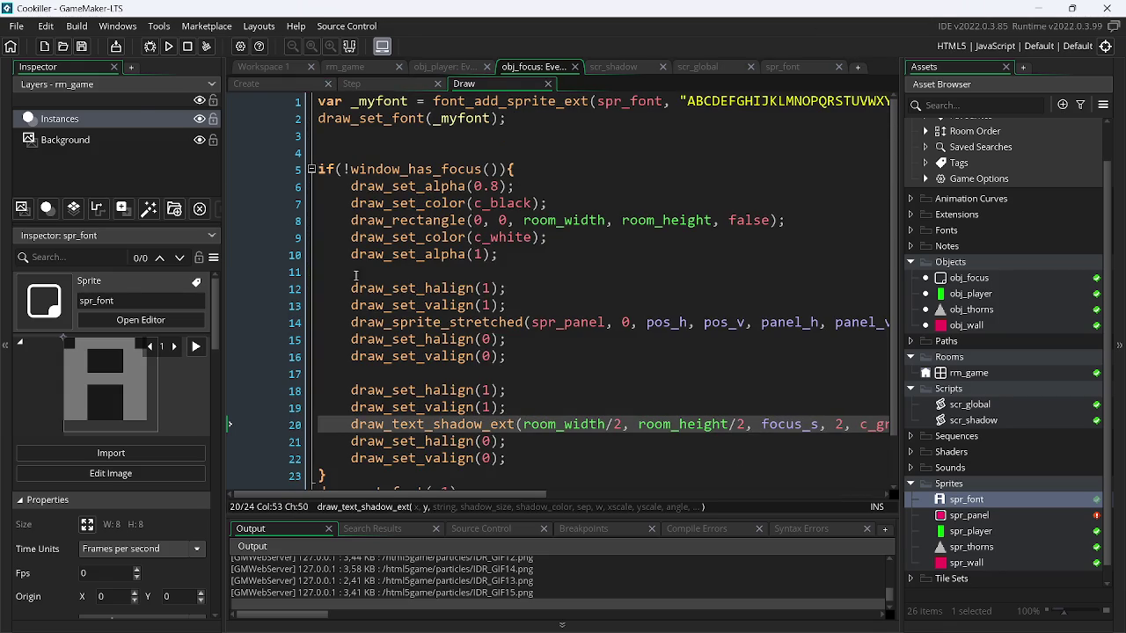
click(169, 47)
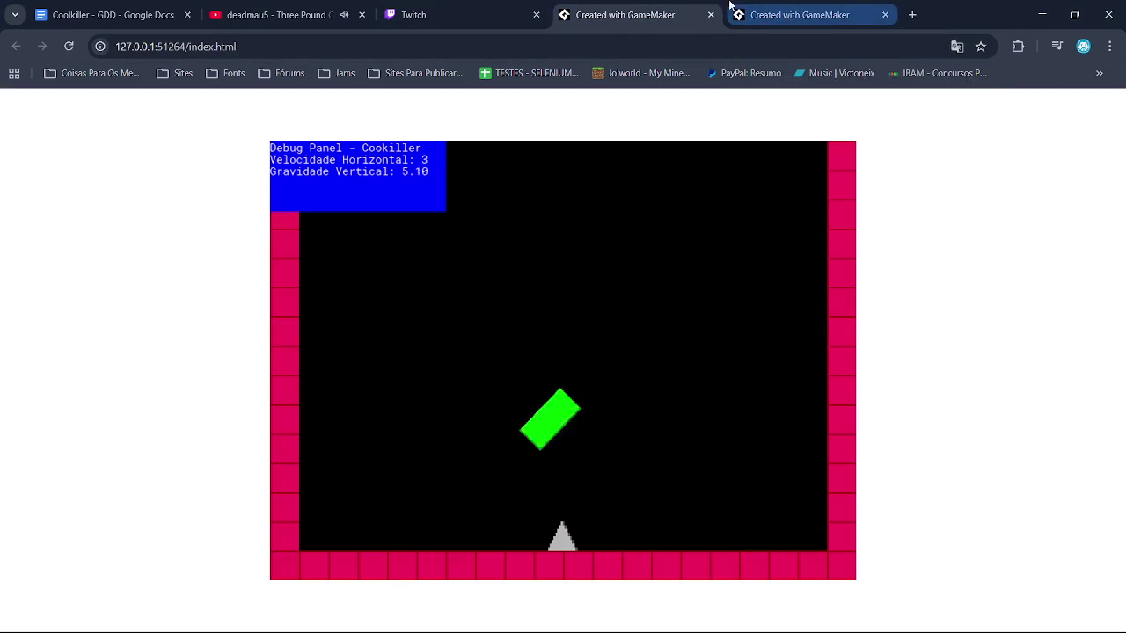
- Close the duplicate game tab and unfocus the game to show its CLICK TO FOCUS! banner
click(710, 15)
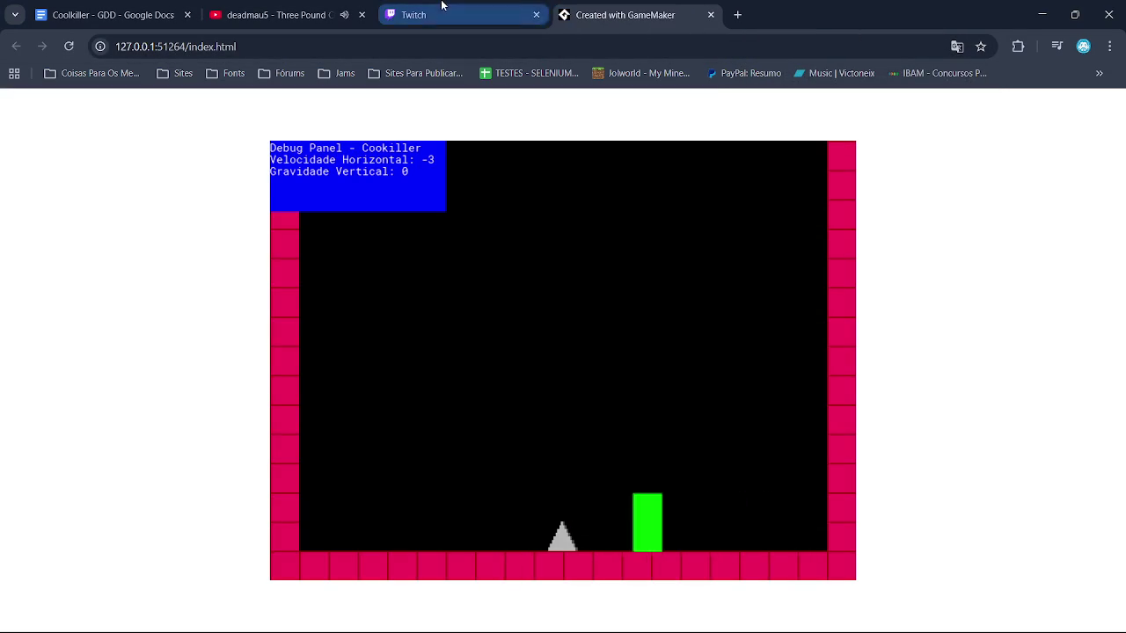
click(445, 10)
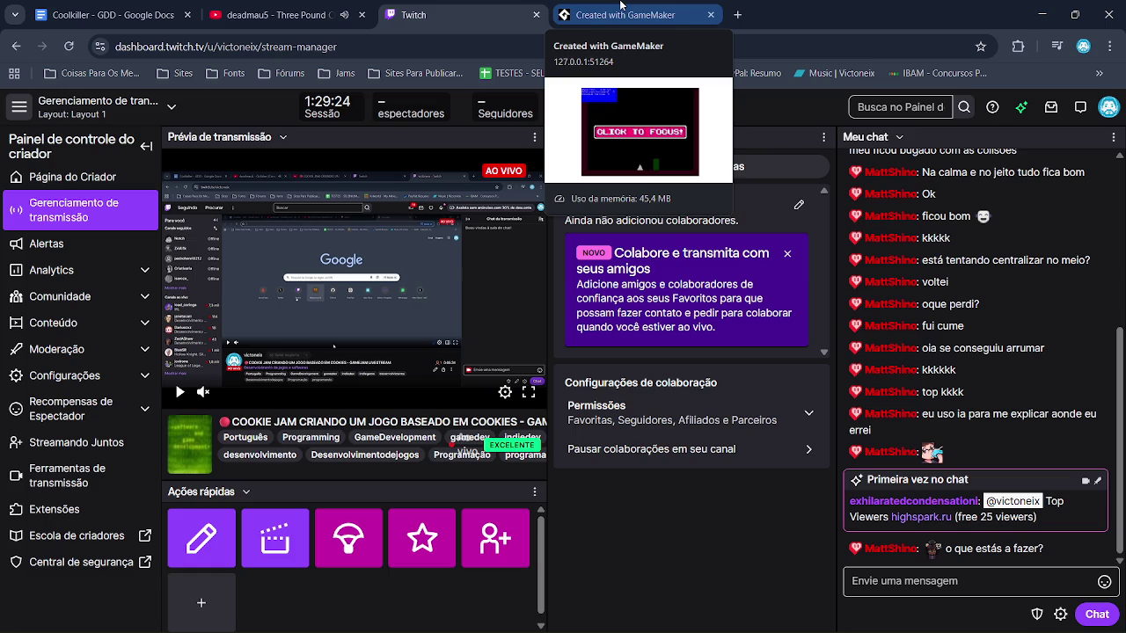
click(620, 9)
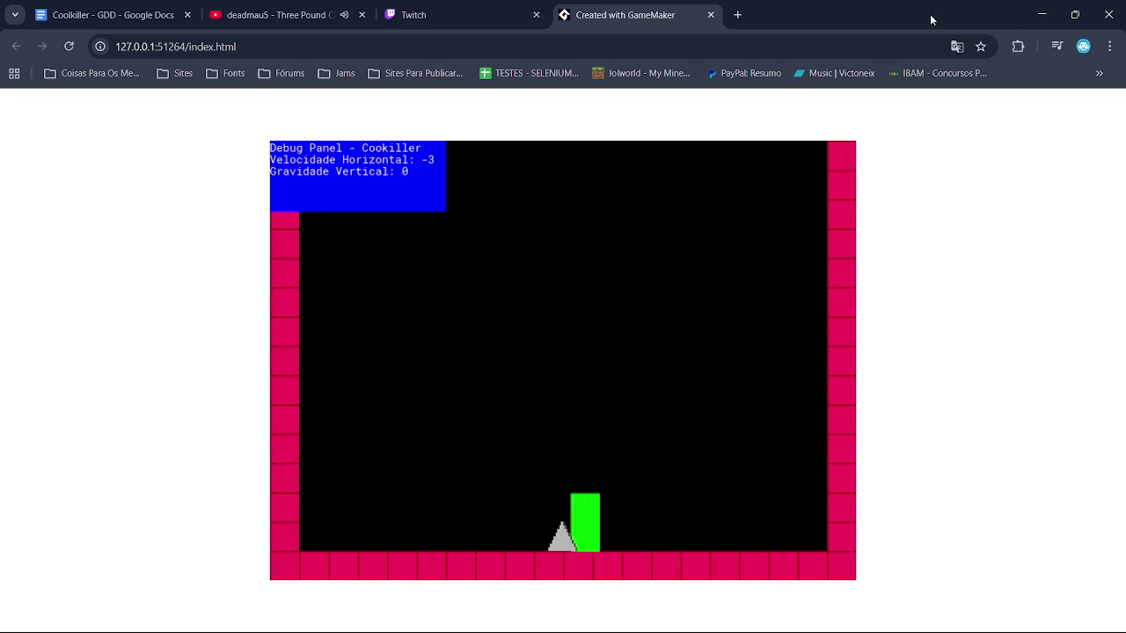
double_click(899, 20)
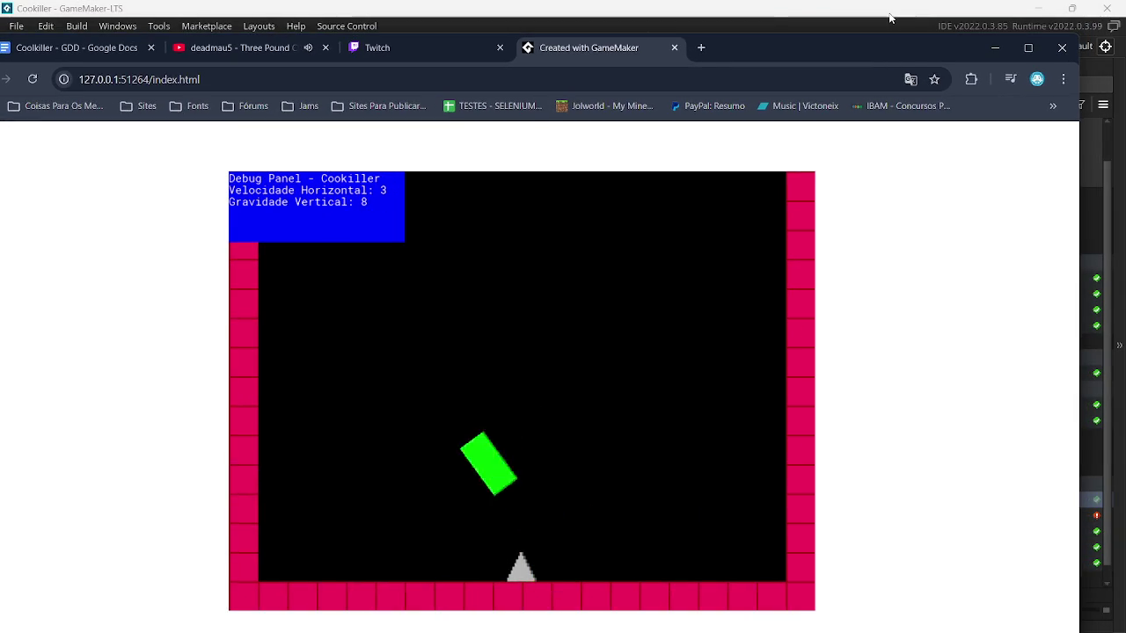
click(890, 18)
click(1041, 10)
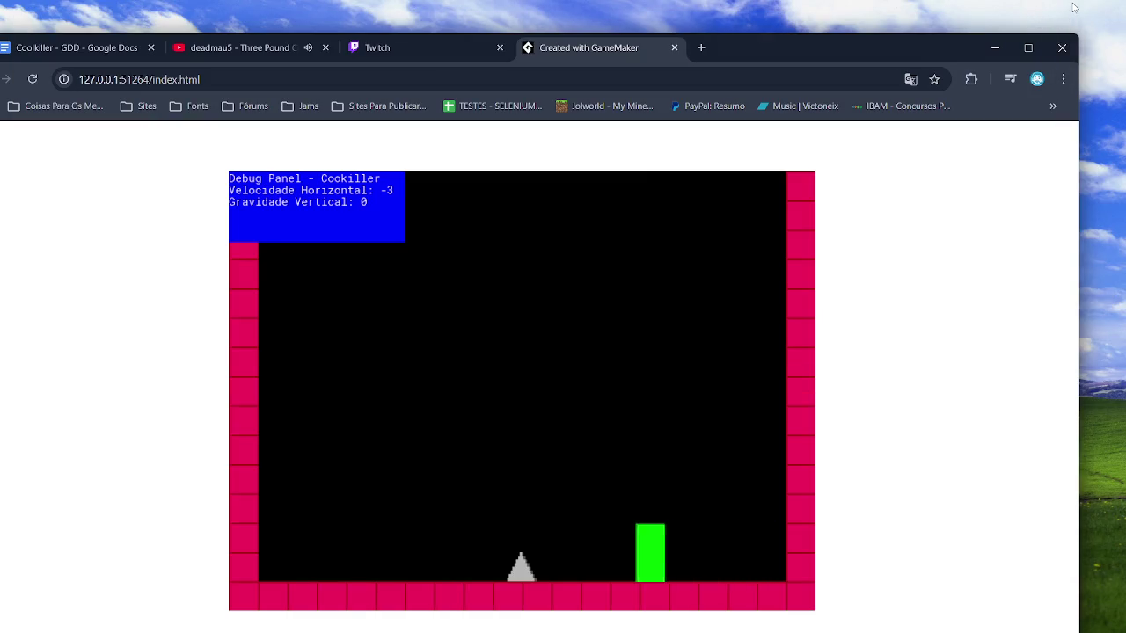
click(1073, 7)
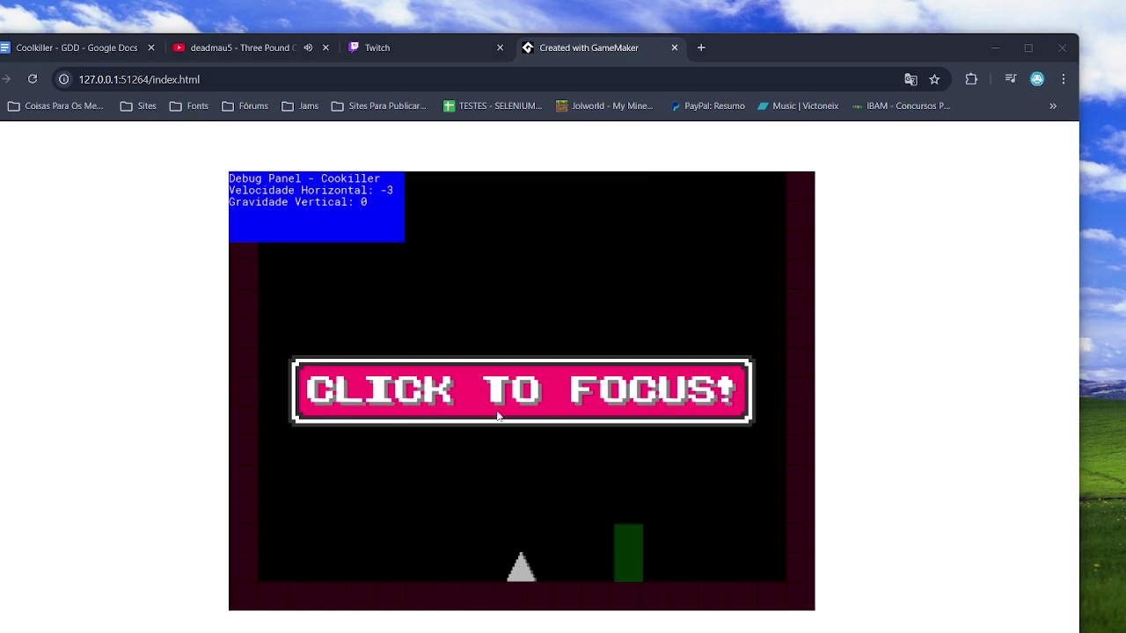
- Close the game tab, maximize Chrome and switch back to GameMaker
click(674, 48)
click(1025, 46)
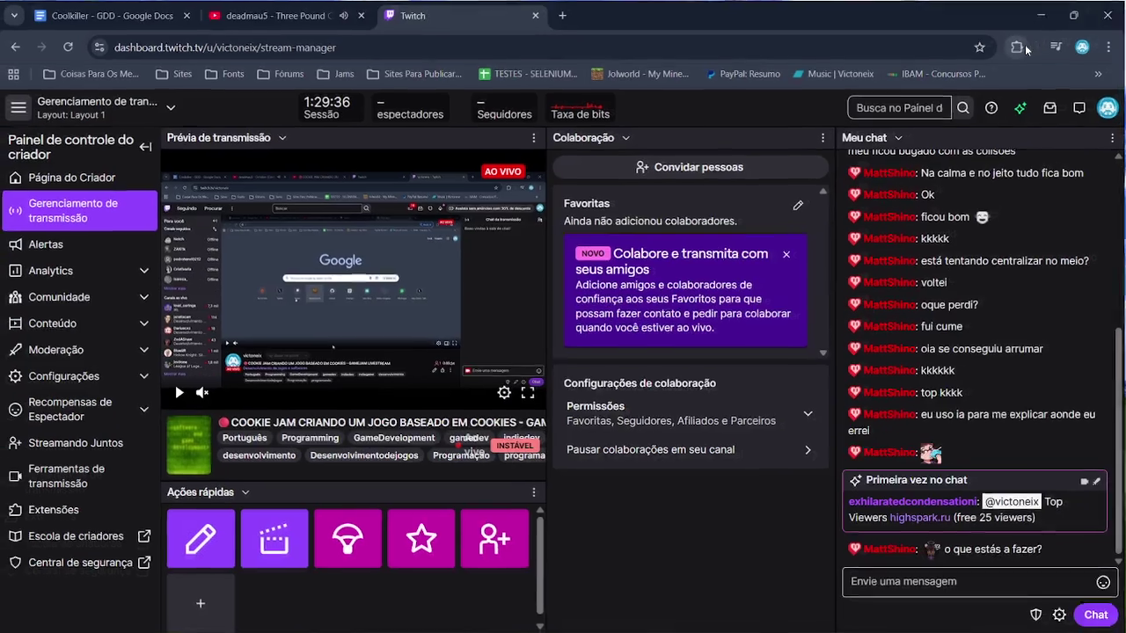
key(alt+Tab)
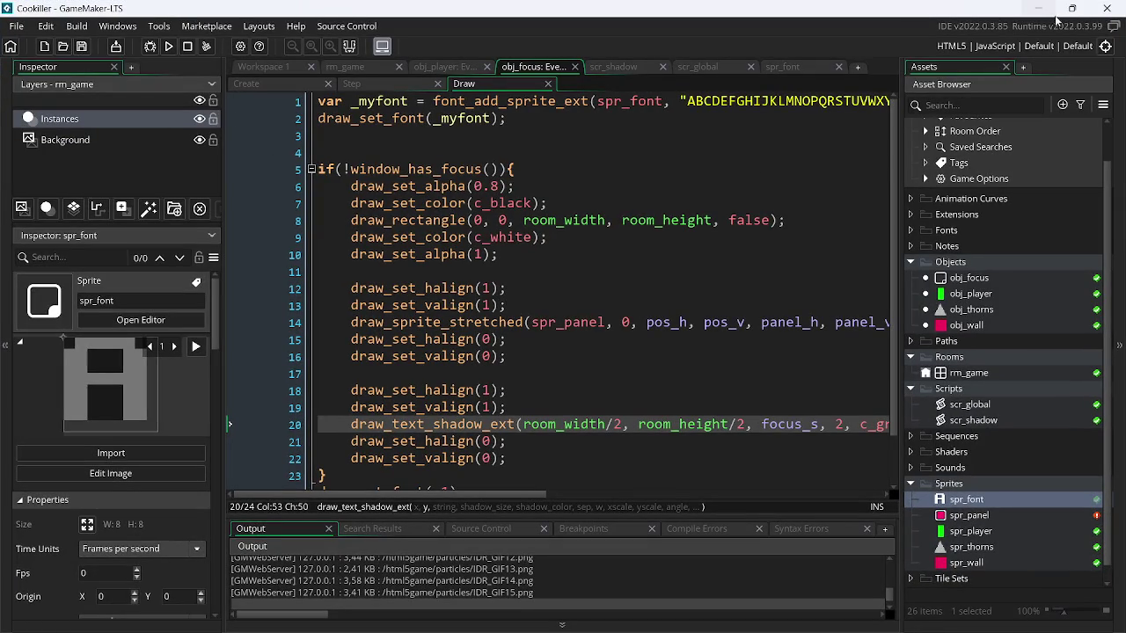
click(948, 53)
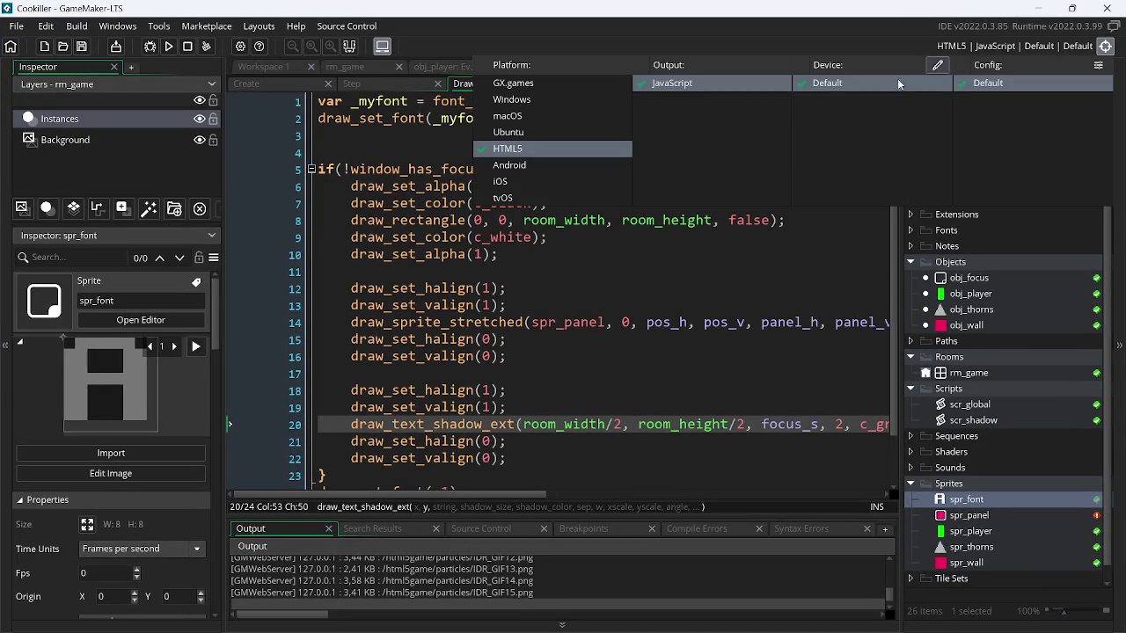
- Set the target to Windows and test-run the game, moving left and jumping, then close it
click(519, 102)
key(F5)
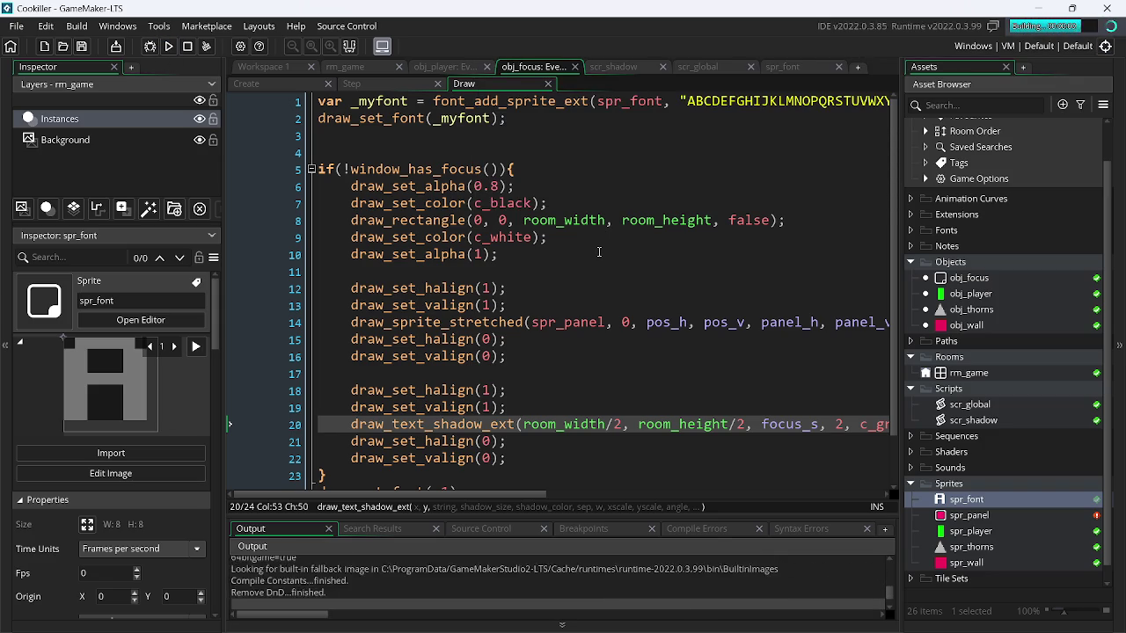
key(Left)
key(Up)
key(super+d)
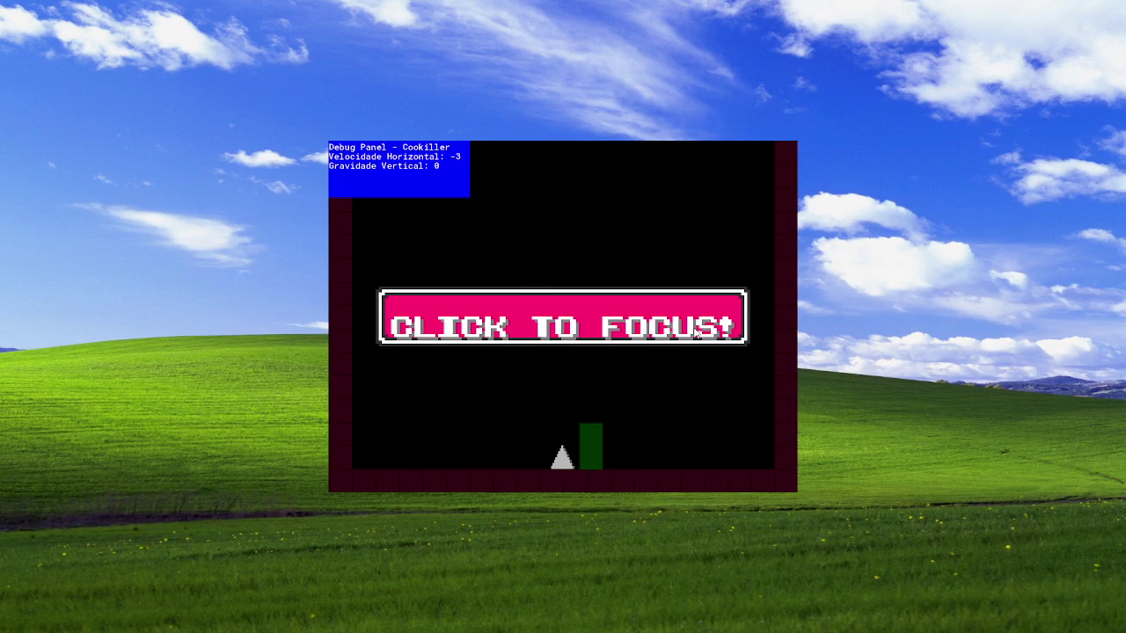
click(724, 339)
key(Escape)
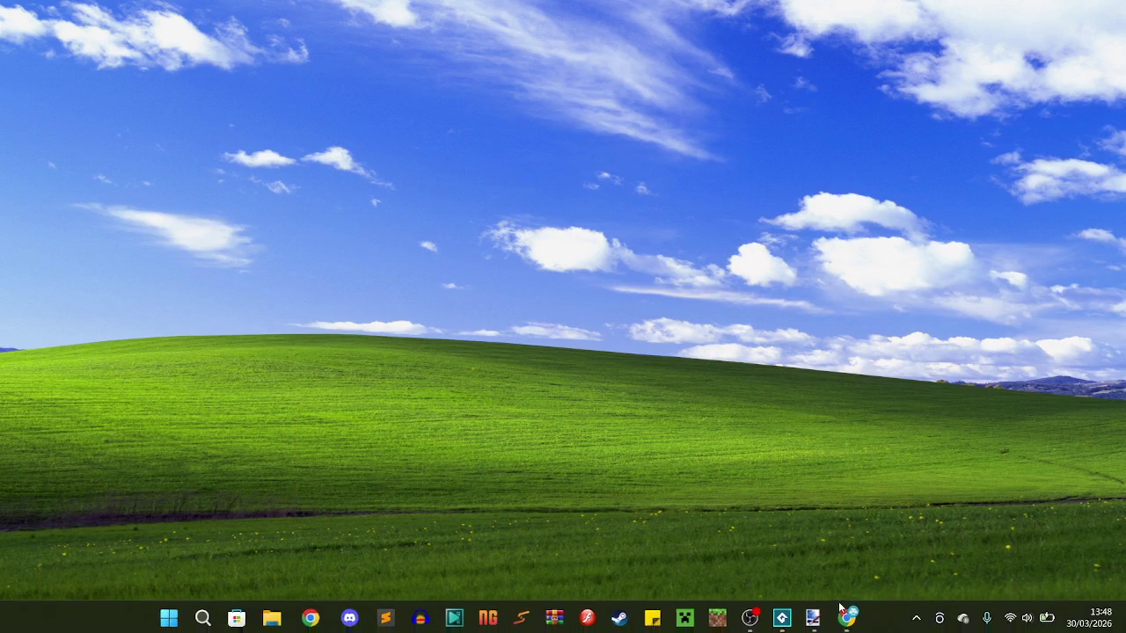
mouse_move(761, 629)
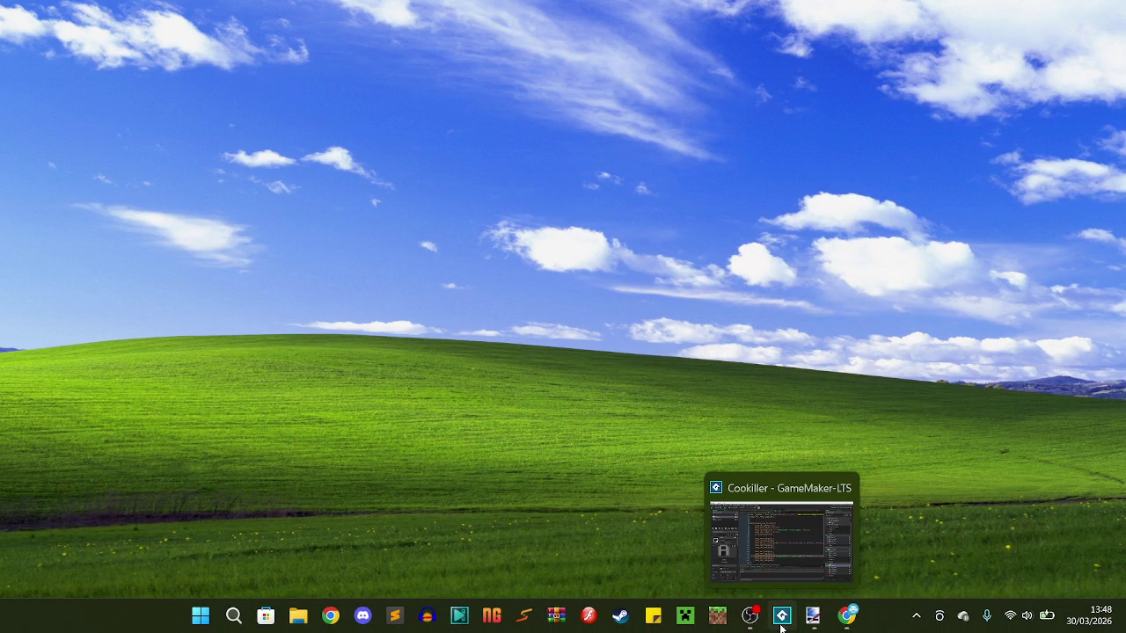
click(781, 622)
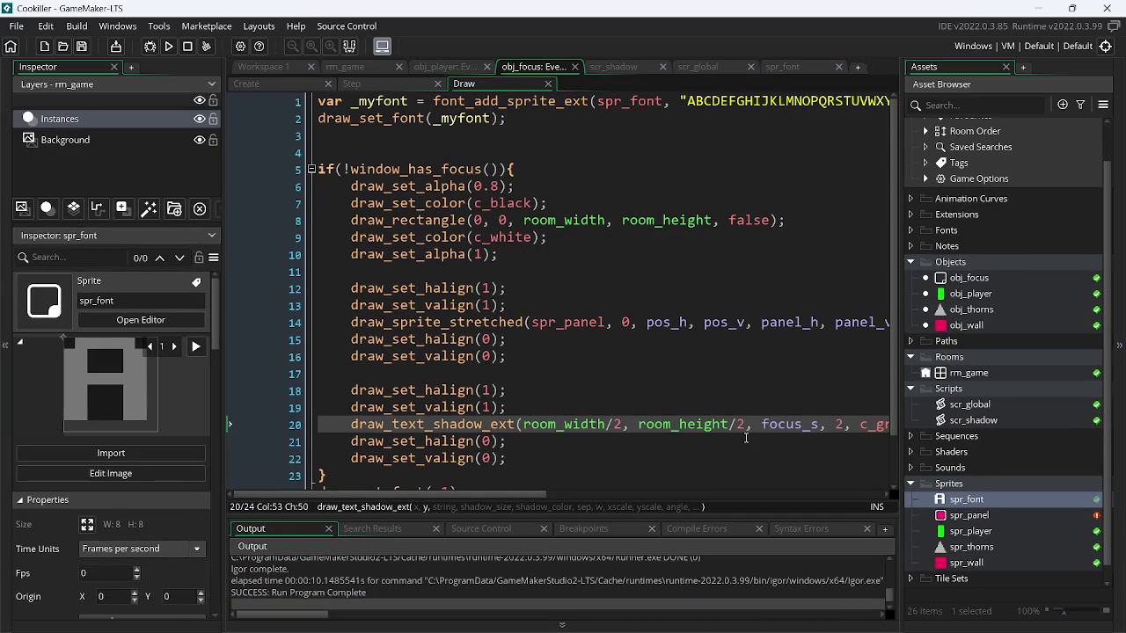
- Type '-8' back after room_height/2 on line 20
drag(494, 491, 522, 494)
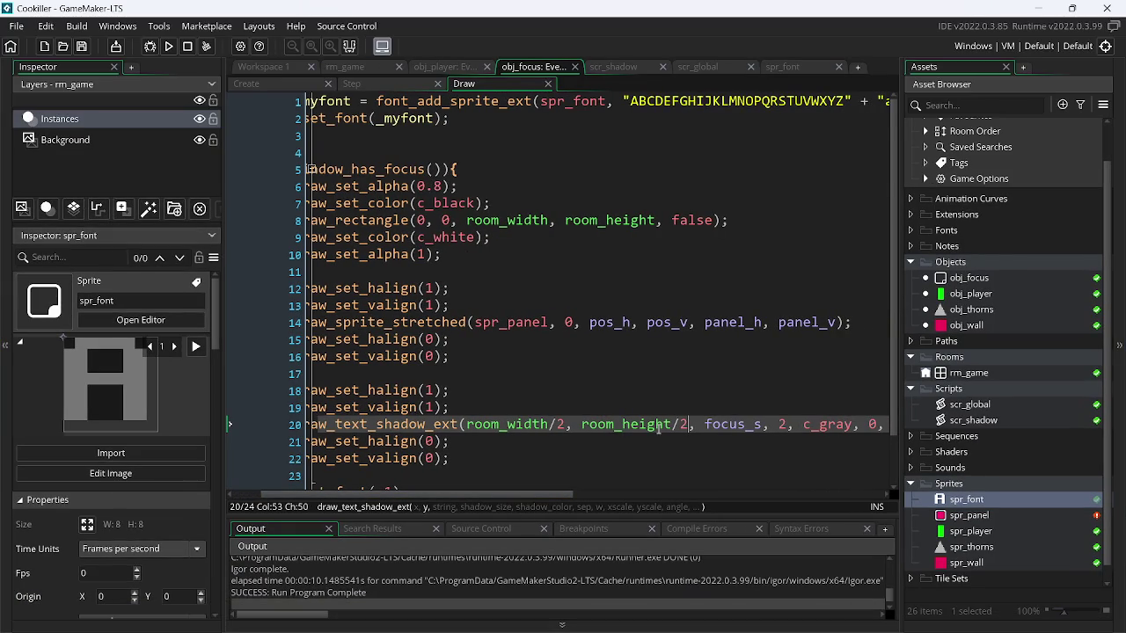
text(-8)
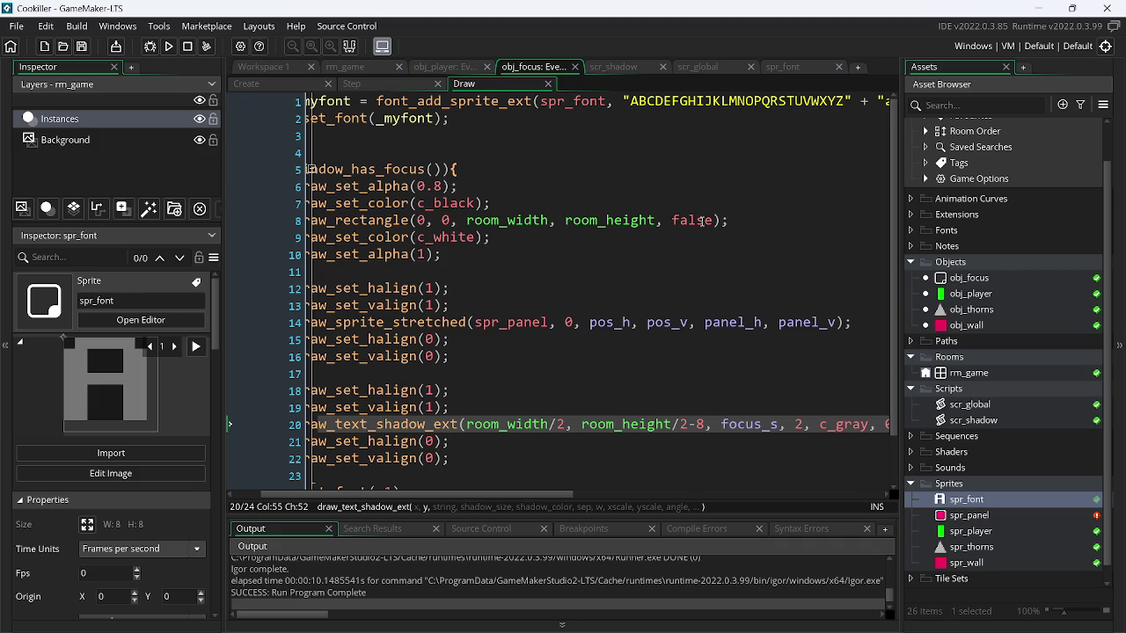
double_click(1008, 501)
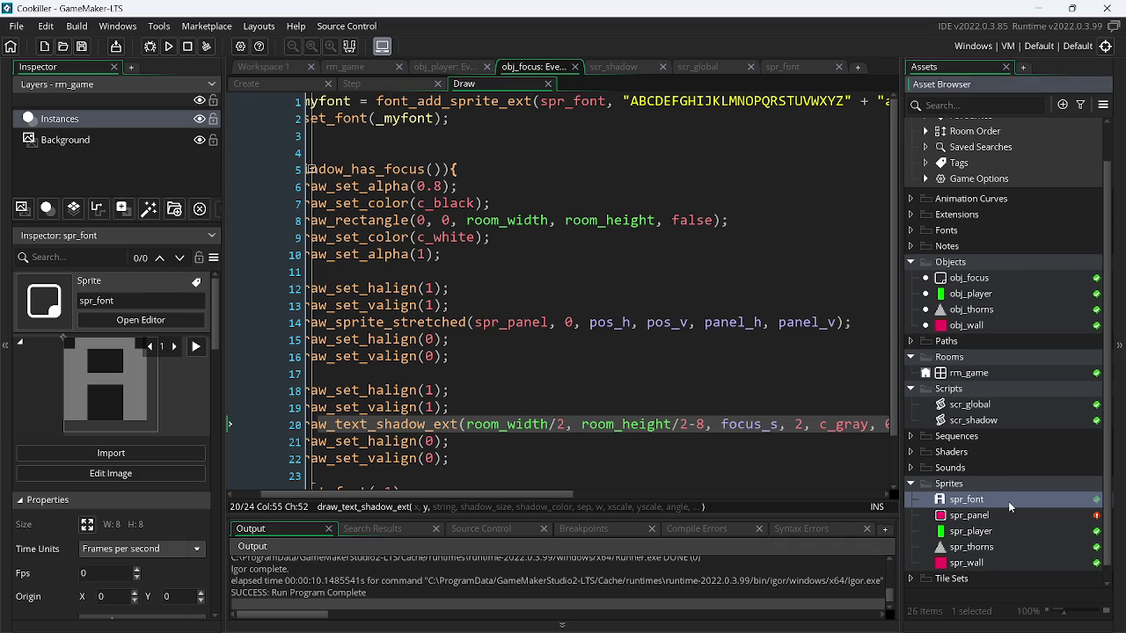
- Set spr_font's collision mask to Manual mode with a Rectangle shape
click(240, 249)
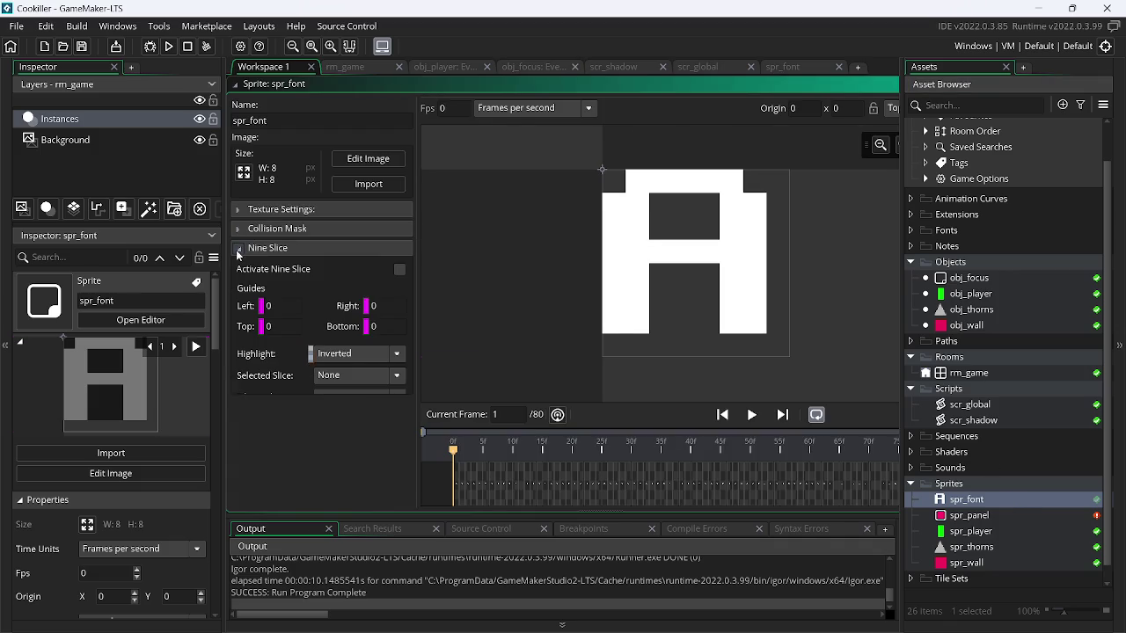
click(240, 229)
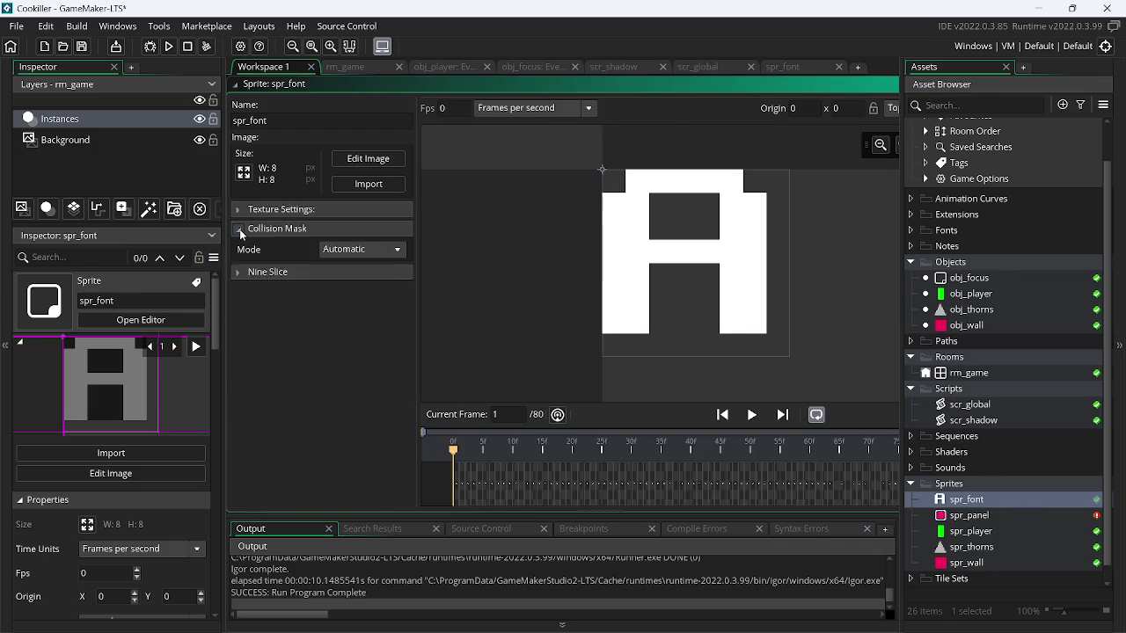
click(369, 251)
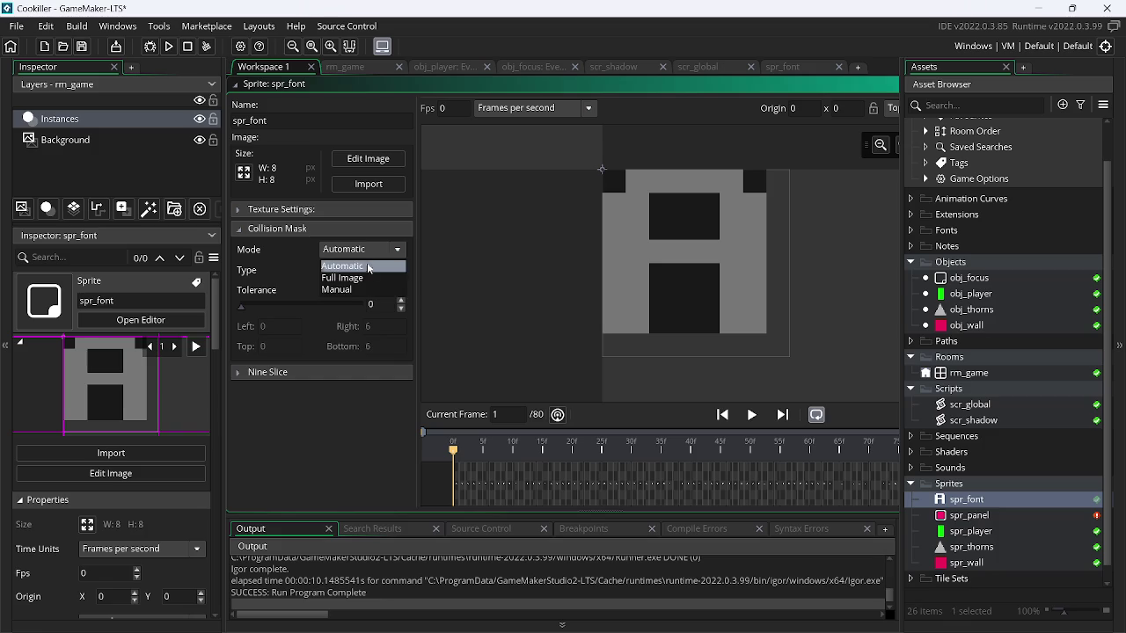
click(352, 263)
click(363, 250)
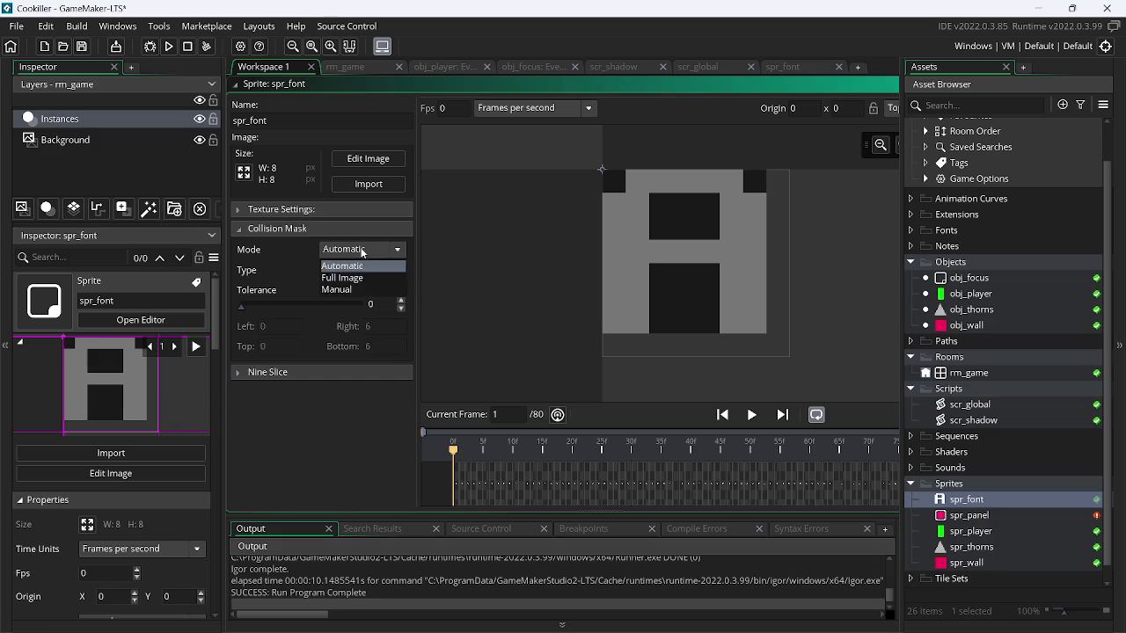
click(362, 293)
click(359, 254)
click(356, 264)
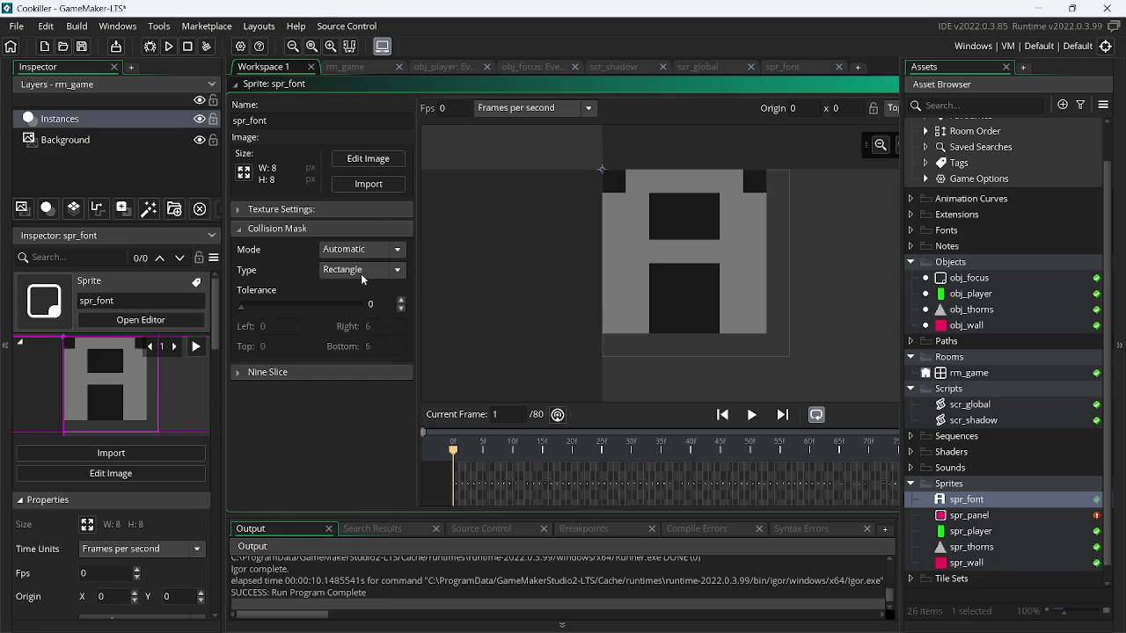
click(360, 270)
click(367, 290)
click(348, 250)
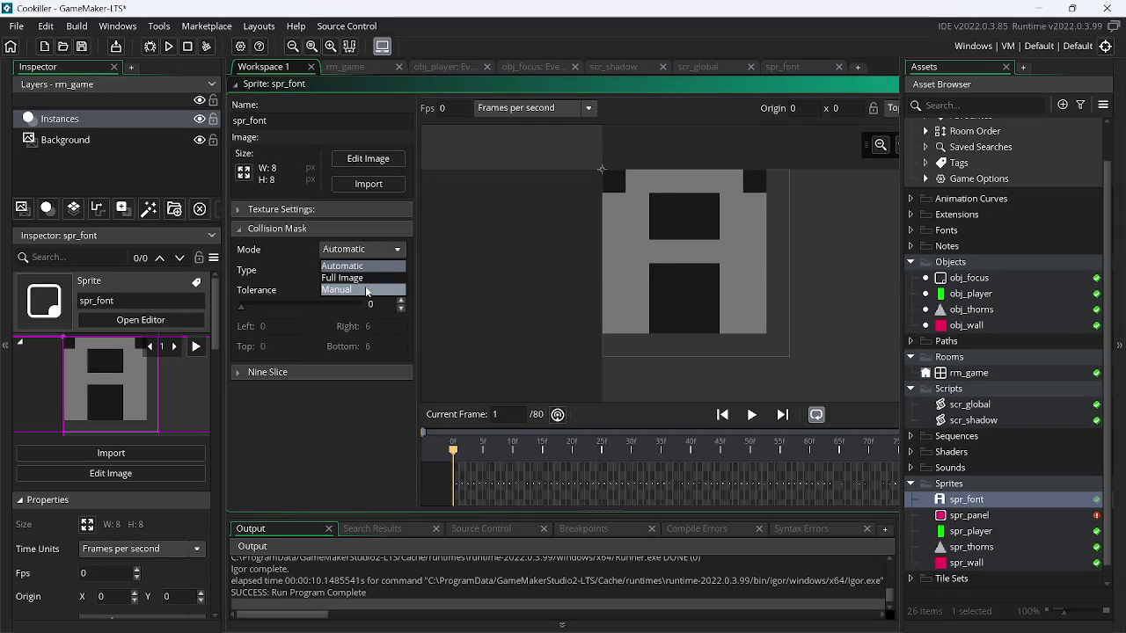
click(367, 291)
- Stretch the mask rectangle to Right and Bottom 7, then close the spr_font editor
drag(756, 319, 789, 356)
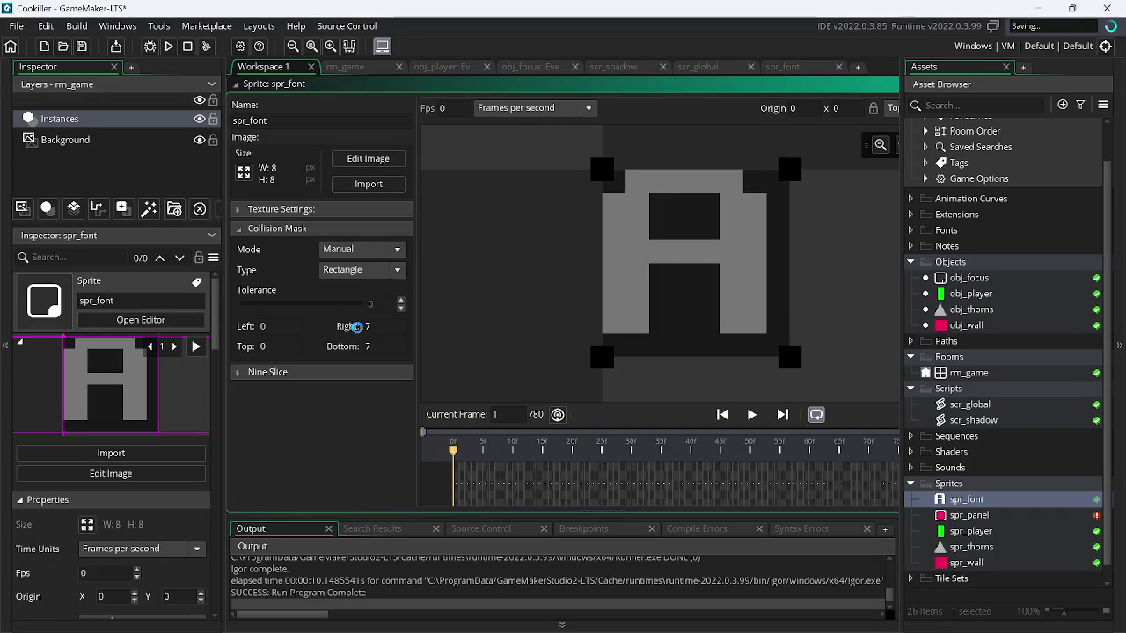
click(241, 374)
click(241, 374)
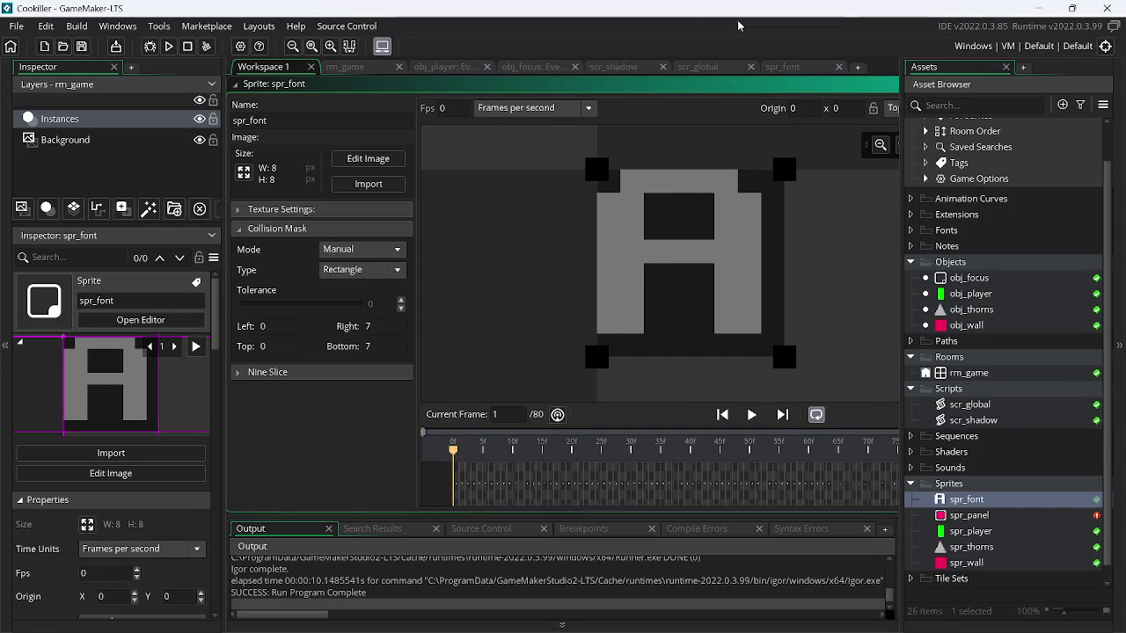
scroll(615, 159, up, 2)
right_click(604, 144)
mouse_move(657, 169)
click(692, 217)
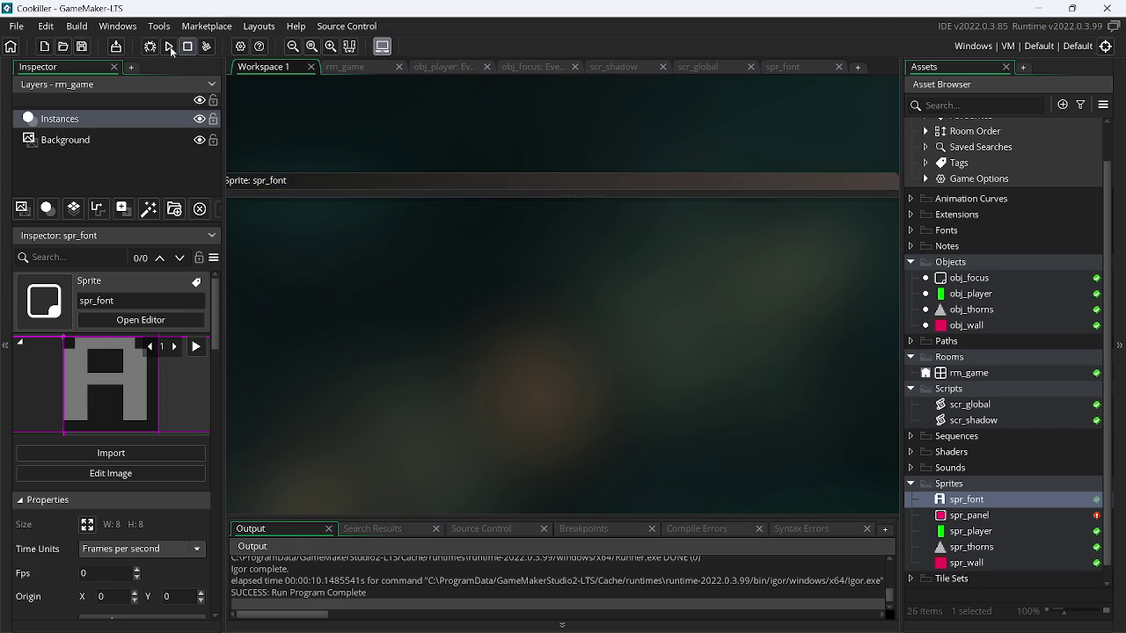
- Test-run the game with a move and jump, close it, and bring up obj_player's Step event
click(169, 46)
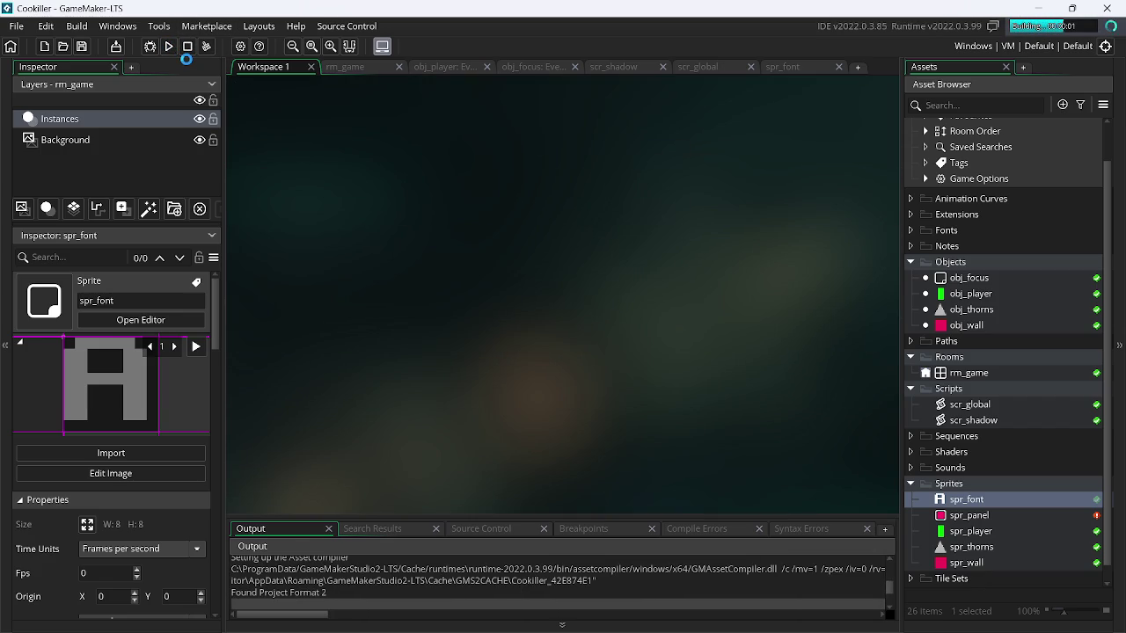
key(Left)
key(Up)
click(1033, 5)
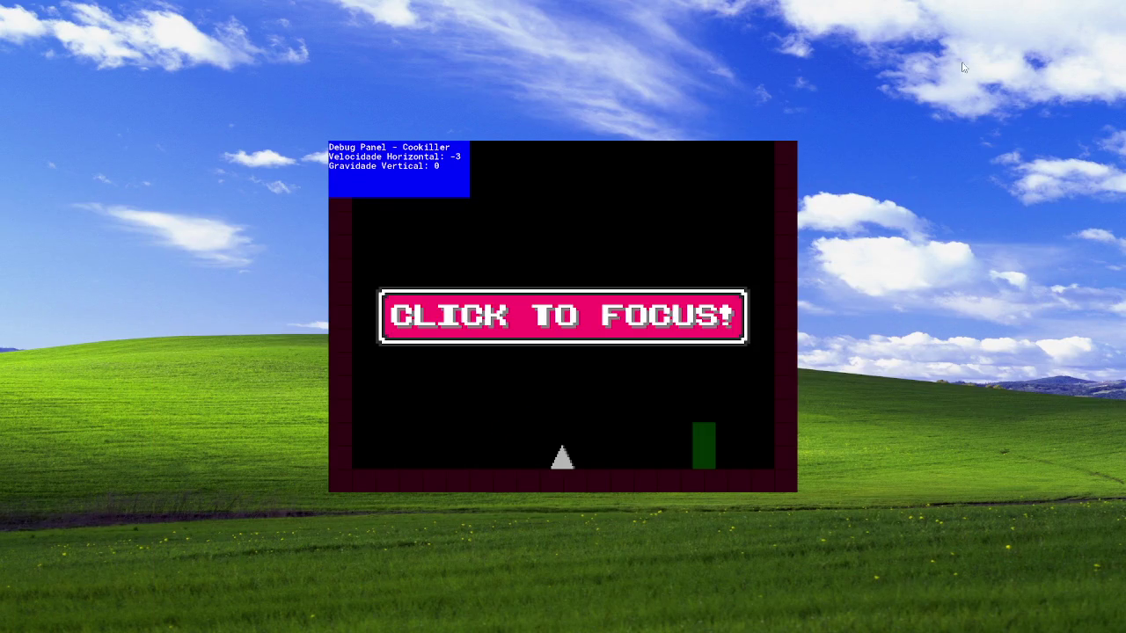
click(587, 327)
key(alt+F4)
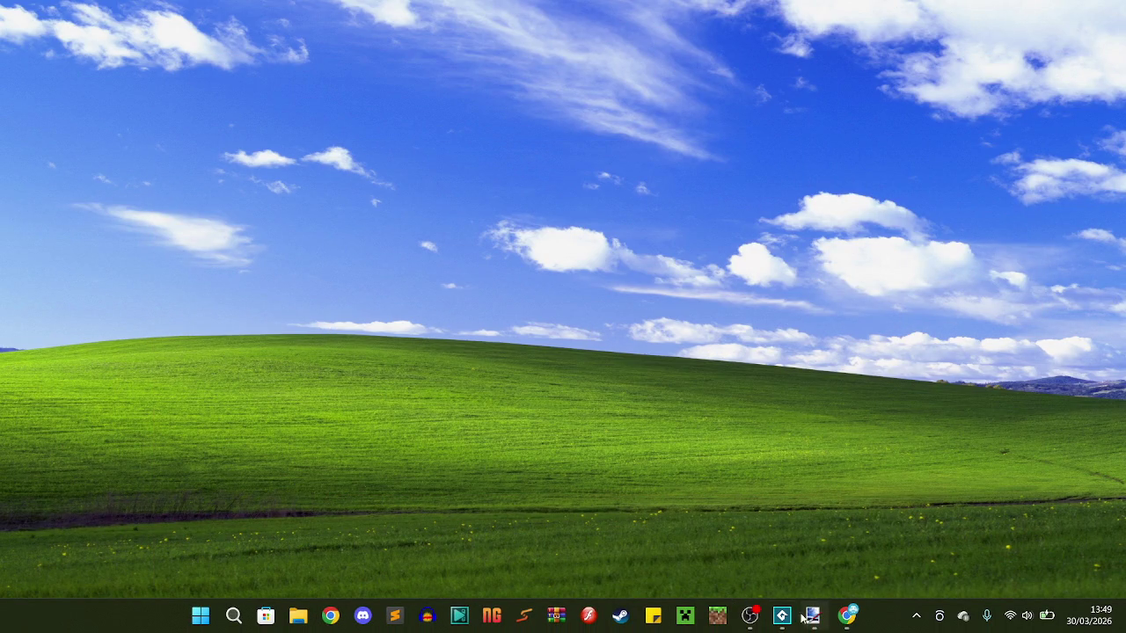
click(781, 616)
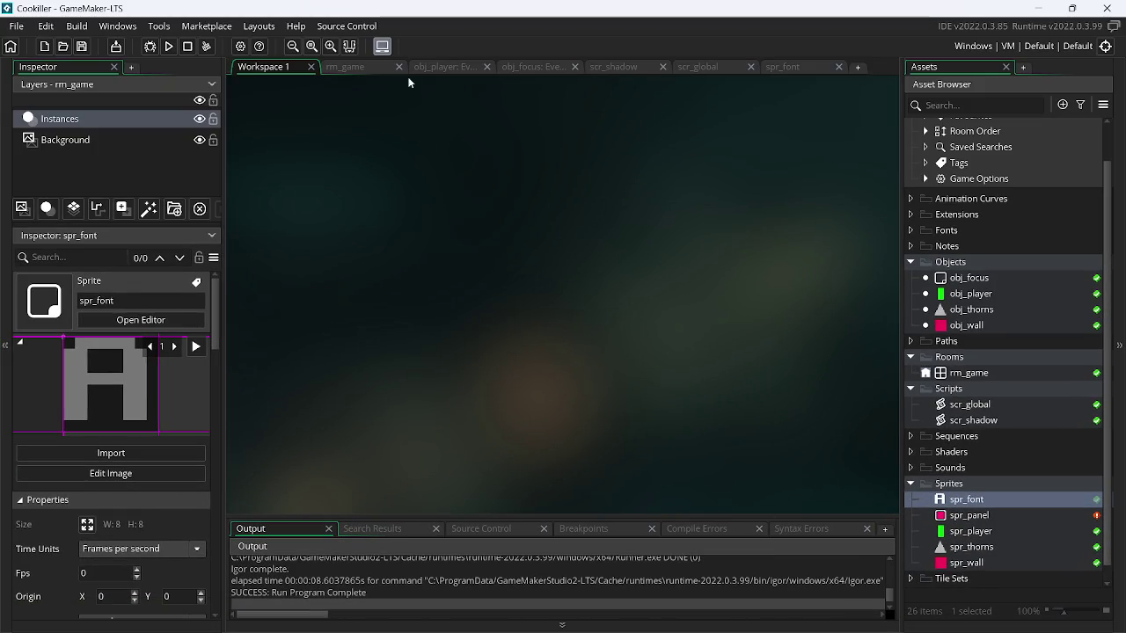
click(435, 68)
- Stage all changed files and commit them with the message 'melhorias no painel'
click(334, 26)
click(380, 68)
click(562, 307)
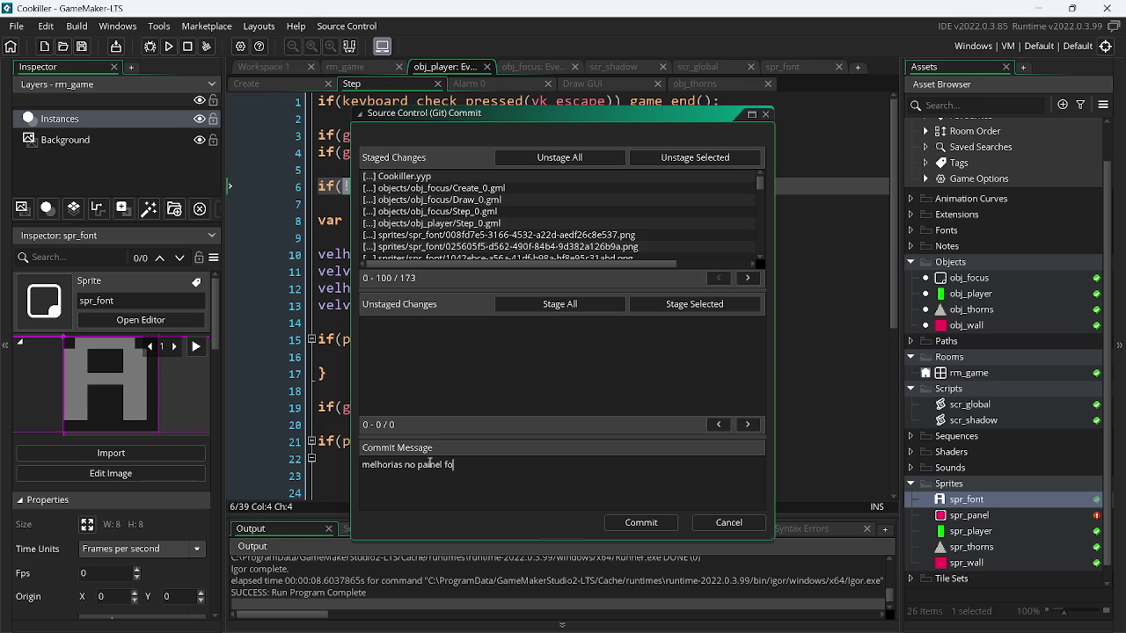
click(662, 526)
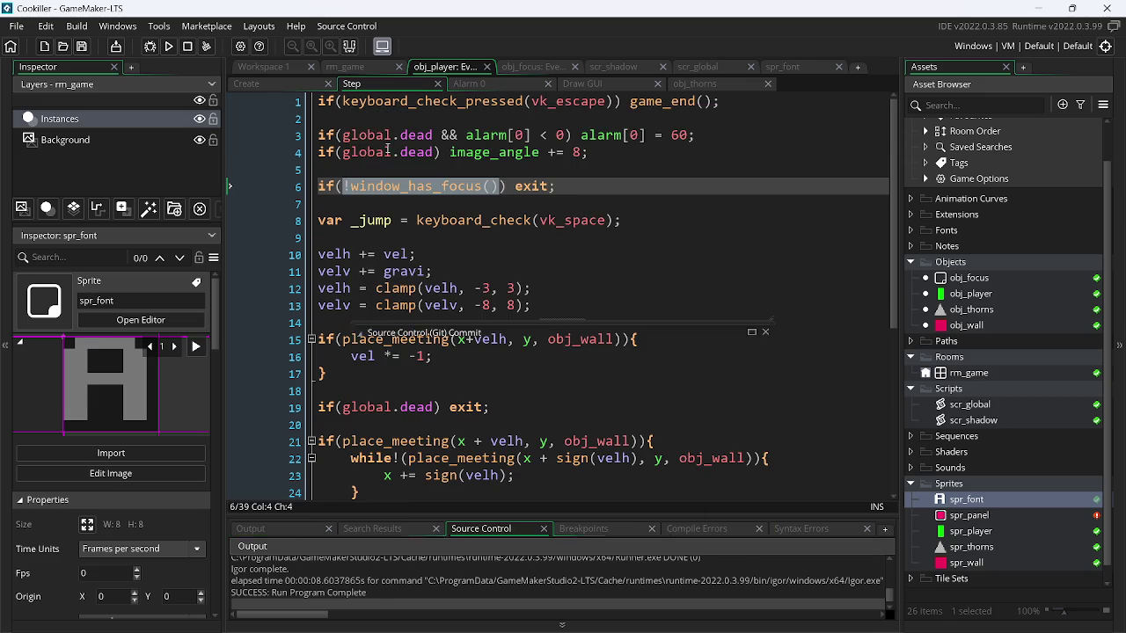
click(347, 27)
- Push the commit, test-run the game with a few jumps, close it and switch to Chrome
click(349, 88)
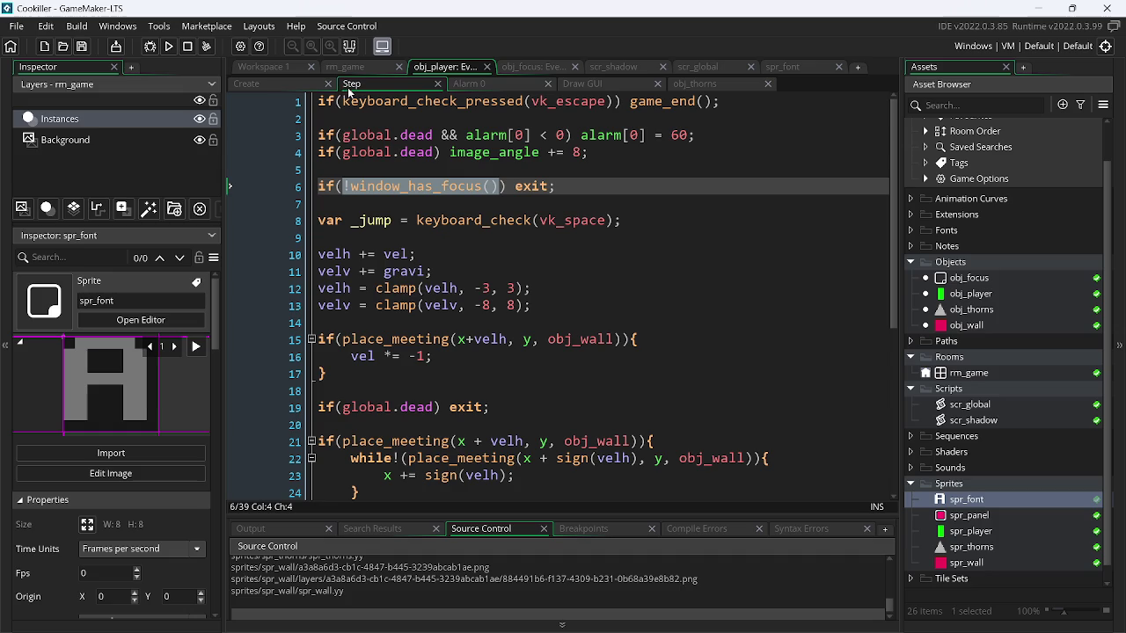
click(169, 46)
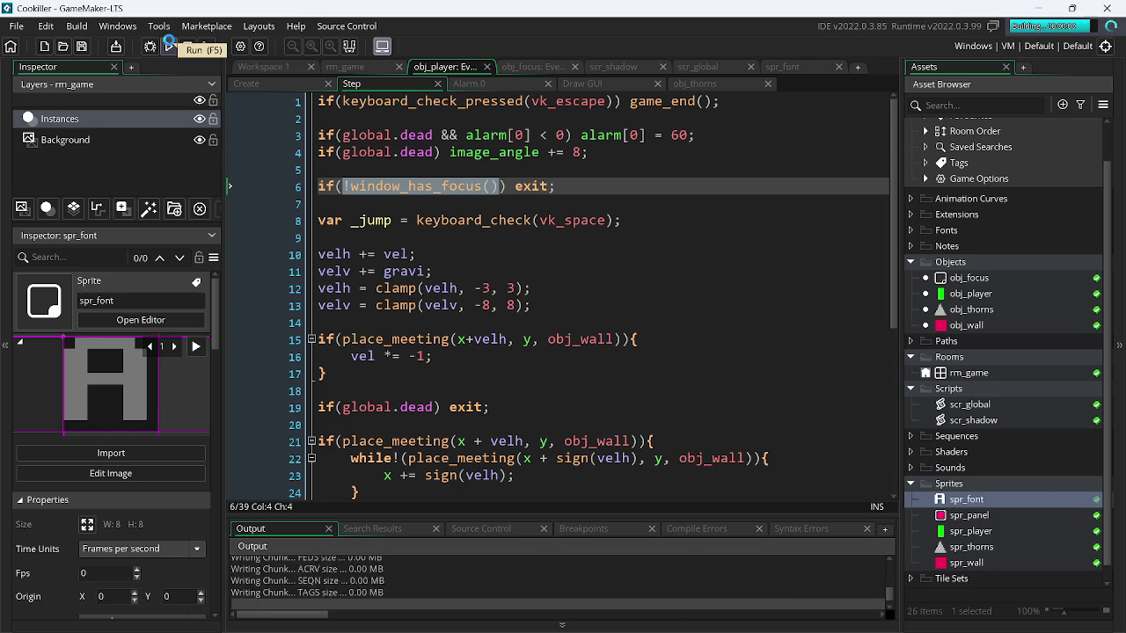
key(space)
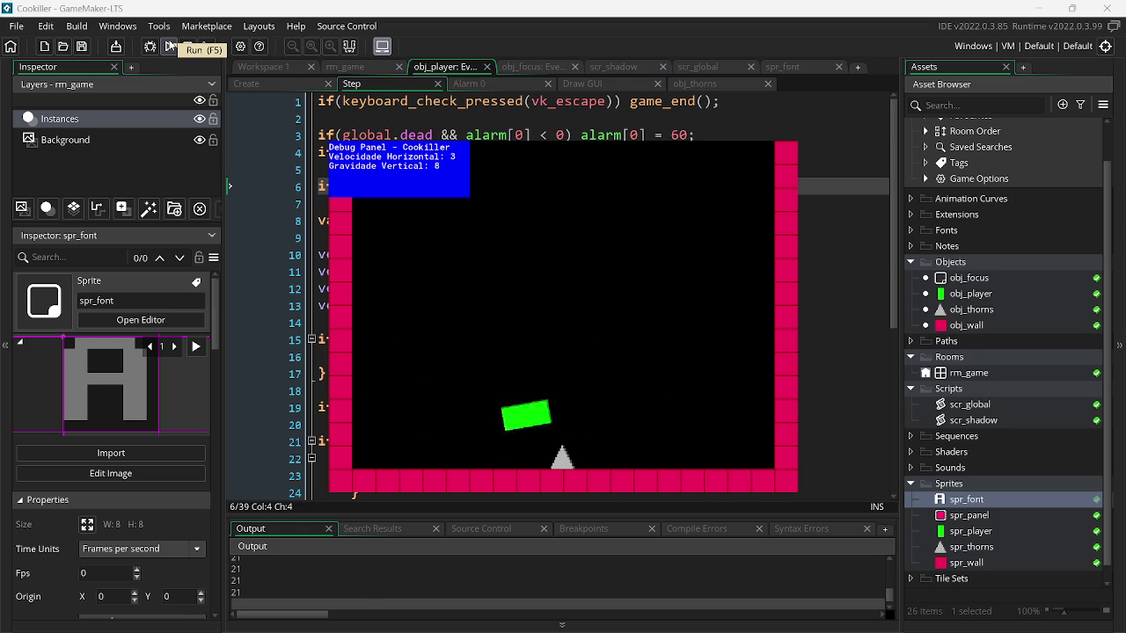
key(Escape)
key(alt+Tab)
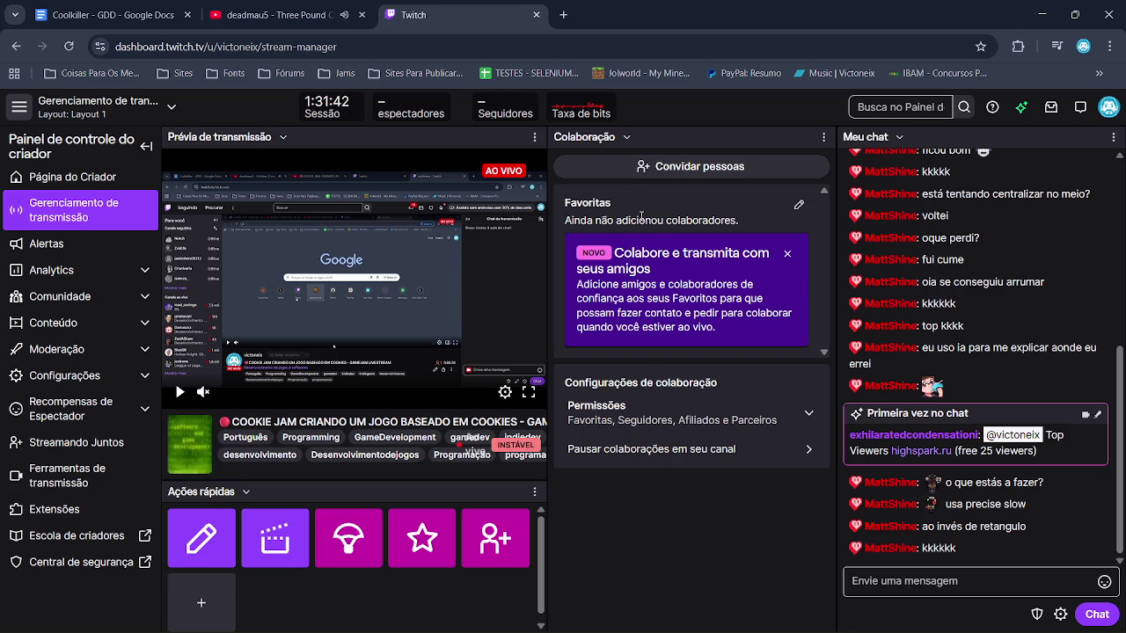
- Check GameMaker, the Twitch dashboard and the YouTube tab, then open the Cookiller - GDD document
key(alt+Tab)
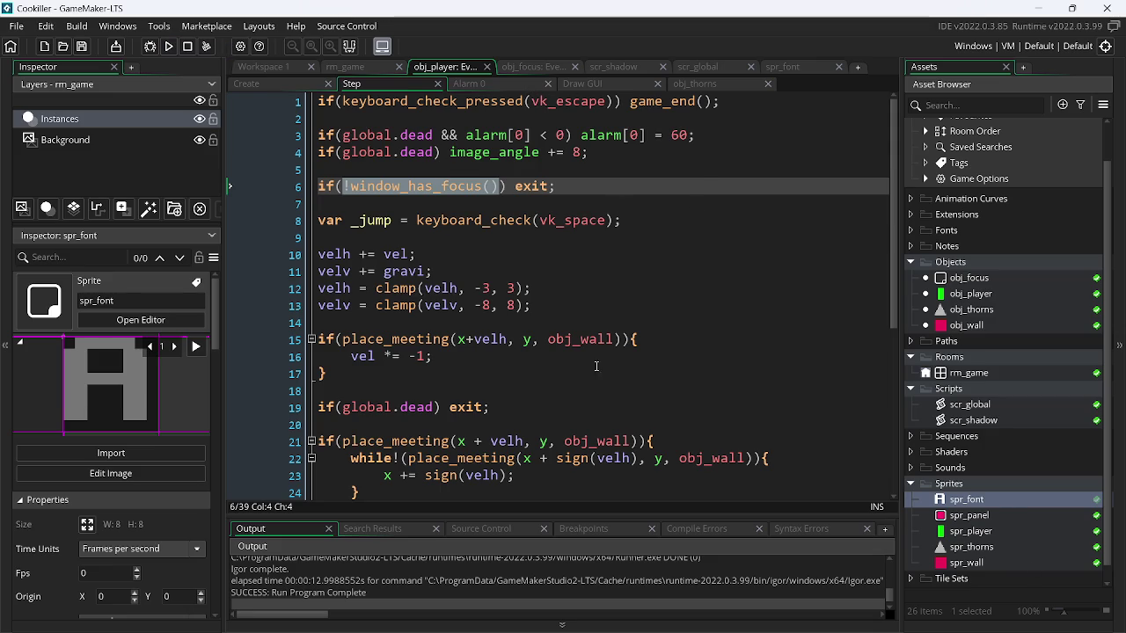
key(alt+Tab)
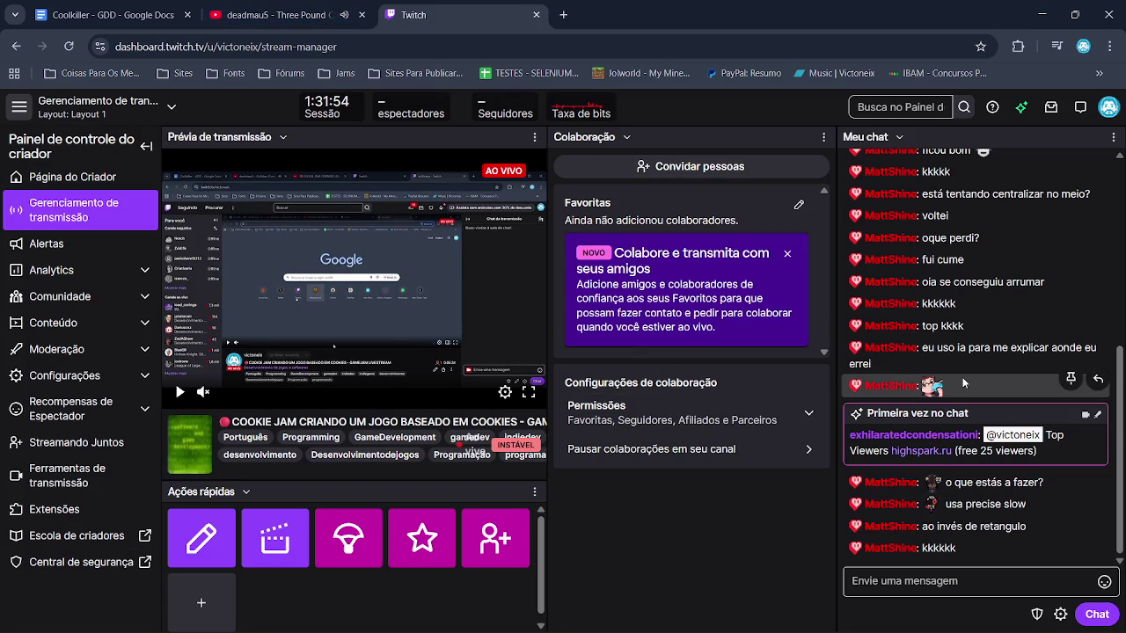
click(264, 15)
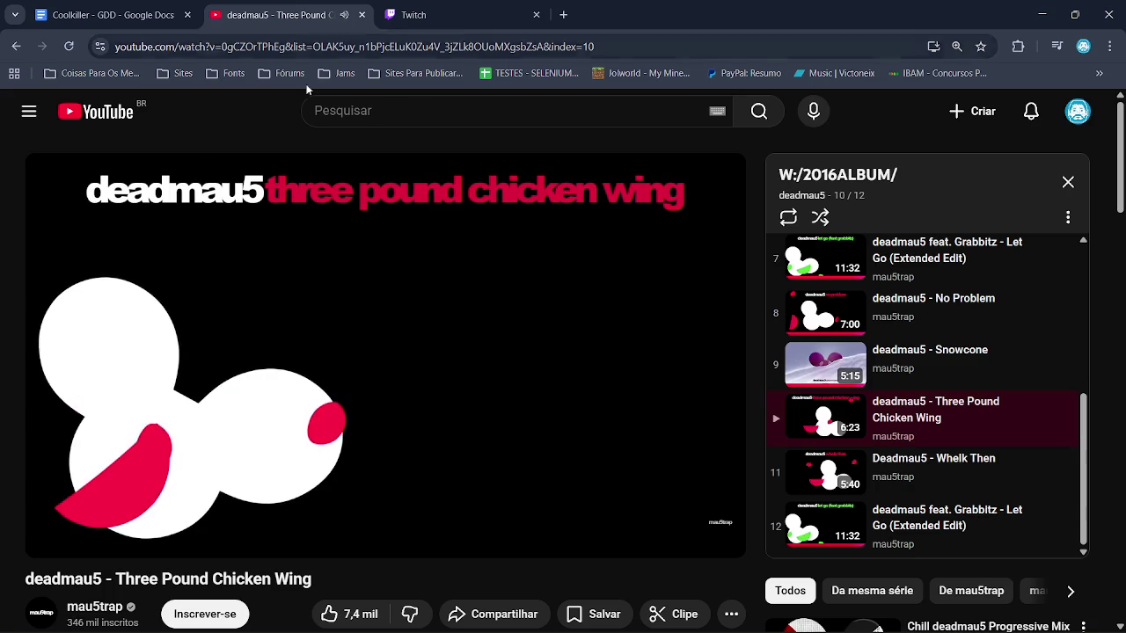
key(alt+Tab)
click(457, 272)
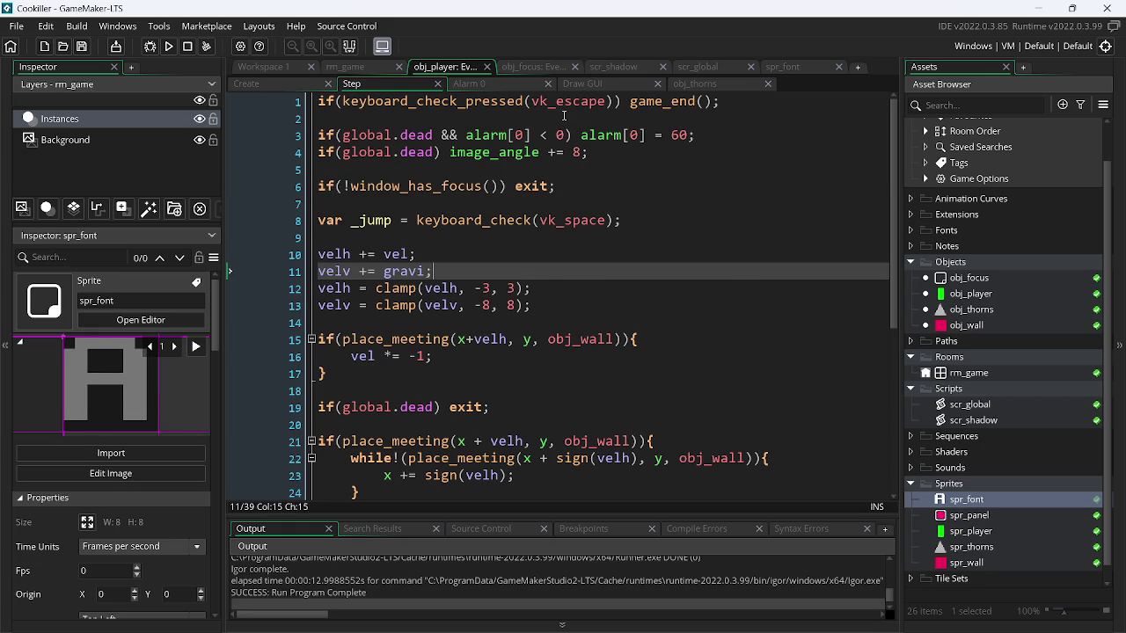
key(alt+Tab)
click(106, 15)
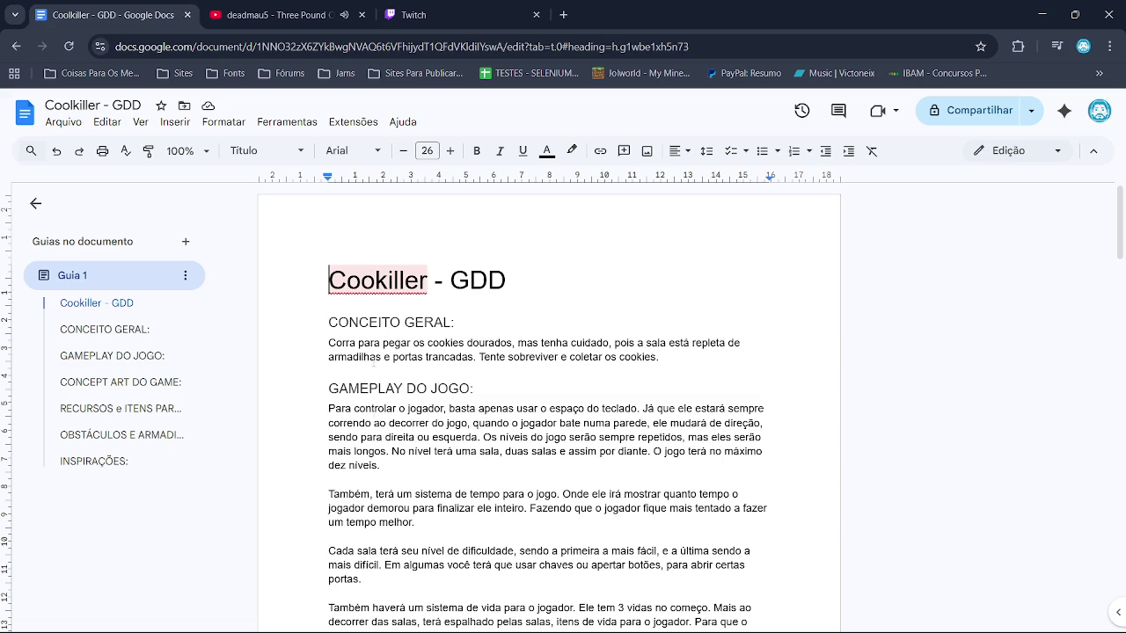
- Skim the GDD's gameplay and concept art showing the door and key, then return to GameMaker
scroll(648, 312, down, 2)
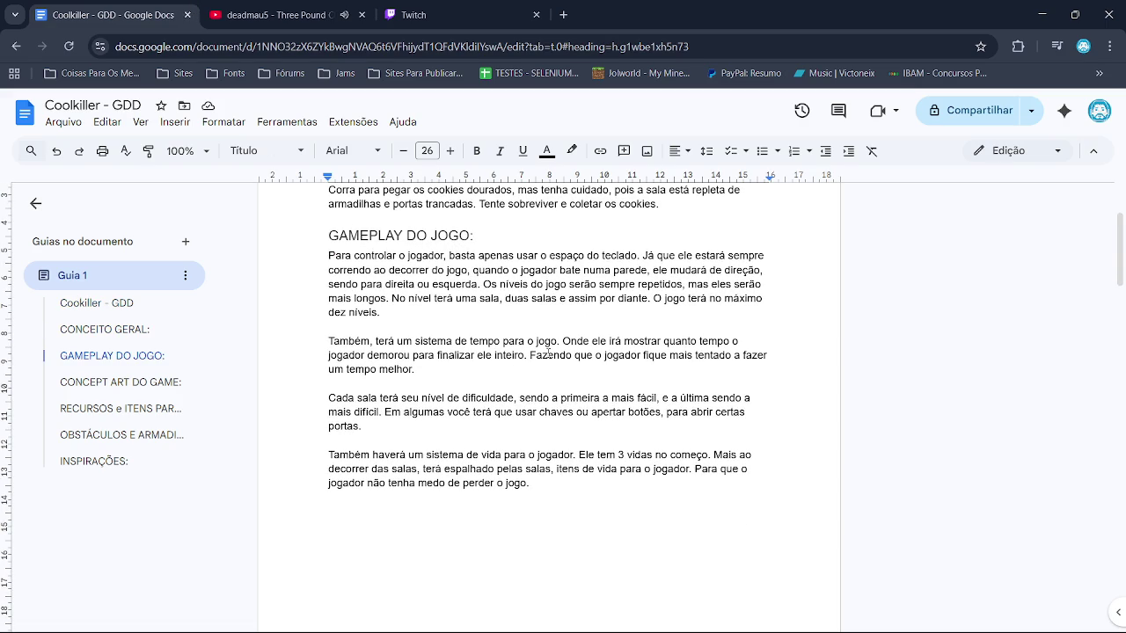
scroll(545, 329, down, 5)
scroll(551, 372, up, 5)
scroll(485, 431, down, 5)
scroll(485, 430, down, 3)
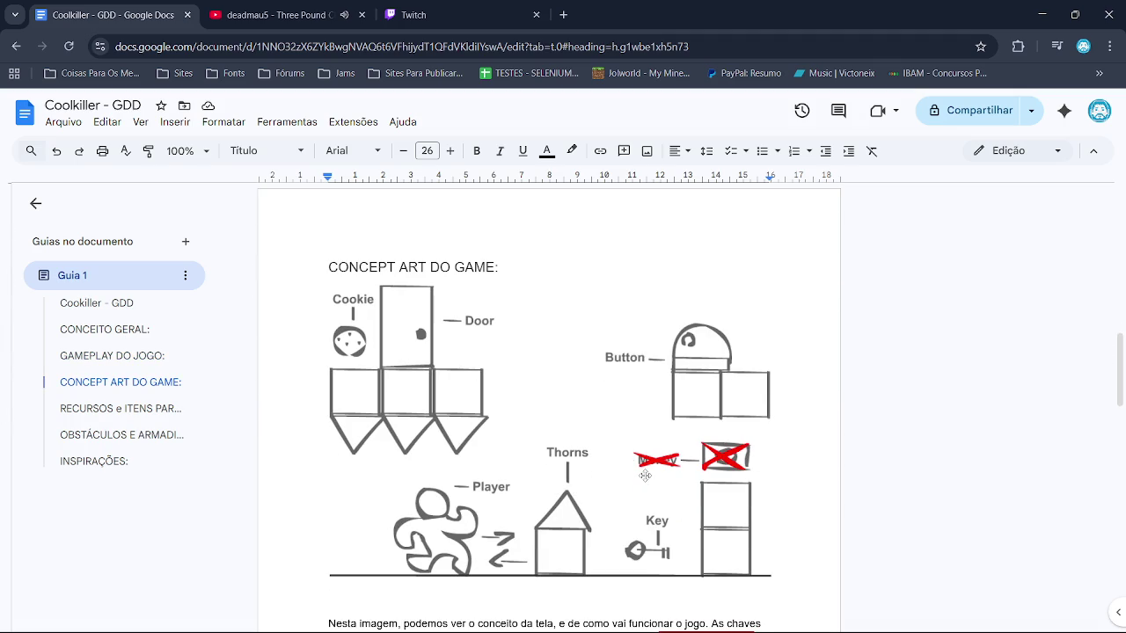
key(alt+Tab)
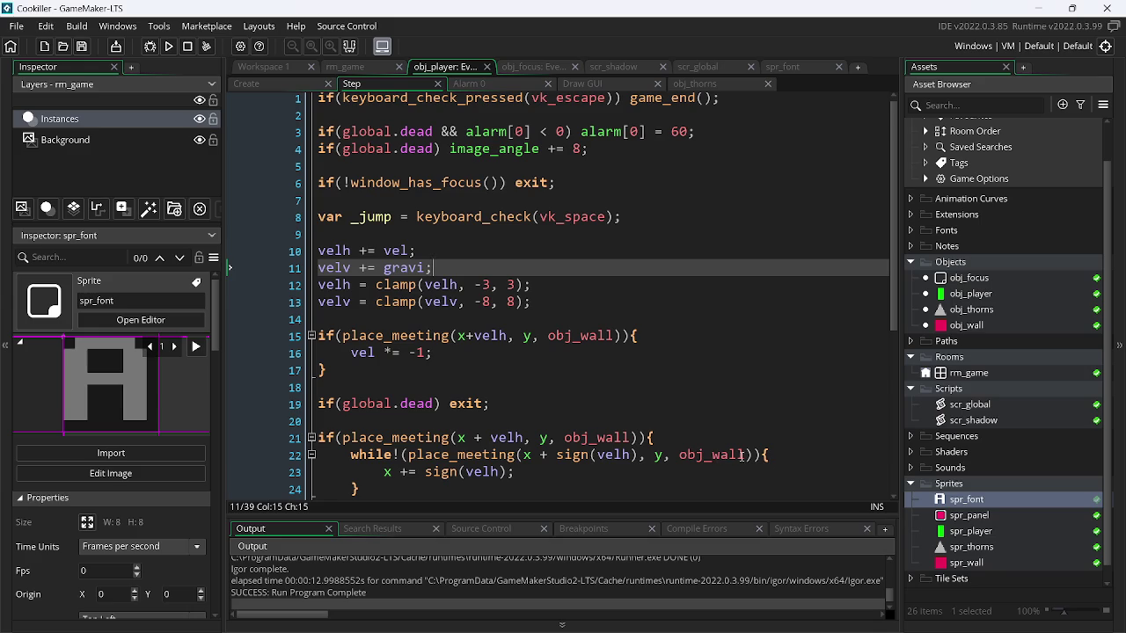
- Create a new sprite named spr_door in the Sprites group
right_click(976, 531)
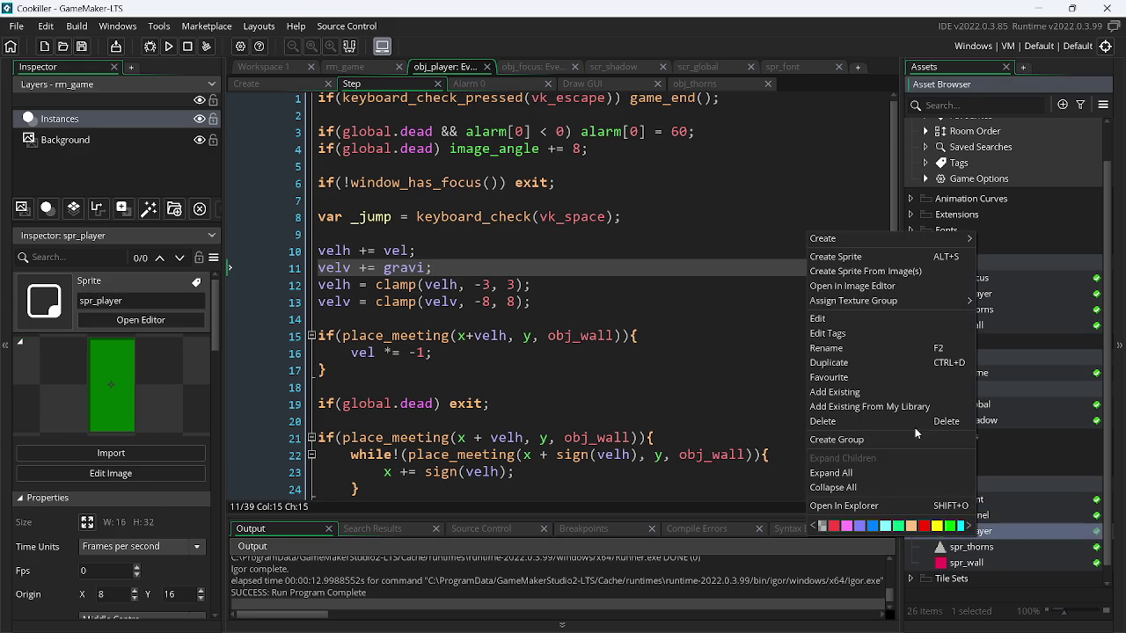
click(844, 257)
text(spr_door)
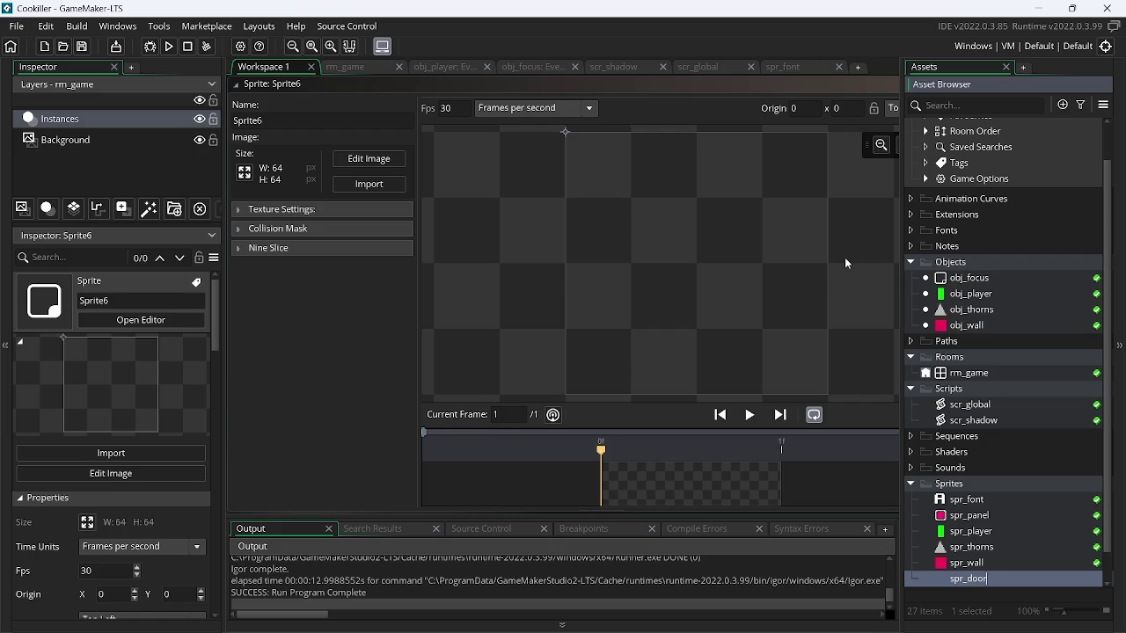
key(Return)
click(461, 114)
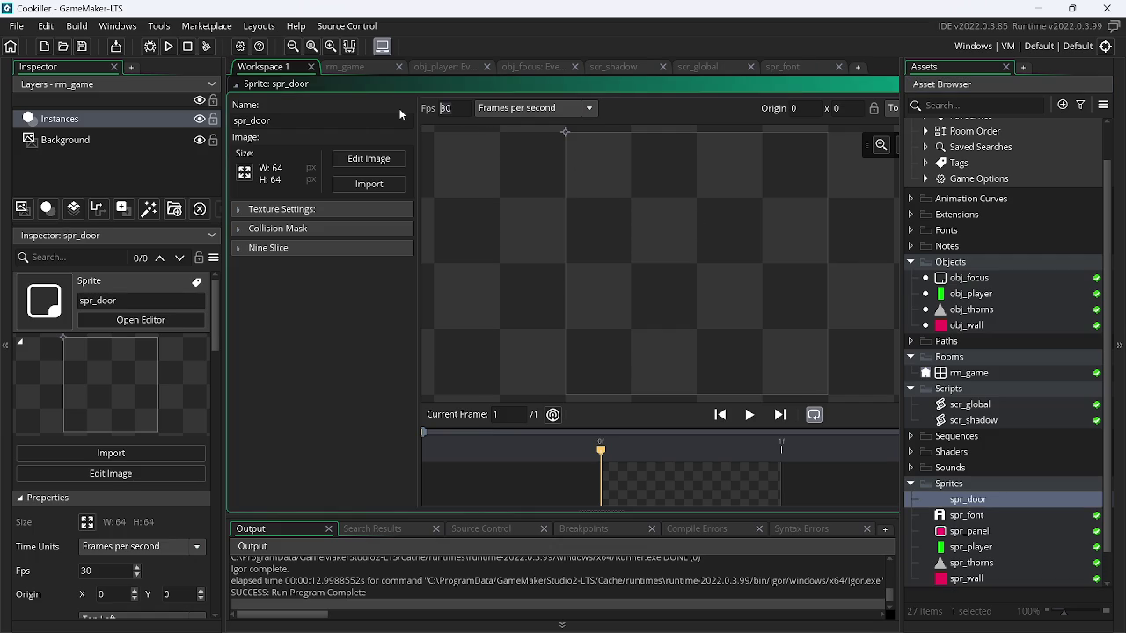
- Set spr_door to 0 fps and resize its canvas to 16x32 pixels
text(0)
click(244, 173)
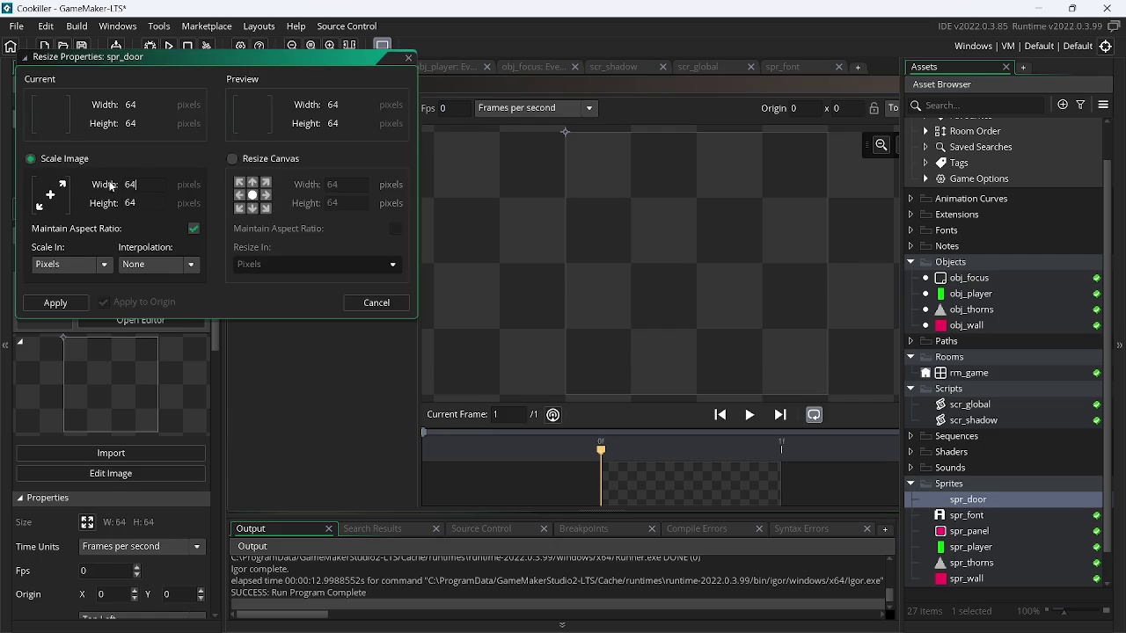
click(268, 160)
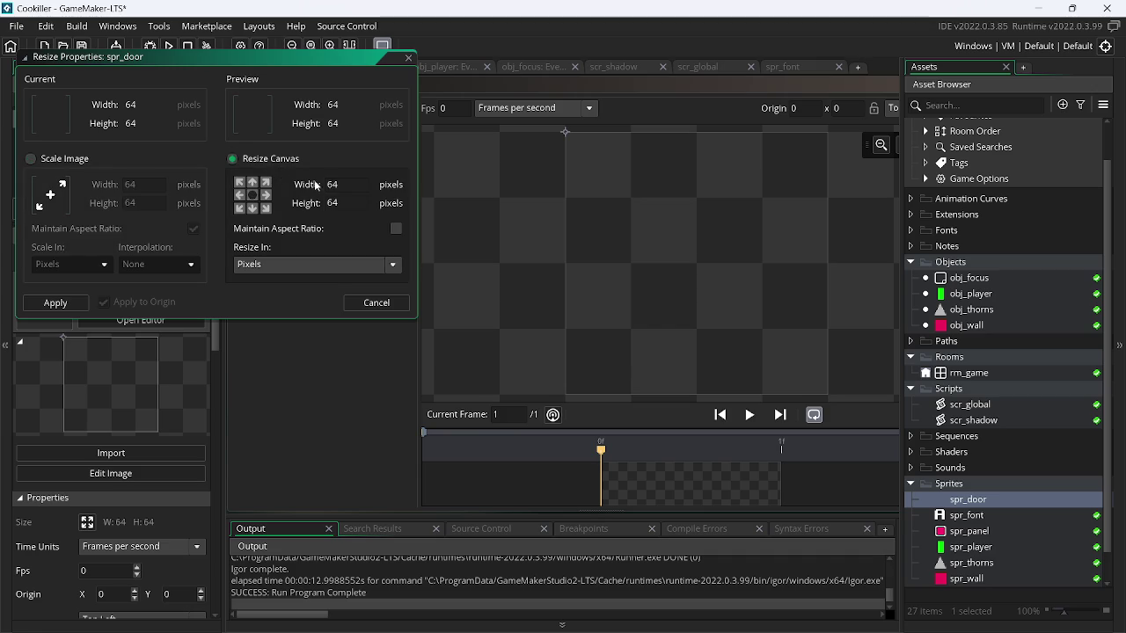
double_click(313, 184)
text(1)
key(Tab)
text(32)
key(Return)
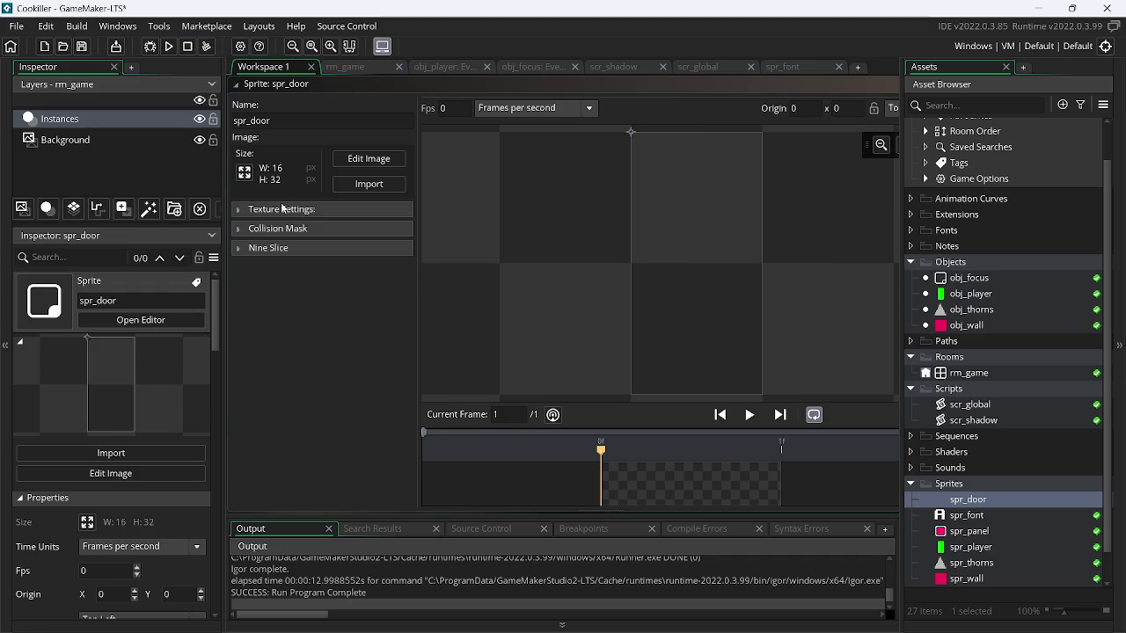
click(371, 162)
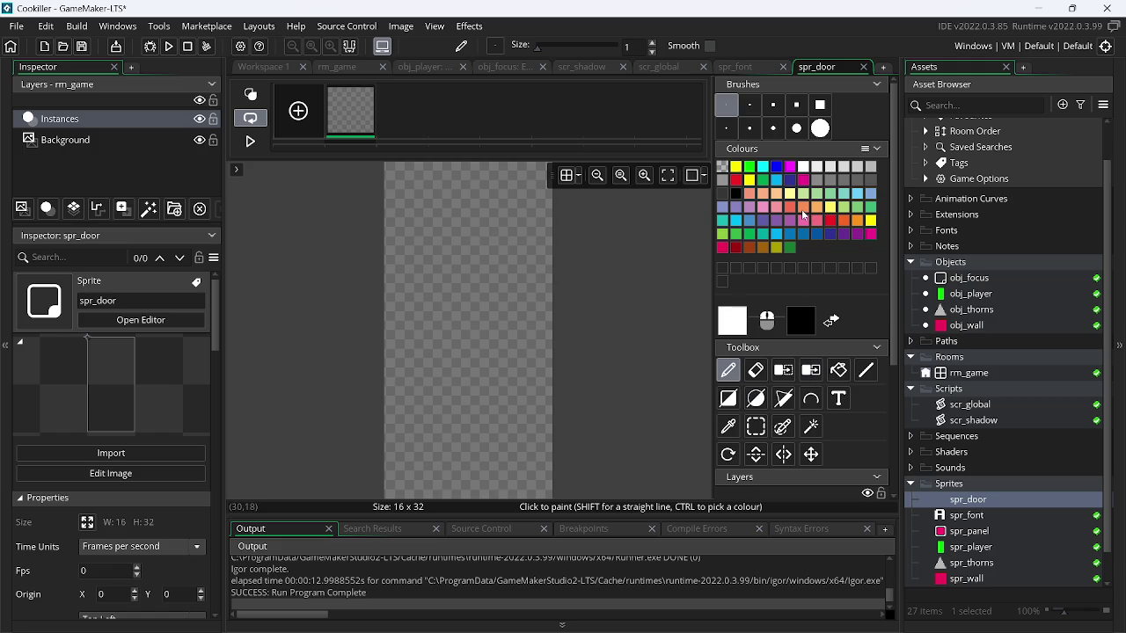
- Paint the door canvas solid salmon-orange with a redder outline around its edge
click(803, 214)
click(730, 401)
drag(387, 166, 567, 514)
click(727, 400)
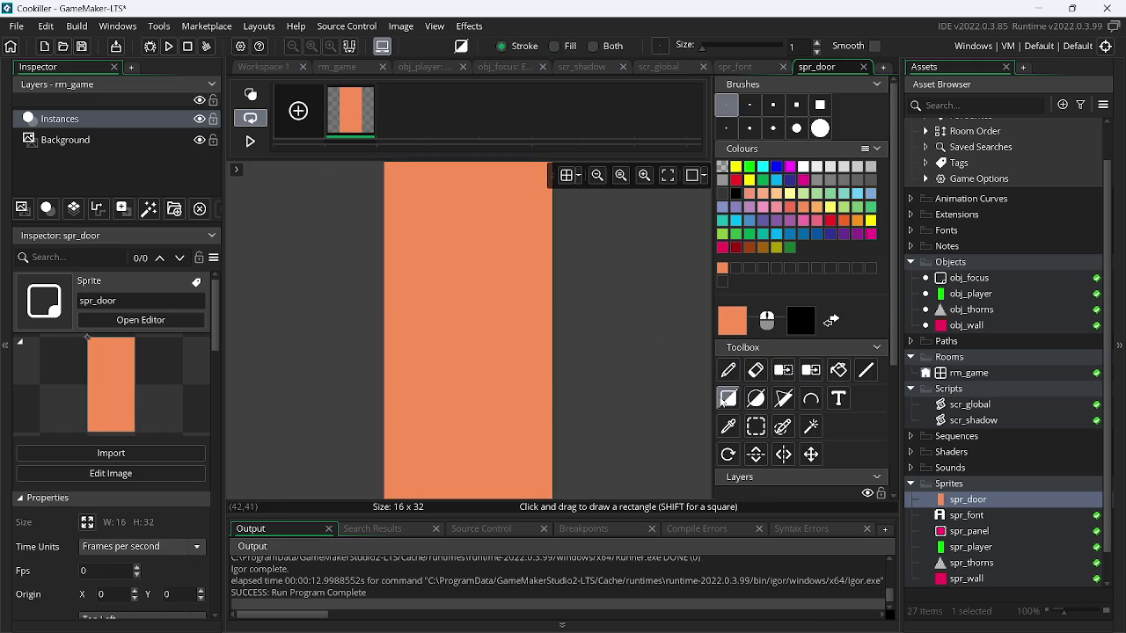
click(796, 213)
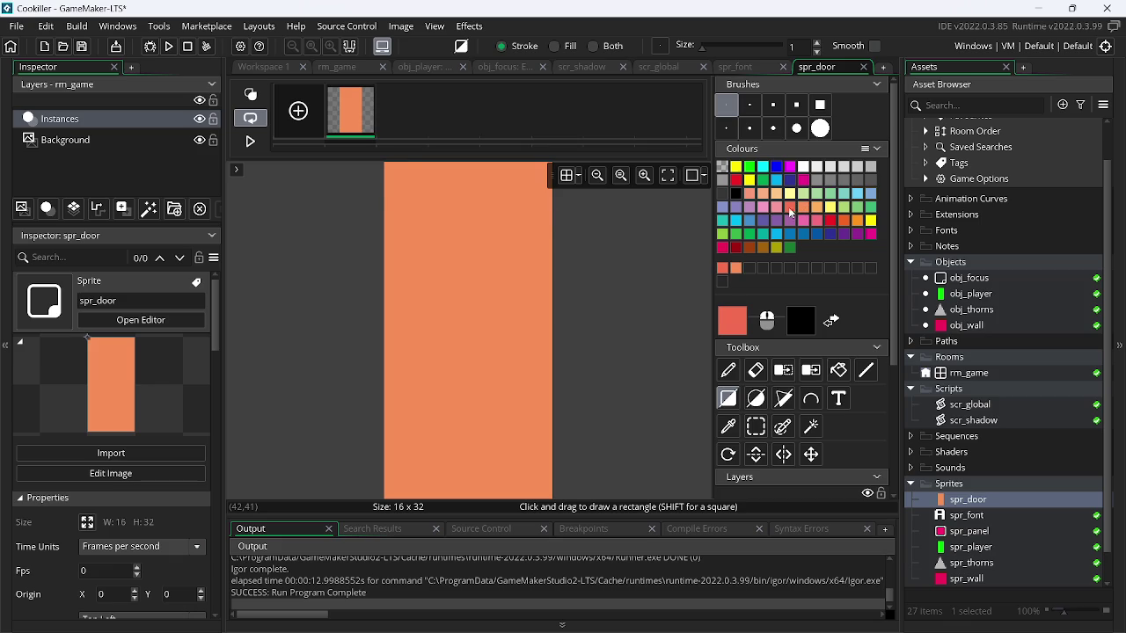
drag(389, 167, 773, 551)
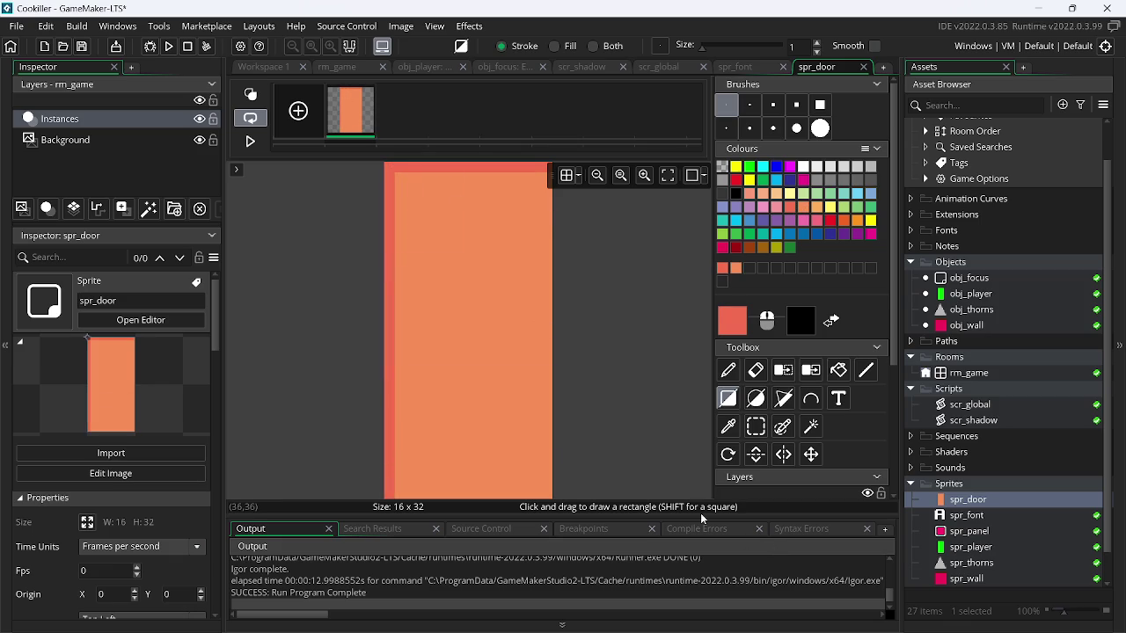
- Leave the image editor and return to the spr_door sprite view in GameMaker
double_click(967, 501)
key(alt+Tab)
key(alt+shift+Tab)
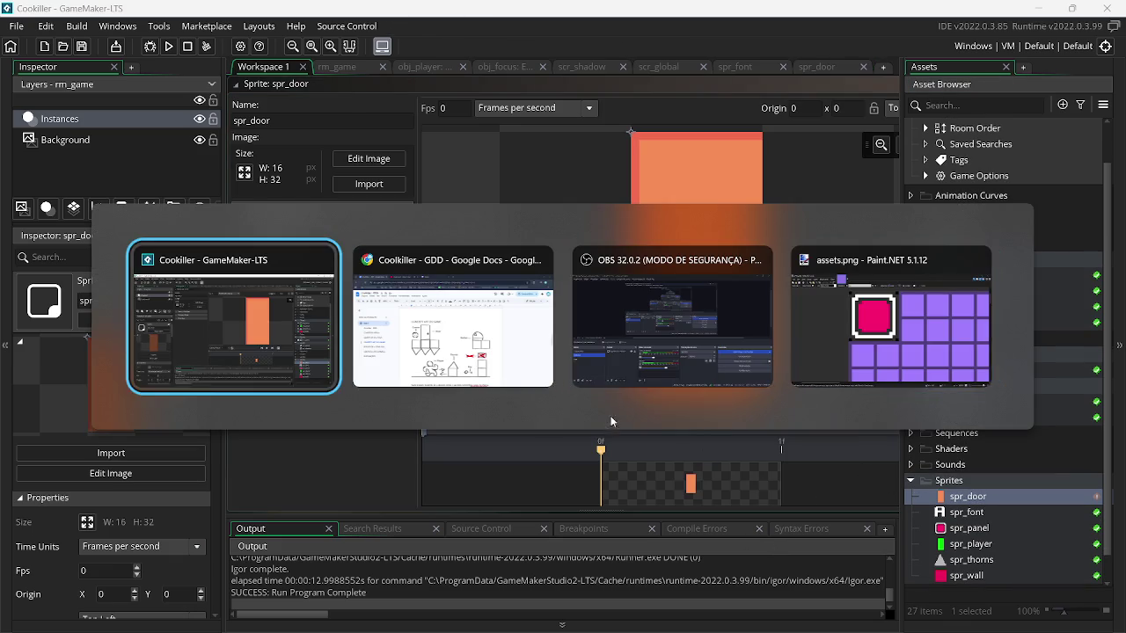
drag(556, 89, 556, 260)
right_click(544, 167)
- Close all workspace windows and create a new sprite named spr_key
mouse_move(571, 186)
click(654, 220)
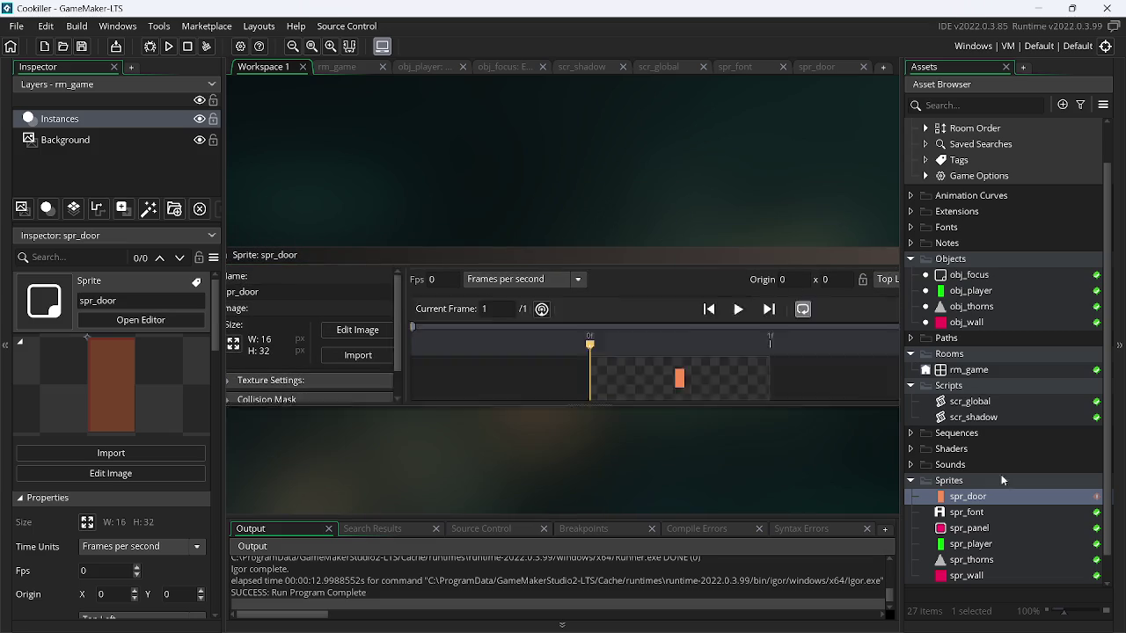
click(972, 559)
right_click(972, 560)
click(881, 280)
text(spr_key)
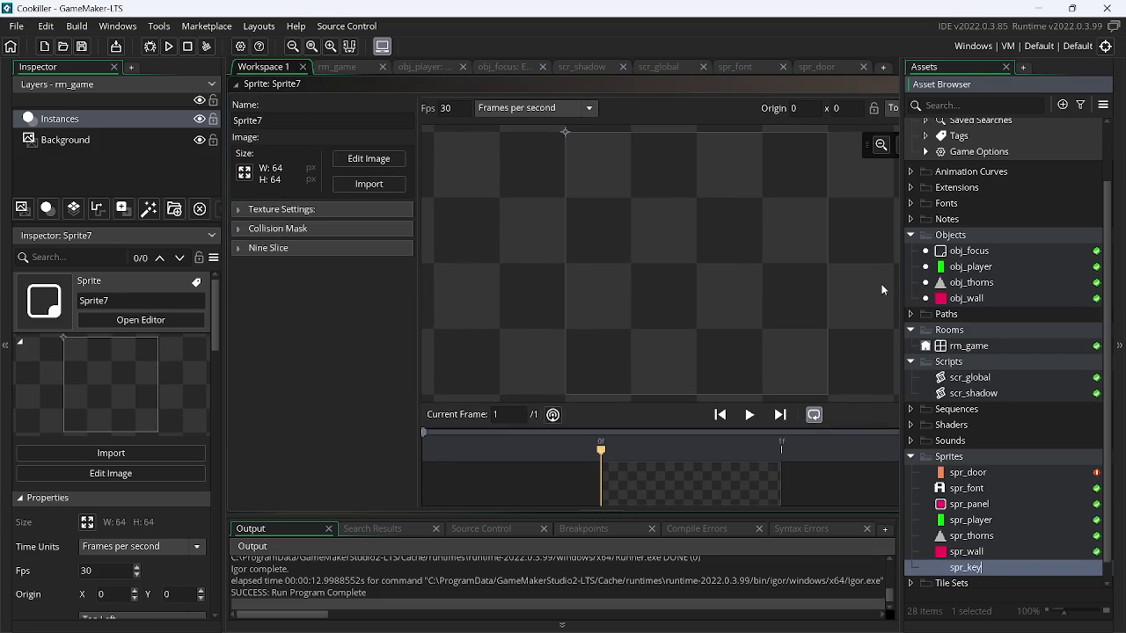
key(Return)
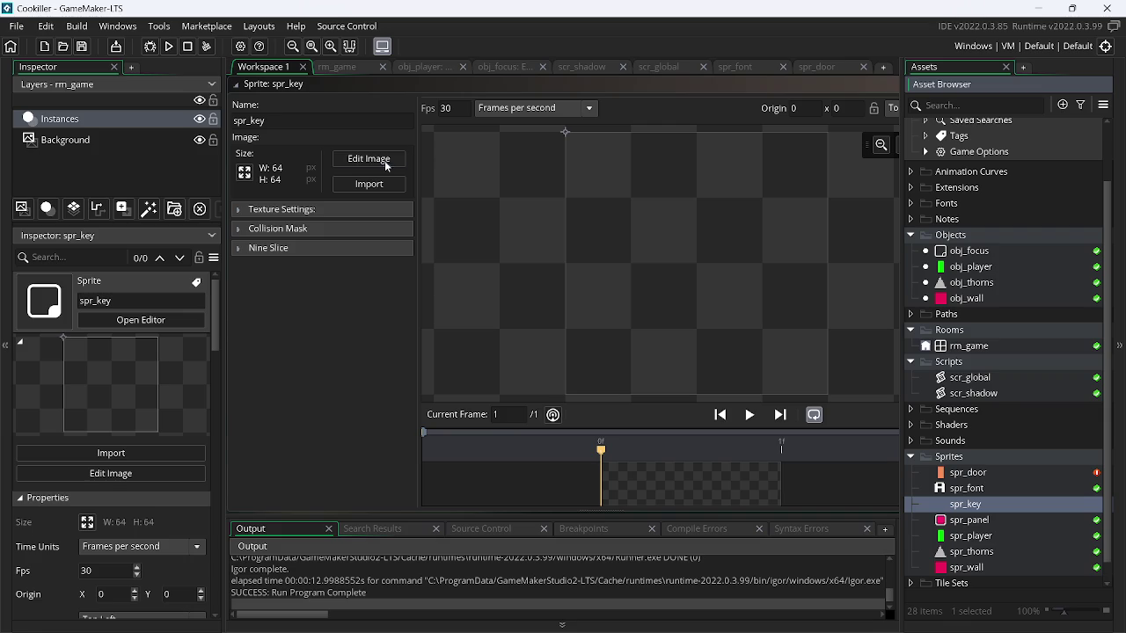
- Resize the spr_key sprite to 8x8
click(461, 105)
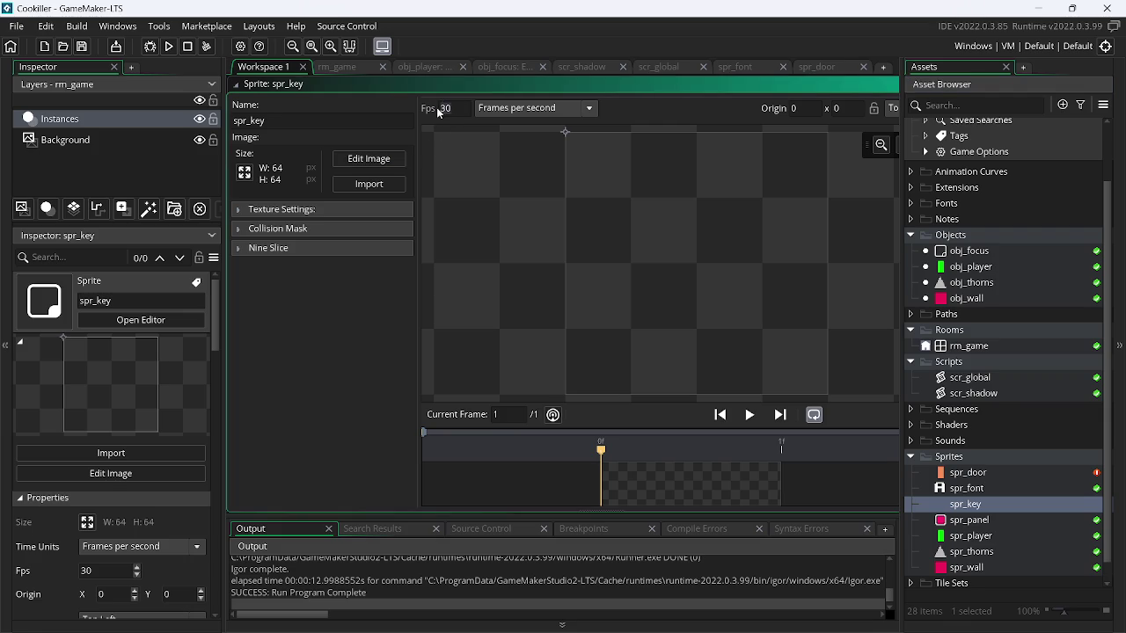
text(0)
click(246, 174)
click(154, 186)
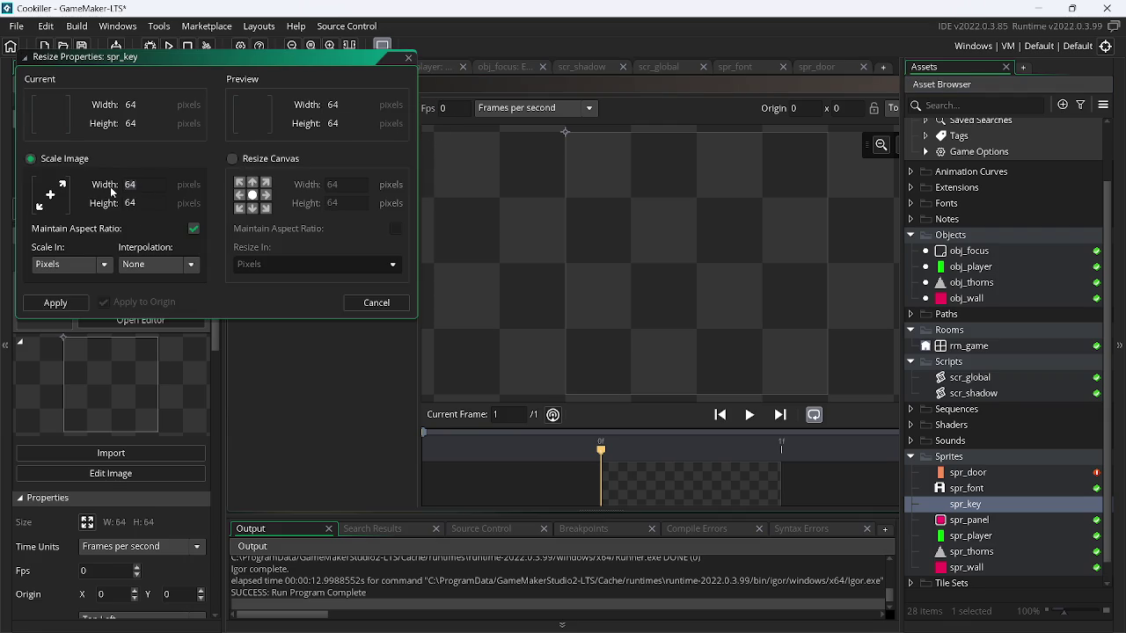
text(8)
key(Return)
click(338, 163)
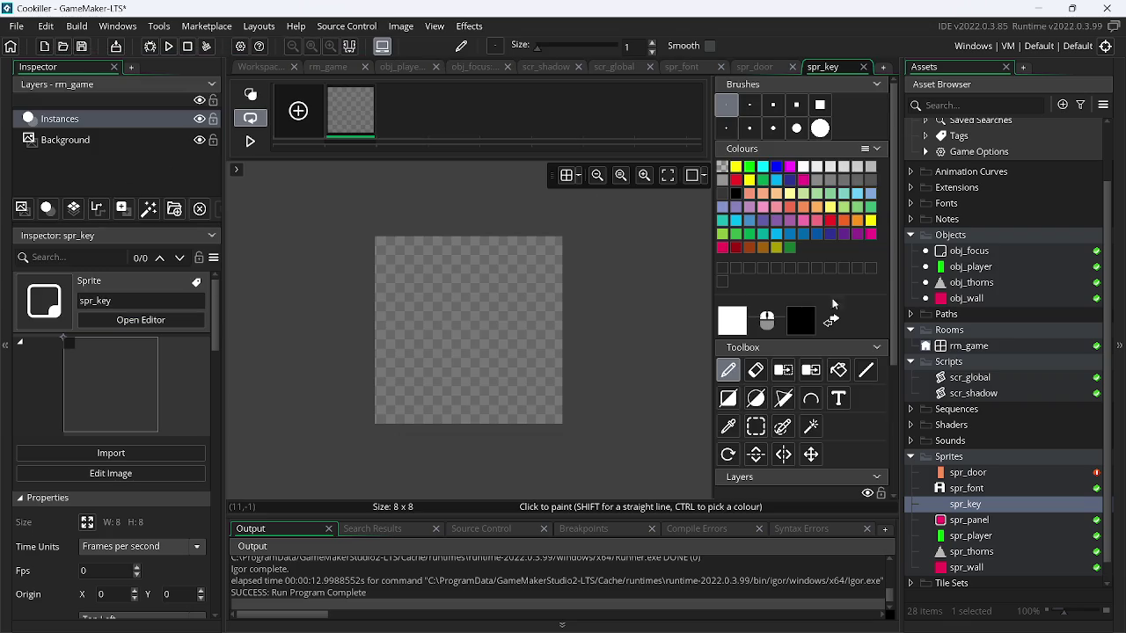
- Fill the key canvas yellow and draw an orange edge along its top and left
click(830, 209)
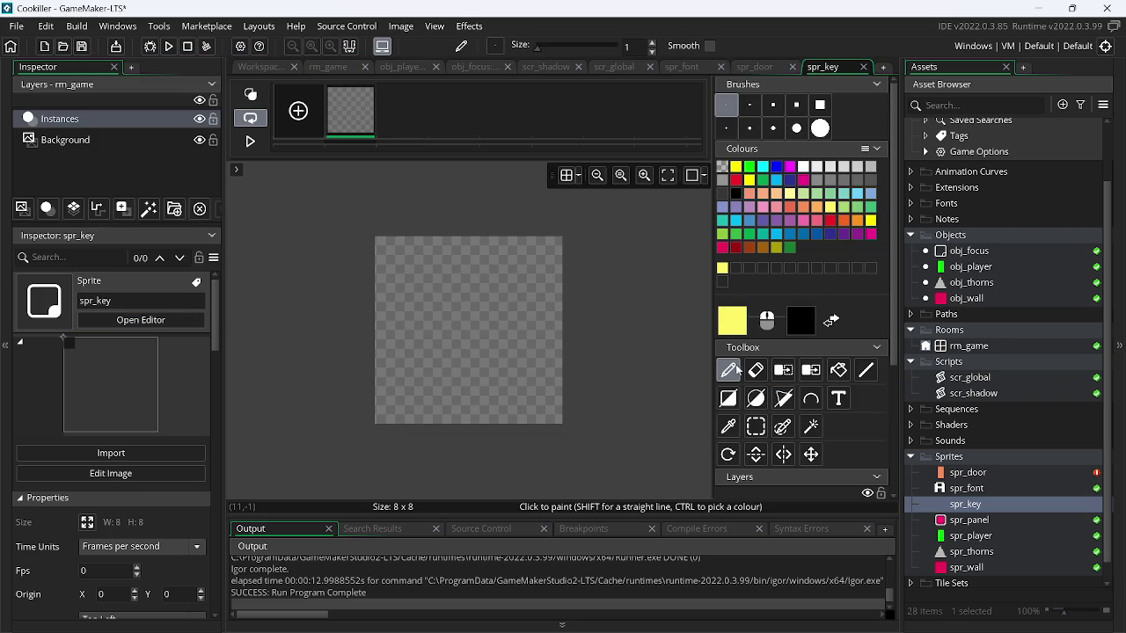
click(728, 398)
mouse_move(406, 247)
mouse_down()
mouse_move(570, 369)
mouse_move(580, 418)
mouse_up()
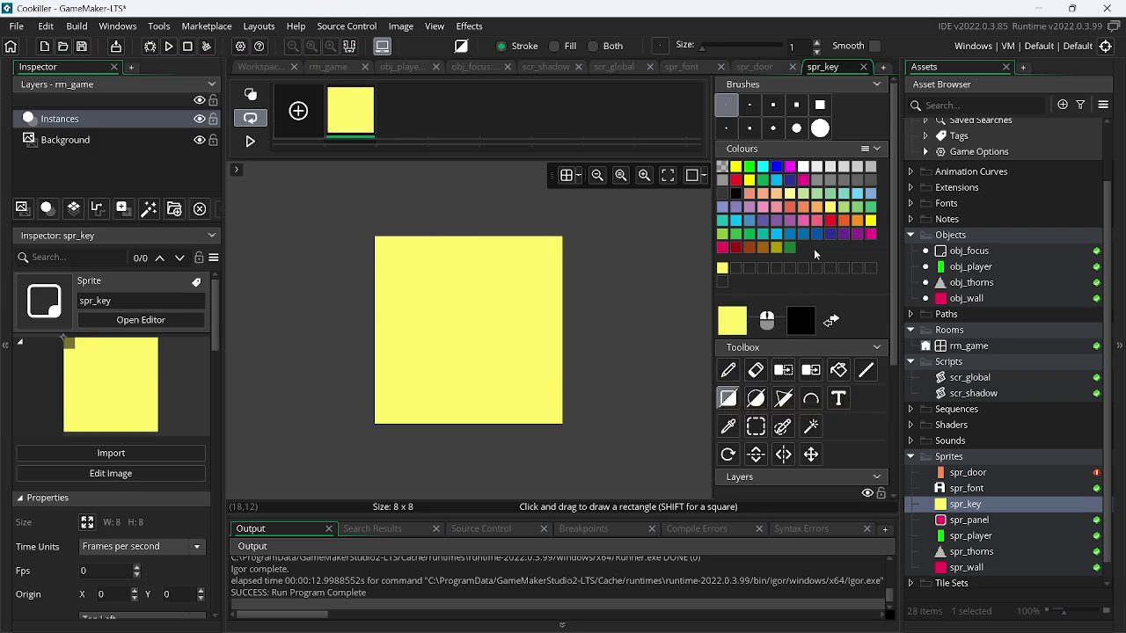
click(816, 208)
mouse_move(384, 247)
mouse_down()
mouse_move(470, 299)
mouse_move(576, 435)
mouse_up()
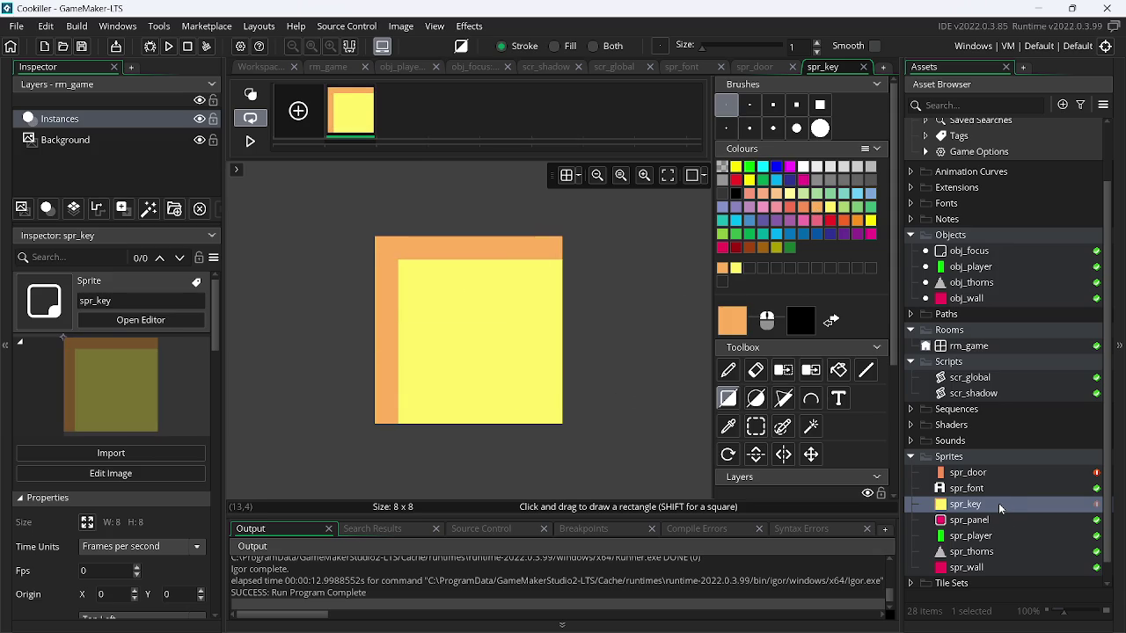
- Leave image drawing and close the spr_key sprite window
double_click(1001, 505)
scroll(465, 88, up, 3)
right_click(457, 142)
mouse_move(486, 162)
click(560, 194)
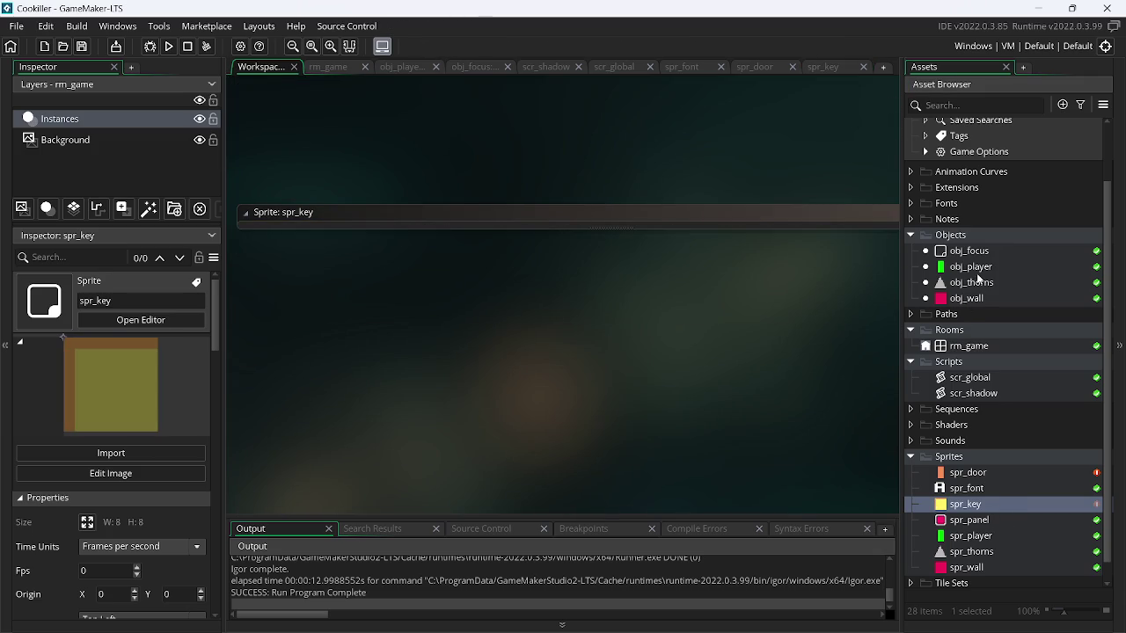
- Create object obj_door with spr_door as its sprite, then open spr_door in the sprite editor
right_click(971, 266)
click(885, 293)
text(obj_door)
key(Return)
mouse_move(968, 489)
mouse_down()
mouse_move(761, 445)
mouse_move(583, 275)
mouse_up()
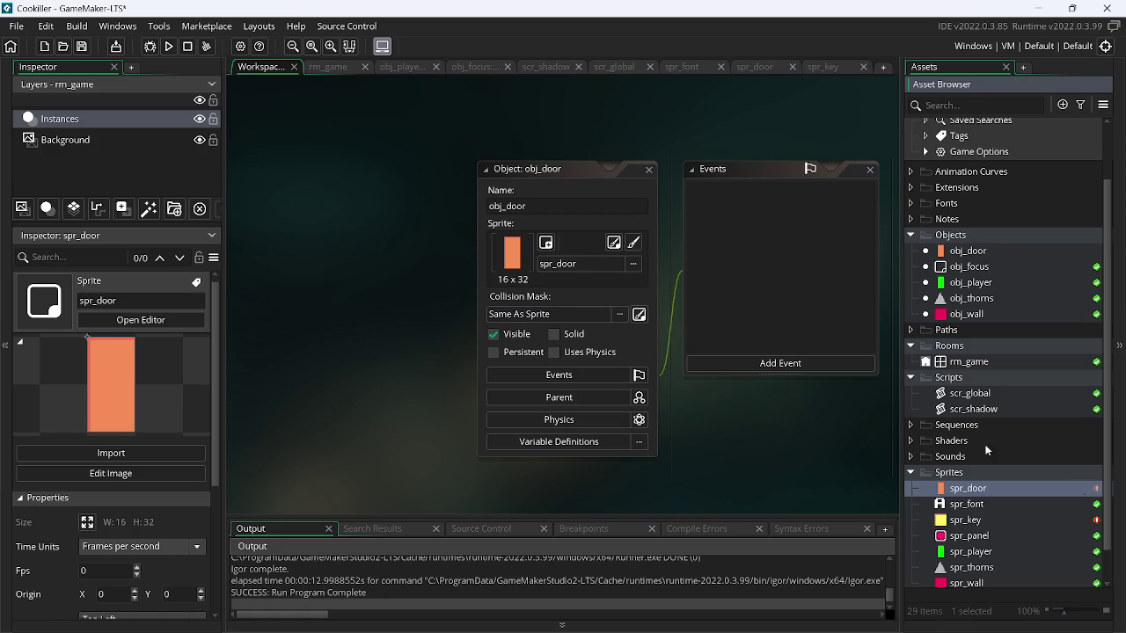
double_click(981, 489)
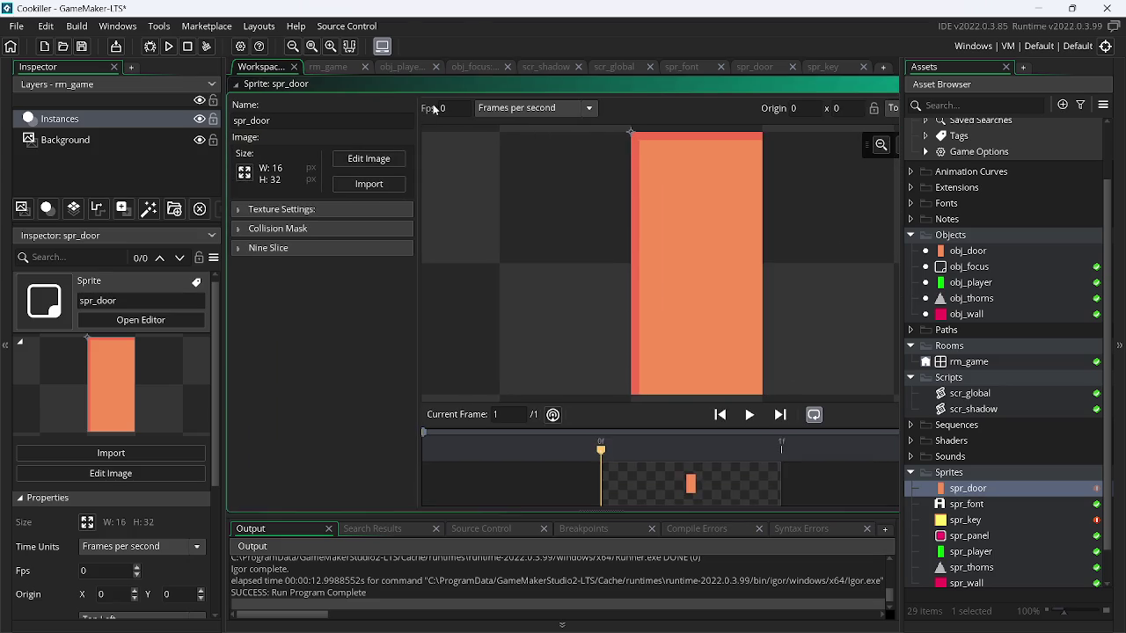
- Duplicate spr_door's first frame and fill frame 2 with a dark grey rectangle
click(349, 156)
drag(348, 124, 403, 124)
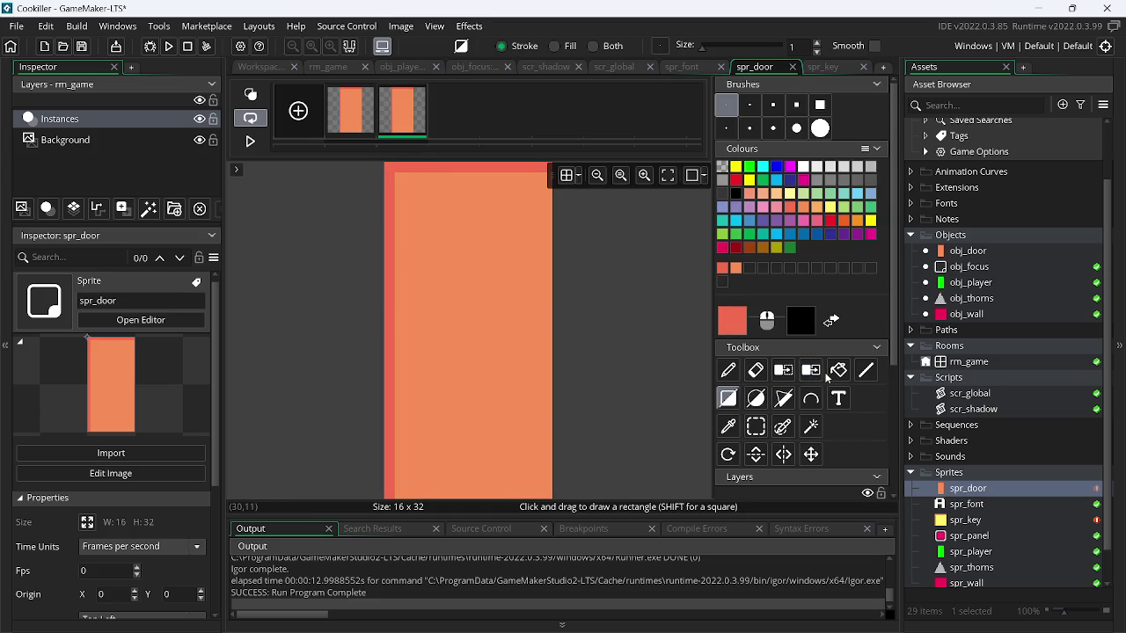
click(735, 401)
click(723, 194)
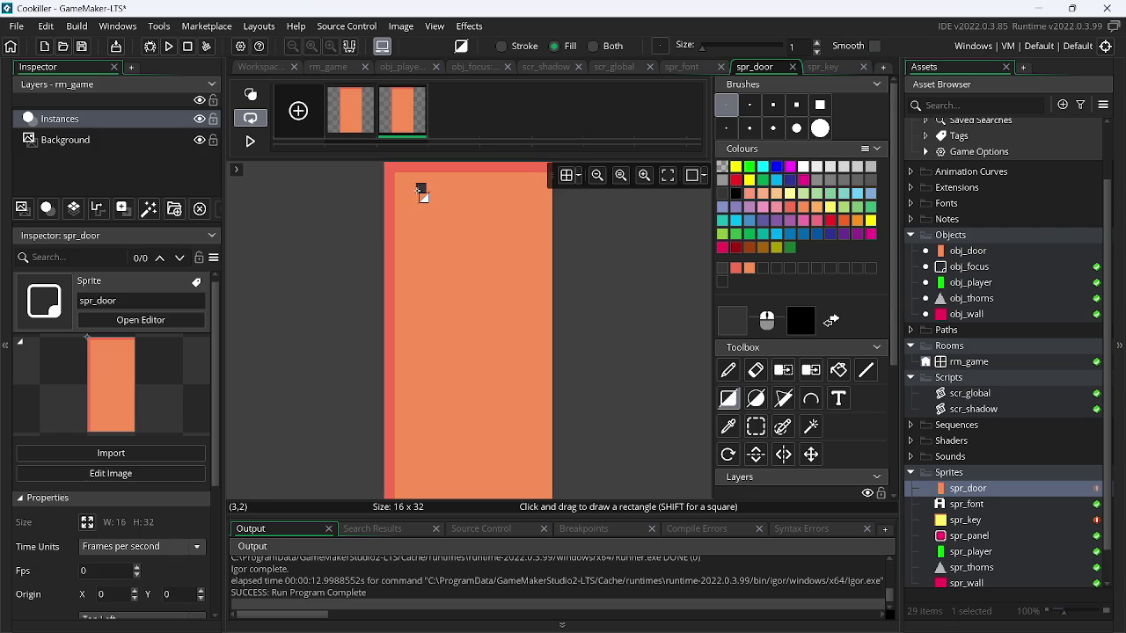
drag(407, 184, 678, 518)
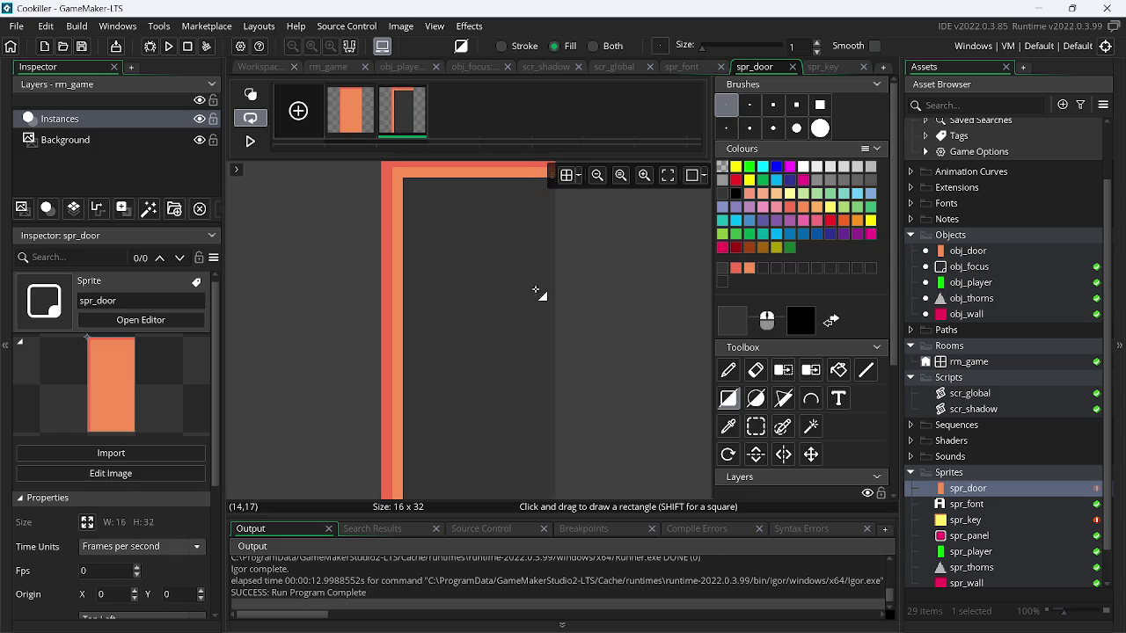
- Undo the oversized grey fill and draw a dark doorway inside frame 2's orange border
click(360, 112)
click(417, 120)
click(356, 114)
click(418, 115)
key(ctrl+z)
mouse_move(407, 184)
mouse_down()
mouse_move(441, 229)
mouse_move(537, 447)
mouse_move(534, 497)
mouse_up()
- Compare both door frames and close the spr_door image editor
click(350, 113)
click(402, 113)
click(349, 128)
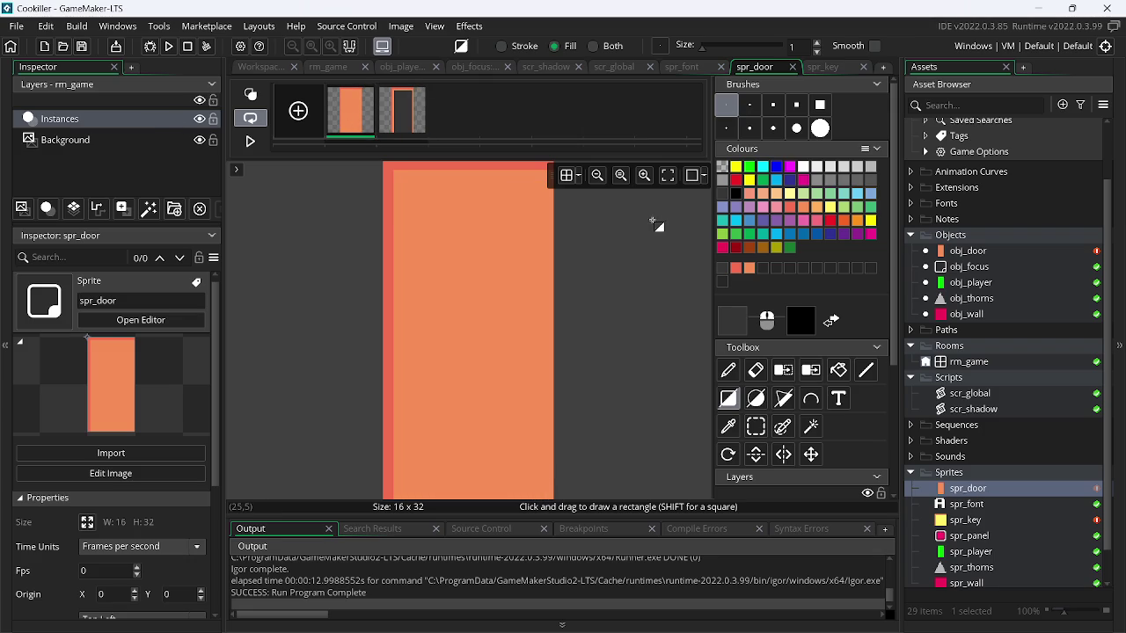
click(793, 67)
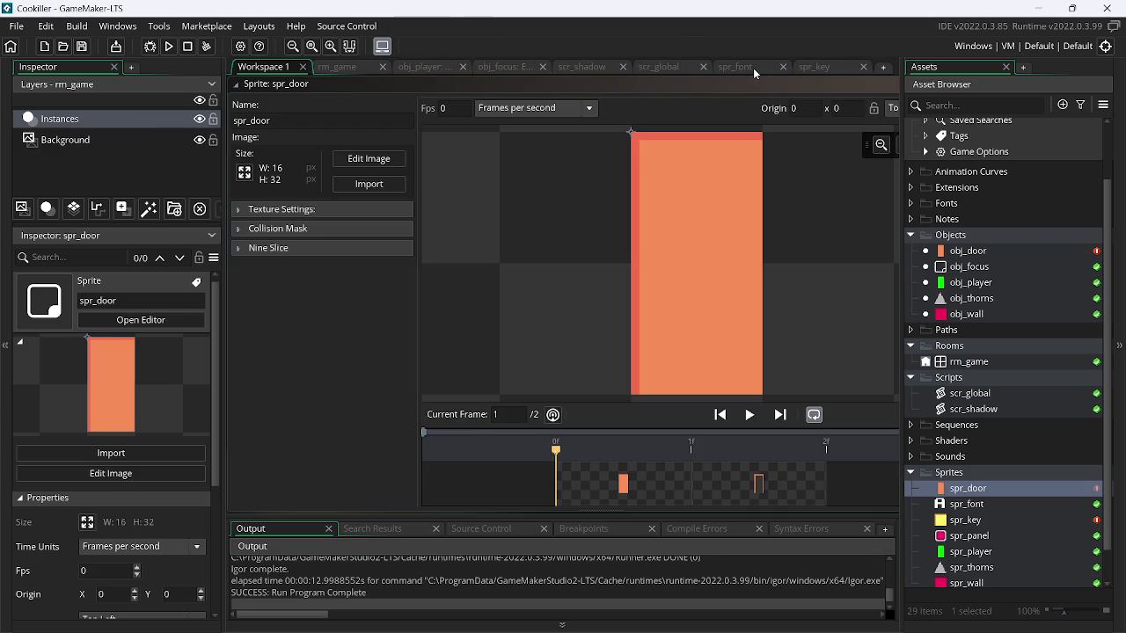
- Close the spr_font and spr_key editors, then add Create and Step events to obj_door
click(783, 67)
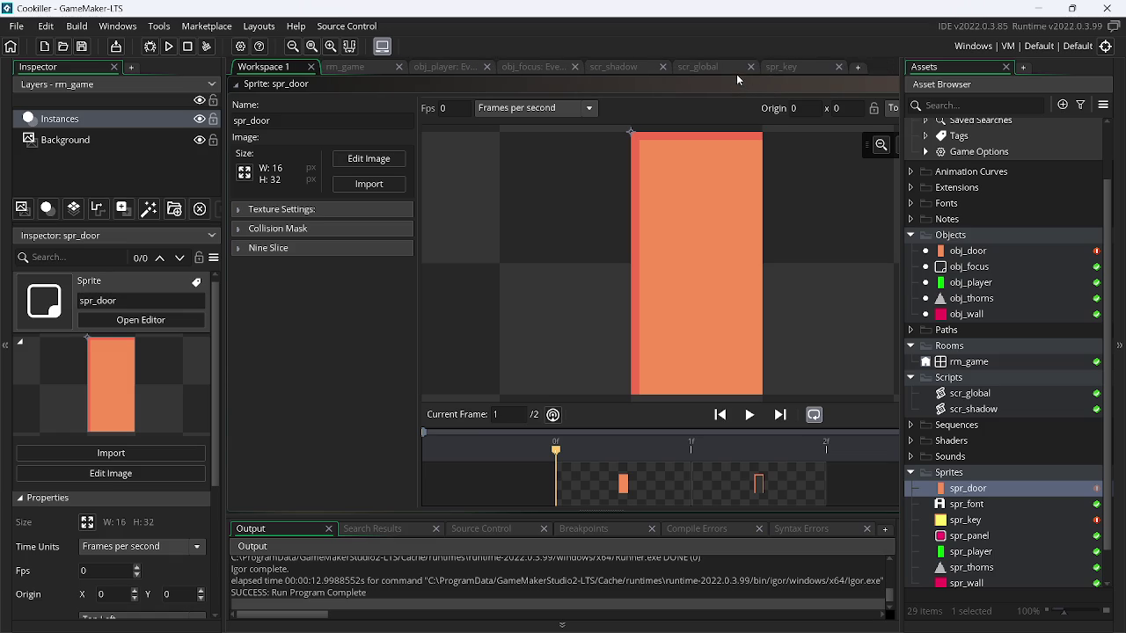
click(839, 67)
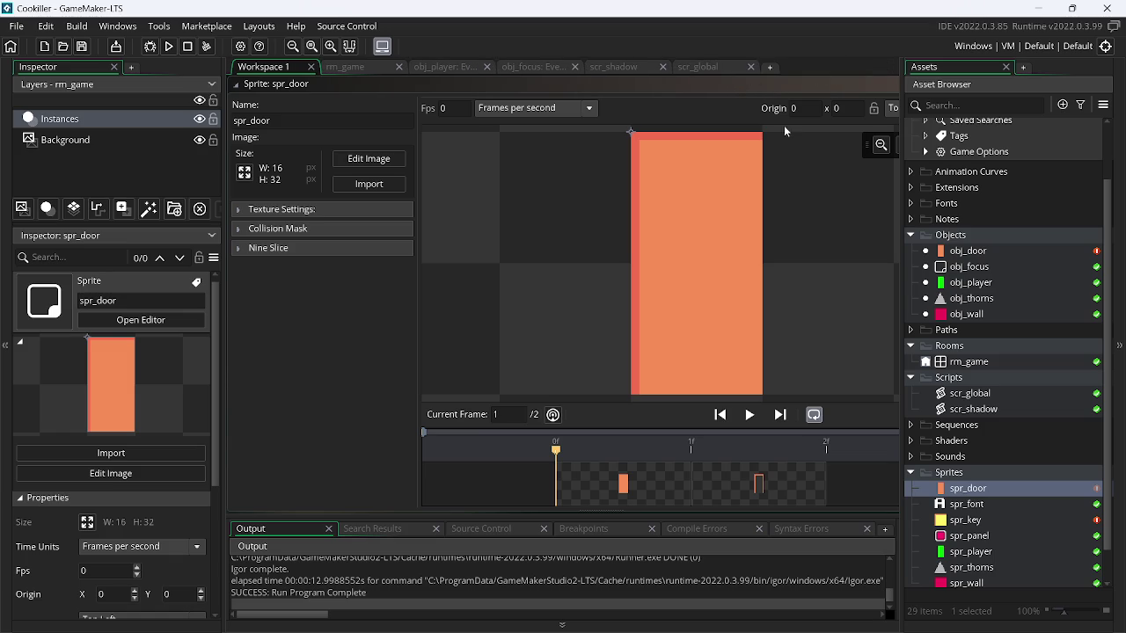
double_click(968, 250)
click(537, 341)
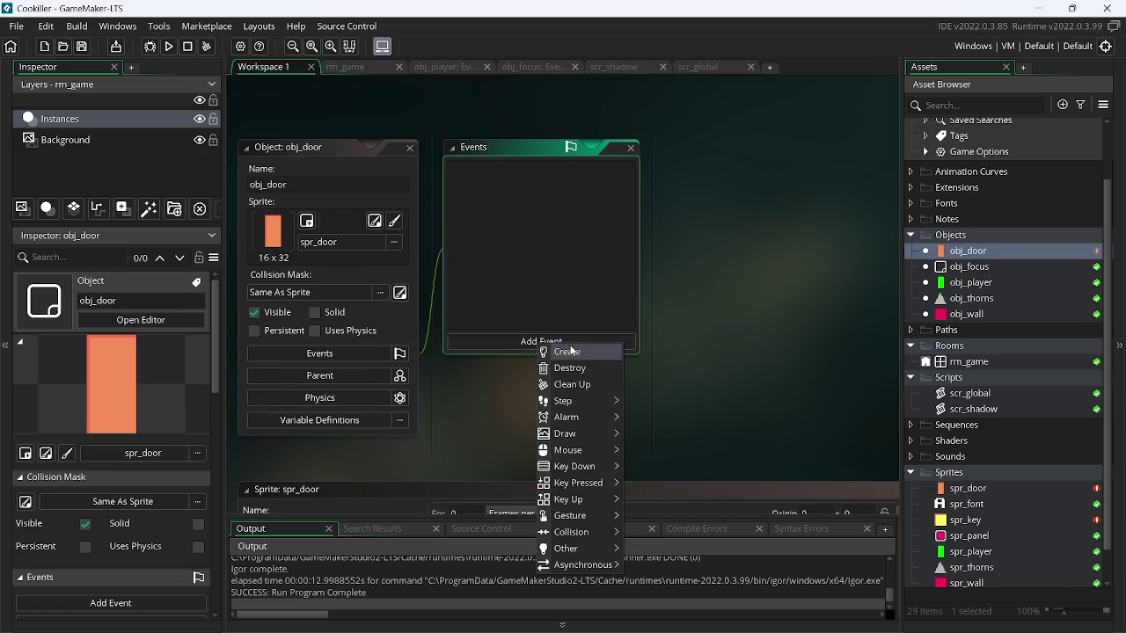
click(572, 355)
click(561, 341)
mouse_move(585, 393)
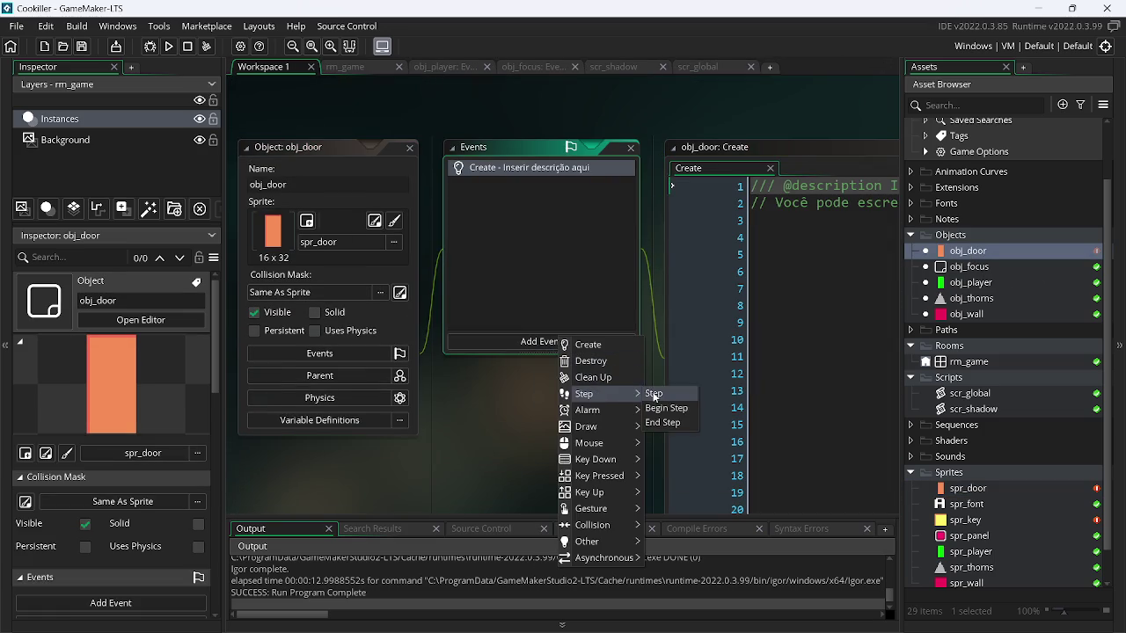
click(661, 394)
- Open all of obj_door's event scripts together and select the Create event code
right_click(956, 257)
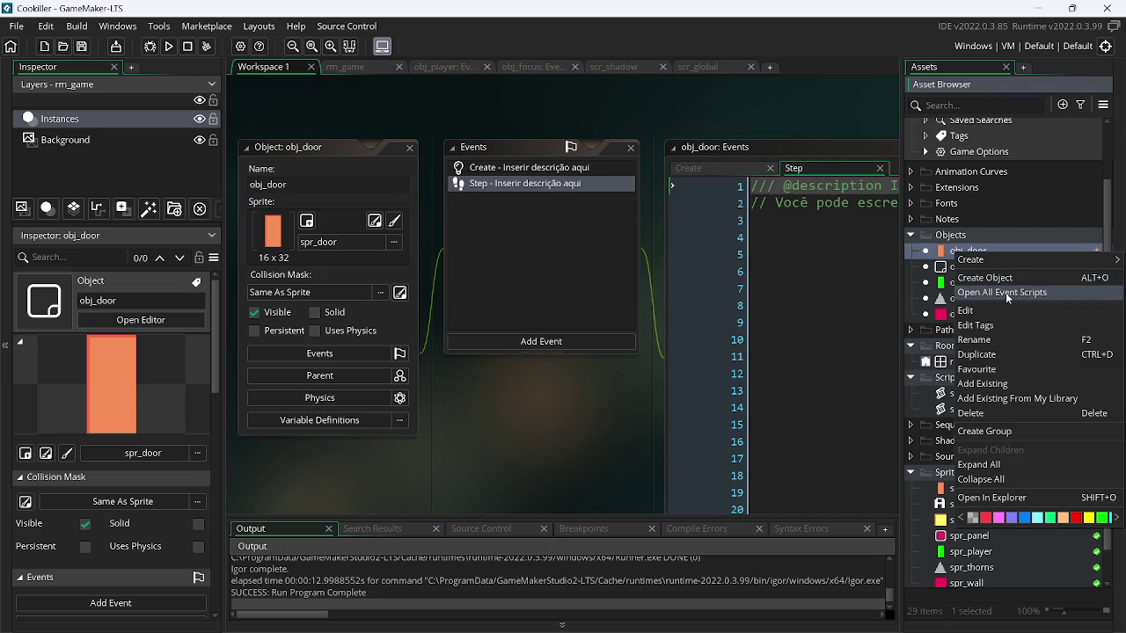
click(976, 291)
click(283, 85)
click(395, 256)
key(ctrl+a)
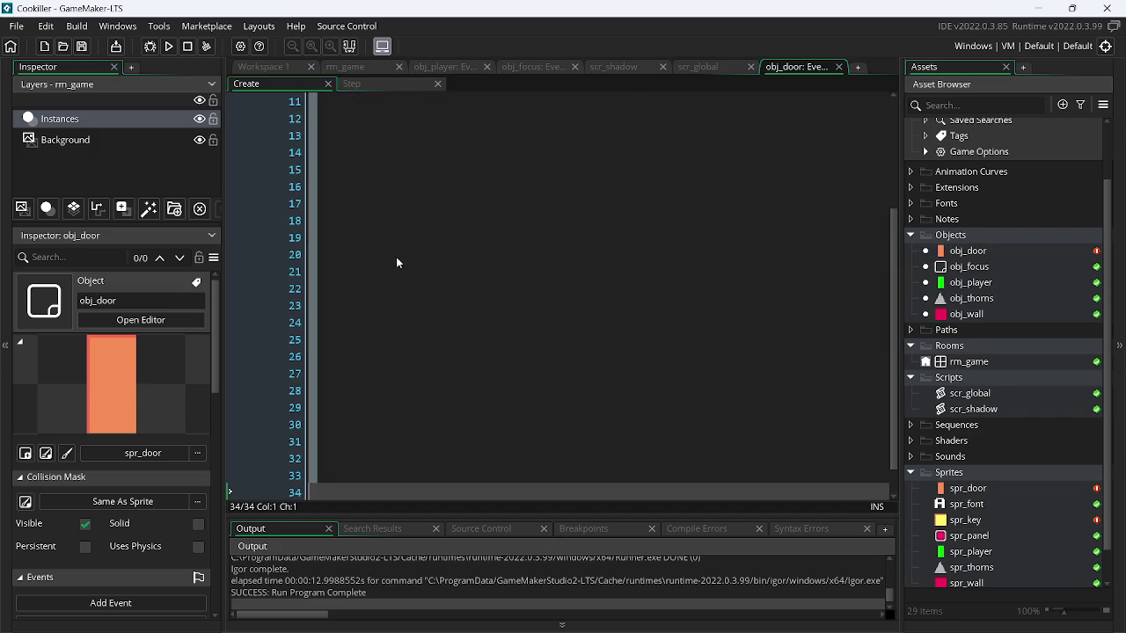
- Delete the default comment code from both the Create and Step event scripts
key(Delete)
click(352, 83)
click(422, 191)
key(ctrl+a)
key(Delete)
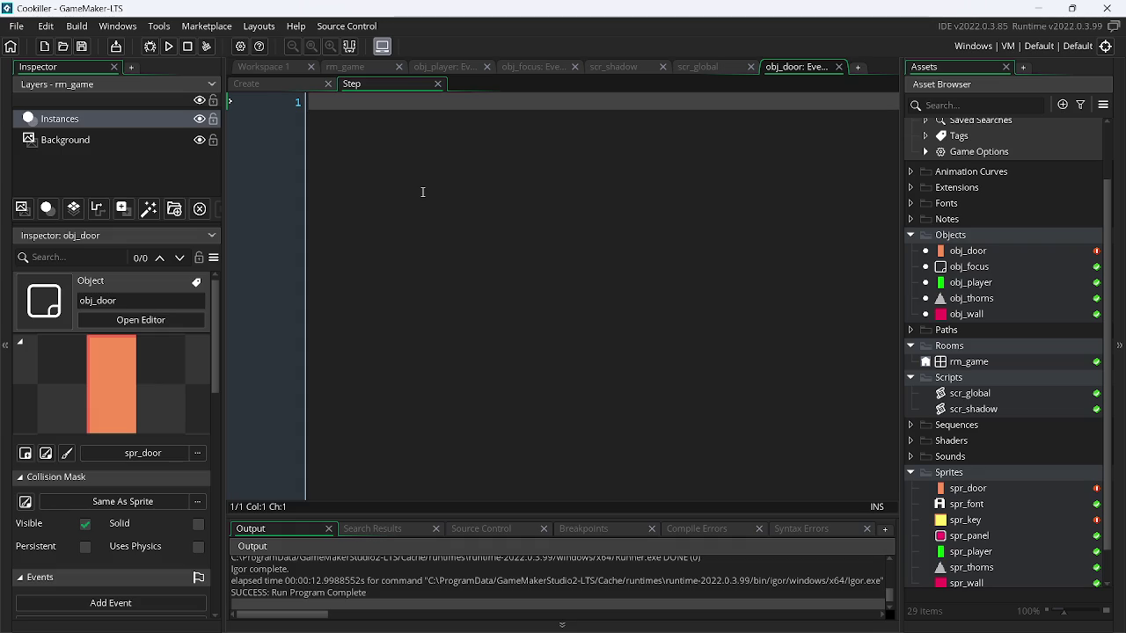
- Minimize GameMaker and Google Docs, then bring up the GameMaker Start Page window
right_click(491, 134)
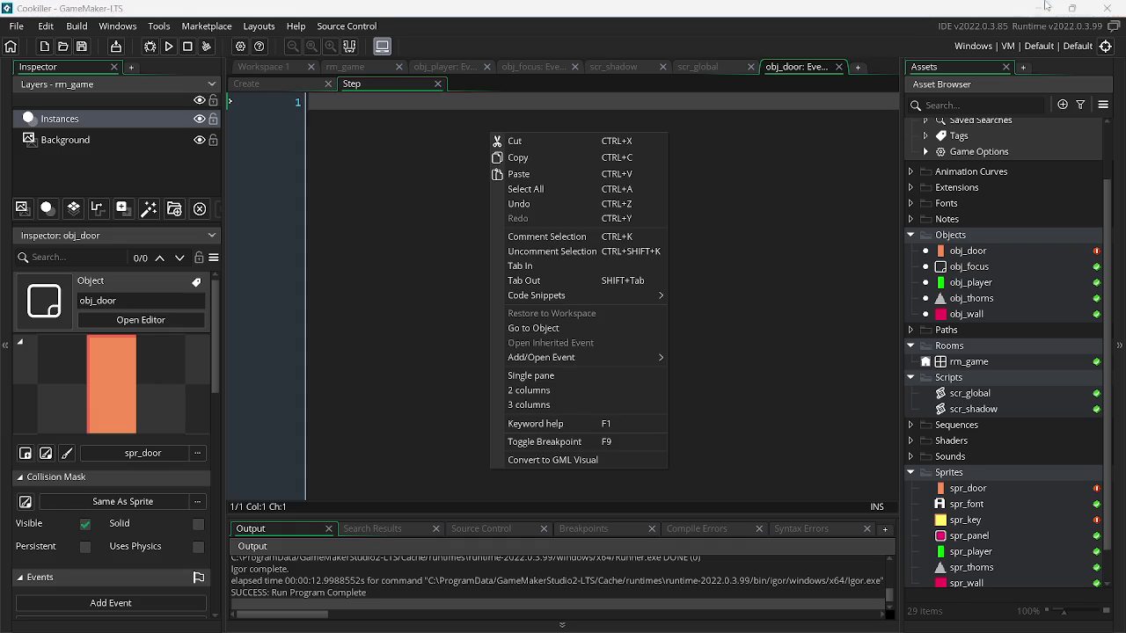
click(1046, 5)
click(1046, 6)
click(202, 617)
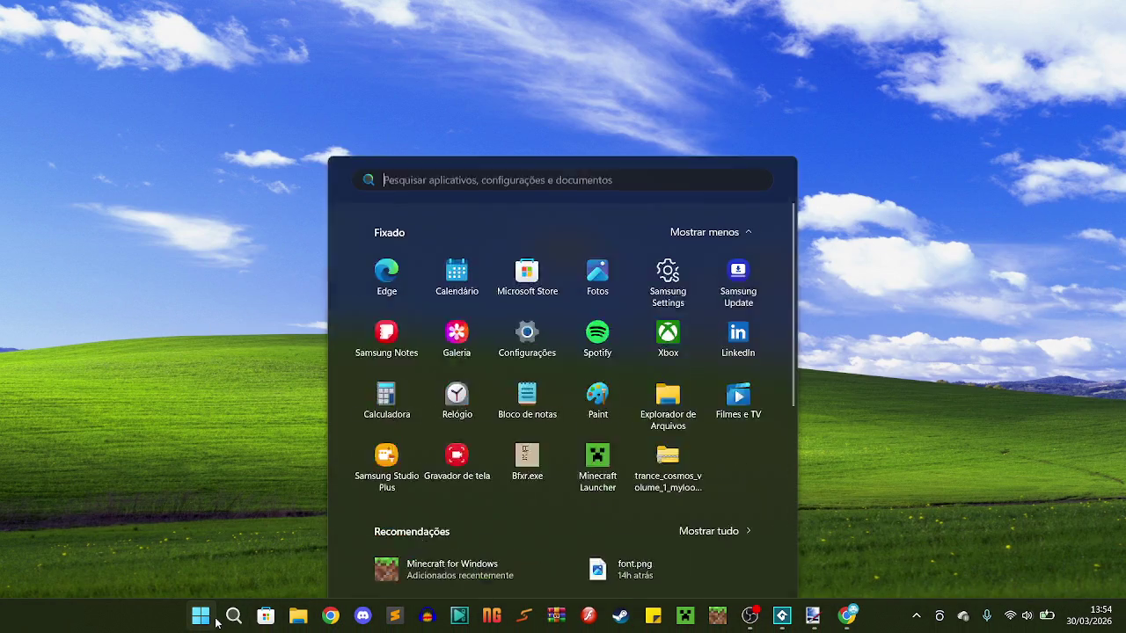
click(234, 616)
click(384, 149)
key(alt+Tab)
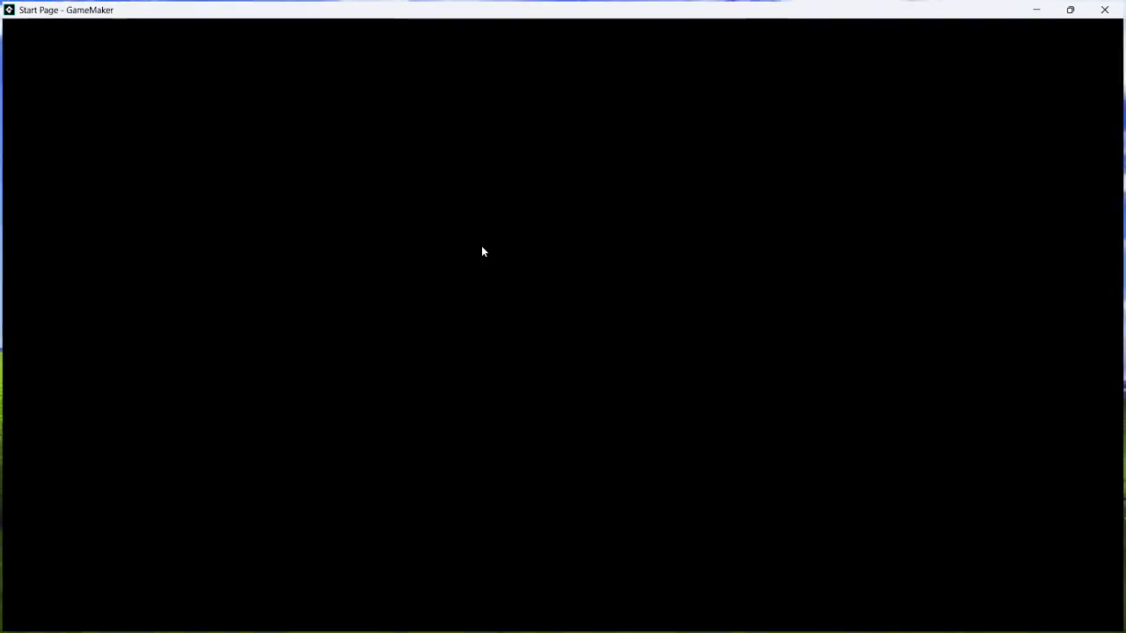